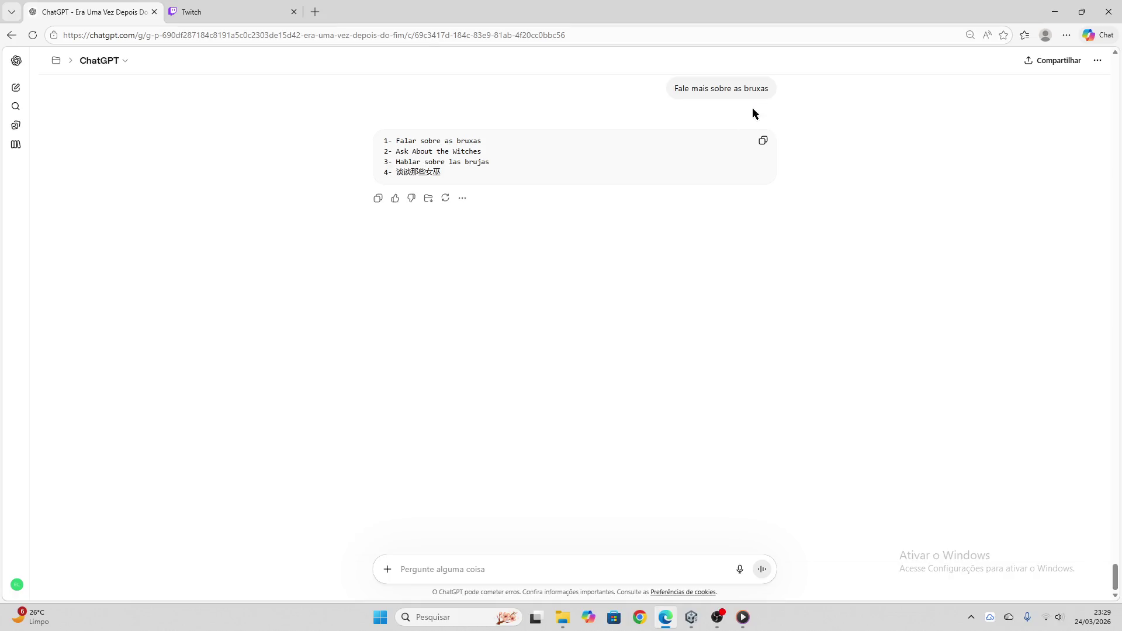
- Paste ChatGPT's four-language block into Opção 1, apply the translation, and clear the box
{"action": "left_click", "coordinate": [763, 140]}
{"action": "left_click", "coordinate": [690, 621]}
{"action": "left_click", "coordinate": [538, 259]}
{"action": "key", "text": "ctrl+v"}
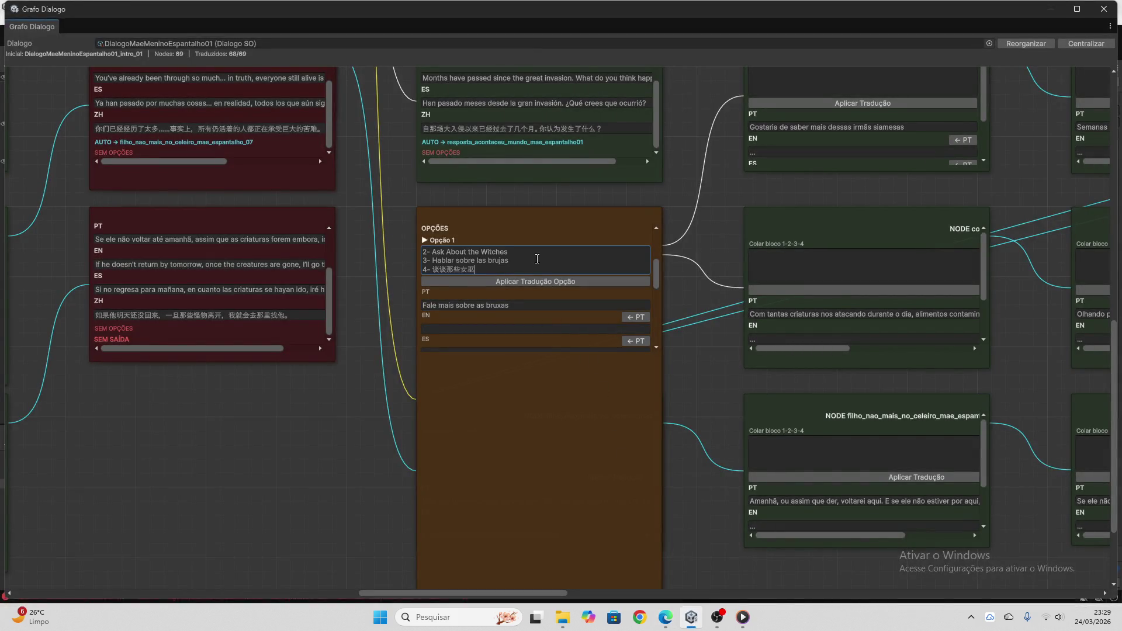
{"action": "left_click", "coordinate": [539, 283]}
{"action": "key", "text": "ctrl+a"}
{"action": "key", "text": "BackSpace"}
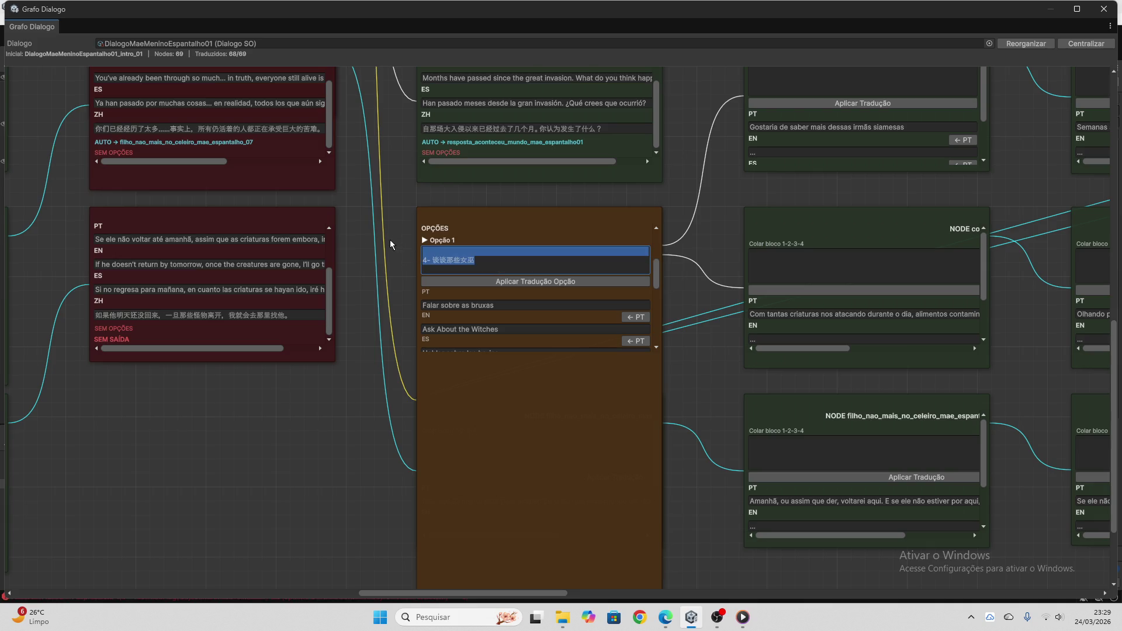
- Select Opção 2's Portuguese line and take it to ChatGPT
{"action": "scroll", "coordinate": [575, 295], "scroll_direction": "down", "scroll_amount": 5}
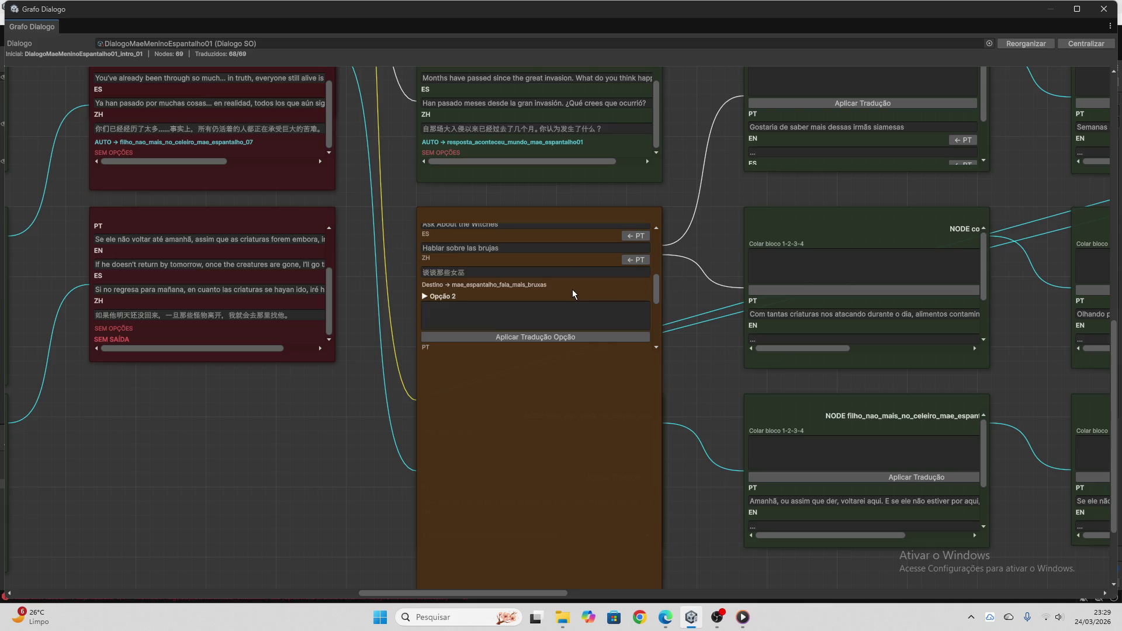
{"action": "scroll", "coordinate": [509, 286], "scroll_direction": "up", "scroll_amount": 5}
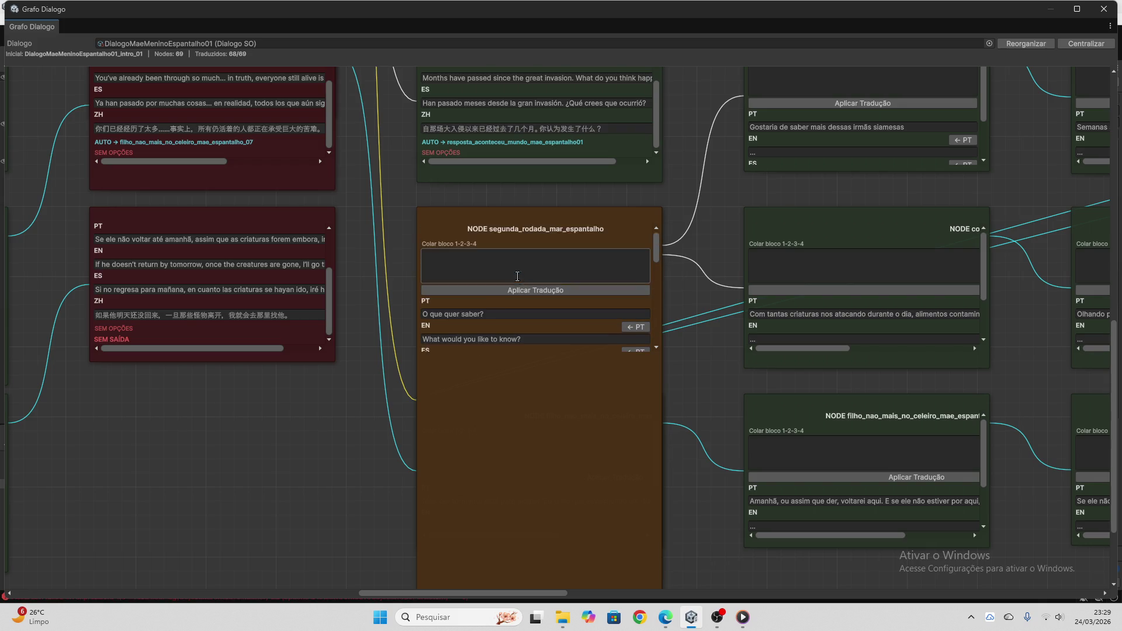
{"action": "scroll", "coordinate": [484, 282], "scroll_direction": "down", "scroll_amount": 3}
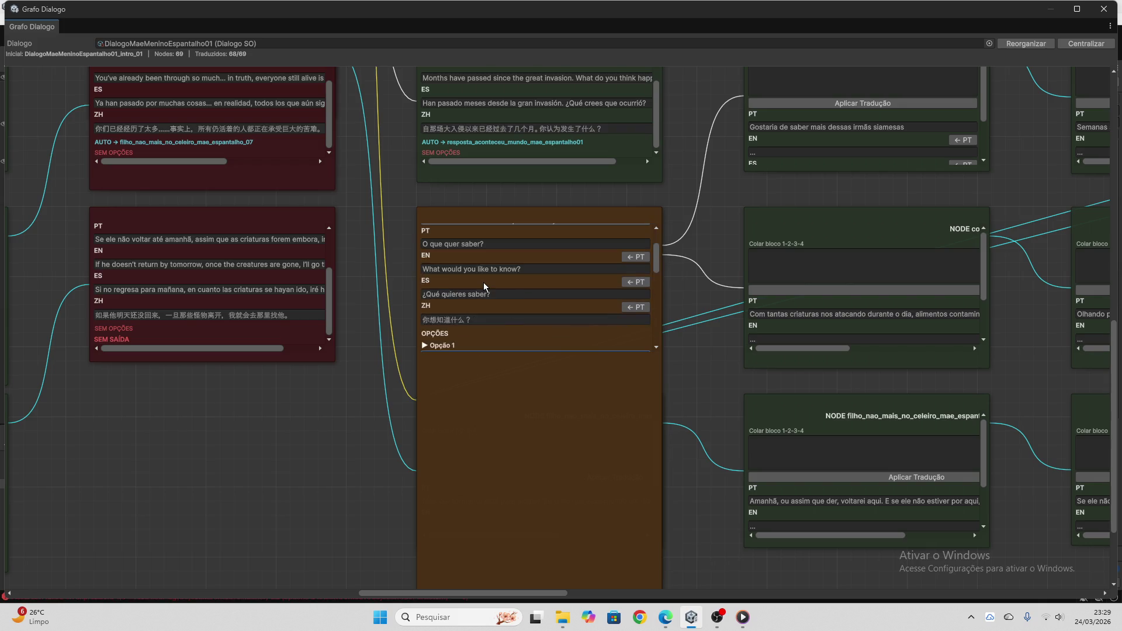
{"action": "scroll", "coordinate": [486, 283], "scroll_direction": "up", "scroll_amount": 3}
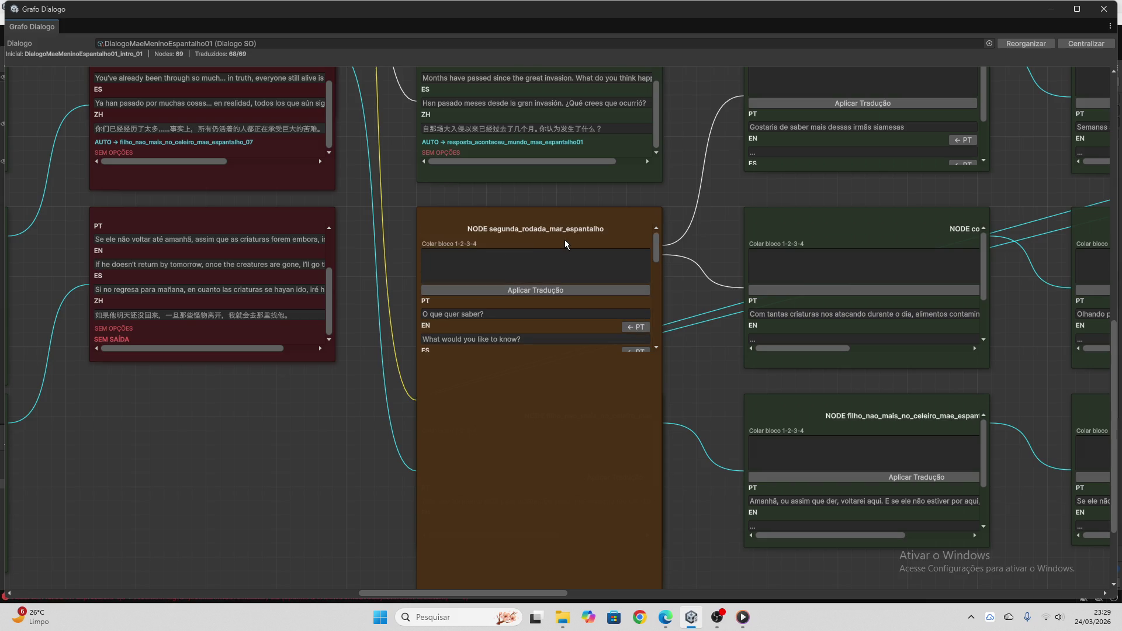
{"action": "scroll", "coordinate": [489, 279], "scroll_direction": "down", "scroll_amount": 8}
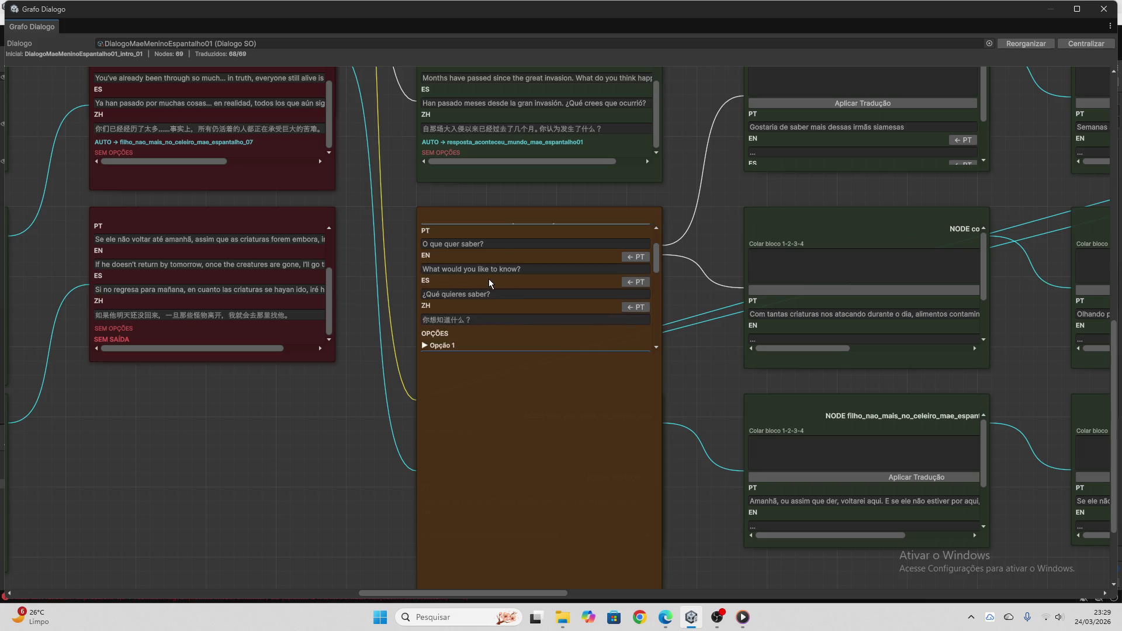
{"action": "scroll", "coordinate": [487, 279], "scroll_direction": "down", "scroll_amount": 2}
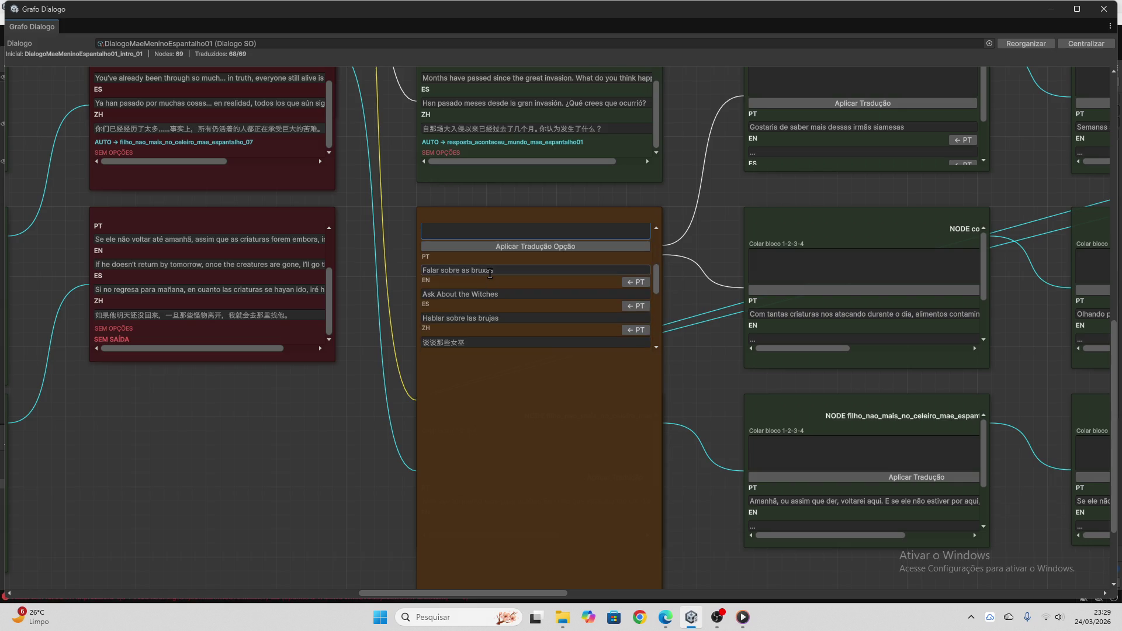
{"action": "scroll", "coordinate": [489, 279], "scroll_direction": "down", "scroll_amount": 5}
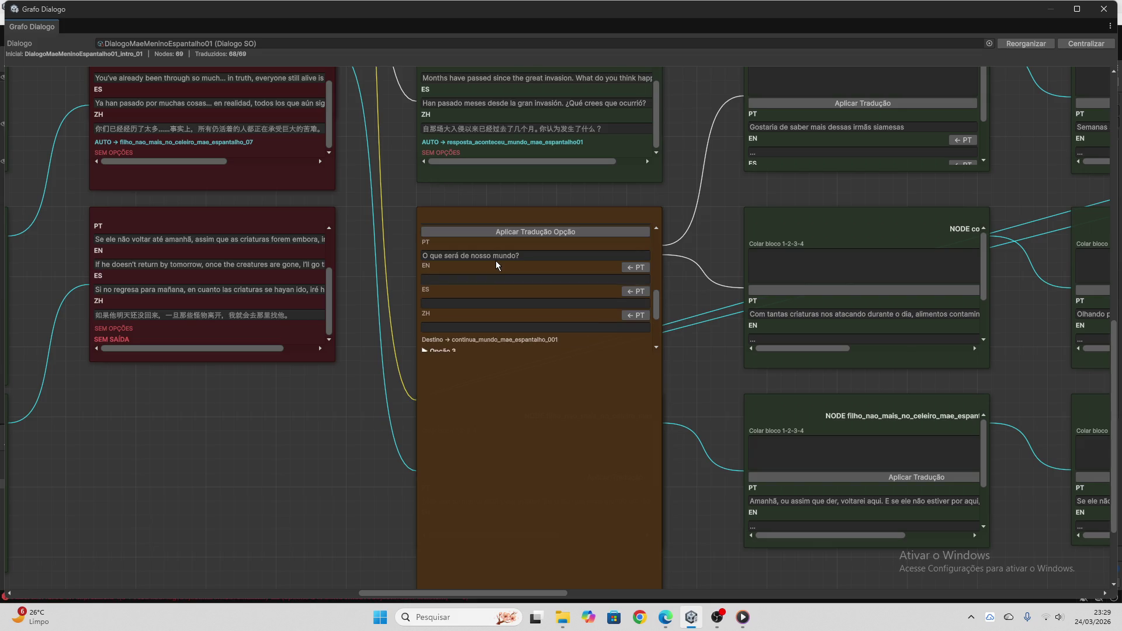
{"action": "left_click", "coordinate": [496, 258]}
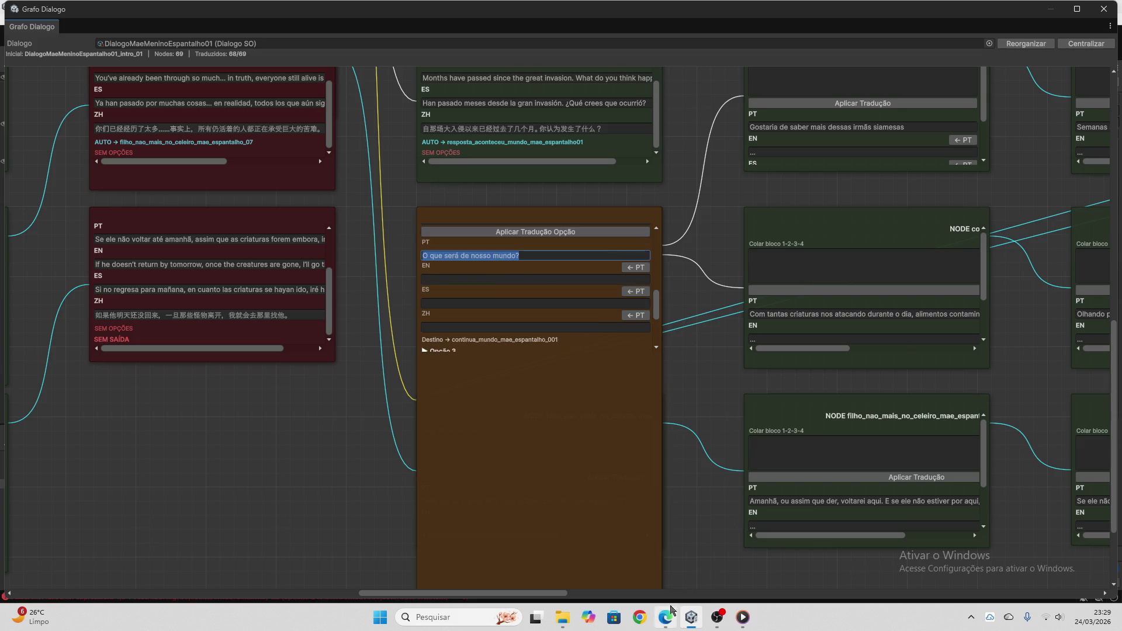
{"action": "left_click", "coordinate": [668, 616]}
- Send 'O que será de nosso mundo?' to ChatGPT and copy the four-language reply
{"action": "key", "text": "ctrl+v"}
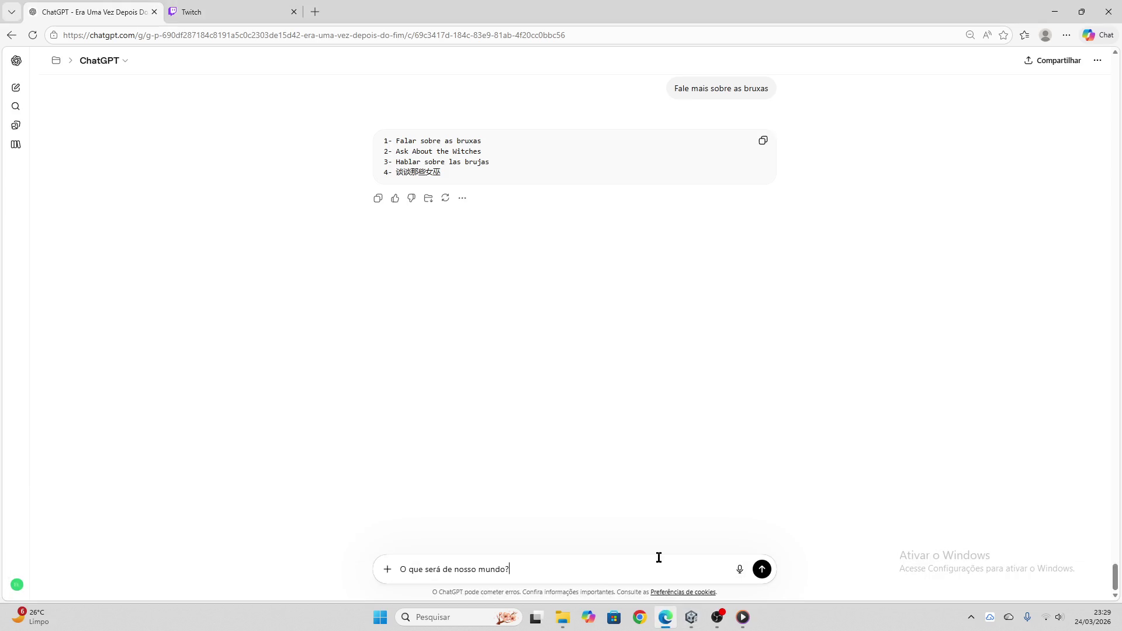
{"action": "key", "text": "Return"}
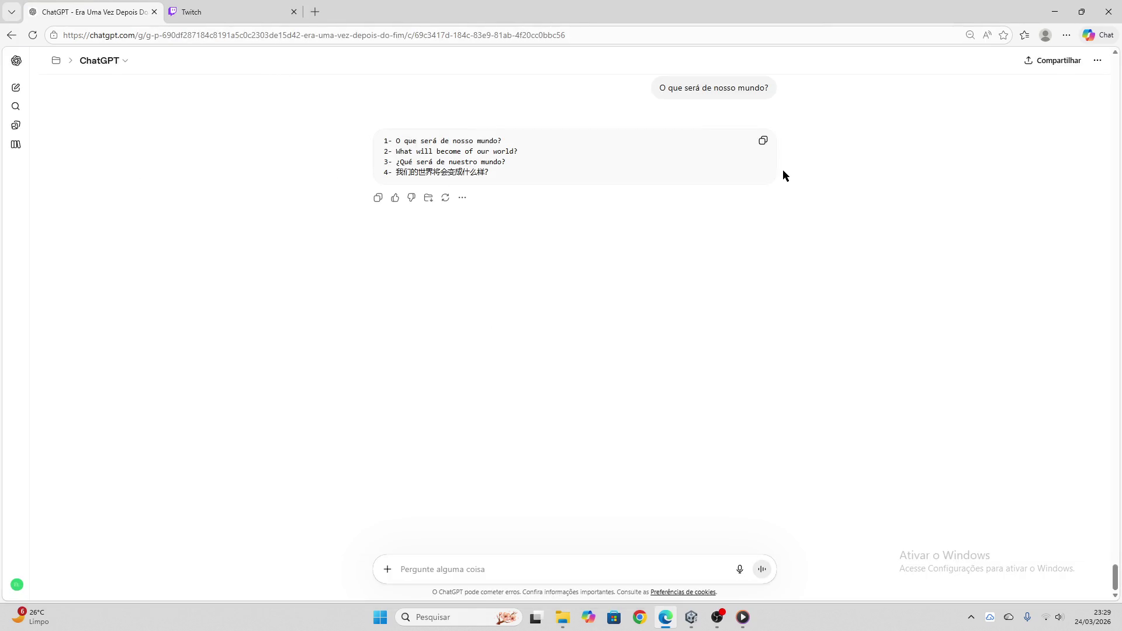
{"action": "left_click", "coordinate": [763, 141]}
{"action": "left_click", "coordinate": [692, 616]}
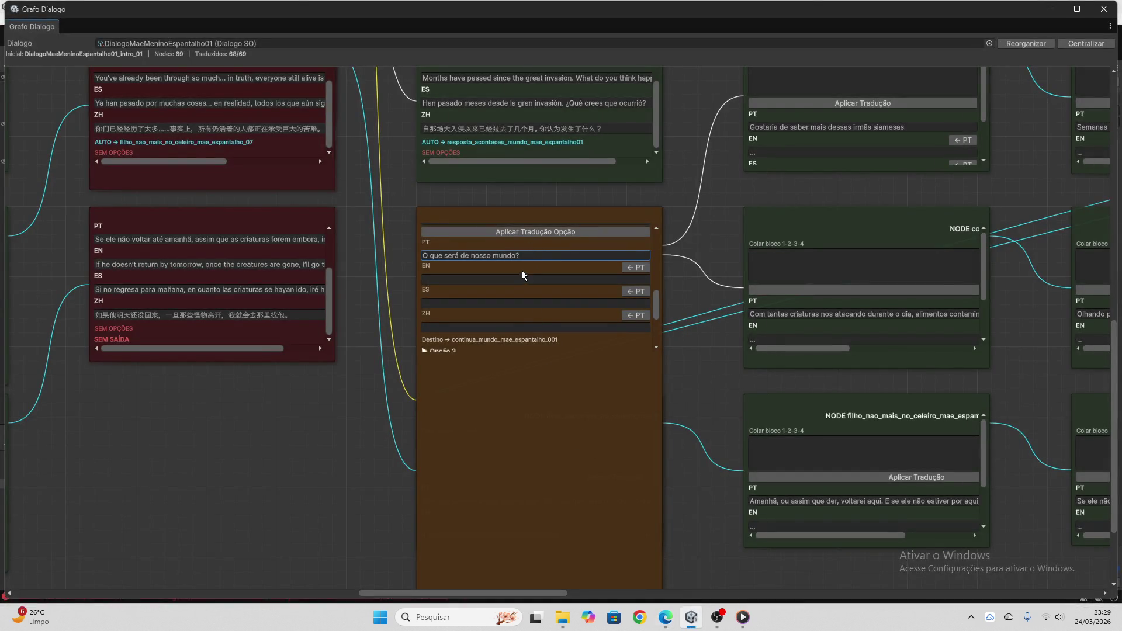
- Paste the copied translations into Opção 2's box, apply them, and empty the box
{"action": "scroll", "coordinate": [532, 287], "scroll_direction": "up", "scroll_amount": 2}
{"action": "left_click", "coordinate": [534, 251]}
{"action": "key", "text": "ctrl+v"}
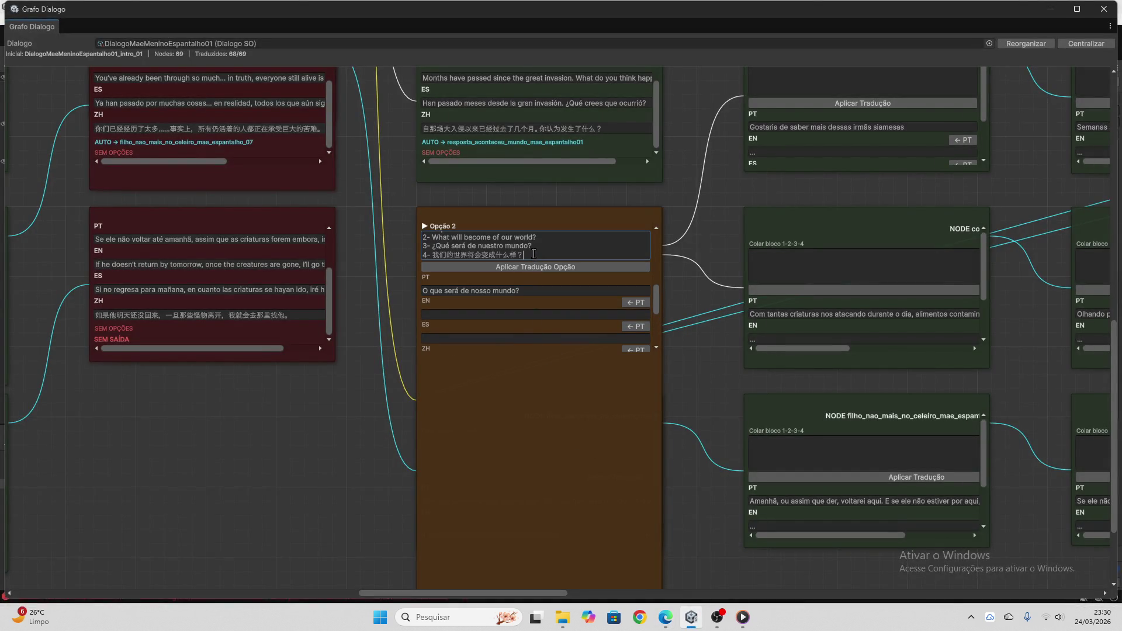
{"action": "left_click", "coordinate": [535, 266]}
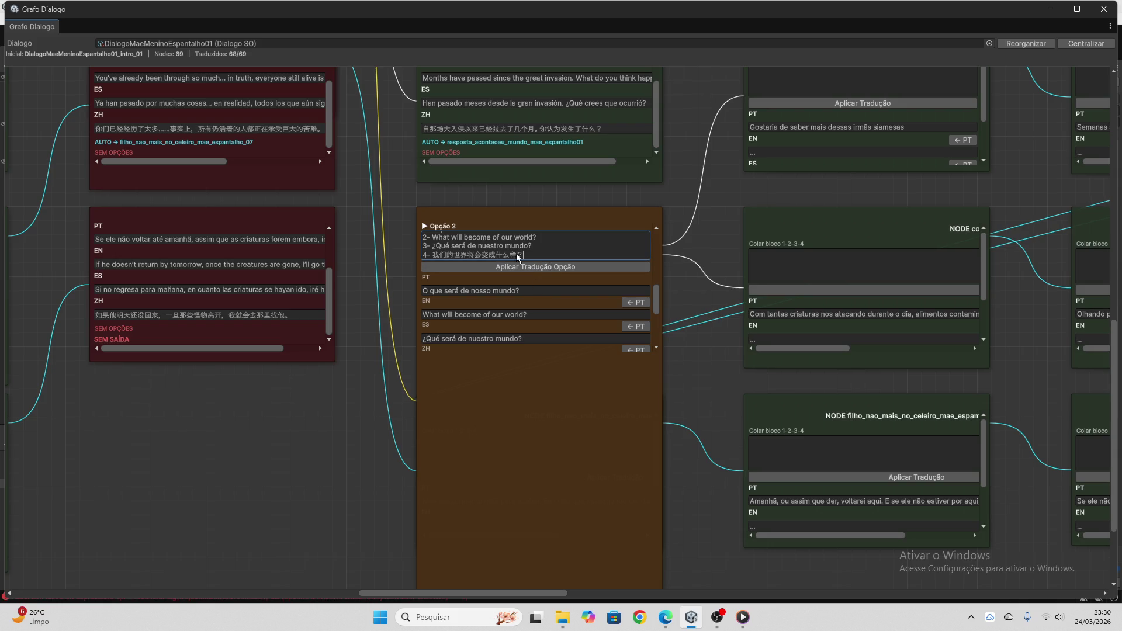
{"action": "key", "text": "ctrl+a"}
{"action": "key", "text": "BackSpace"}
{"action": "scroll", "coordinate": [537, 271], "scroll_direction": "up", "scroll_amount": 2}
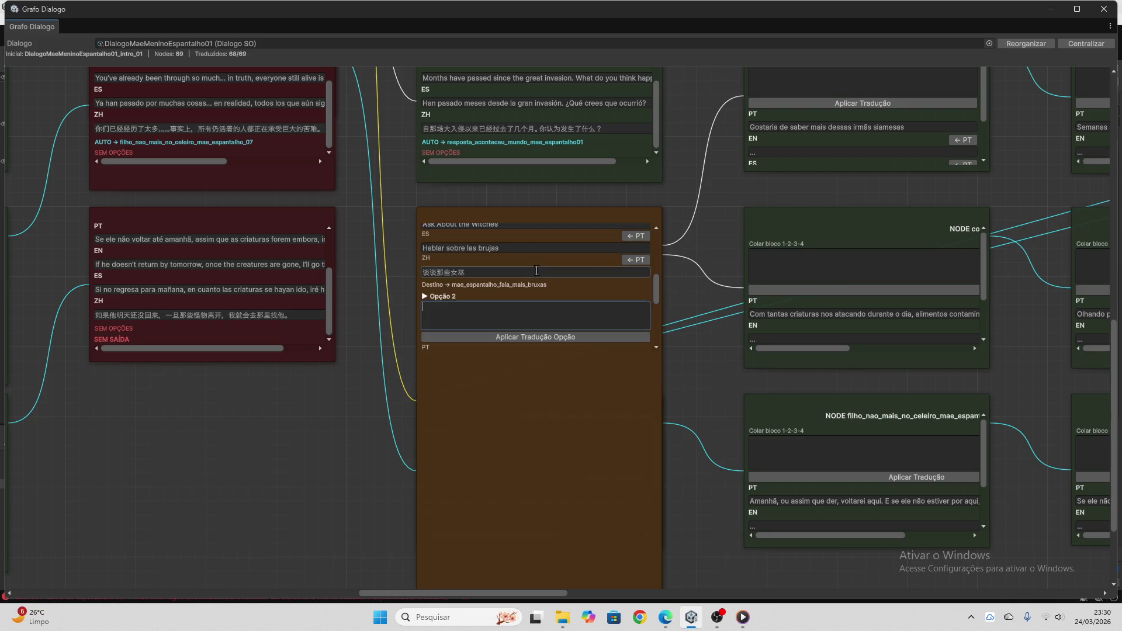
{"action": "scroll", "coordinate": [537, 271], "scroll_direction": "down", "scroll_amount": 3}
{"action": "scroll", "coordinate": [535, 278], "scroll_direction": "down", "scroll_amount": 4}
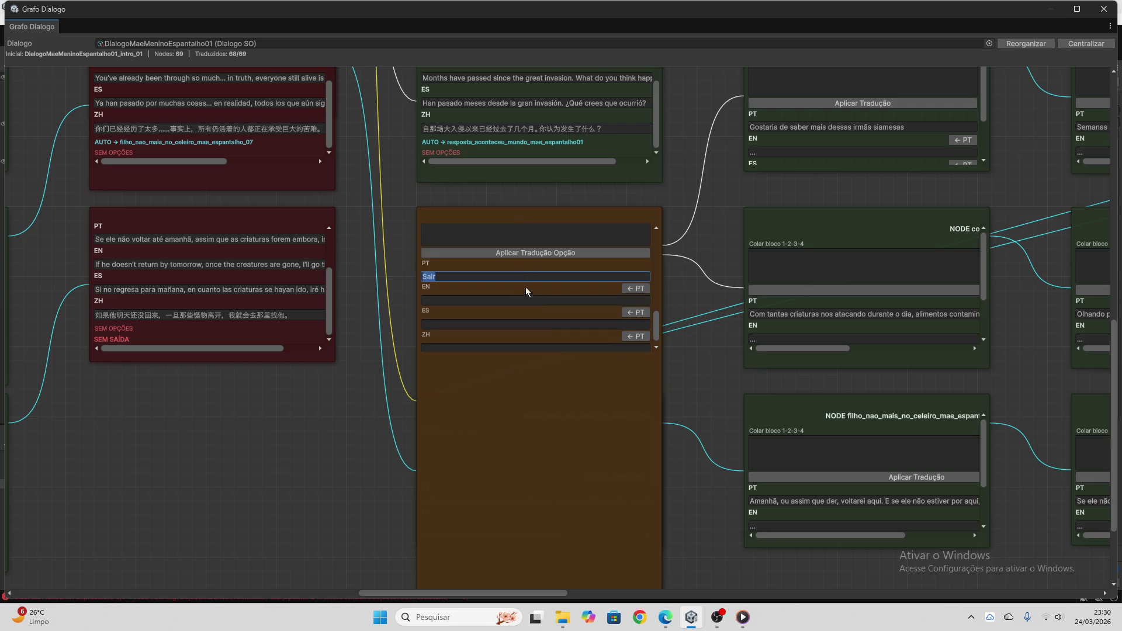
- Send 'Sair' to ChatGPT for translation, then focus the Sair option's paste box
{"action": "left_click", "coordinate": [666, 618]}
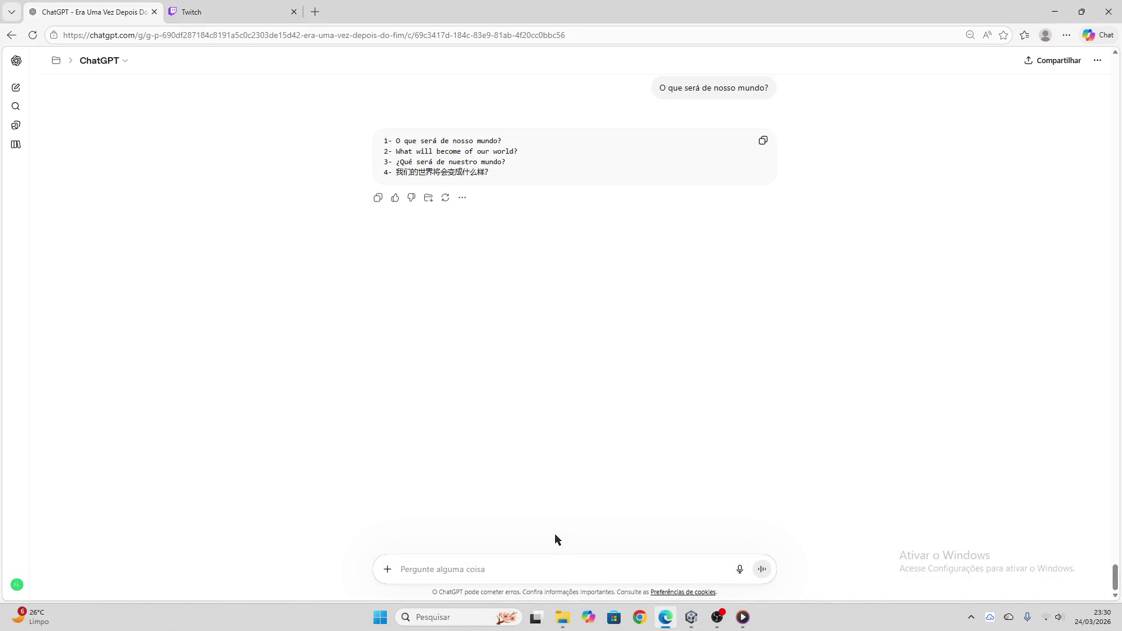
{"action": "type", "text": "Sair"}
{"action": "key", "text": "Return"}
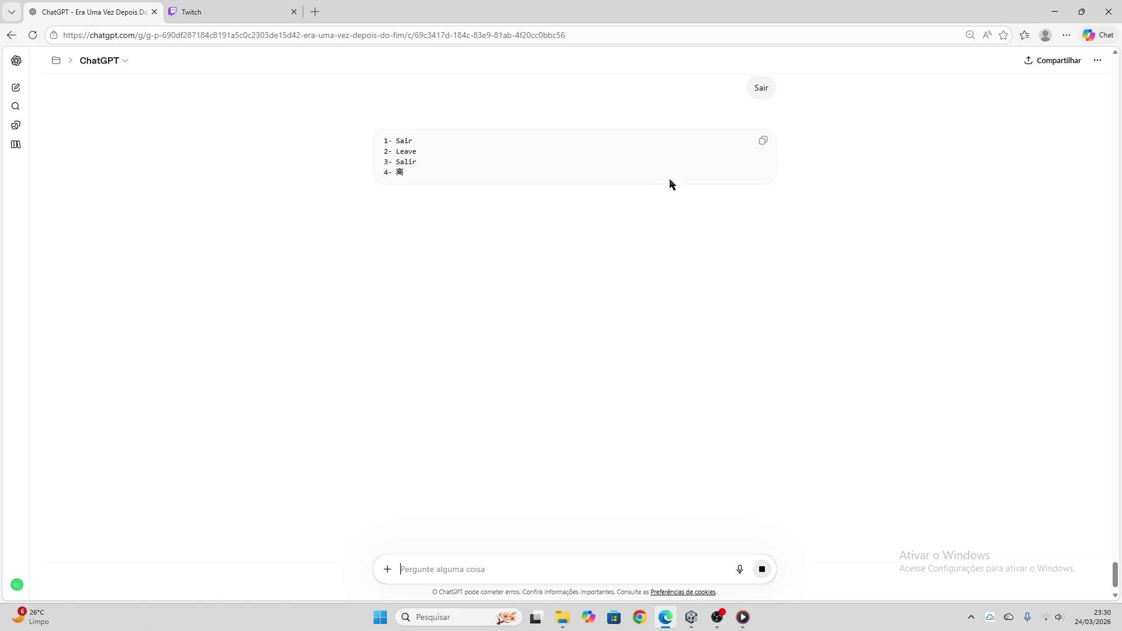
{"action": "left_click", "coordinate": [691, 618]}
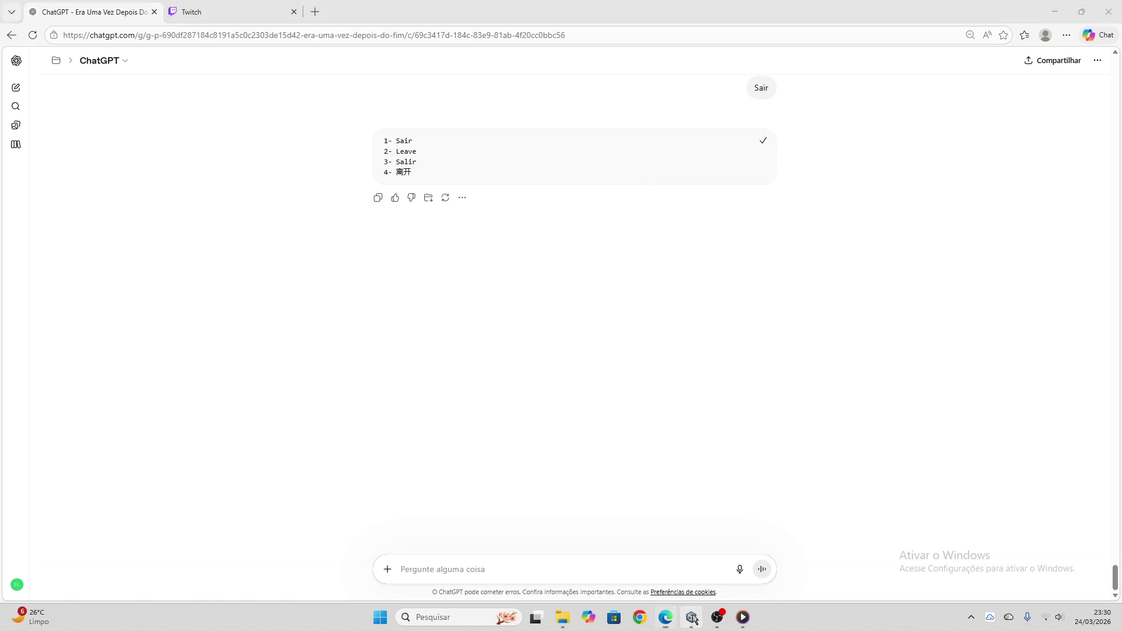
{"action": "left_click", "coordinate": [493, 234]}
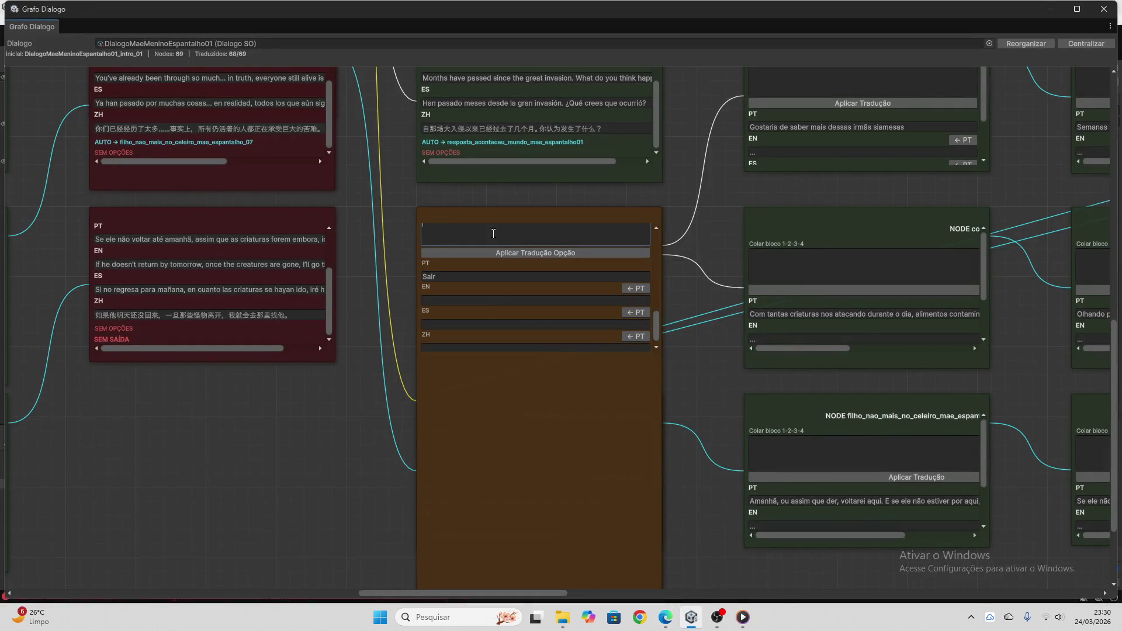
- Apply Leave, Salir and 离开 to Opção 3, clear its paste box, and close the graph
{"action": "left_click", "coordinate": [505, 258]}
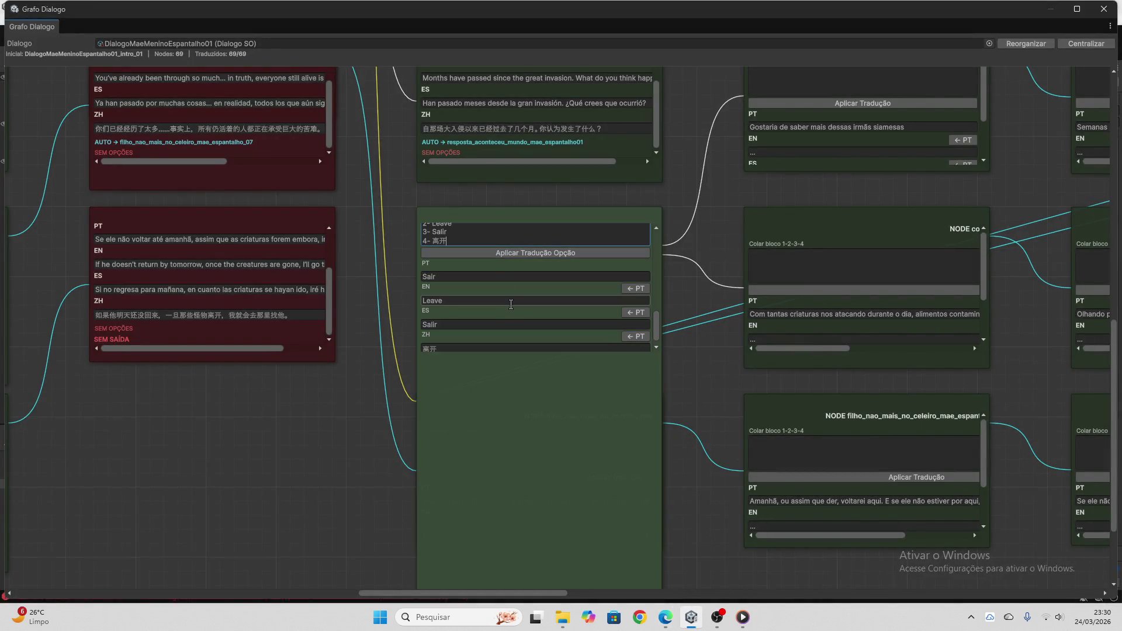
{"action": "scroll", "coordinate": [508, 302], "scroll_direction": "up", "scroll_amount": 3}
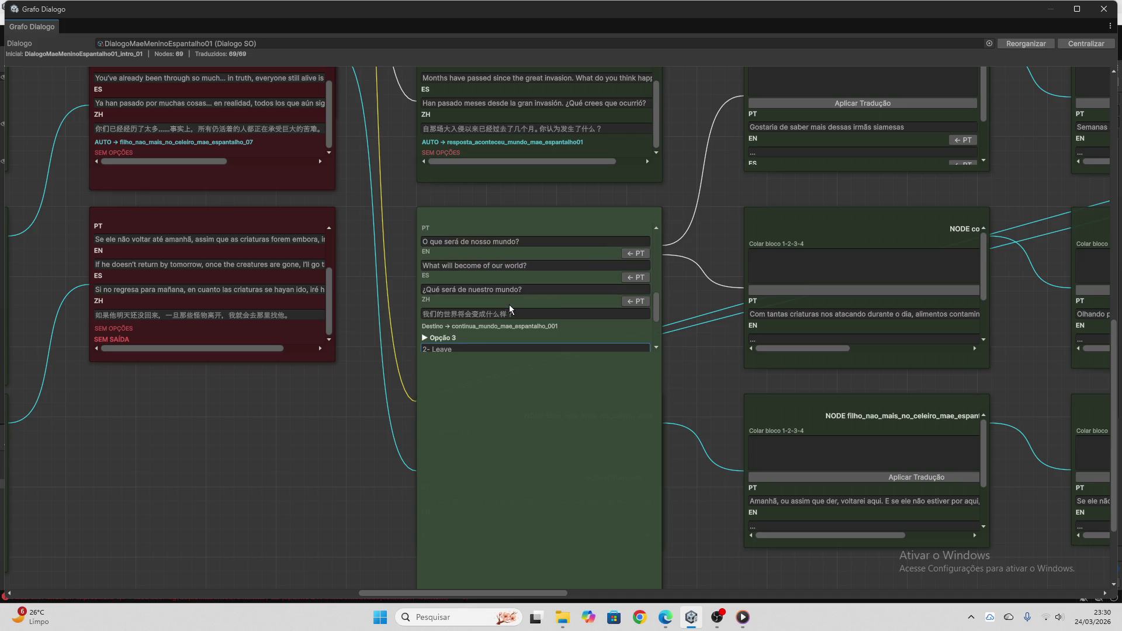
{"action": "scroll", "coordinate": [510, 314], "scroll_direction": "down", "scroll_amount": 2}
{"action": "left_click_drag", "start_coordinate": [497, 296], "coordinate": [398, 265]}
{"action": "key", "text": "Delete"}
{"action": "scroll", "coordinate": [563, 356], "scroll_direction": "down", "scroll_amount": 2}
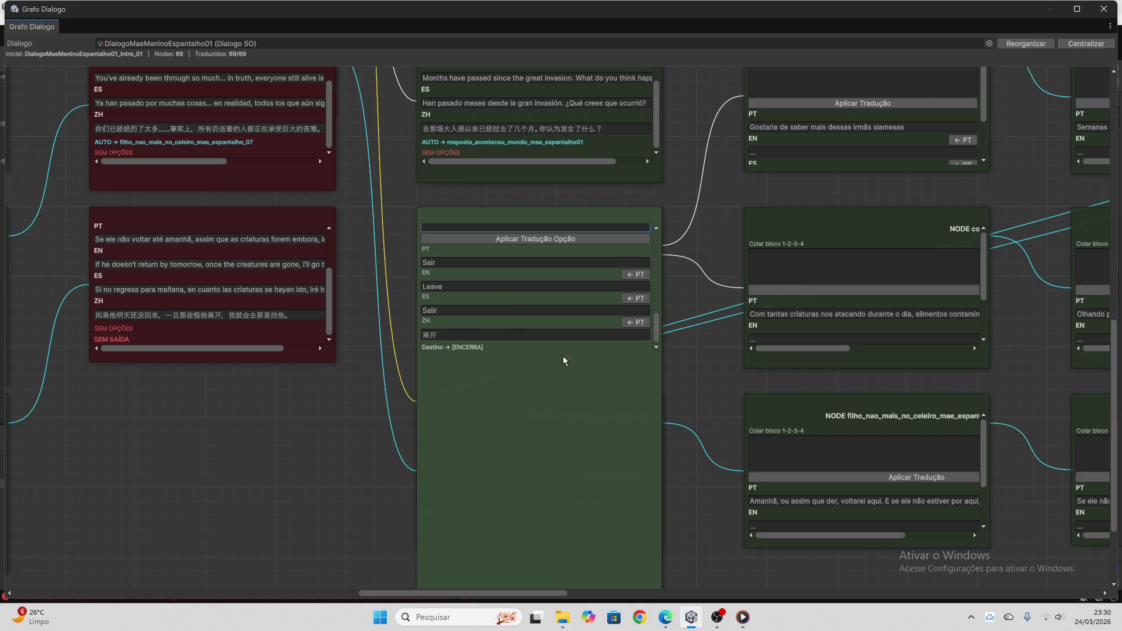
{"action": "scroll", "coordinate": [704, 382], "scroll_direction": "up", "scroll_amount": 15}
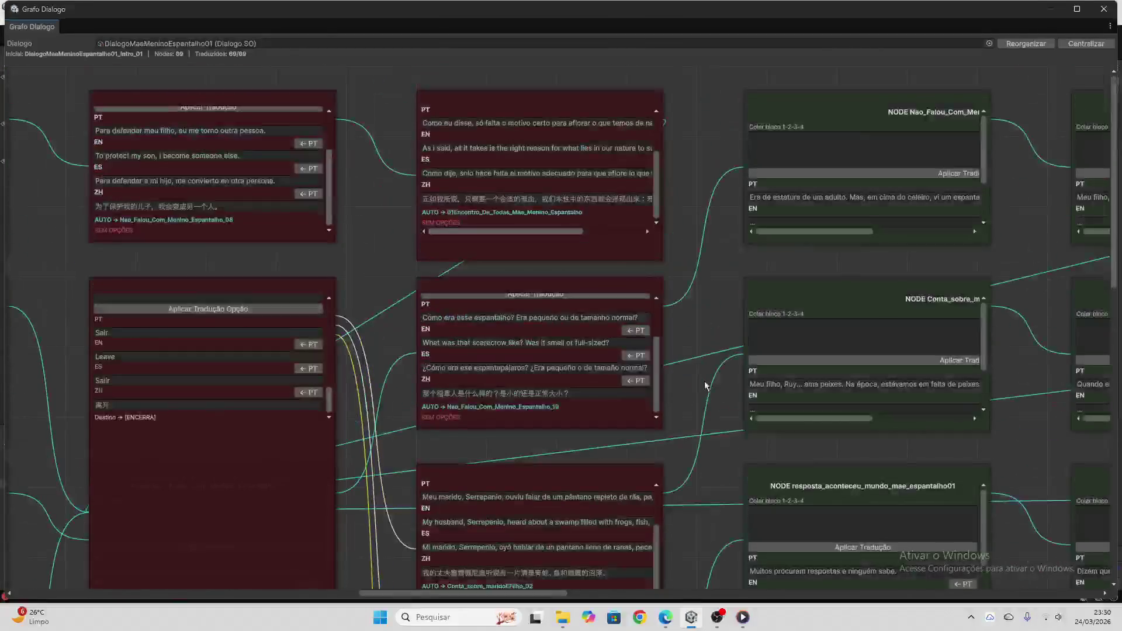
{"action": "left_click", "coordinate": [1104, 9]}
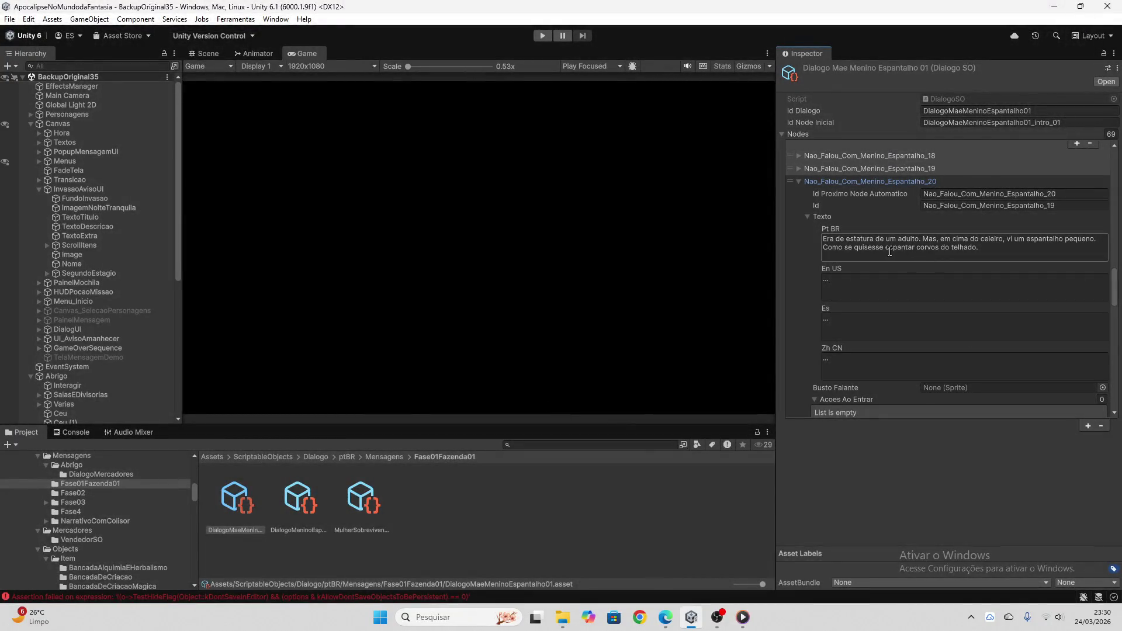
- Start play mode with muted audio and select the dialogue asset in the Inspector
{"action": "left_click", "coordinate": [545, 36]}
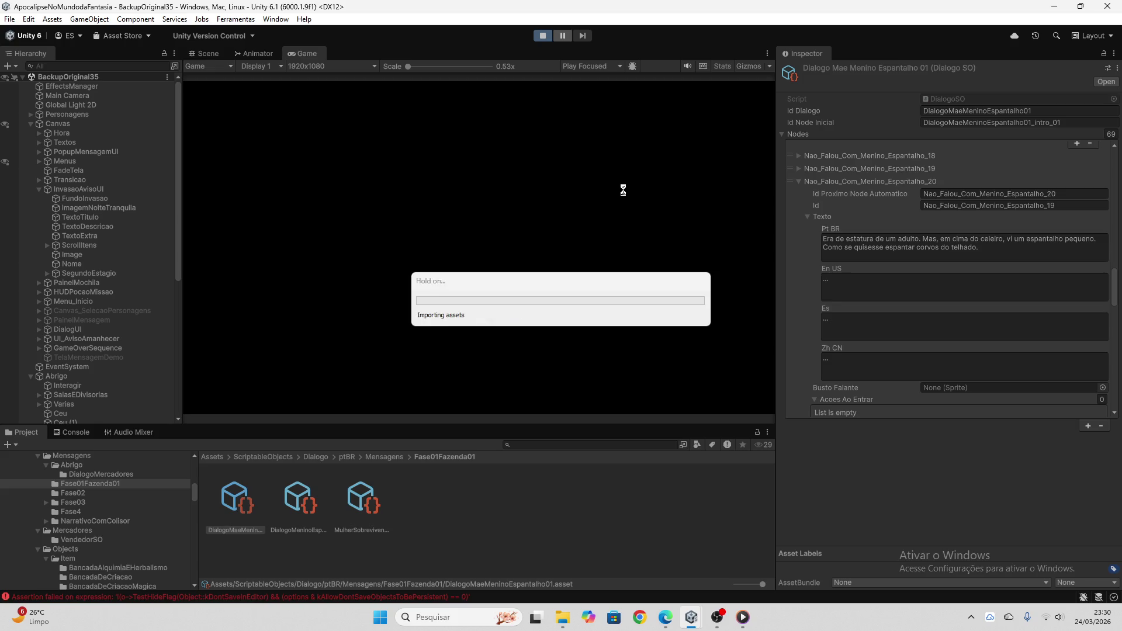
{"action": "left_click", "coordinate": [689, 66]}
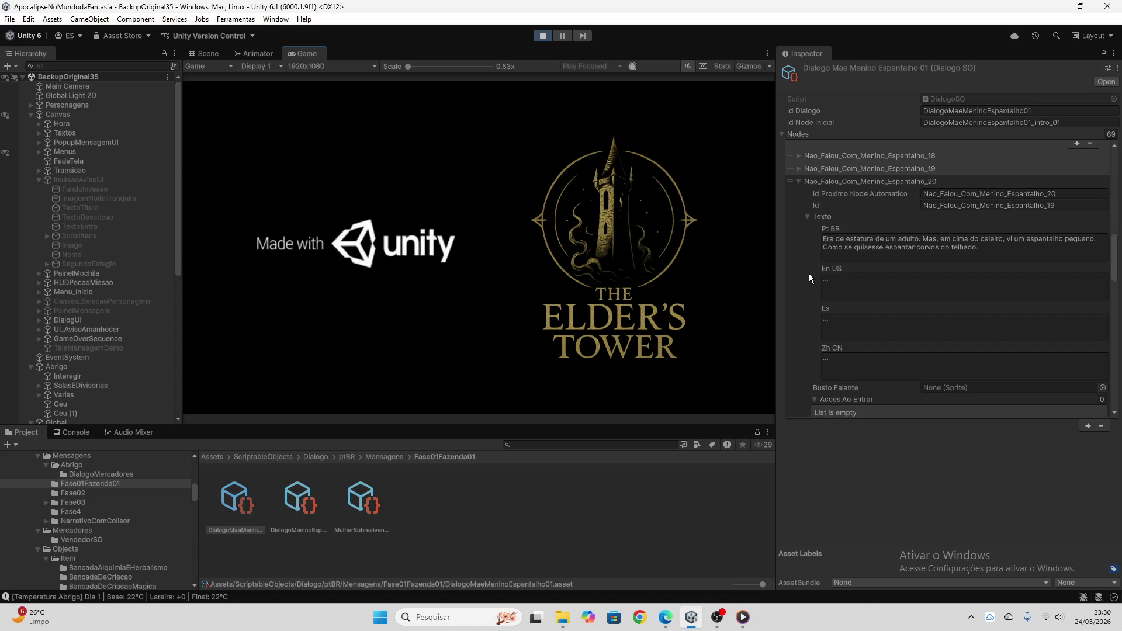
{"action": "left_click", "coordinate": [455, 504]}
{"action": "left_click", "coordinate": [235, 498]}
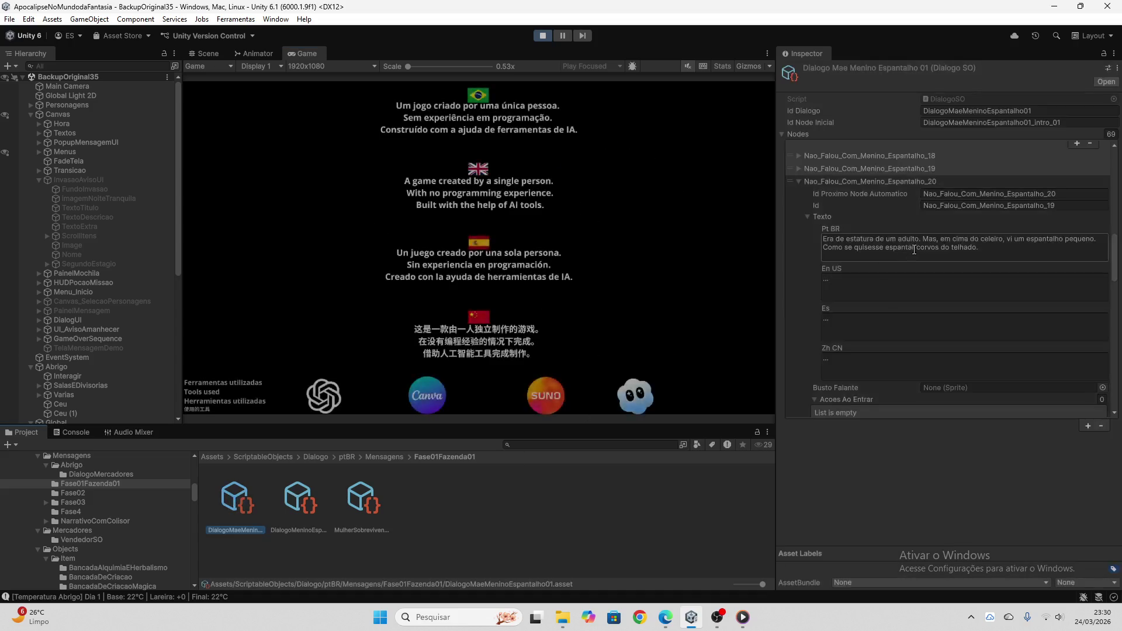
{"action": "left_click", "coordinate": [798, 181]}
{"action": "left_click", "coordinate": [799, 183]}
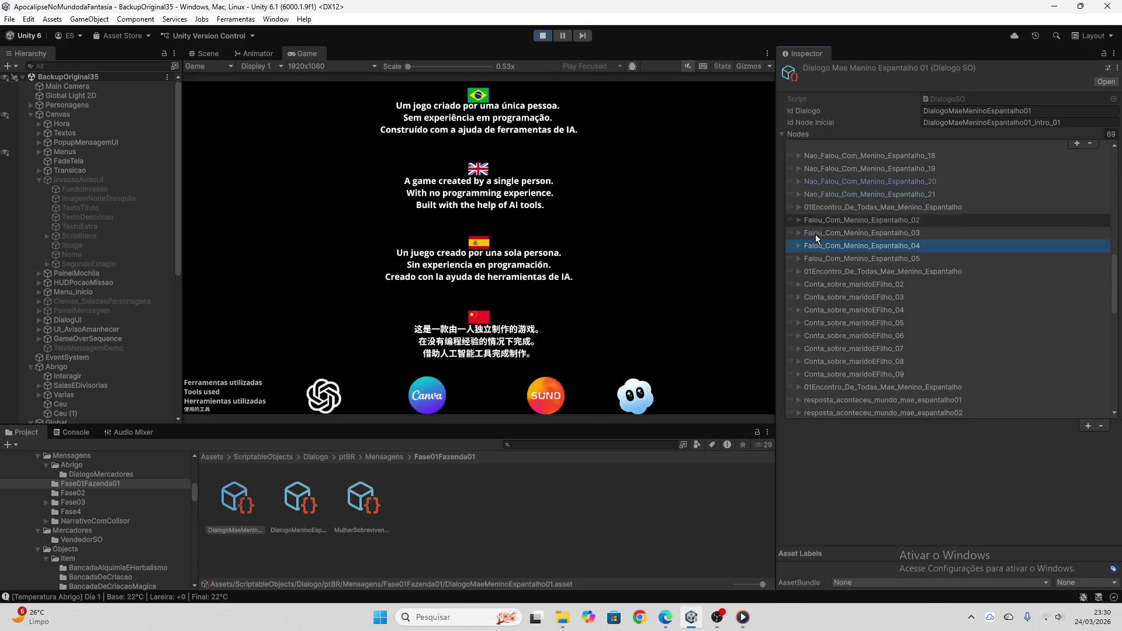
- Check Element 38's 'O que quer saber?' texts in all four languages, then set the menu to Chinese
{"action": "scroll", "coordinate": [819, 239], "scroll_direction": "down", "scroll_amount": 1}
{"action": "scroll", "coordinate": [819, 239], "scroll_direction": "down", "scroll_amount": 2}
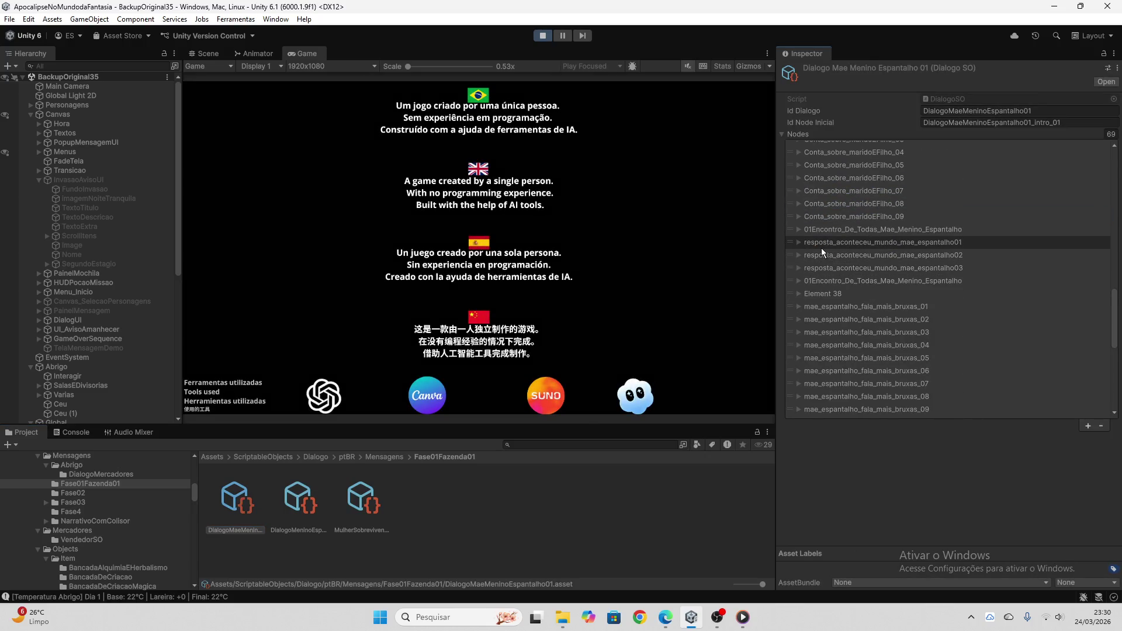
{"action": "scroll", "coordinate": [798, 262], "scroll_direction": "down", "scroll_amount": 1}
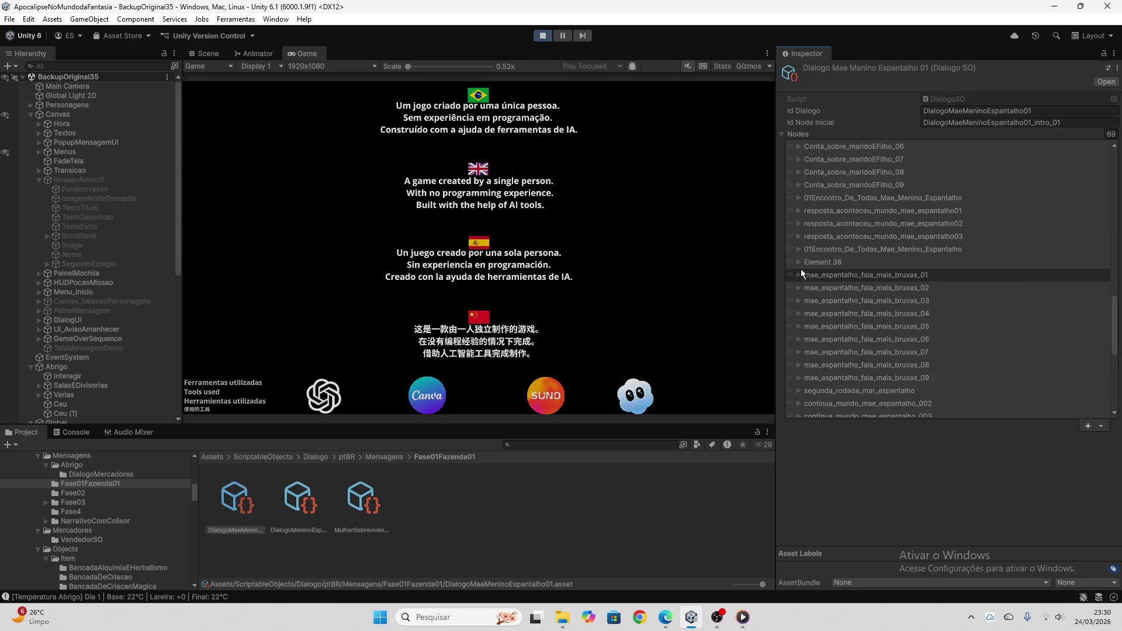
{"action": "left_click", "coordinate": [800, 261]}
{"action": "left_click", "coordinate": [800, 262]}
{"action": "scroll", "coordinate": [812, 303], "scroll_direction": "down", "scroll_amount": 3}
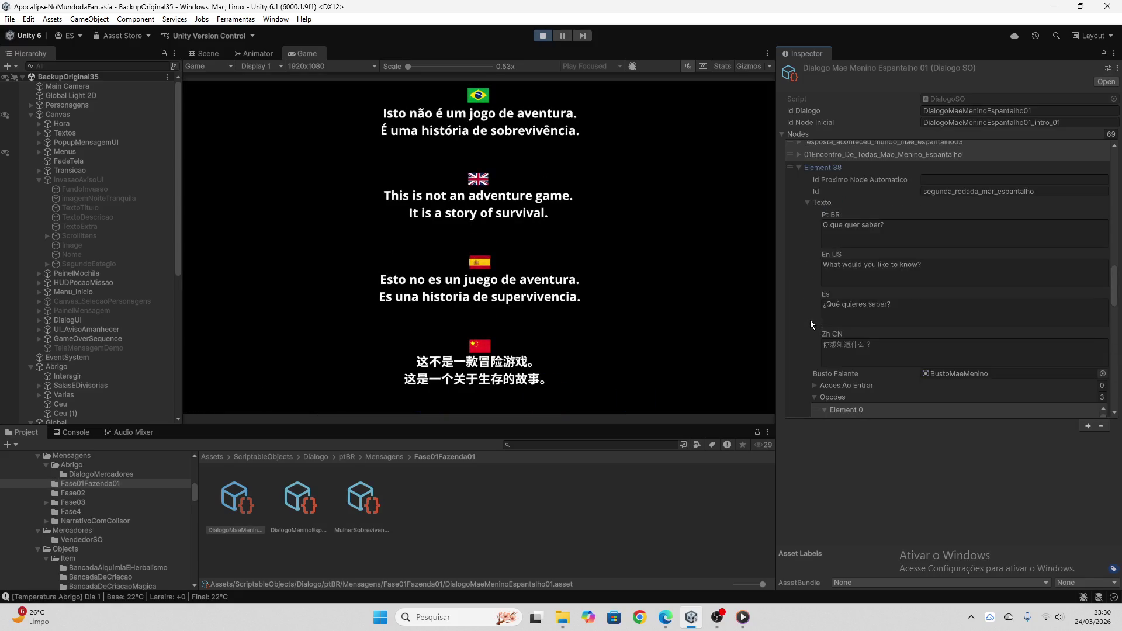
{"action": "left_click", "coordinate": [800, 167]}
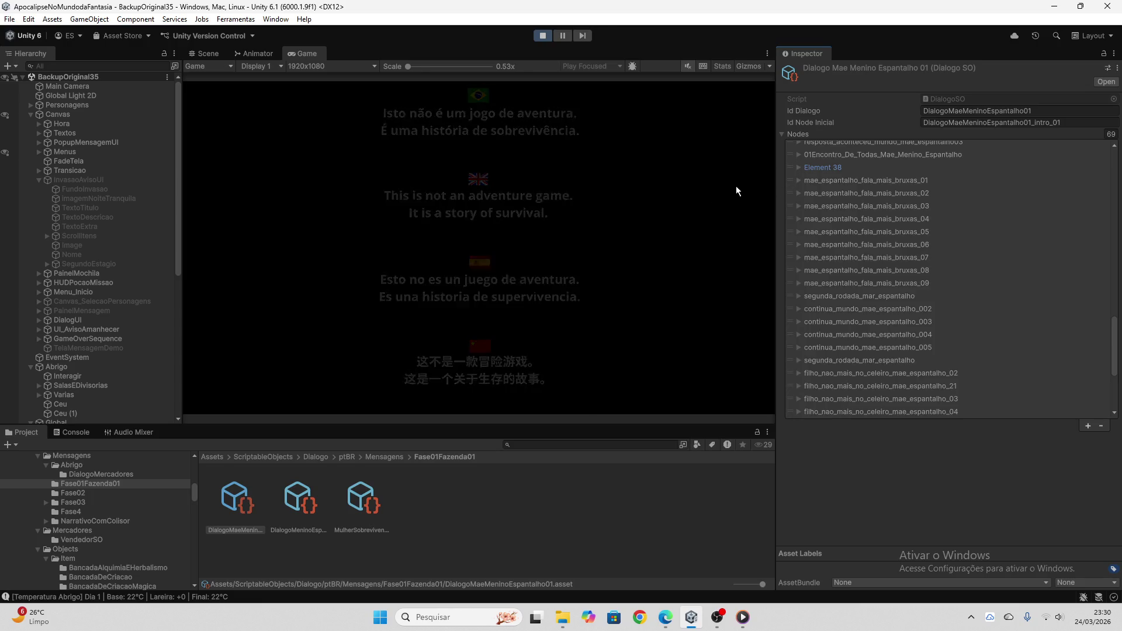
{"action": "left_click", "coordinate": [250, 292]}
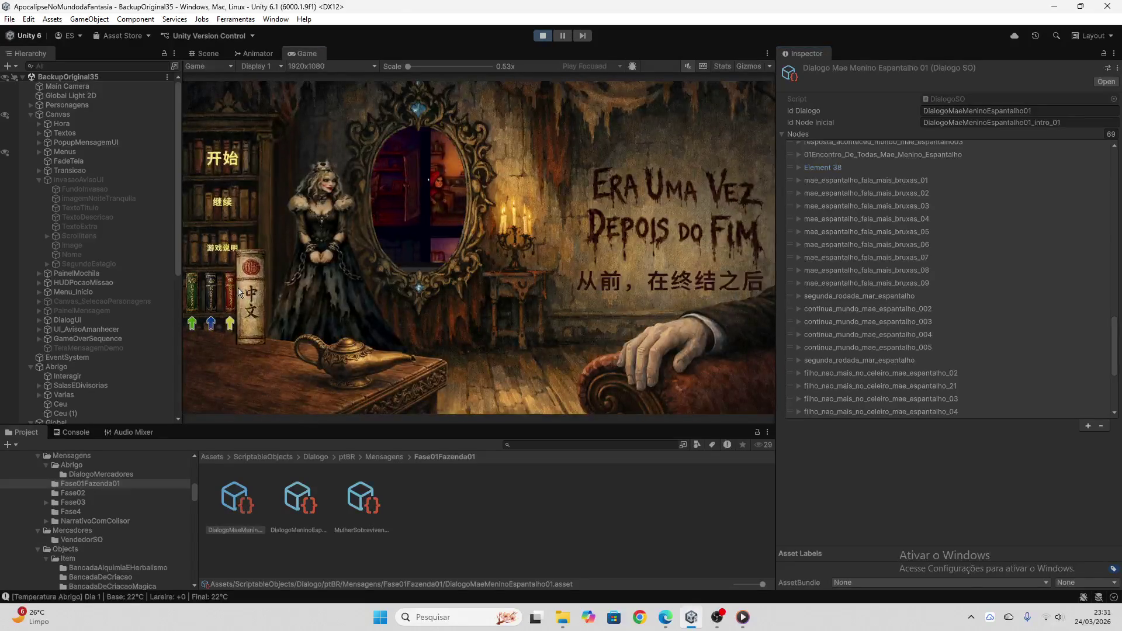
- Cycle the title menu through Spanish, English and Portuguese, then start a new game into the house
{"action": "left_click", "coordinate": [230, 292]}
{"action": "left_click", "coordinate": [210, 292]}
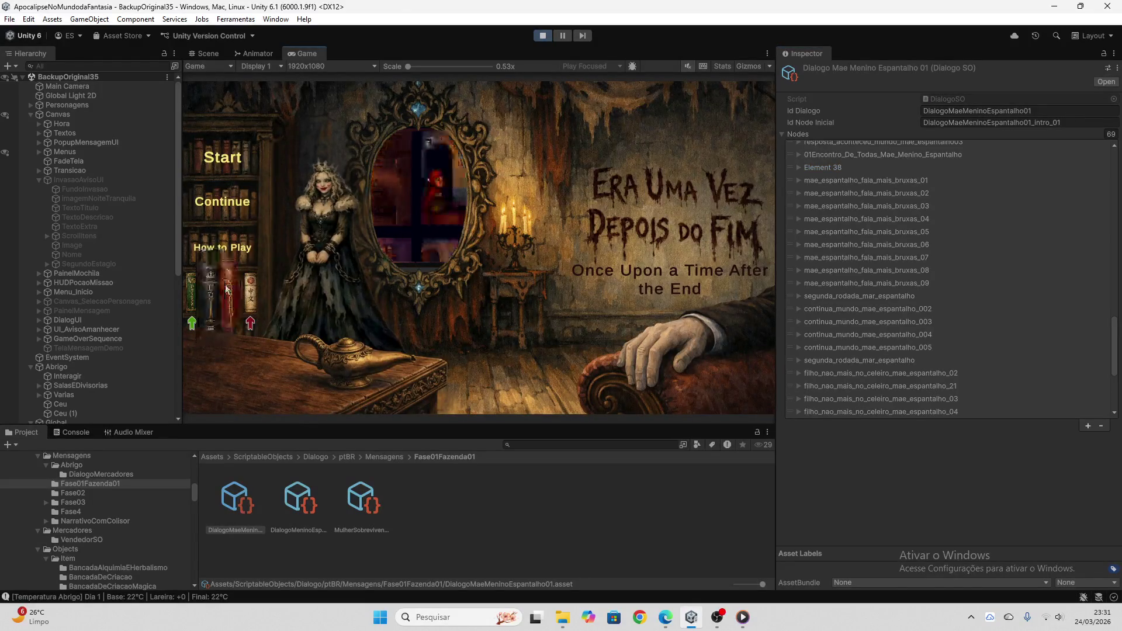
{"action": "left_click", "coordinate": [192, 292]}
{"action": "left_click", "coordinate": [222, 157]}
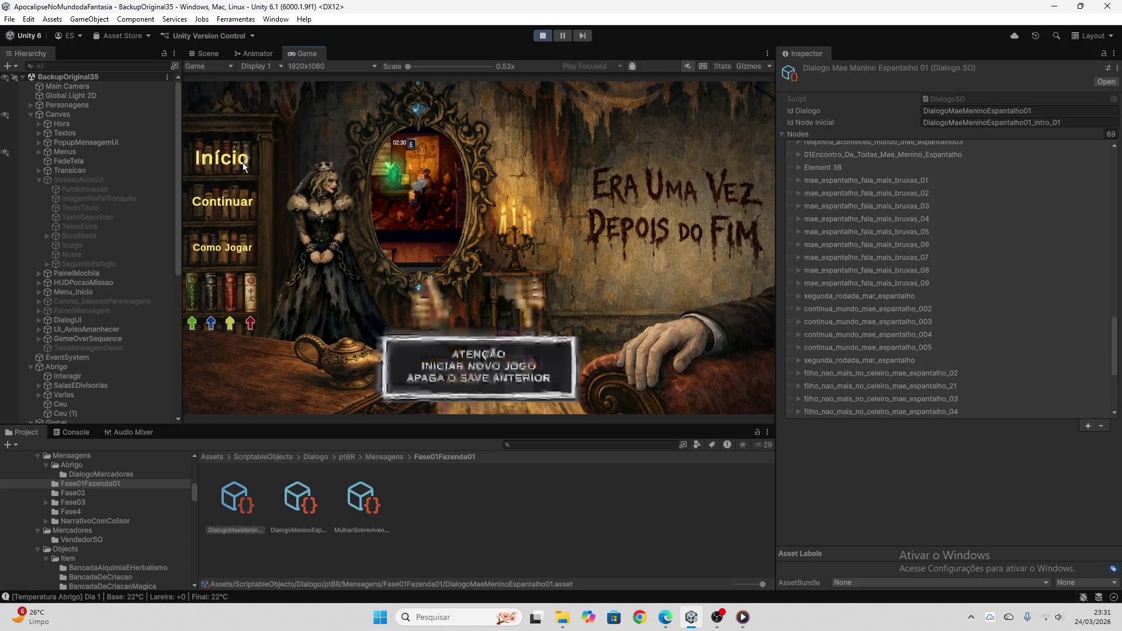
{"action": "left_click", "coordinate": [424, 305]}
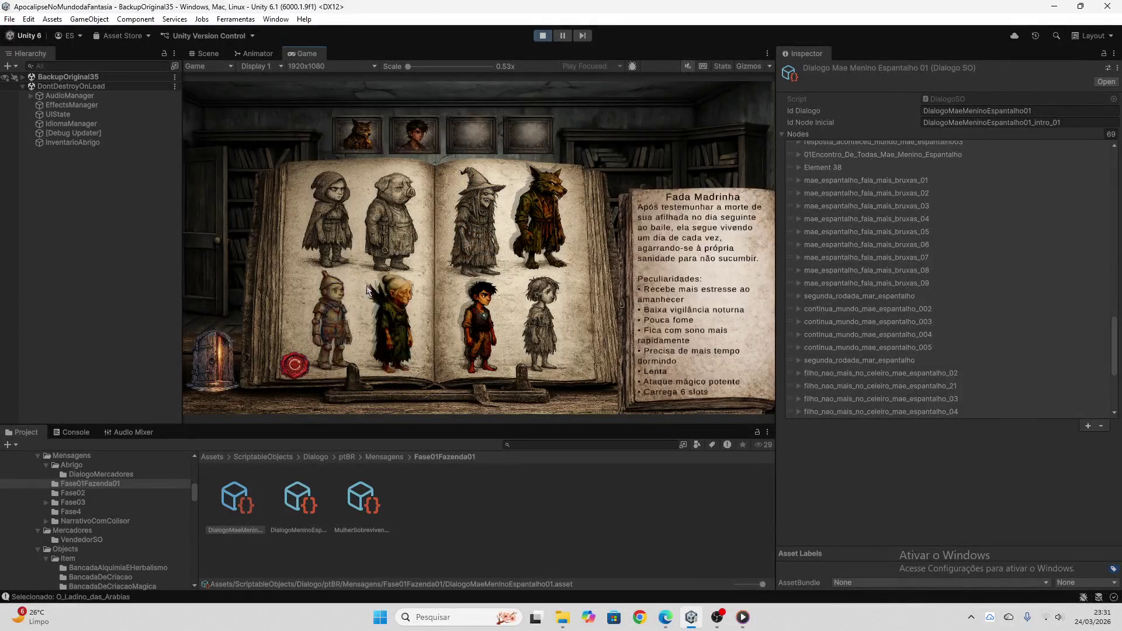
{"action": "left_click", "coordinate": [211, 345]}
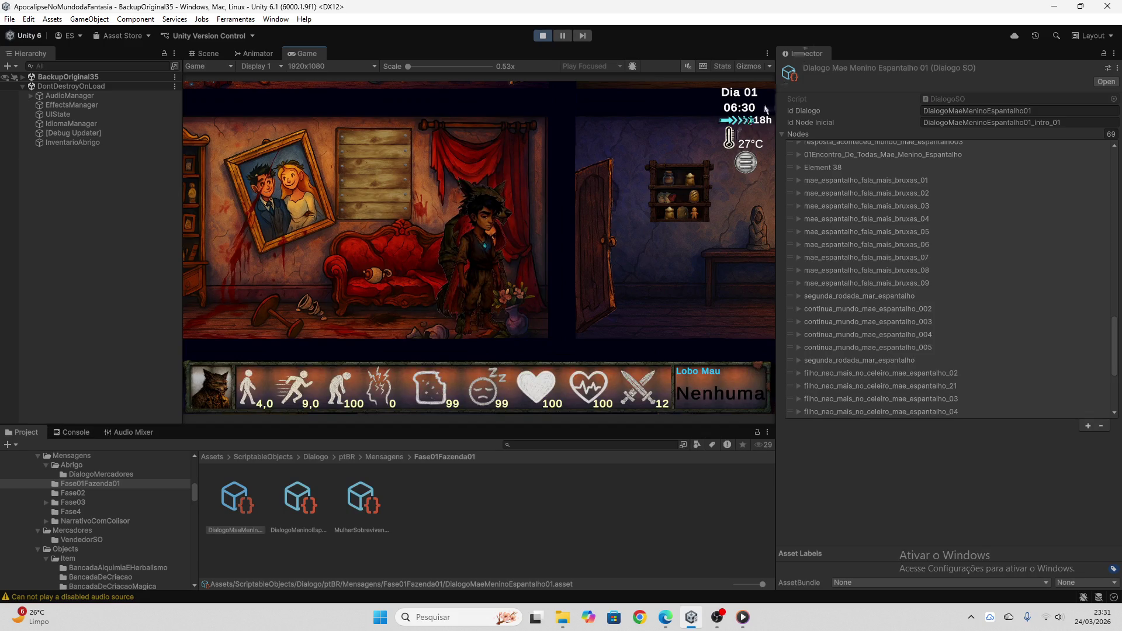
- Skip to 18:00, wake both companions, and travel to the farm on the world map
{"action": "left_click", "coordinate": [746, 122]}
{"action": "left_click", "coordinate": [413, 251]}
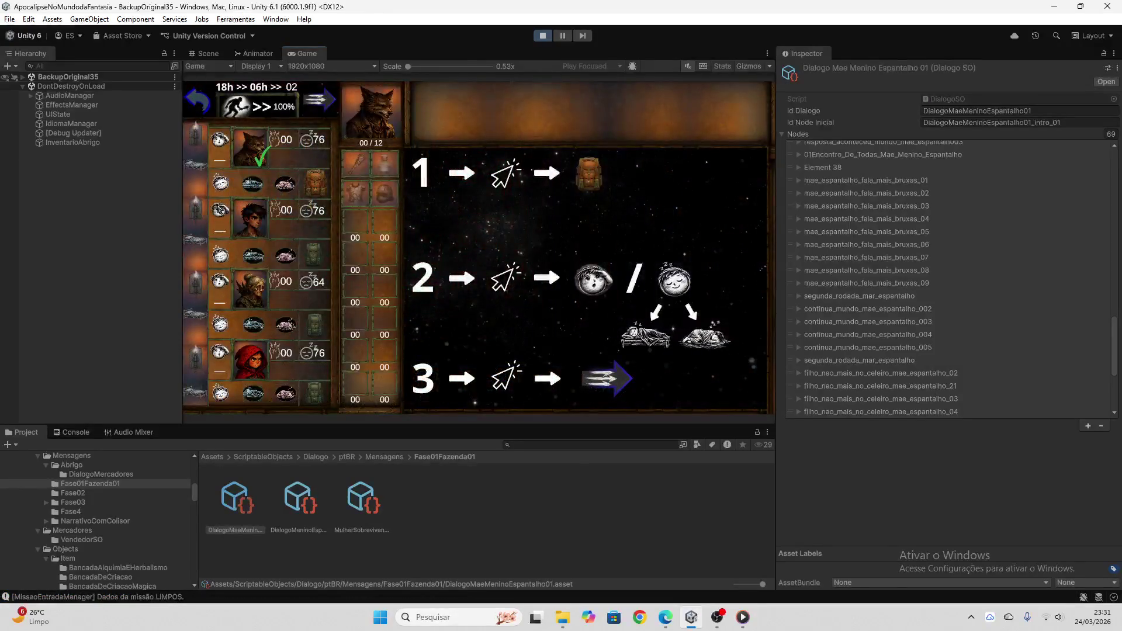
{"action": "left_click", "coordinate": [221, 351]}
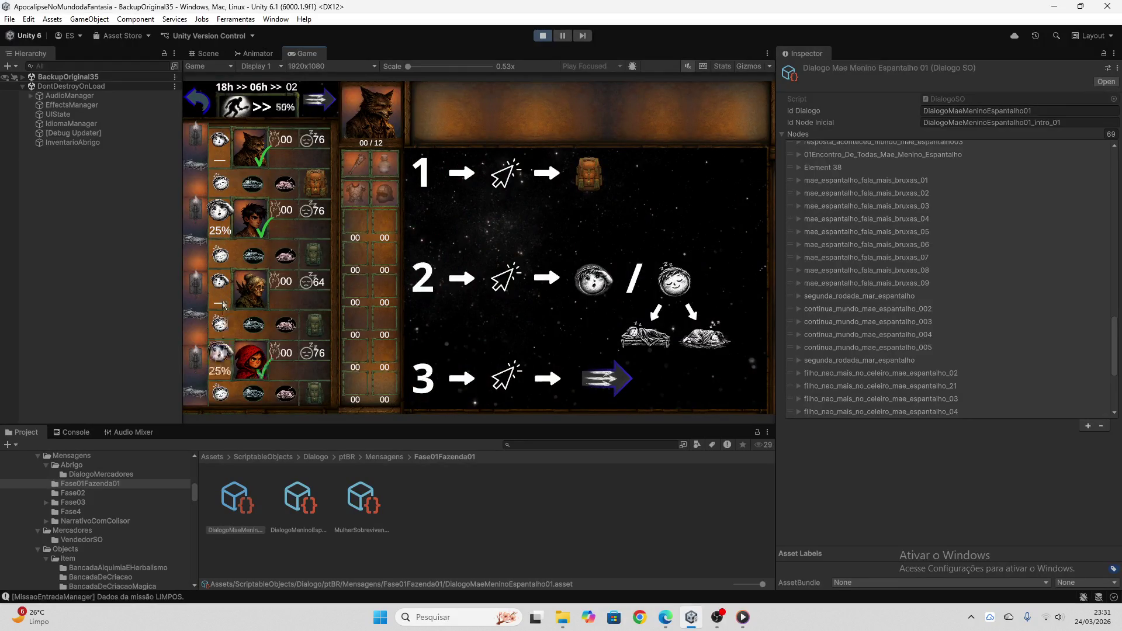
{"action": "left_click", "coordinate": [221, 281]}
{"action": "left_click", "coordinate": [320, 102]}
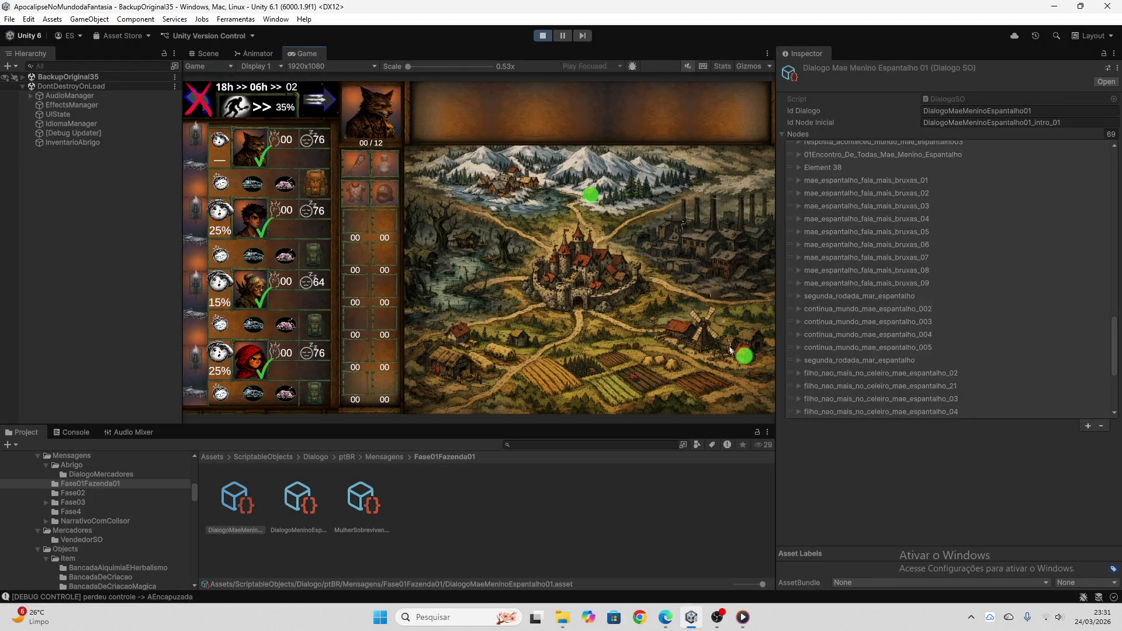
{"action": "left_click", "coordinate": [743, 355]}
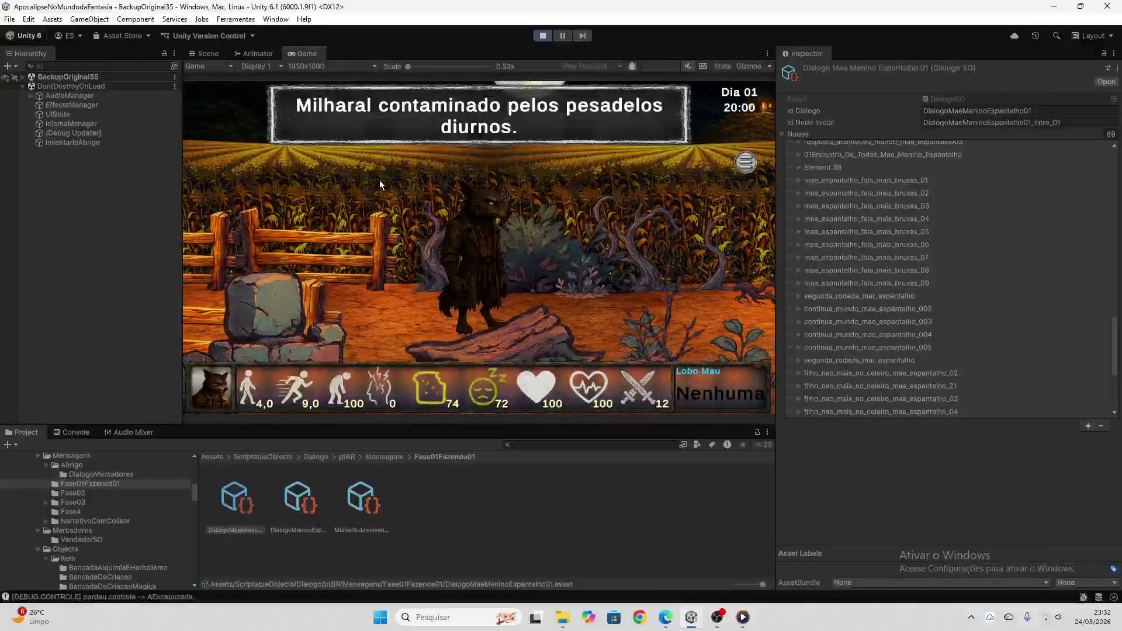
- Select IdiomaManager and switch Idioma Atual to ES and back to PTBR
{"action": "left_click", "coordinate": [89, 143]}
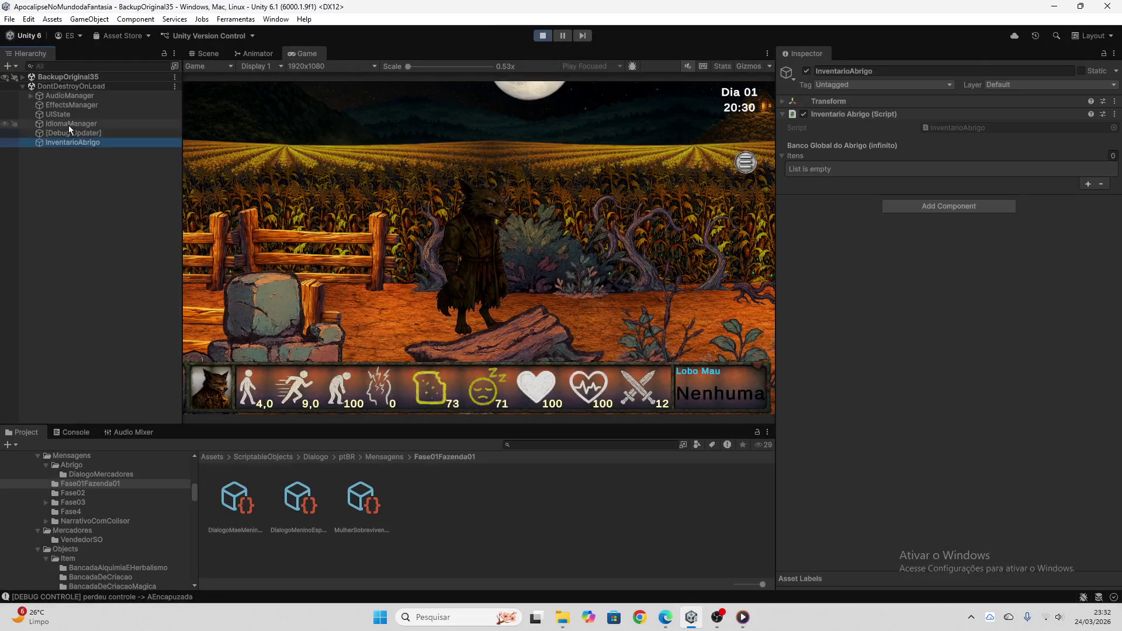
{"action": "left_click", "coordinate": [68, 124]}
{"action": "left_click", "coordinate": [945, 139]}
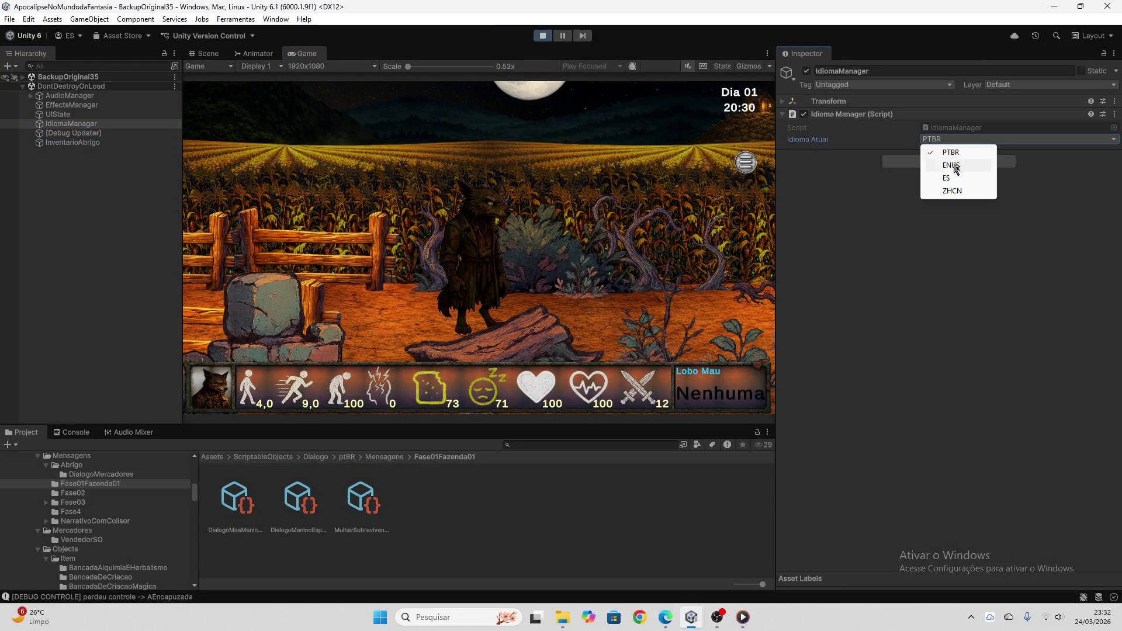
{"action": "left_click", "coordinate": [948, 178]}
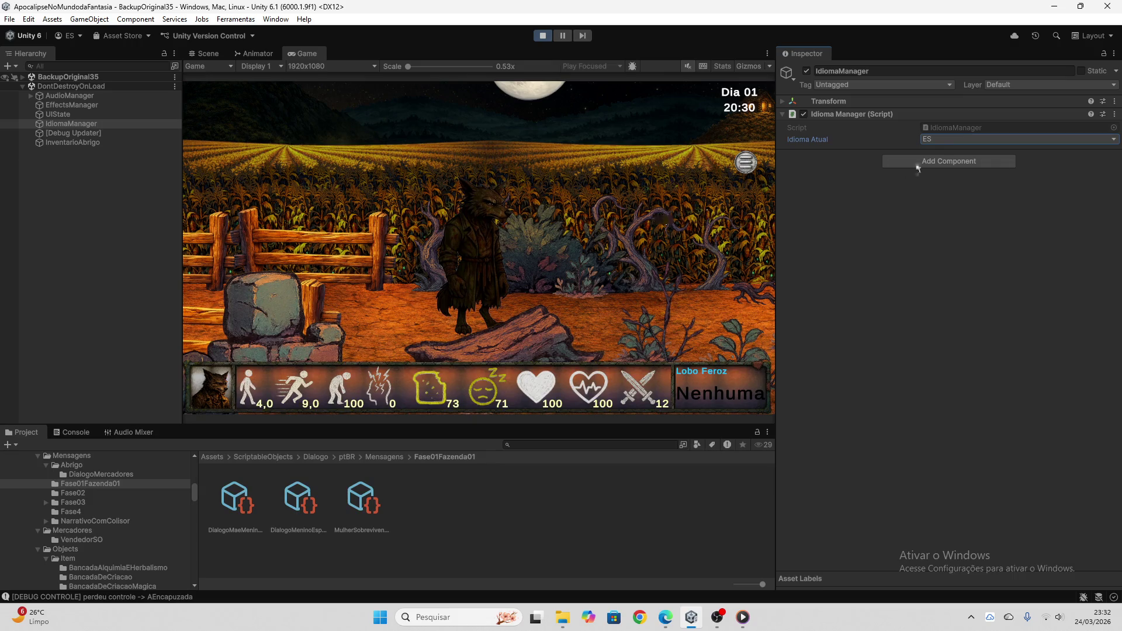
{"action": "left_click", "coordinate": [936, 139]}
{"action": "left_click", "coordinate": [936, 151]}
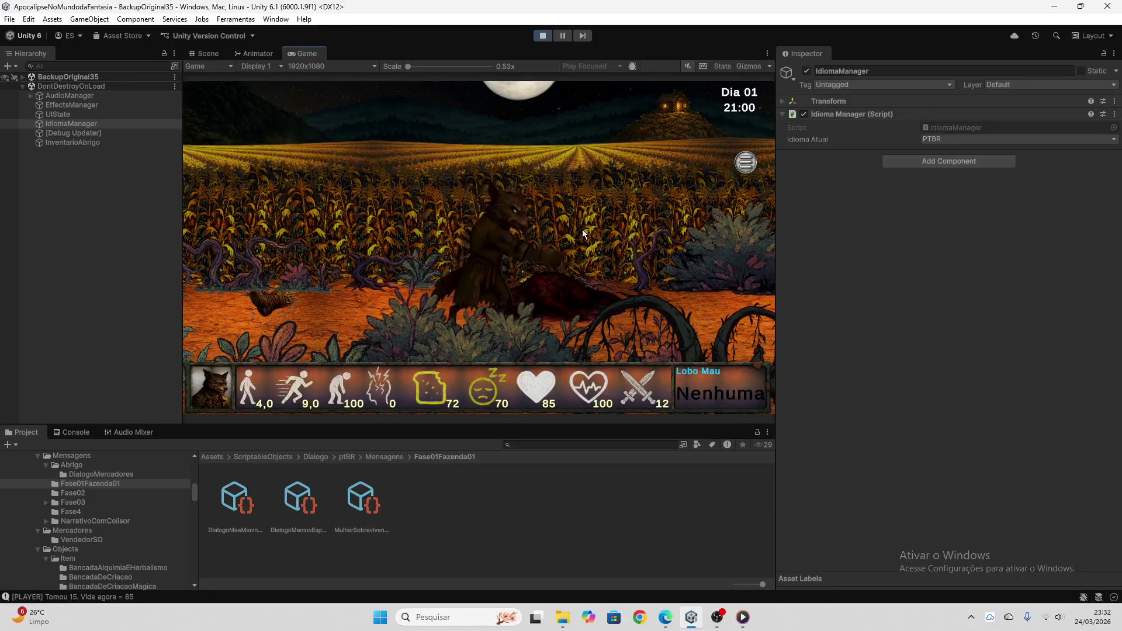
- Walk the wolf through the cornfield into the barn, grab the rat, and talk to the scarecrow
{"action": "key", "text": "d"}
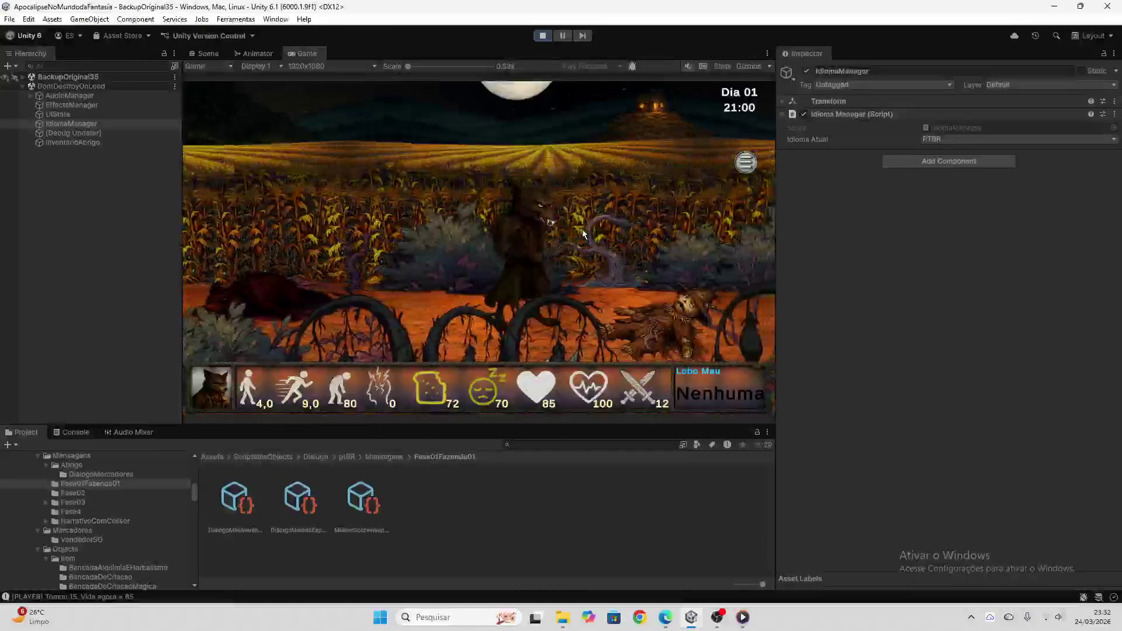
{"action": "key", "text": "d"}
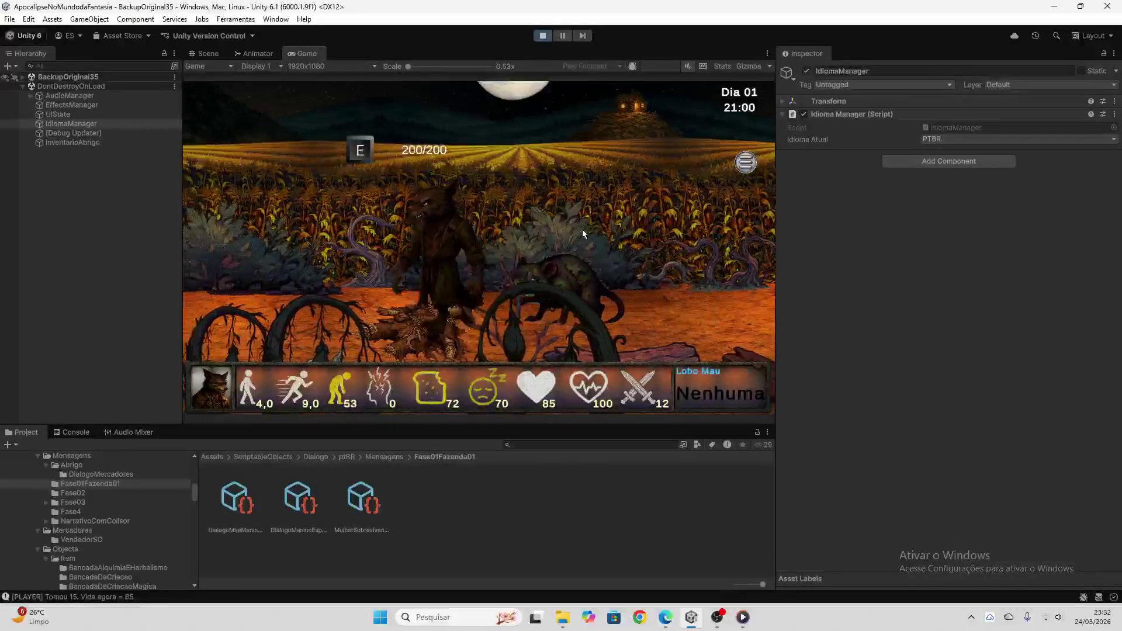
{"action": "key", "text": "d"}
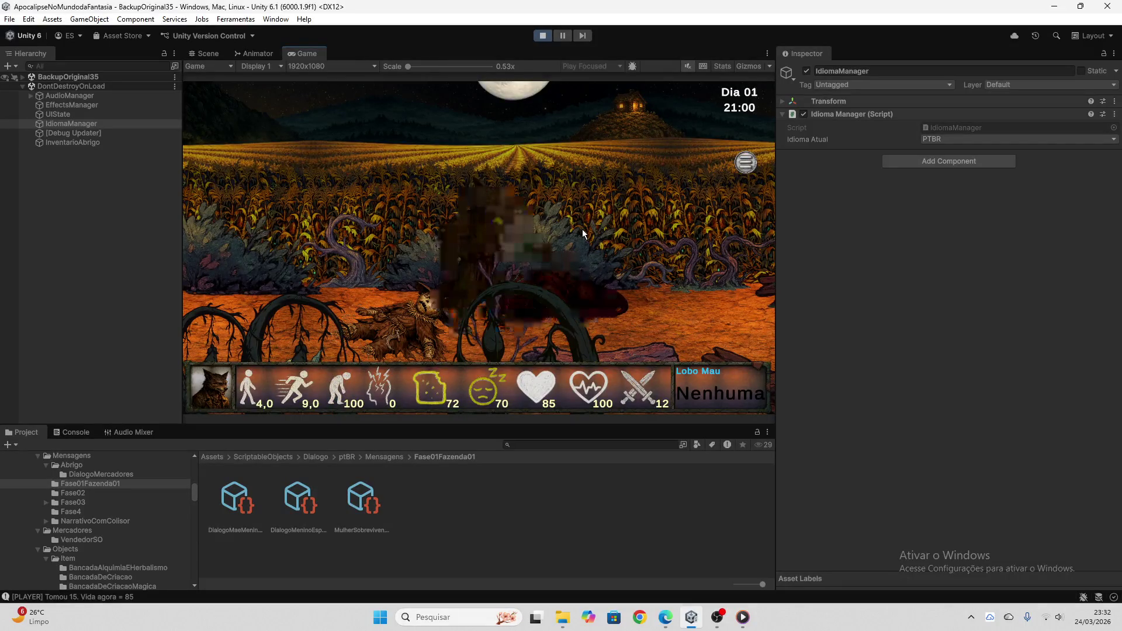
{"action": "key", "text": "d"}
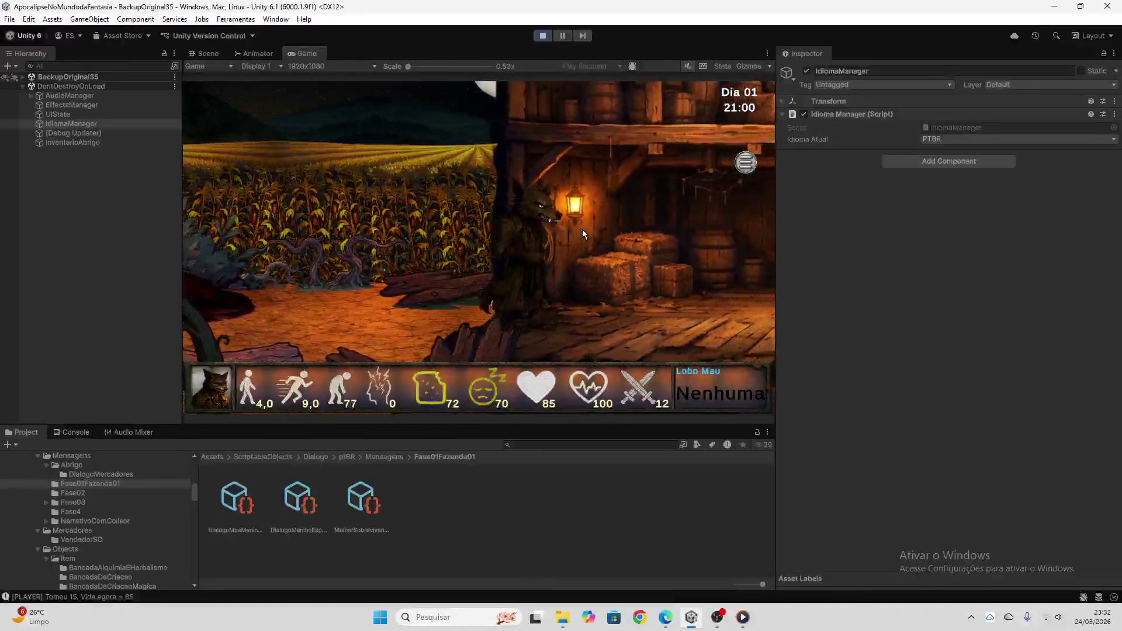
{"action": "key", "text": "d"}
{"action": "key", "text": "e"}
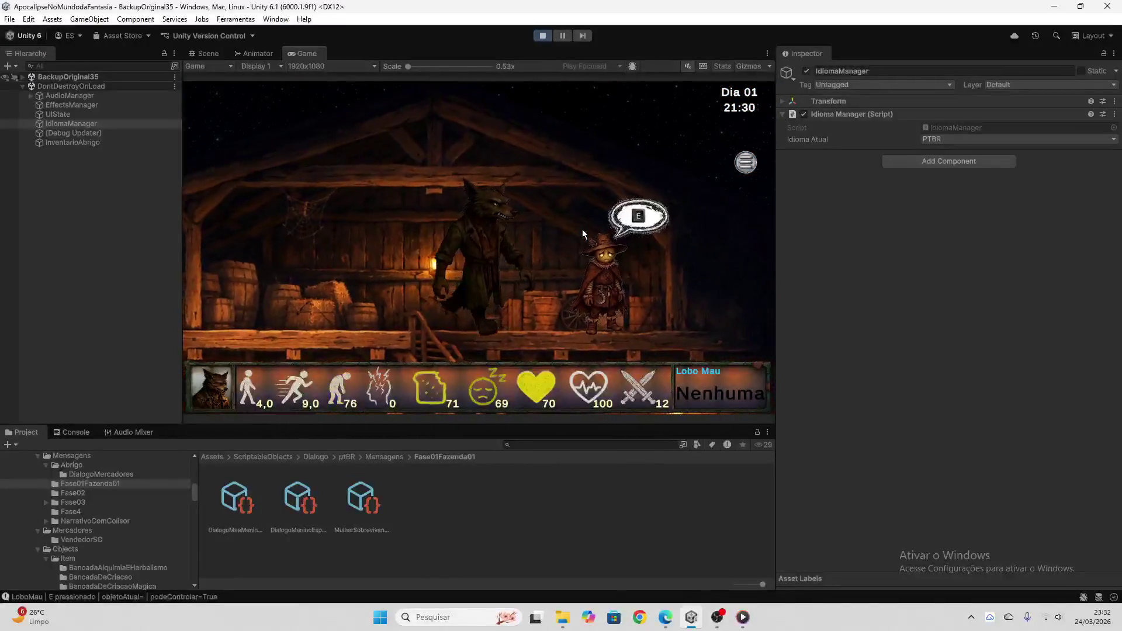
{"action": "key", "text": "e"}
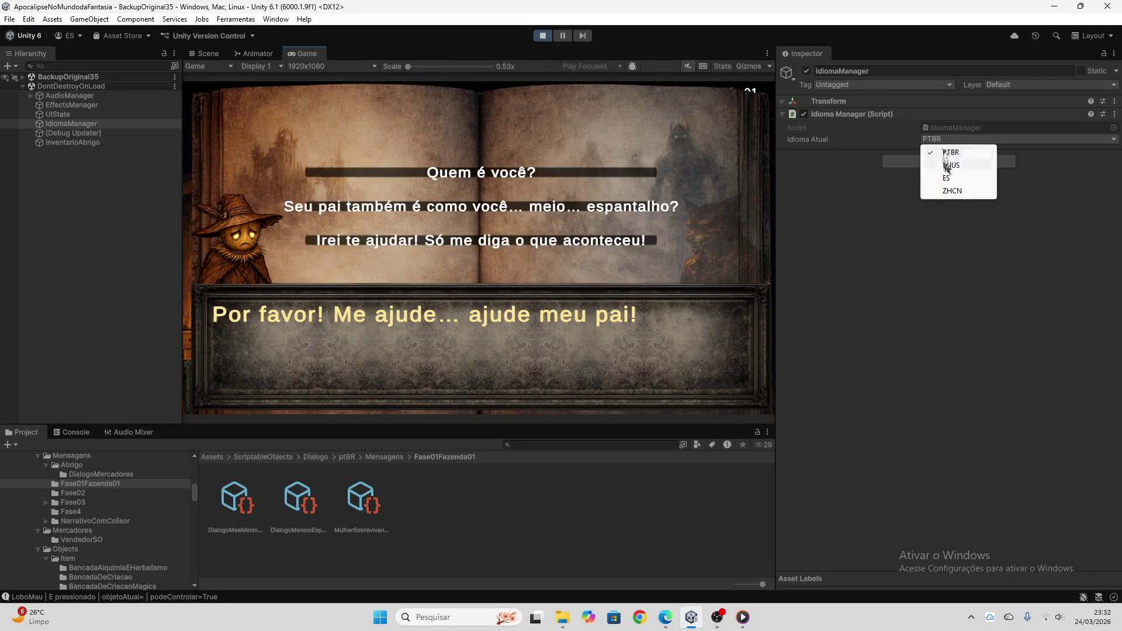
- Step through the scarecrow dialogue while switching the language to ENUS, ZHCN and ES
{"action": "left_click", "coordinate": [951, 164]}
{"action": "left_click", "coordinate": [548, 199]}
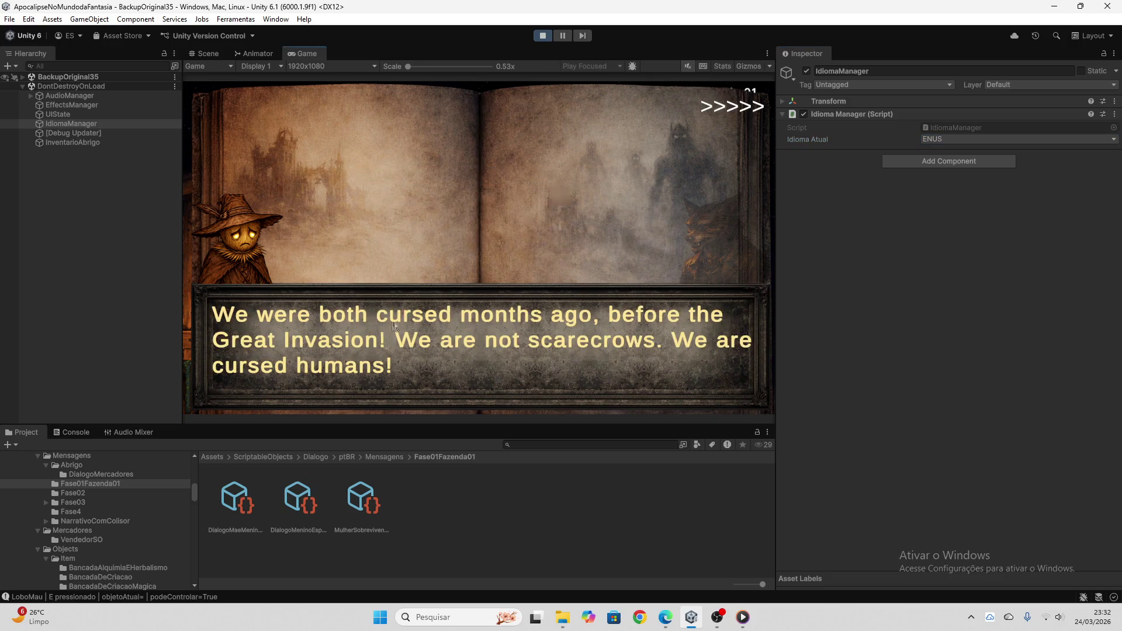
{"action": "left_click", "coordinate": [941, 139]}
{"action": "left_click", "coordinate": [949, 191]}
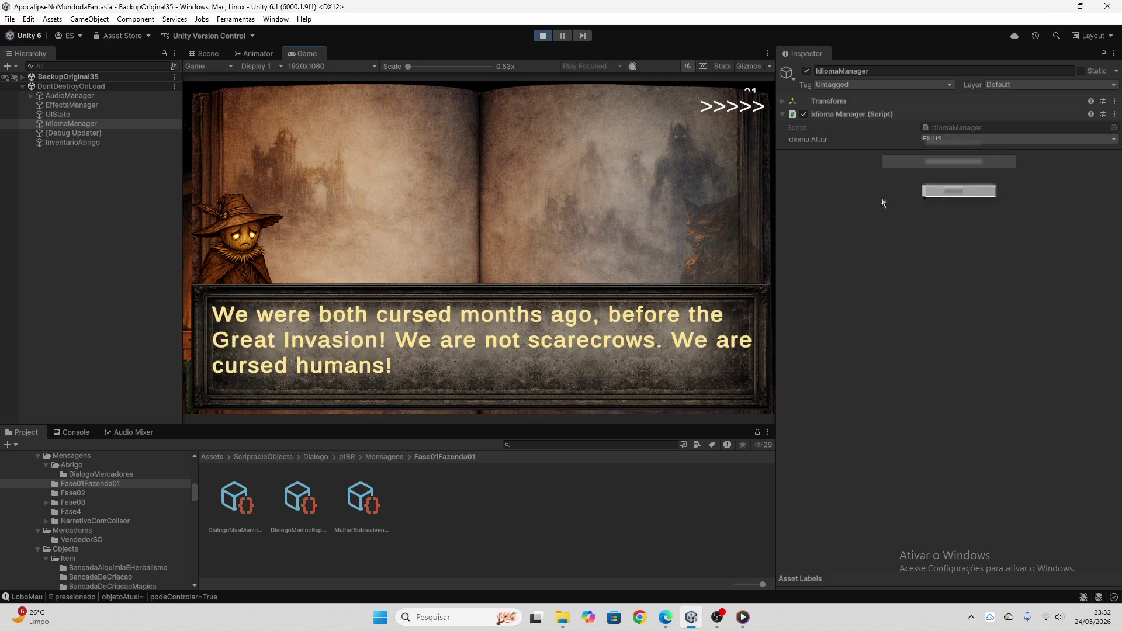
{"action": "left_click", "coordinate": [718, 114]}
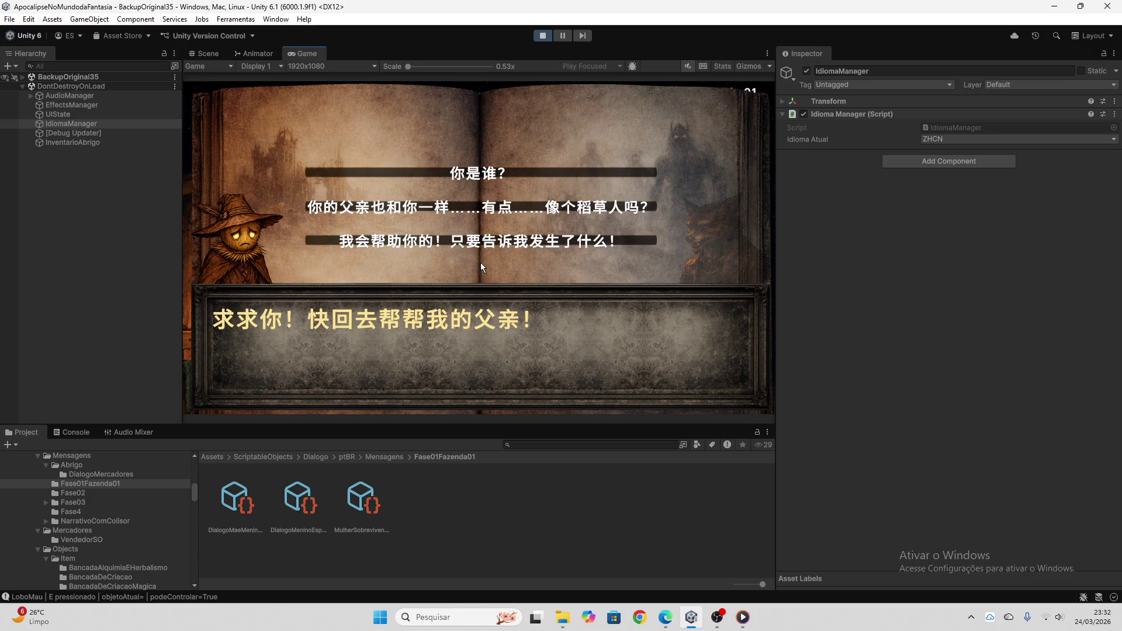
{"action": "left_click", "coordinate": [971, 140]}
{"action": "left_click", "coordinate": [944, 181]}
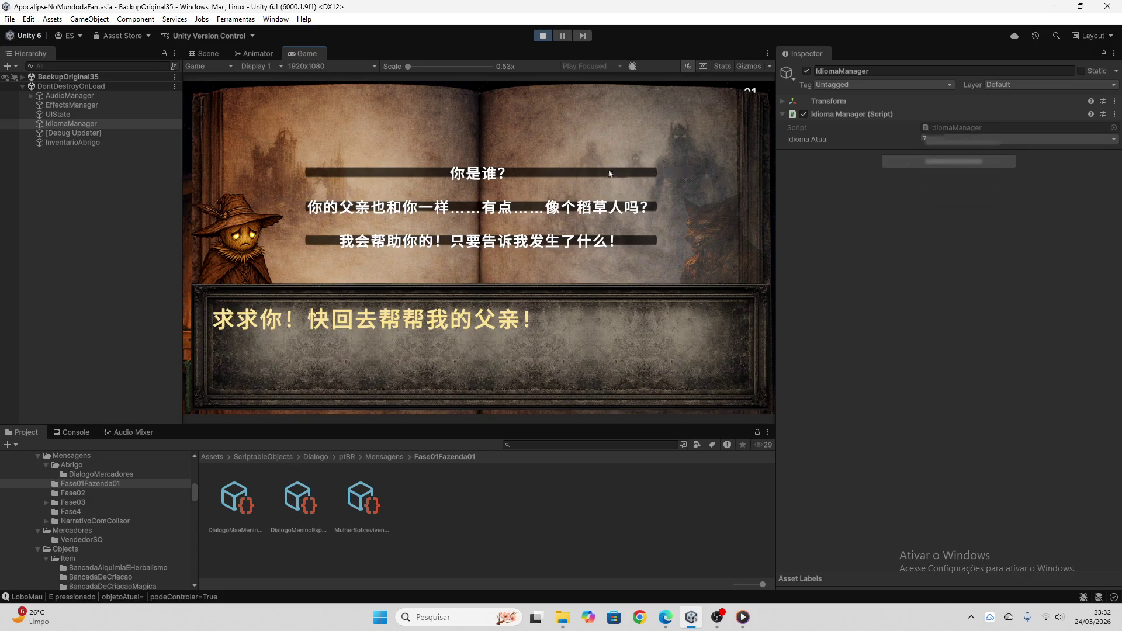
{"action": "left_click", "coordinate": [609, 173]}
{"action": "left_click", "coordinate": [734, 111]}
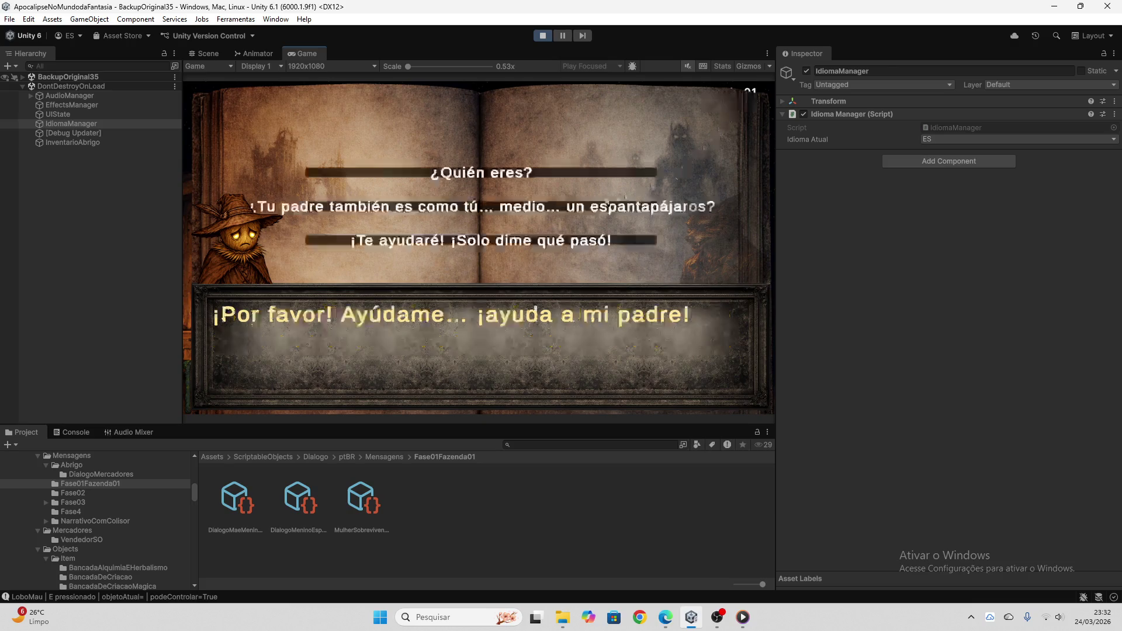
- Continue the dialogue in ZHCN through the ¿Quién eres? choice, then stop play mode
{"action": "left_click", "coordinate": [942, 138]}
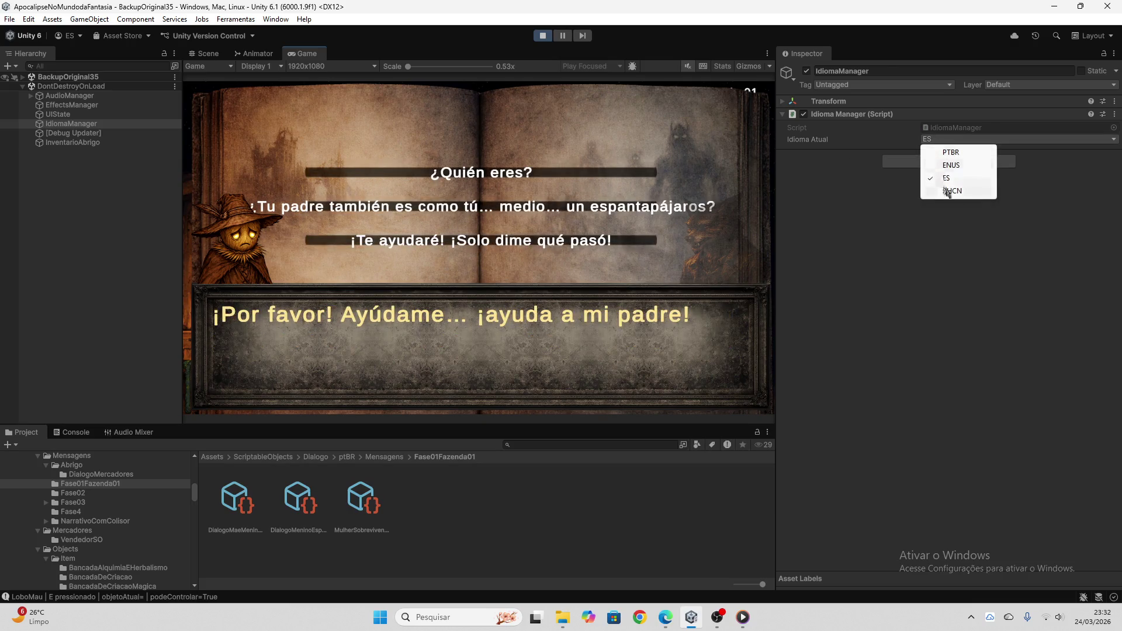
{"action": "left_click", "coordinate": [951, 191]}
{"action": "left_click", "coordinate": [569, 173]}
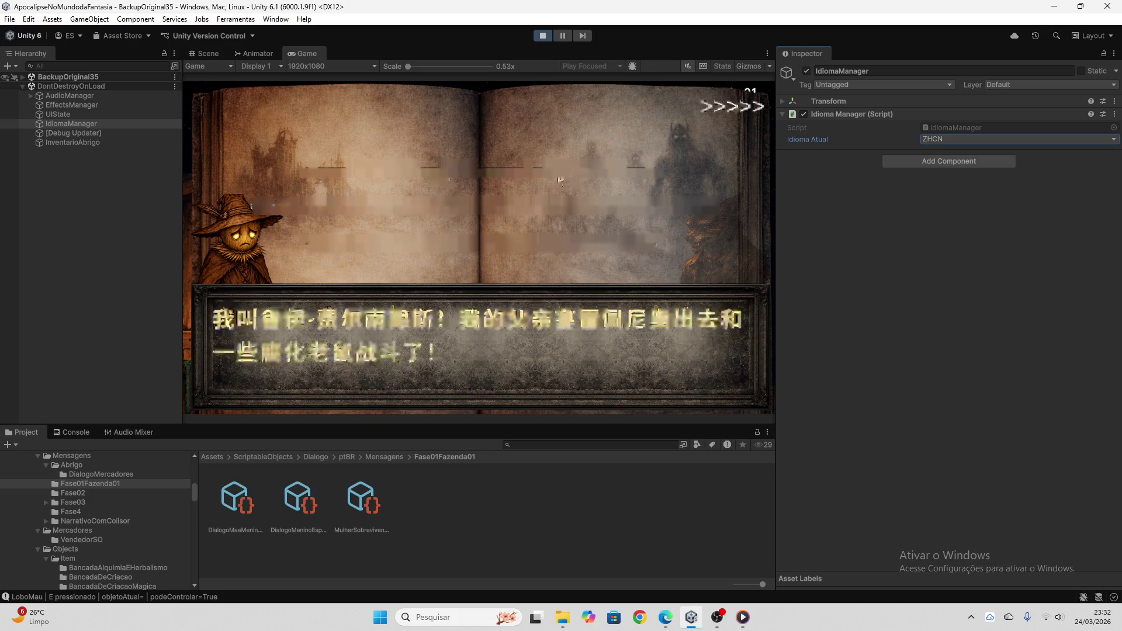
{"action": "left_click", "coordinate": [569, 174]}
{"action": "left_click", "coordinate": [570, 208]}
{"action": "left_click", "coordinate": [754, 105]}
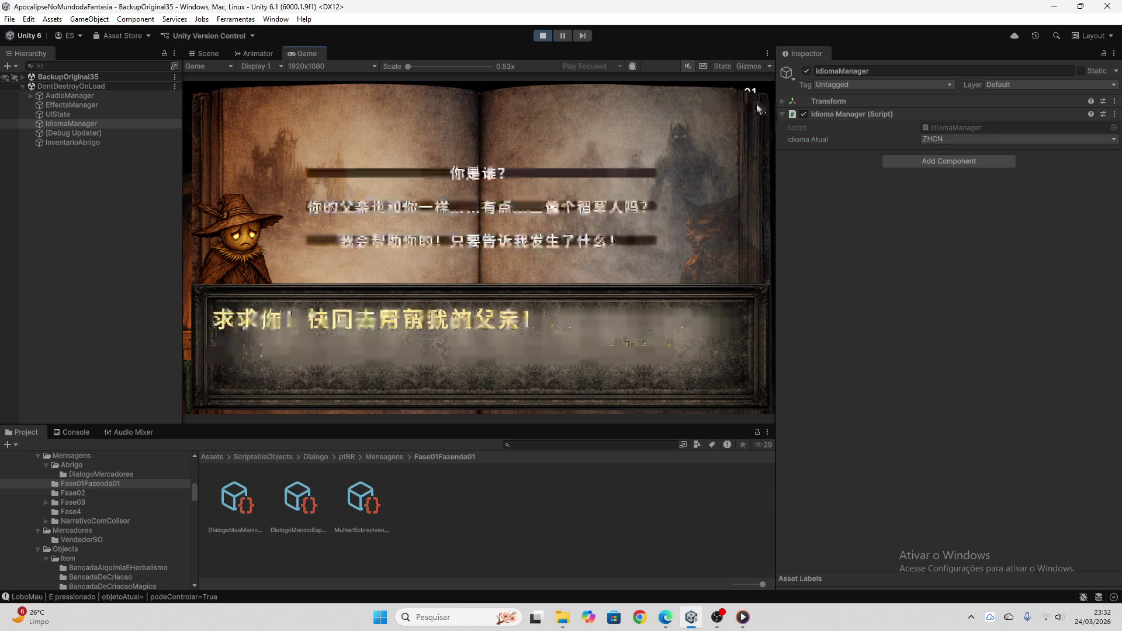
{"action": "left_click", "coordinate": [544, 35]}
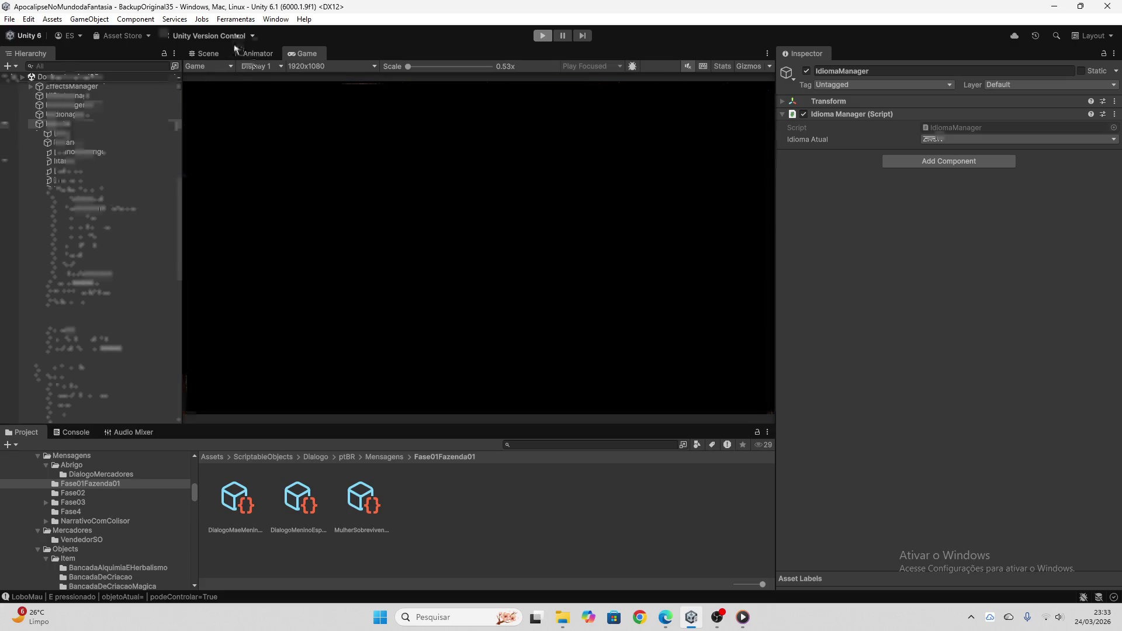
{"action": "left_click", "coordinate": [236, 19]}
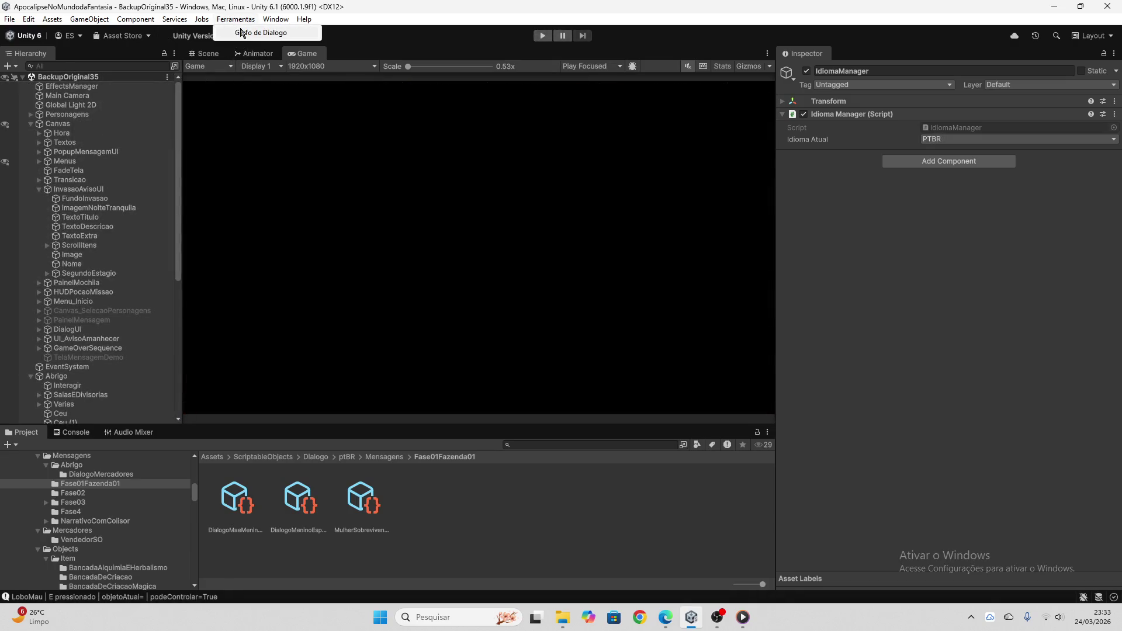
- Open Ferramentas > Grafo de Dialogo and load DialogoMaeMeninoEspantalho01
{"action": "left_click", "coordinate": [247, 33]}
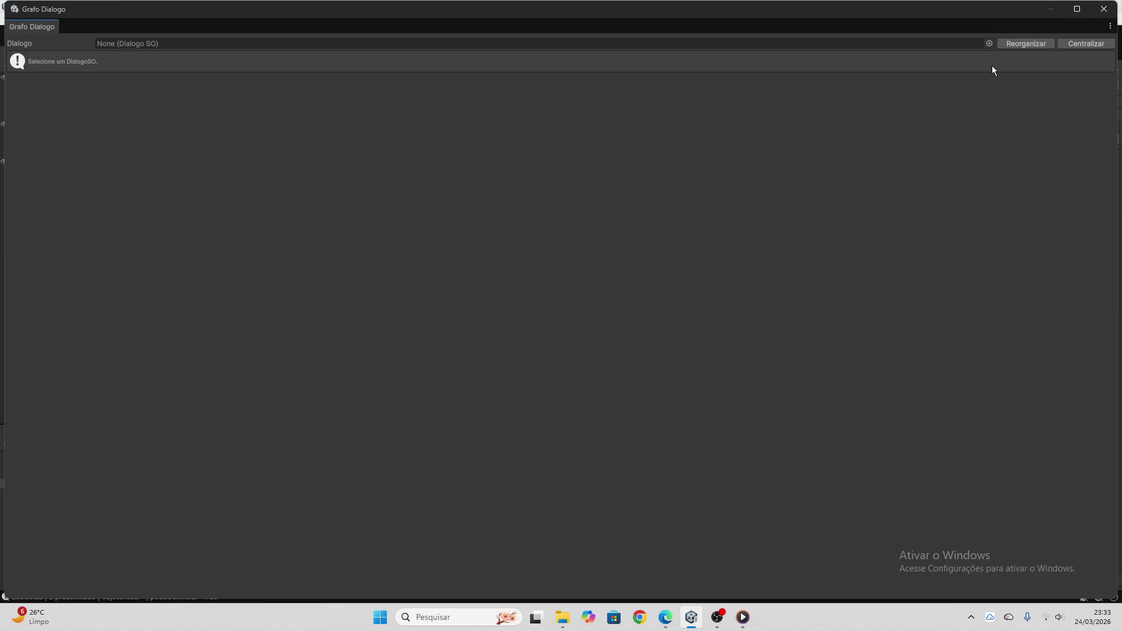
{"action": "left_click", "coordinate": [990, 43]}
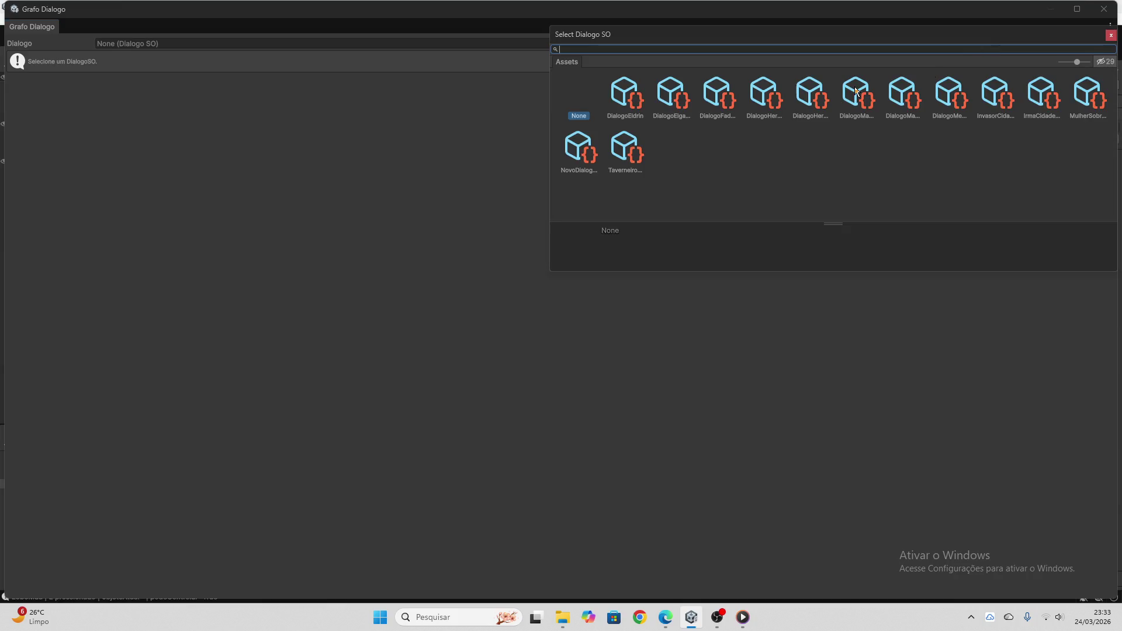
{"action": "left_click", "coordinate": [881, 91]}
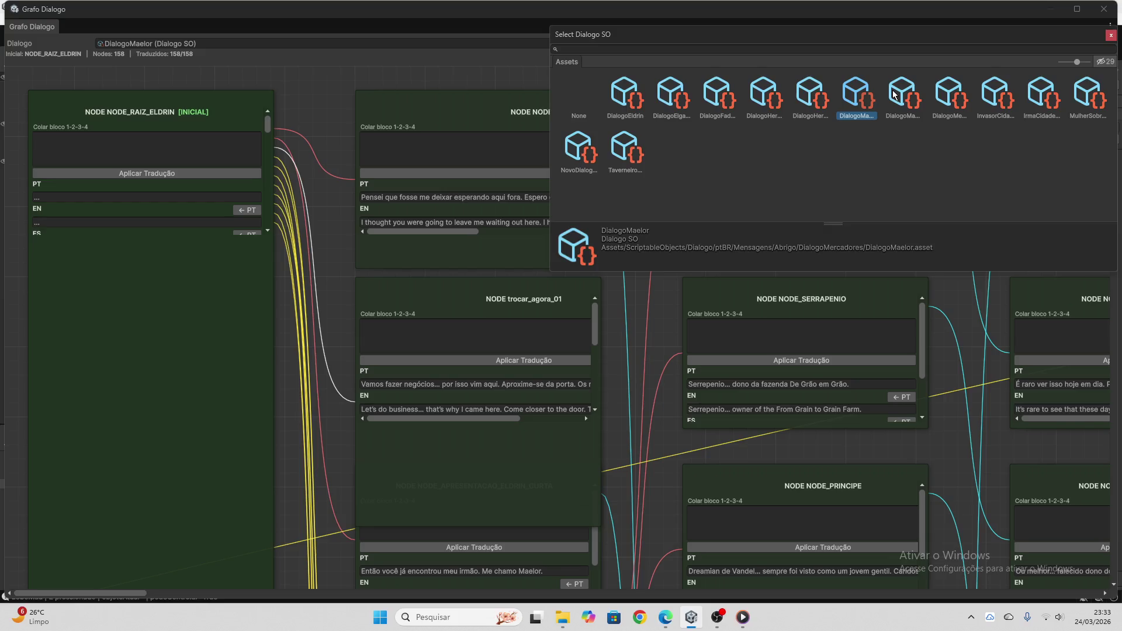
{"action": "left_click", "coordinate": [894, 95]}
{"action": "double_click", "coordinate": [894, 95]}
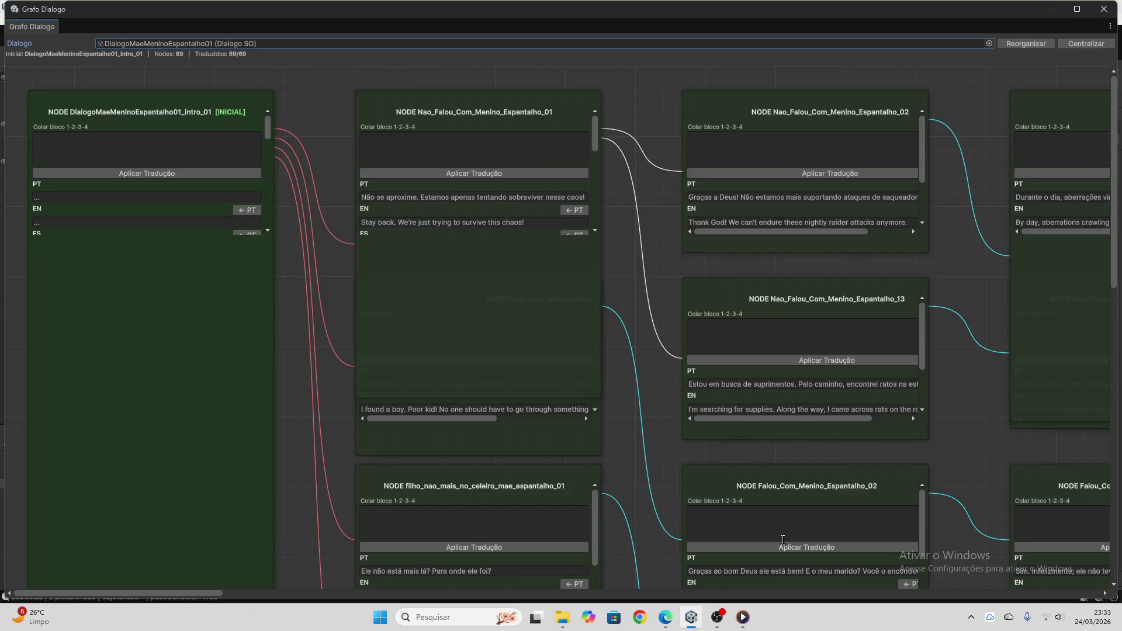
- Select the Portuguese line about the adult-sized scarecrow and go to the ChatGPT tab
{"action": "mouse_move", "coordinate": [212, 592]}
{"action": "left_mouse_down"}
{"action": "mouse_move", "coordinate": [486, 581]}
{"action": "mouse_move", "coordinate": [589, 591]}
{"action": "left_mouse_up"}
{"action": "scroll", "coordinate": [727, 384], "scroll_direction": "down", "scroll_amount": 3}
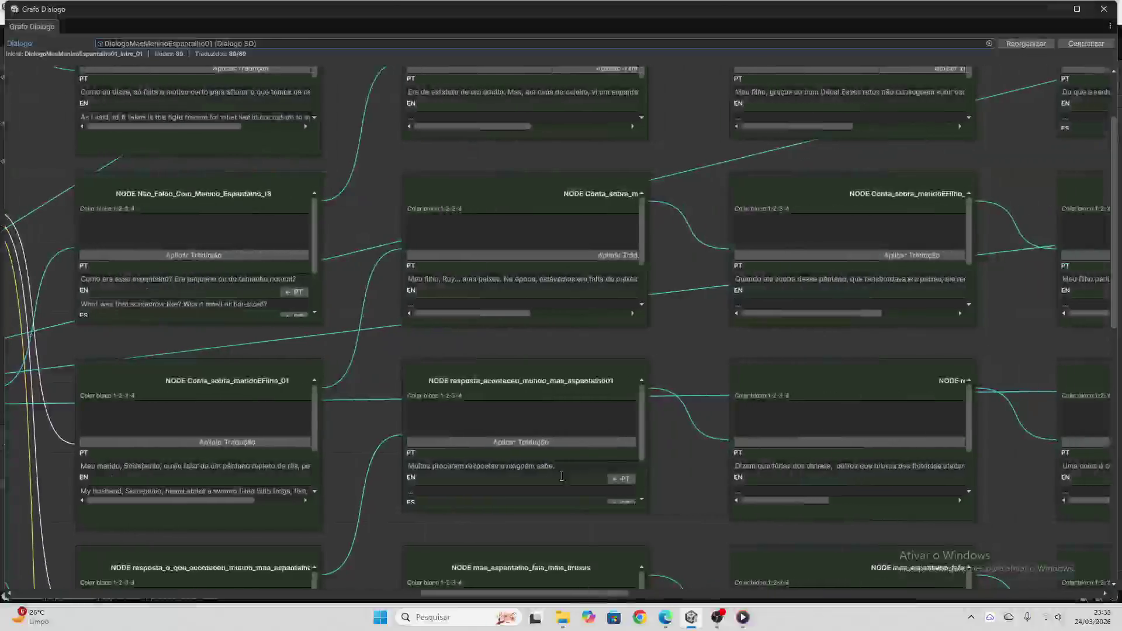
{"action": "scroll", "coordinate": [562, 408], "scroll_direction": "up", "scroll_amount": 1}
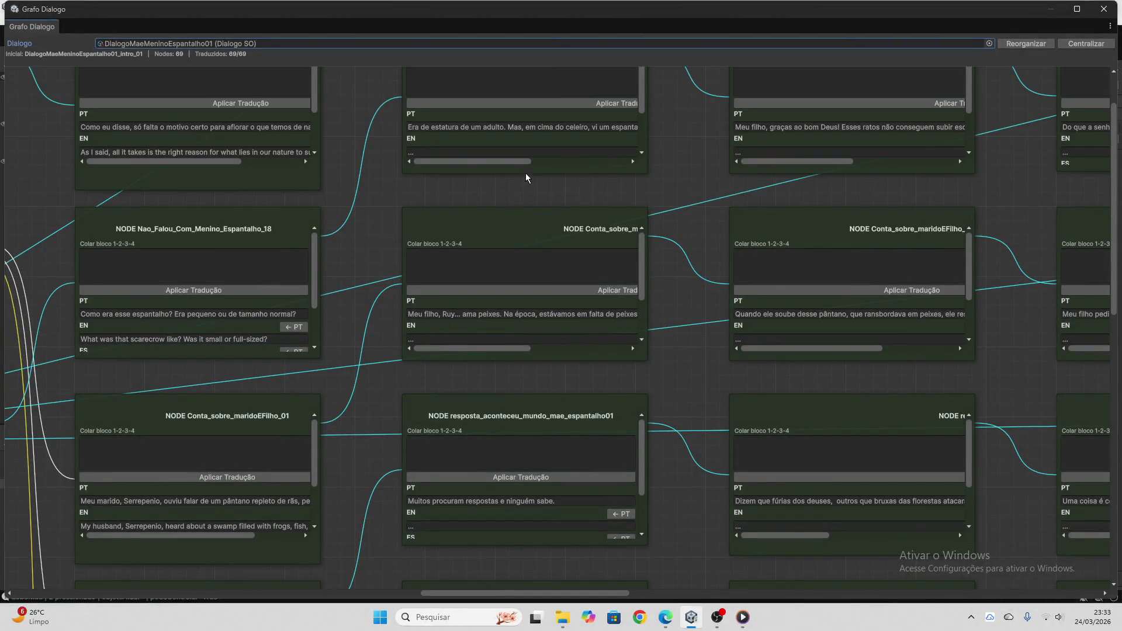
{"action": "scroll", "coordinate": [633, 201], "scroll_direction": "up", "scroll_amount": 2}
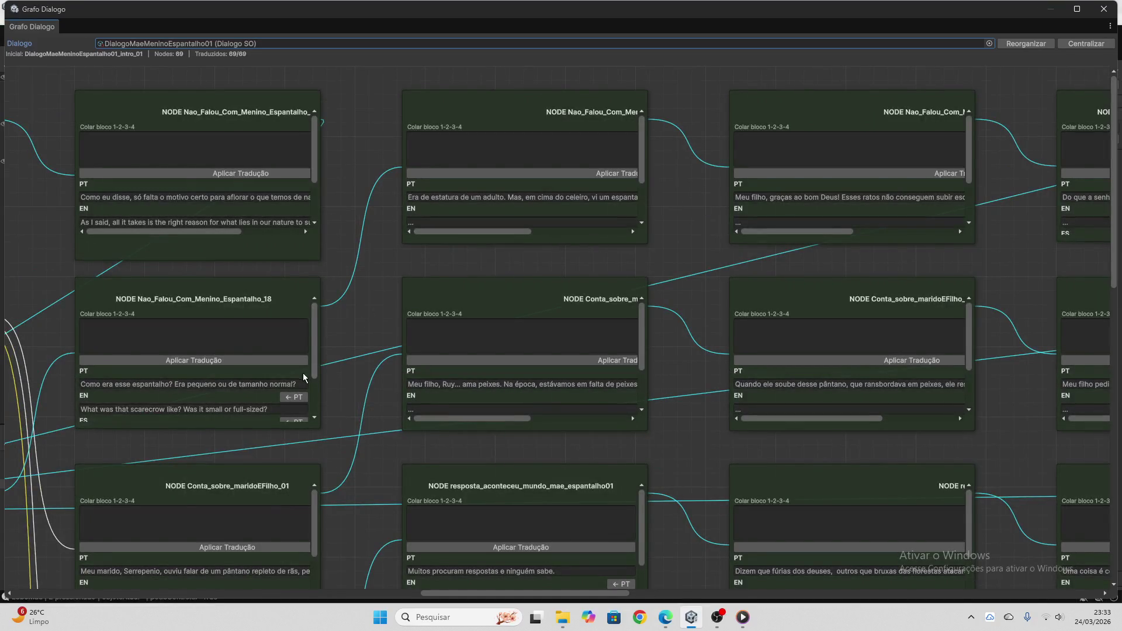
{"action": "scroll", "coordinate": [356, 453], "scroll_direction": "down", "scroll_amount": 10}
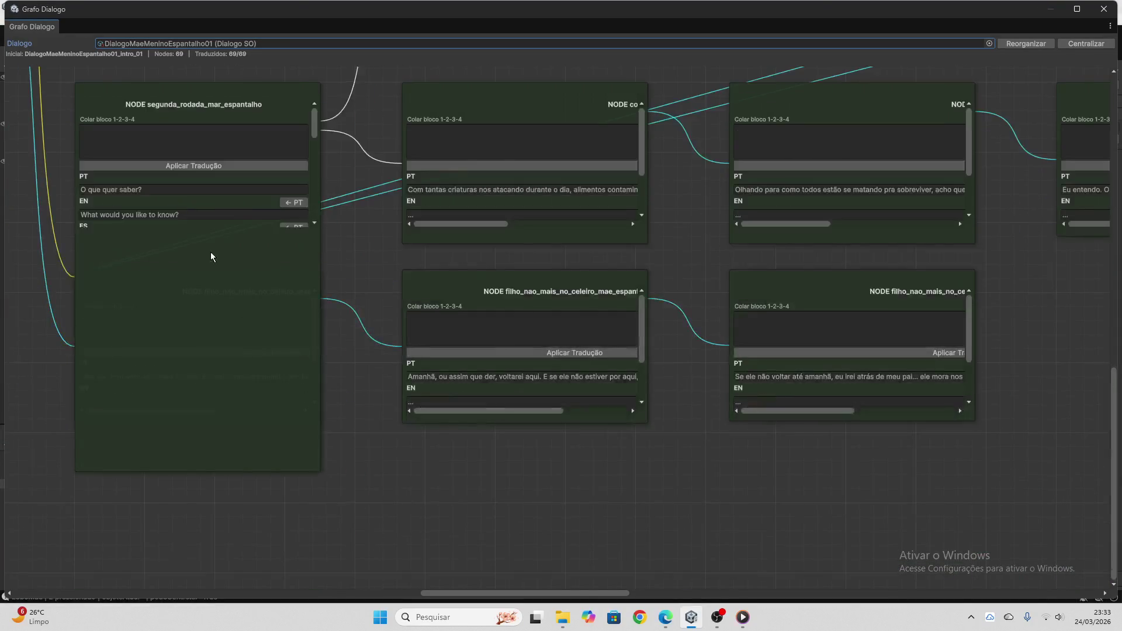
{"action": "scroll", "coordinate": [193, 187], "scroll_direction": "down", "scroll_amount": 3}
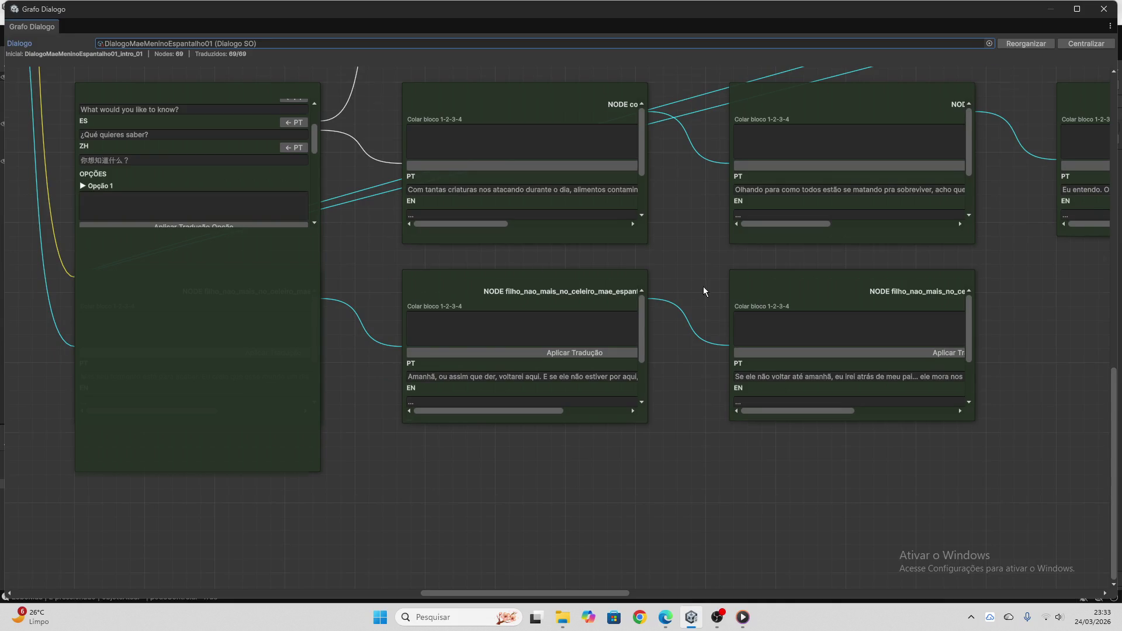
{"action": "scroll", "coordinate": [703, 286], "scroll_direction": "up", "scroll_amount": 10}
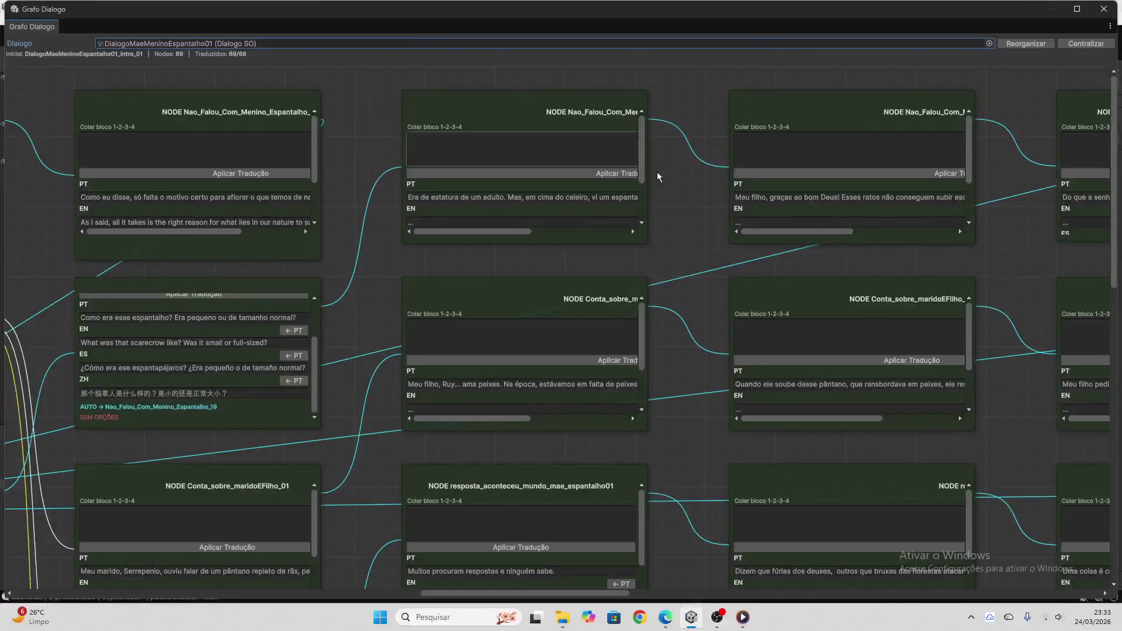
{"action": "left_click", "coordinate": [580, 197]}
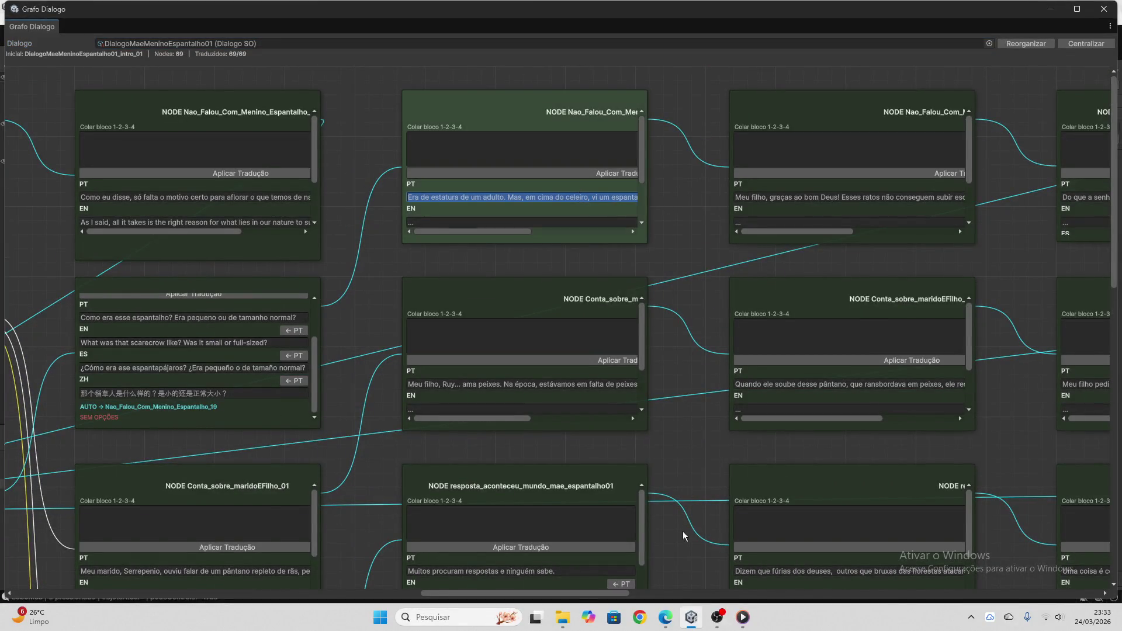
{"action": "left_click", "coordinate": [666, 617]}
{"action": "left_click", "coordinate": [203, 12]}
{"action": "left_click", "coordinate": [82, 6]}
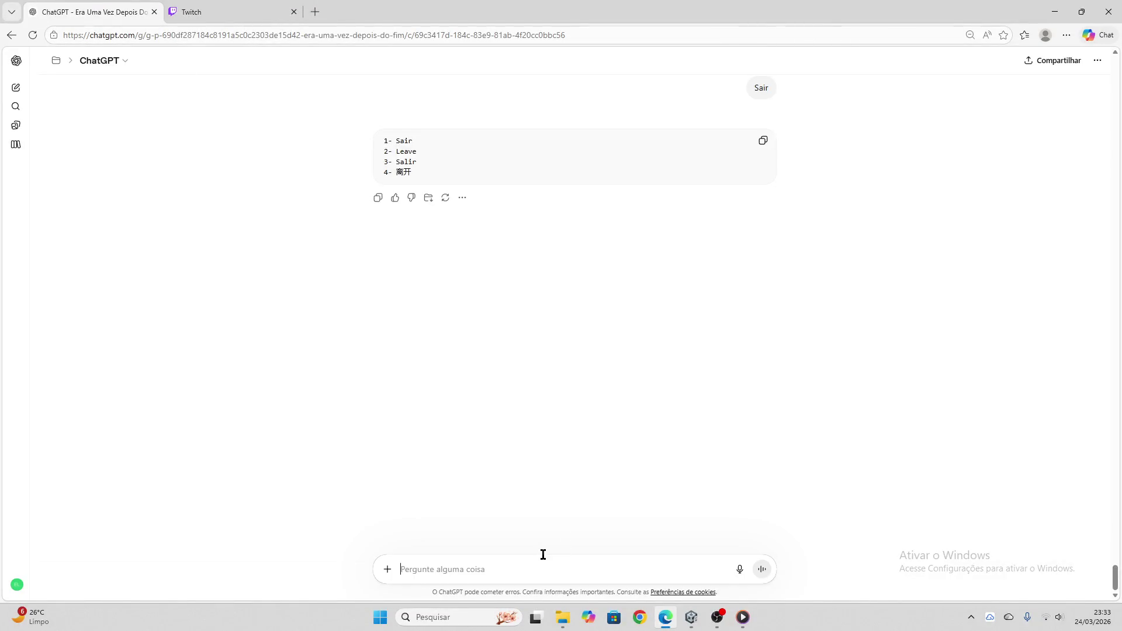
- Translate the adult-sized scarecrow barn line into a PT, EN, ES, ZH block and copy it
{"action": "type", "text": "Era de estatura de um adulto. Mas, em cima do celeiro, vi um espantalho pequeno. Como se quisesse espantar corvos do telhado."}
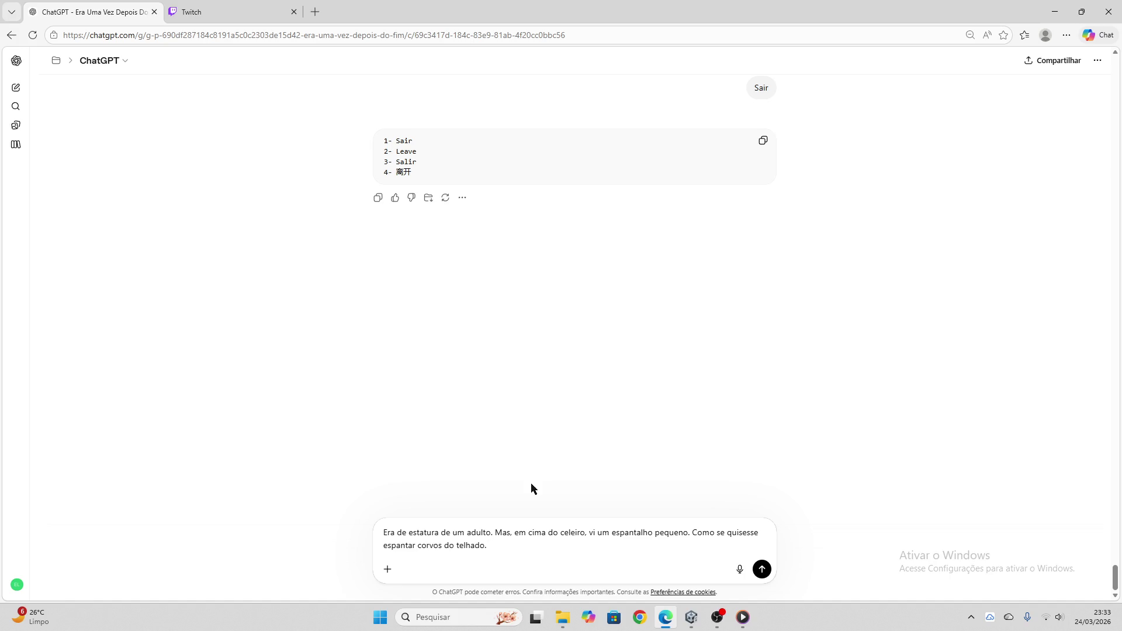
{"action": "key", "text": "Return"}
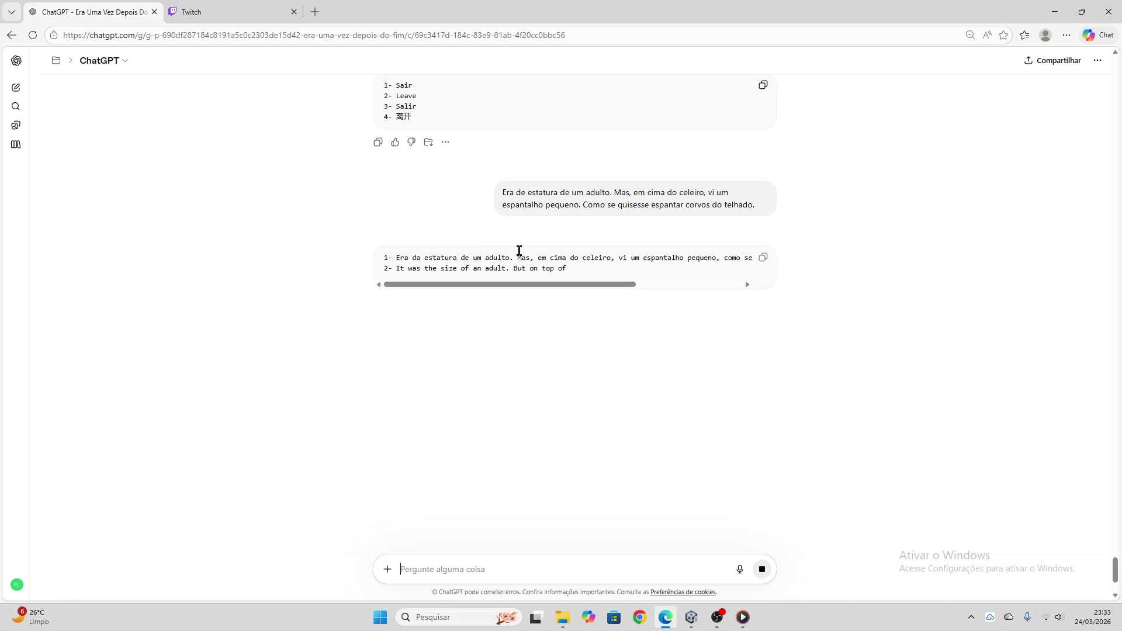
{"action": "left_click", "coordinate": [193, 12]}
{"action": "left_click", "coordinate": [94, 12]}
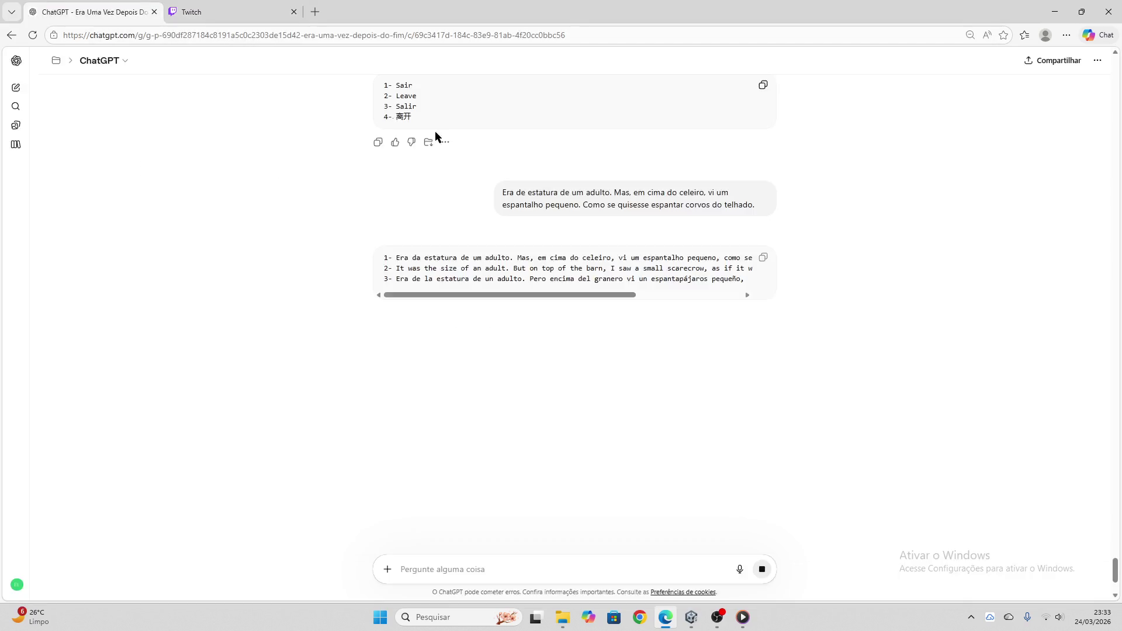
{"action": "left_click", "coordinate": [761, 257]}
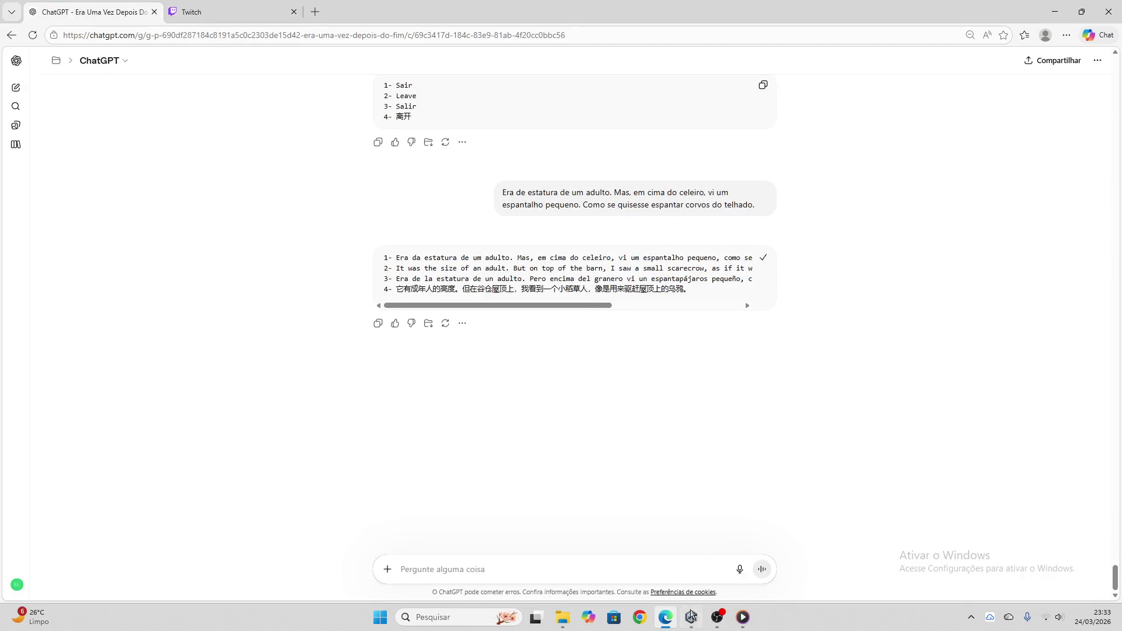
{"action": "left_click", "coordinate": [691, 617]}
{"action": "left_click", "coordinate": [503, 160]}
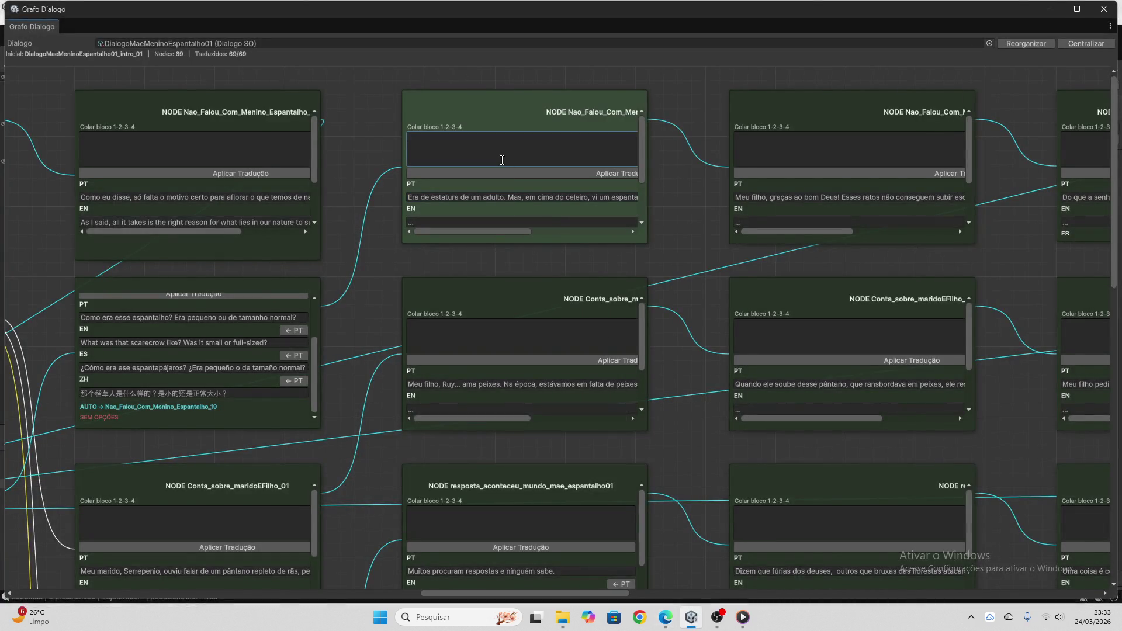
- Apply the pasted EN, ES and ZH translations to the scarecrow node and clear the box
{"action": "key", "text": "ctrl+v"}
{"action": "left_click", "coordinate": [511, 172]}
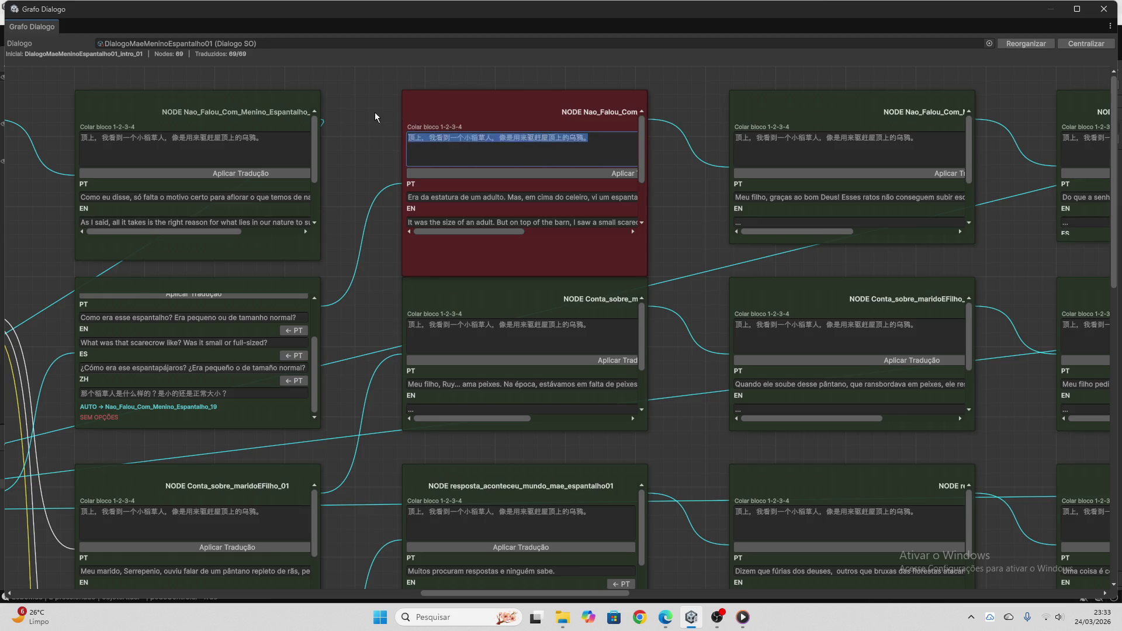
{"action": "left_click", "coordinate": [430, 160]}
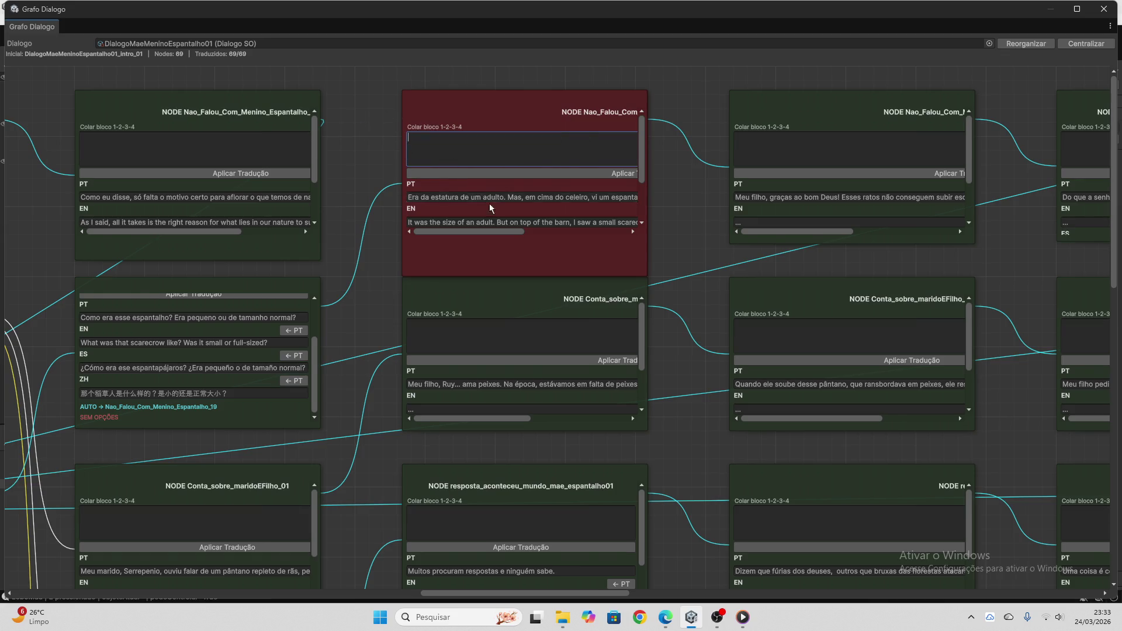
- Copy the 'Meu filho, Ruy... ama peixes.' node's Portuguese line
{"action": "scroll", "coordinate": [490, 203], "scroll_direction": "down", "scroll_amount": 2}
{"action": "scroll", "coordinate": [657, 206], "scroll_direction": "down", "scroll_amount": 3}
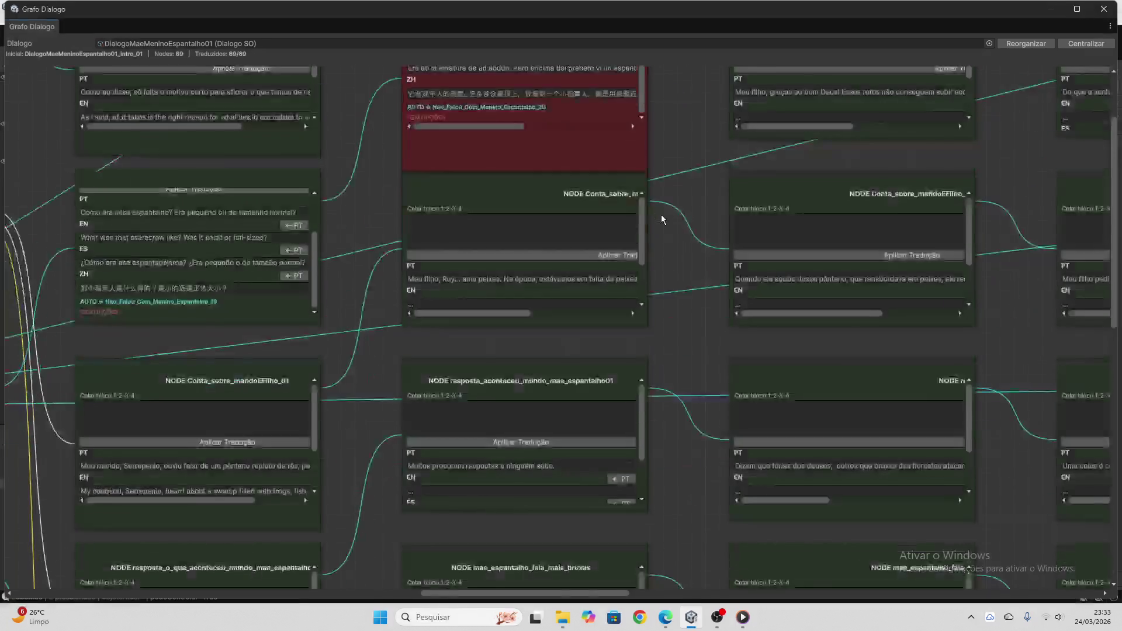
{"action": "left_click", "coordinate": [560, 279]}
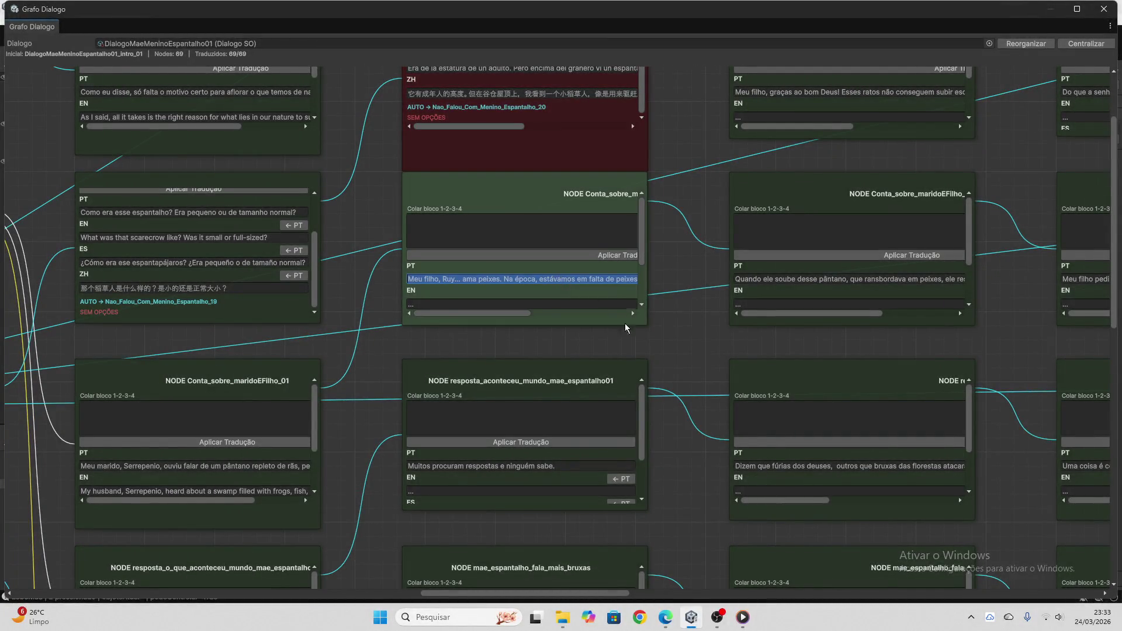
{"action": "key", "text": "alt+Tab"}
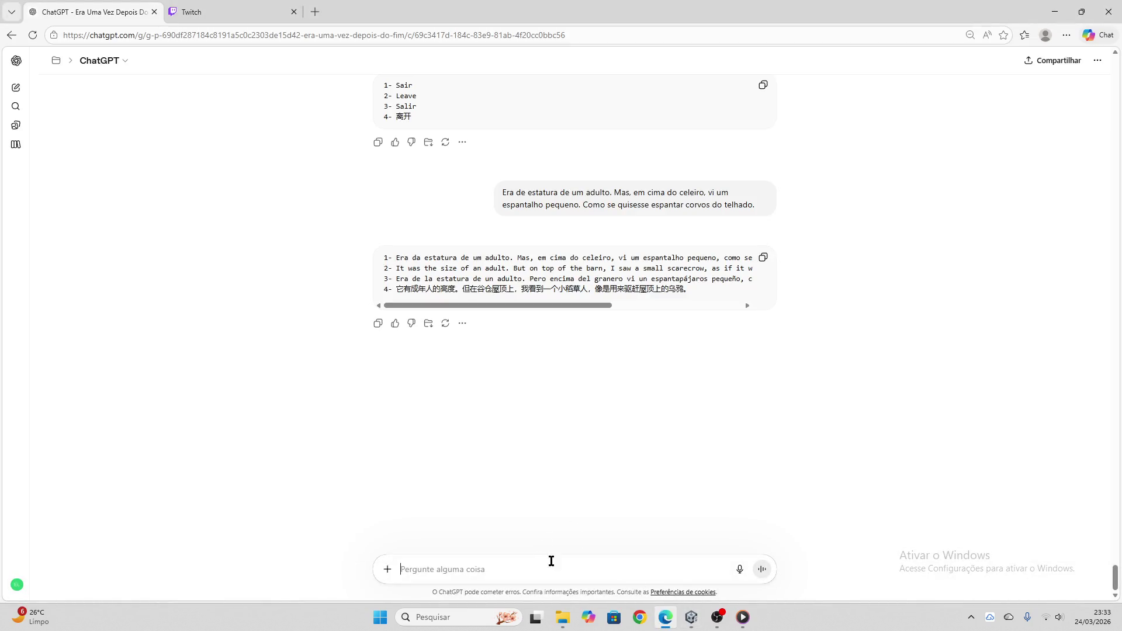
- Translate the 'Meu filho, Ruy... ama peixes.' line in ChatGPT and copy the four-language block
{"action": "key", "text": "ctrl+v"}
{"action": "key", "text": "Return"}
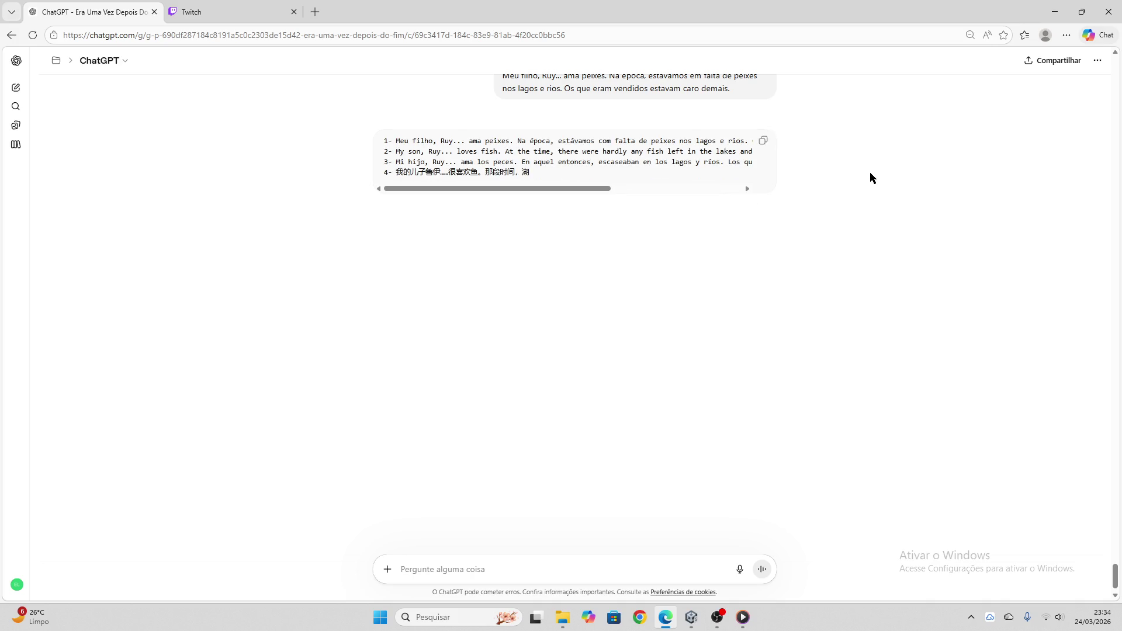
{"action": "left_click", "coordinate": [759, 143]}
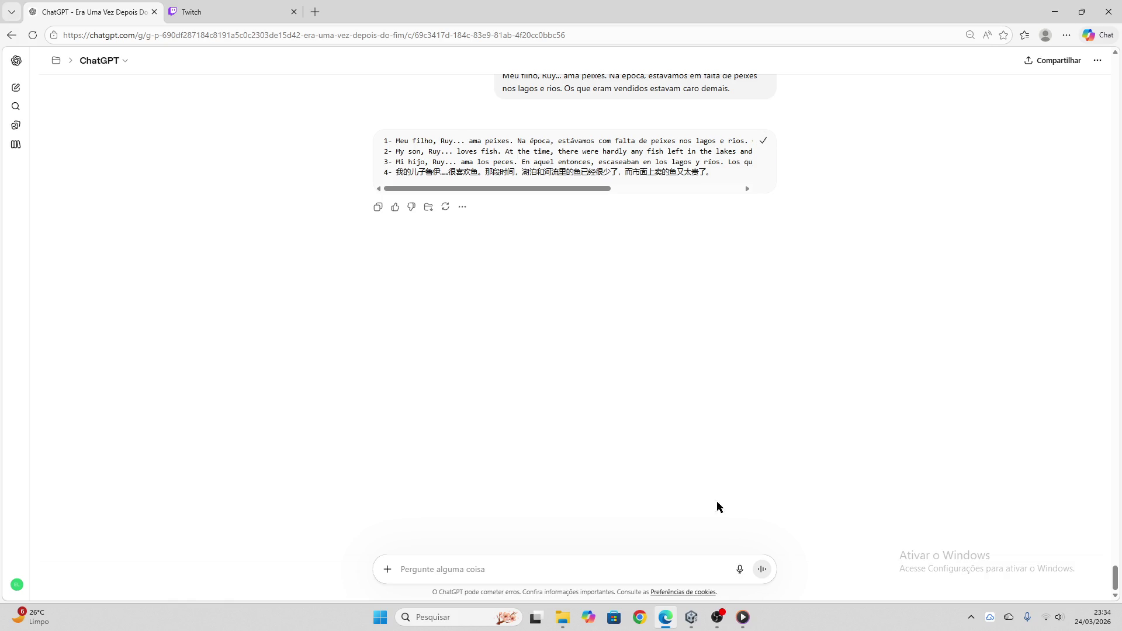
{"action": "left_click", "coordinate": [692, 617]}
{"action": "left_click", "coordinate": [551, 237]}
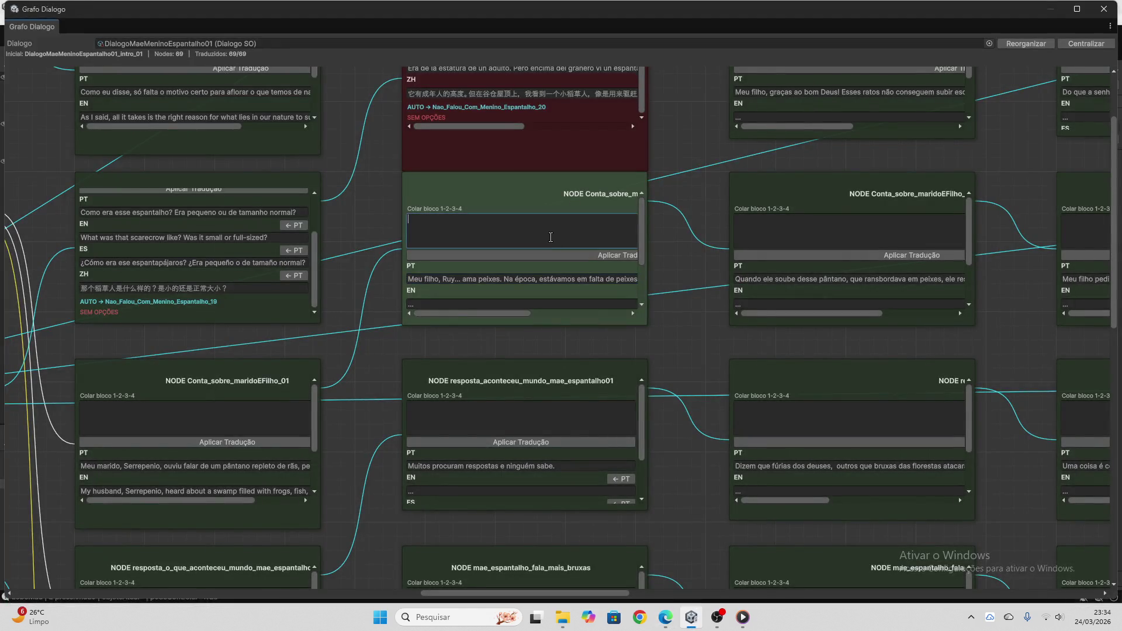
- Apply the pasted translations to the Ruy node and empty the Colar bloco box
{"action": "key", "text": "ctrl+v"}
{"action": "left_click", "coordinate": [531, 255]}
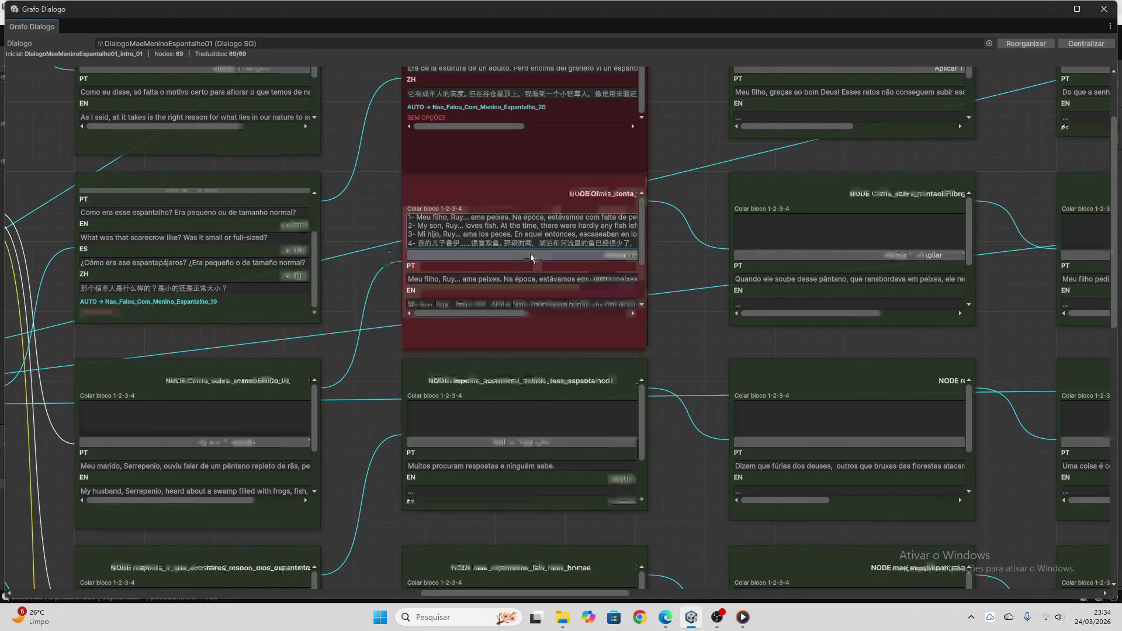
{"action": "left_click_drag", "start_coordinate": [544, 243], "coordinate": [332, 199]}
{"action": "key", "text": "BackSpace"}
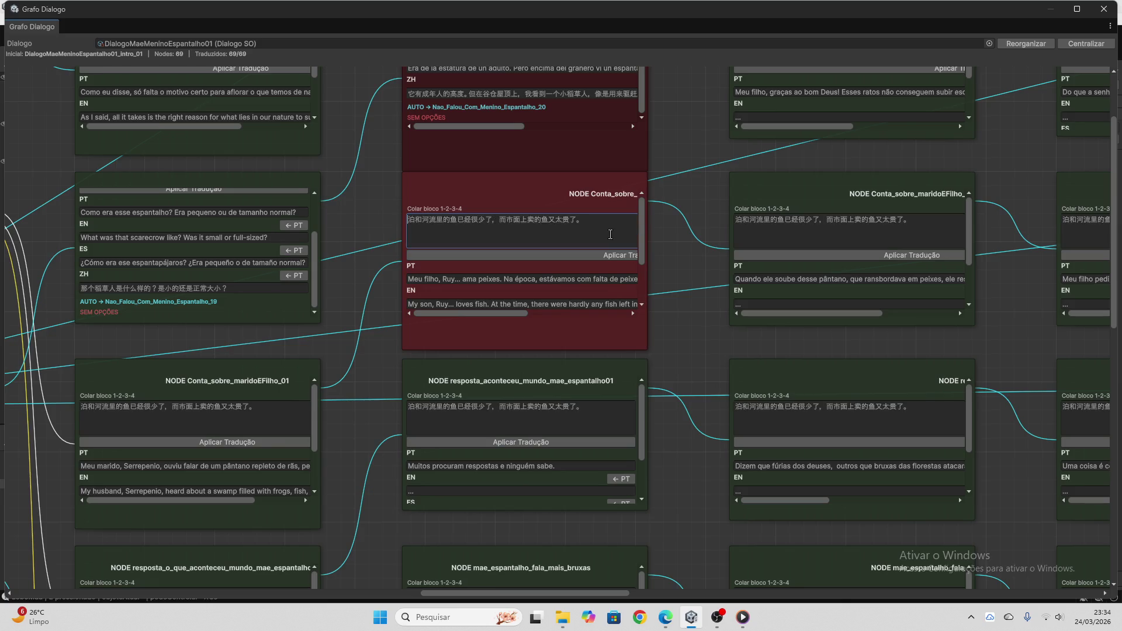
{"action": "left_click_drag", "start_coordinate": [611, 235], "coordinate": [390, 220]}
{"action": "key", "text": "BackSpace"}
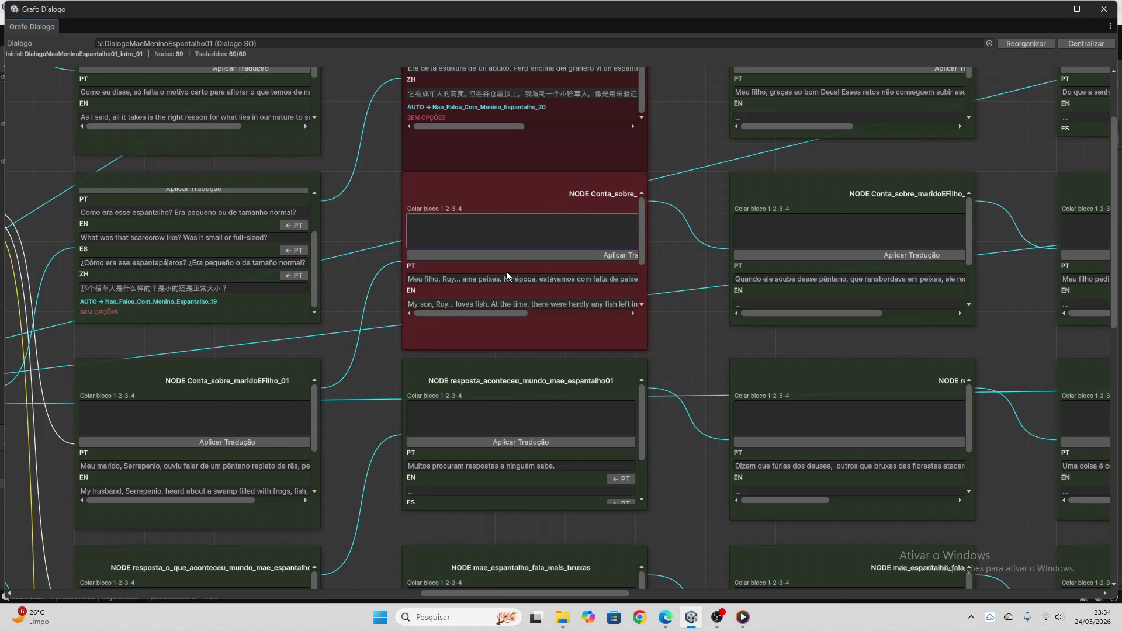
- Copy the Portuguese line 'Muitos procuram respostas e ninguém sabe.'
{"action": "scroll", "coordinate": [566, 272], "scroll_direction": "down", "scroll_amount": 5}
{"action": "scroll", "coordinate": [691, 283], "scroll_direction": "down", "scroll_amount": 2}
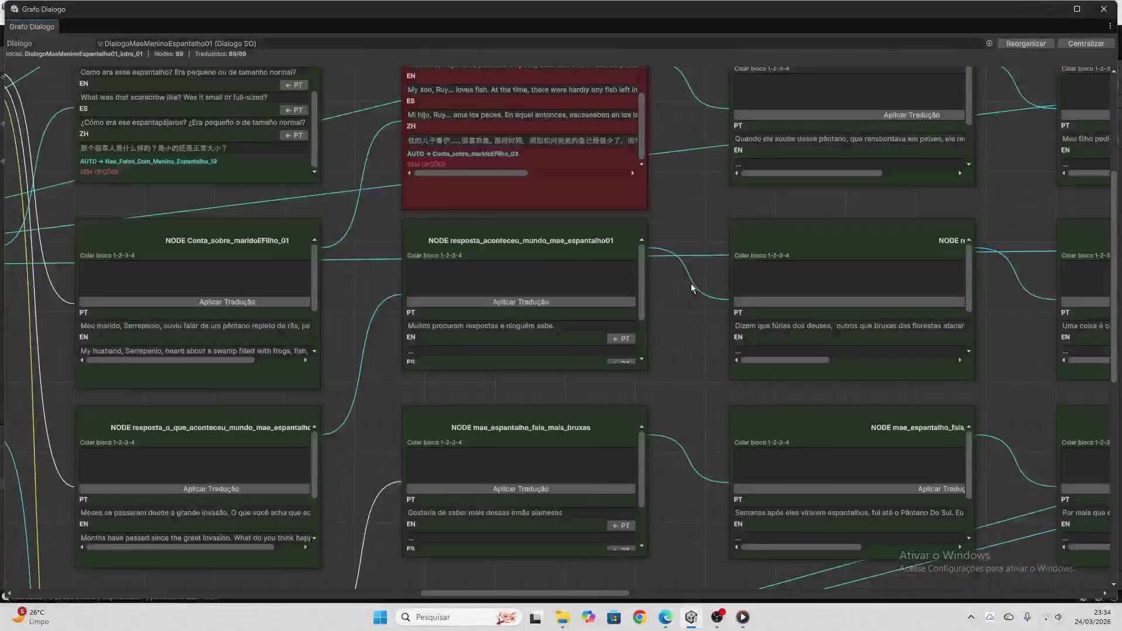
{"action": "scroll", "coordinate": [691, 283], "scroll_direction": "down", "scroll_amount": 1}
{"action": "scroll", "coordinate": [580, 268], "scroll_direction": "down", "scroll_amount": 3}
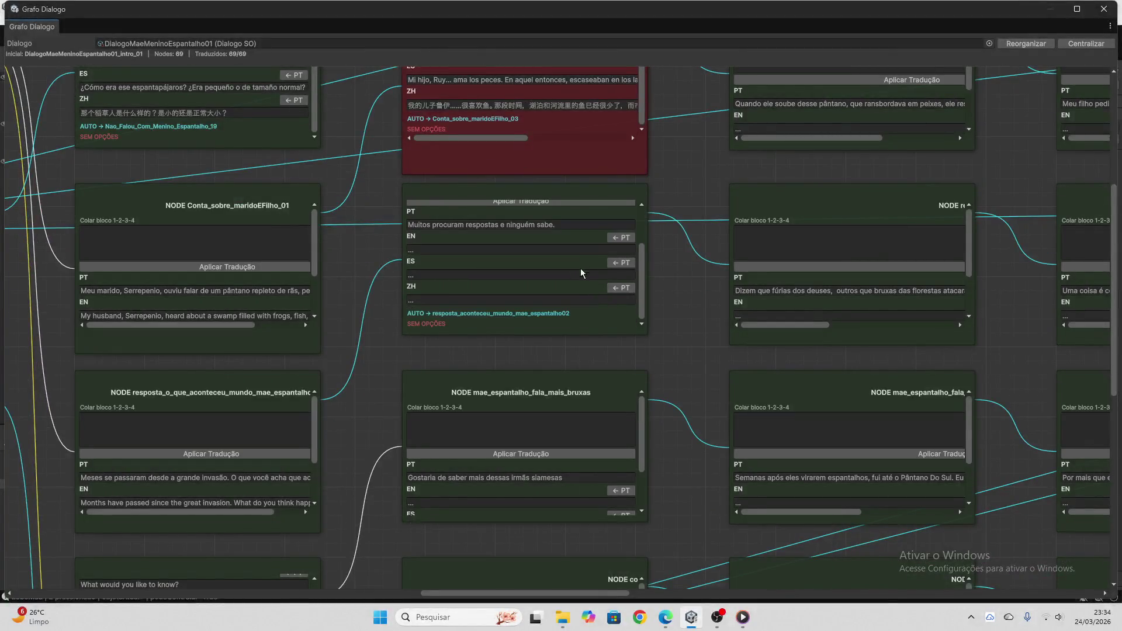
{"action": "left_click", "coordinate": [437, 226]}
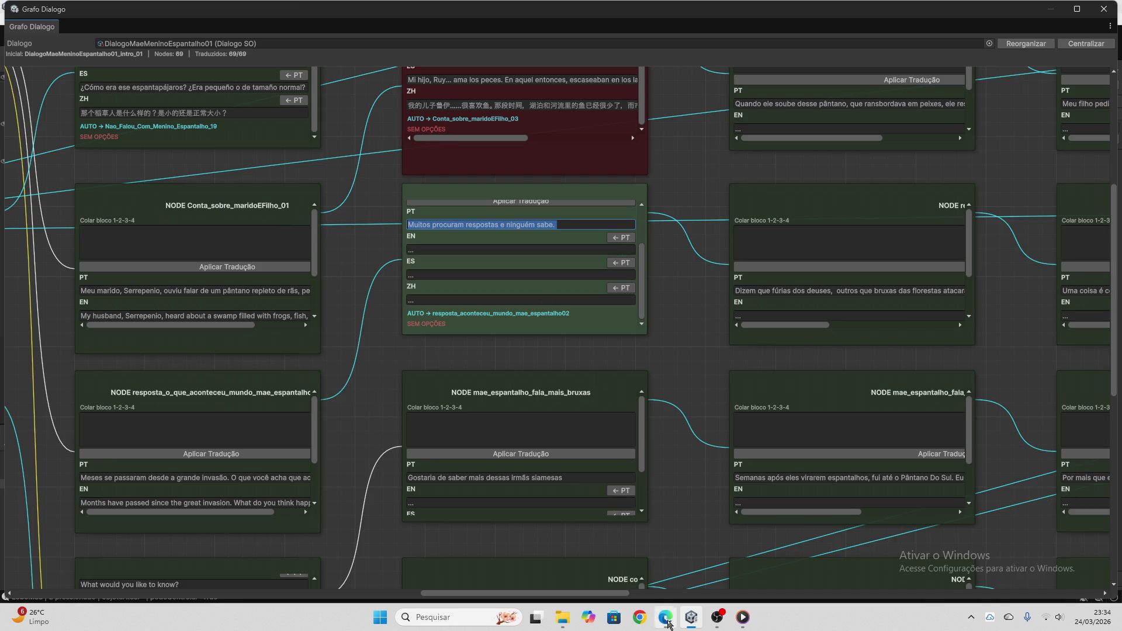
{"action": "left_click", "coordinate": [666, 618]}
- Translate 'Muitos procuram respostas e ninguém sabe.' into EN, ES and ZH and copy the block
{"action": "type", "text": "Muitos procuram respostas e ninguém sabe."}
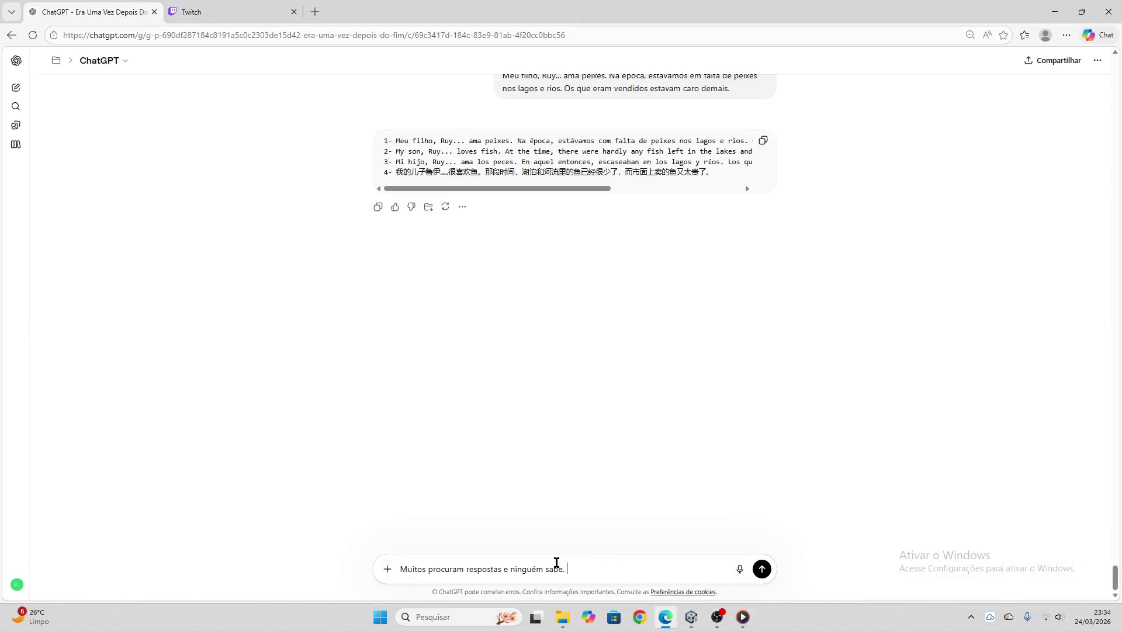
{"action": "key", "text": "Return"}
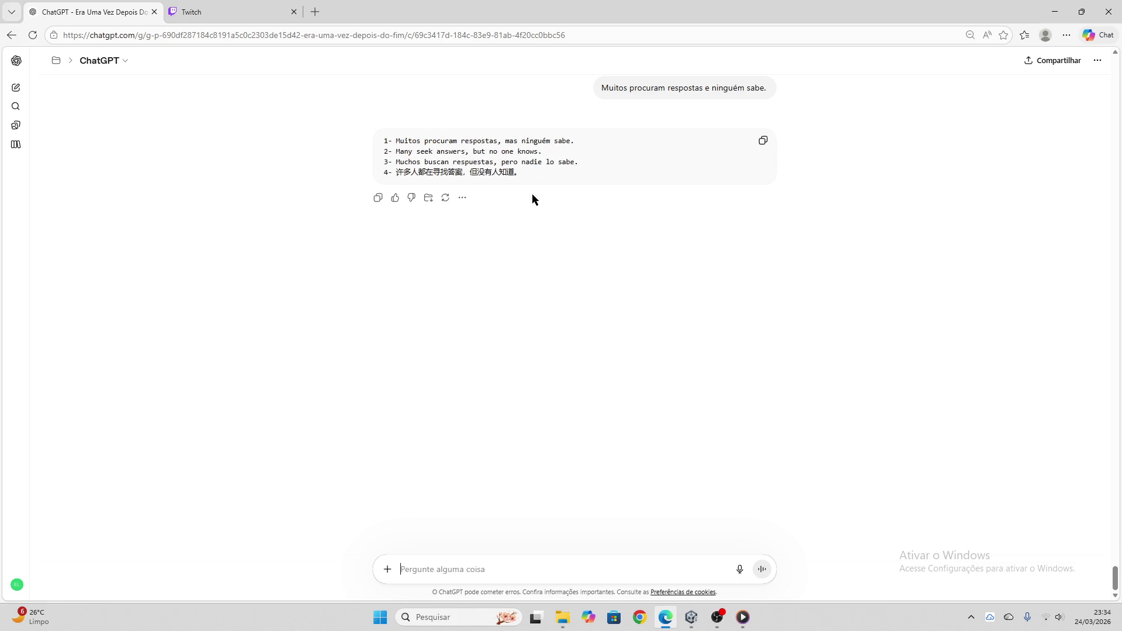
{"action": "left_click", "coordinate": [763, 141]}
{"action": "left_click", "coordinate": [210, 8]}
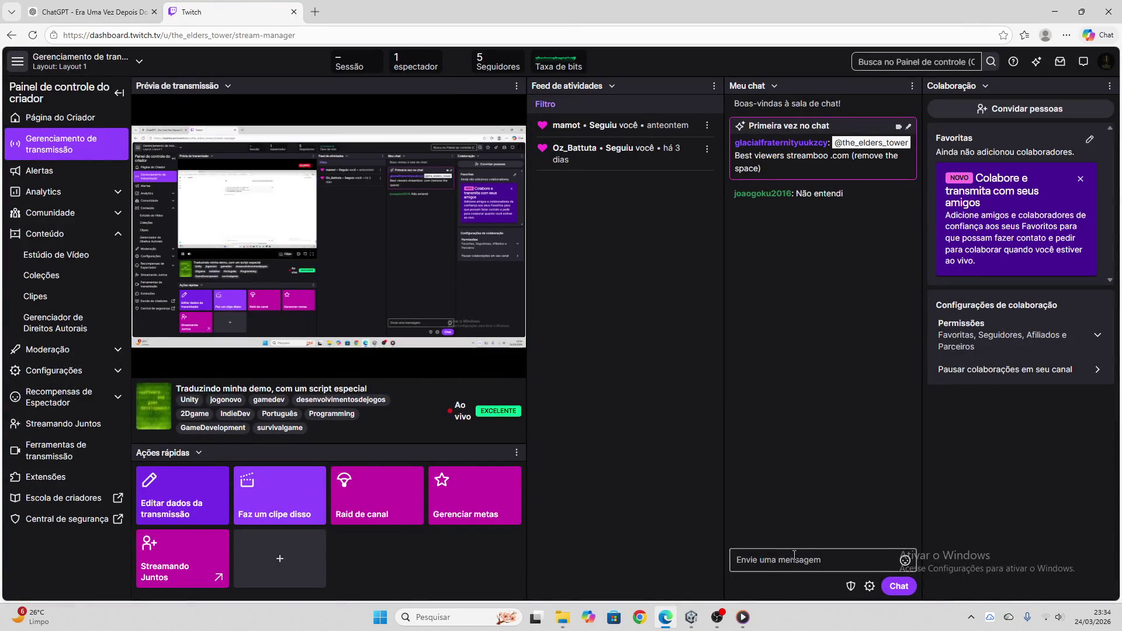
- Post 'não entendi também. sou noob em live' in the Twitch stream chat
{"action": "left_click", "coordinate": [777, 562]}
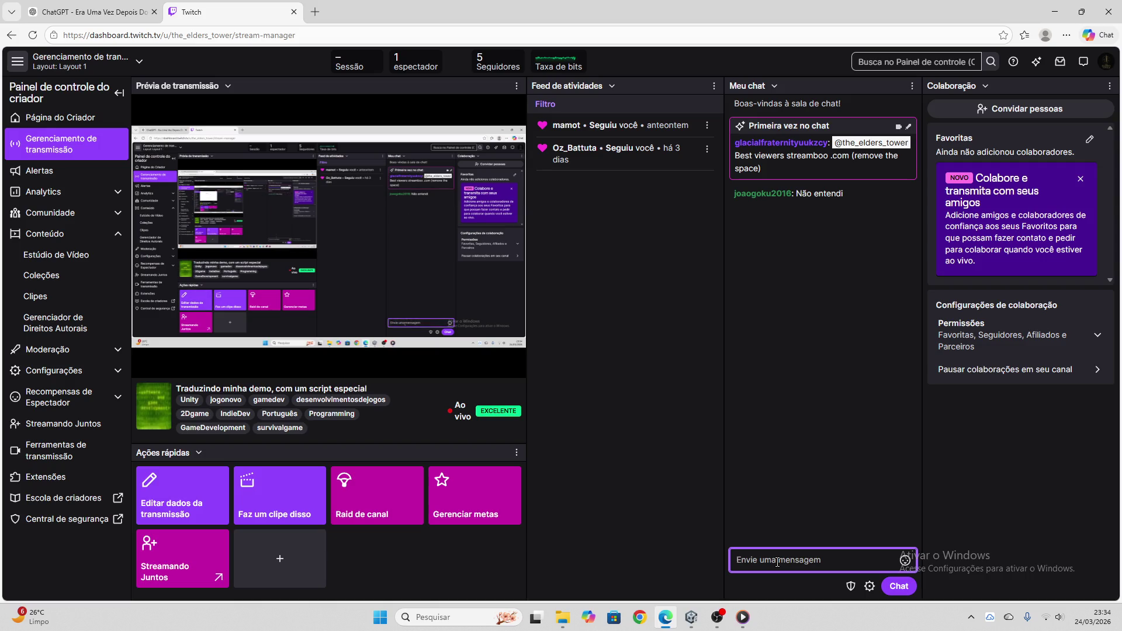
{"action": "type", "text": "não ente"}
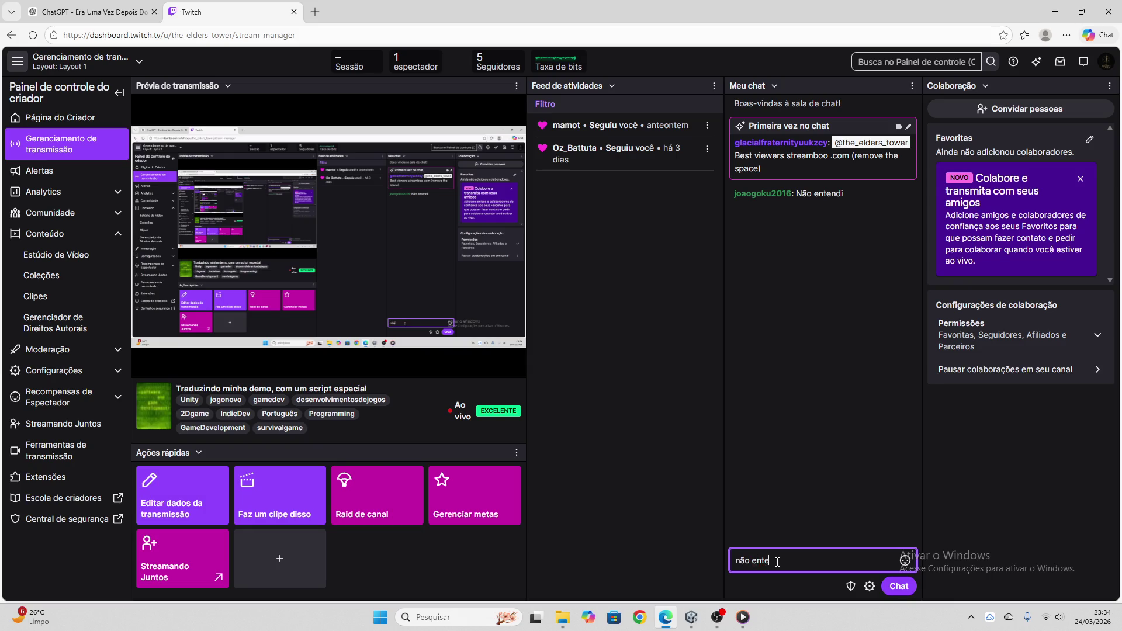
{"action": "type", "text": "mbém. sou noob em live"}
{"action": "key", "text": "Return"}
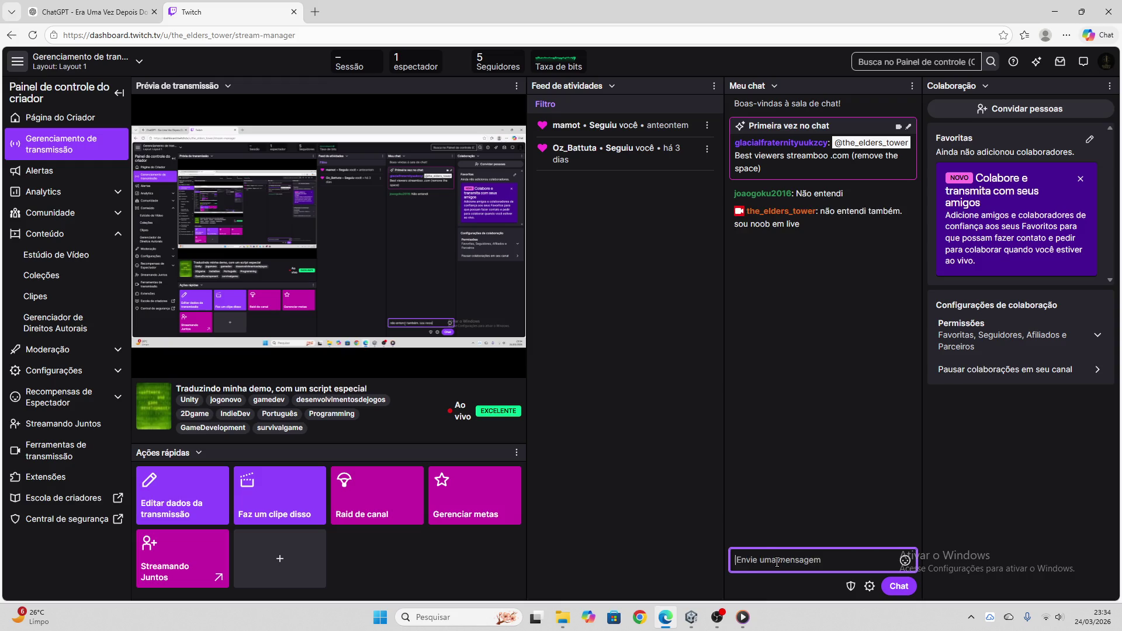
{"action": "left_click", "coordinate": [121, 7]}
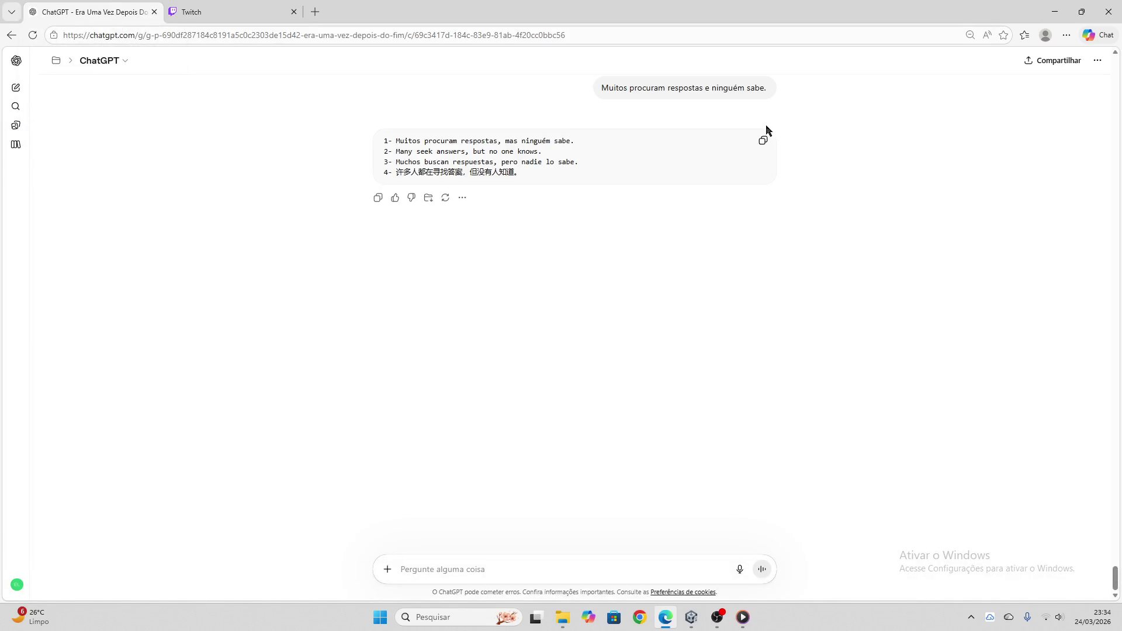
- Paste the 'Muitos procuram respostas' block into resposta_aconteceu_mundo_mae_espantalho01 and apply it
{"action": "left_click", "coordinate": [763, 141]}
{"action": "left_click", "coordinate": [691, 617]}
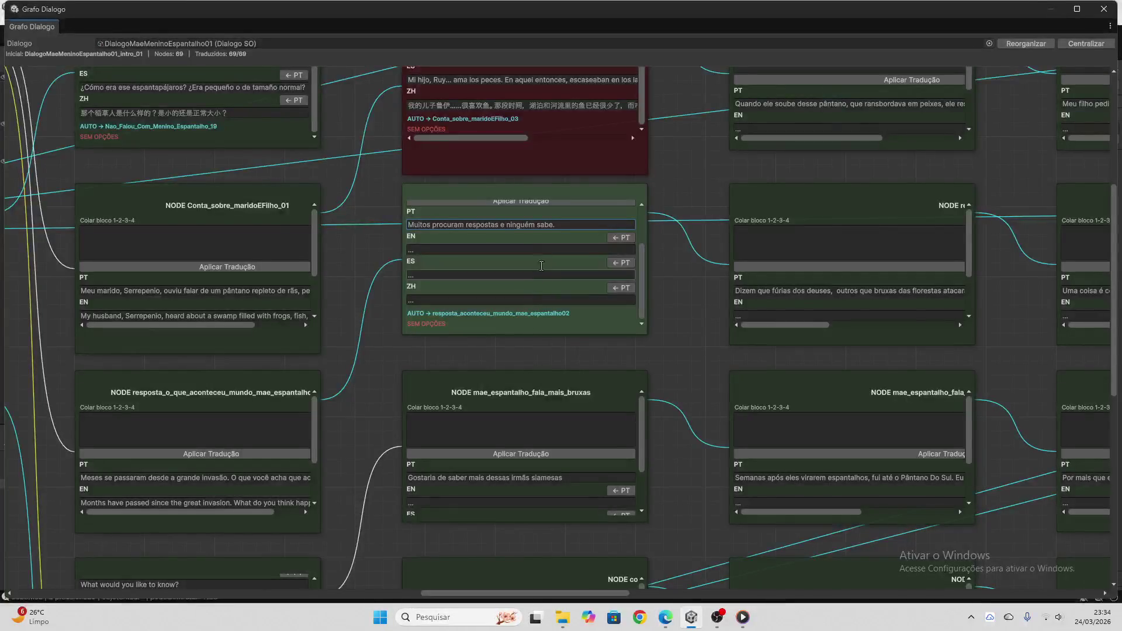
{"action": "scroll", "coordinate": [541, 266], "scroll_direction": "up", "scroll_amount": 2}
{"action": "left_click", "coordinate": [522, 239]}
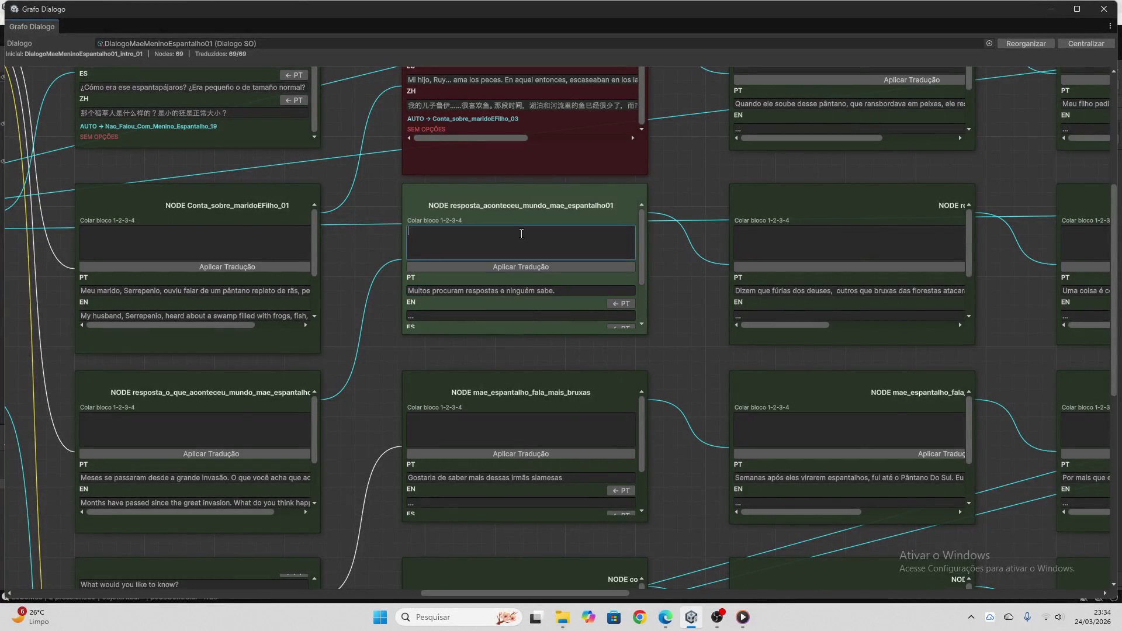
{"action": "key", "text": "ctrl+v"}
{"action": "left_click", "coordinate": [524, 269]}
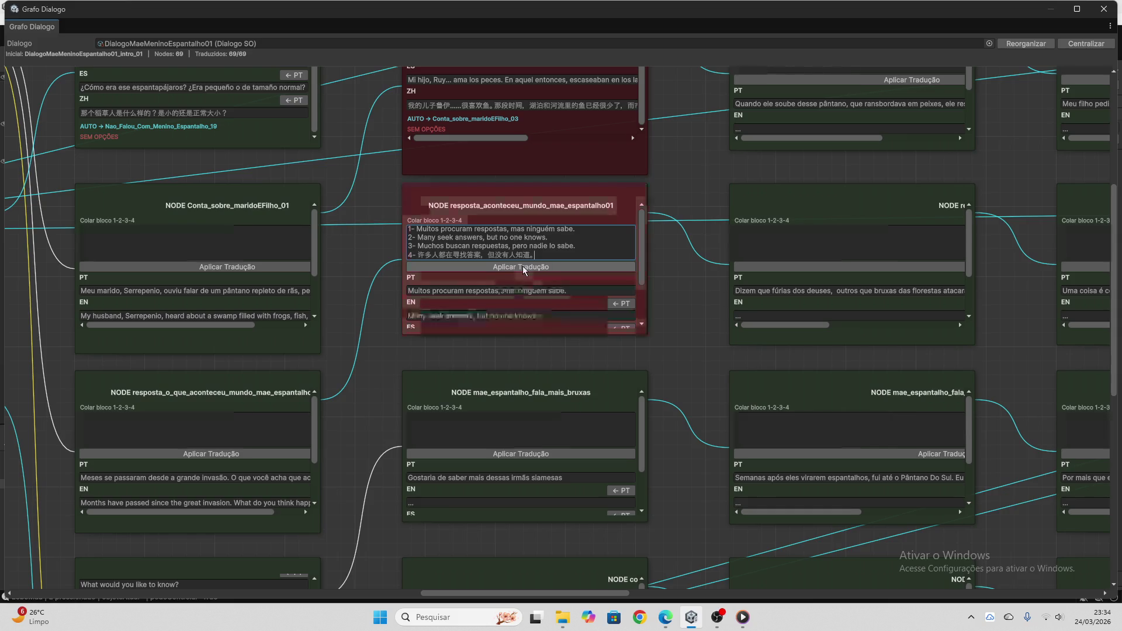
{"action": "scroll", "coordinate": [557, 257], "scroll_direction": "down", "scroll_amount": 1}
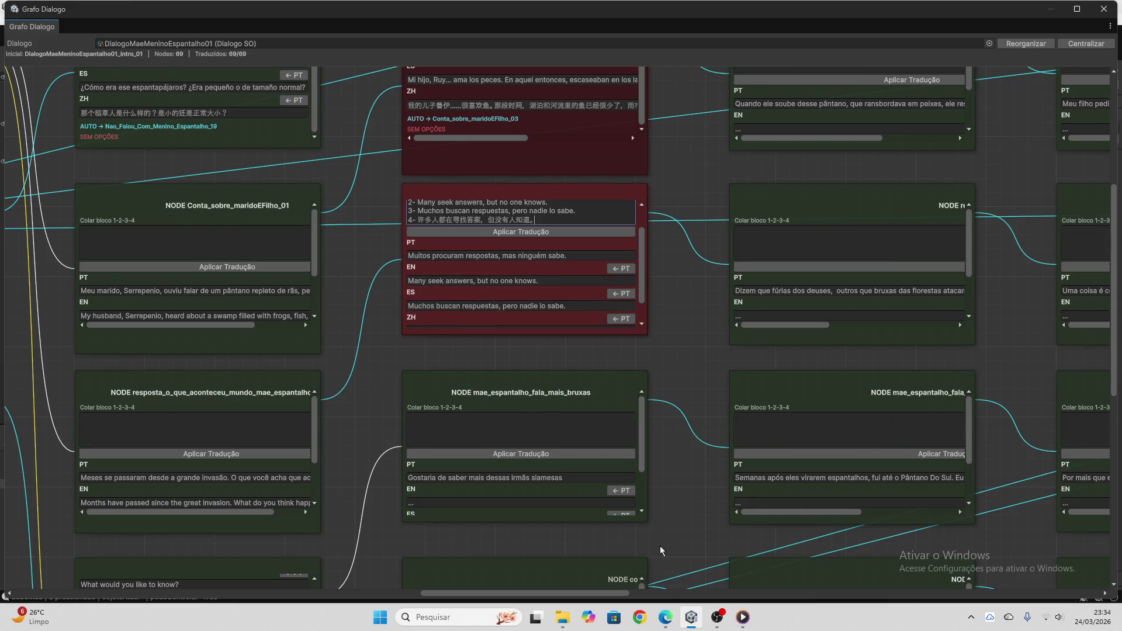
{"action": "left_click", "coordinate": [666, 618]}
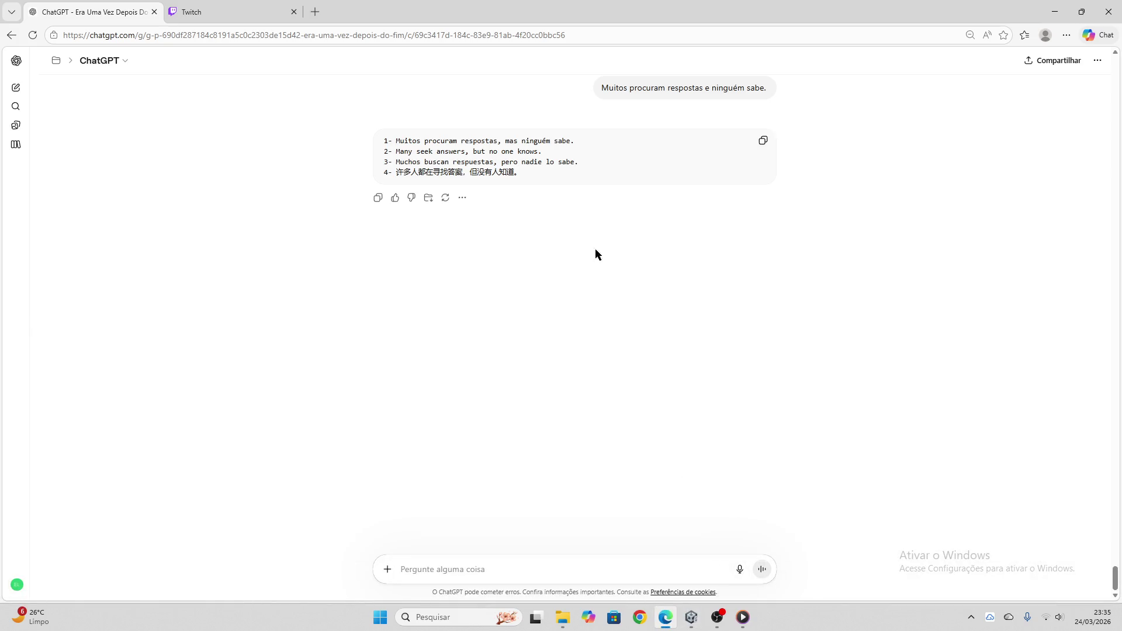
{"action": "left_click", "coordinate": [225, 12]}
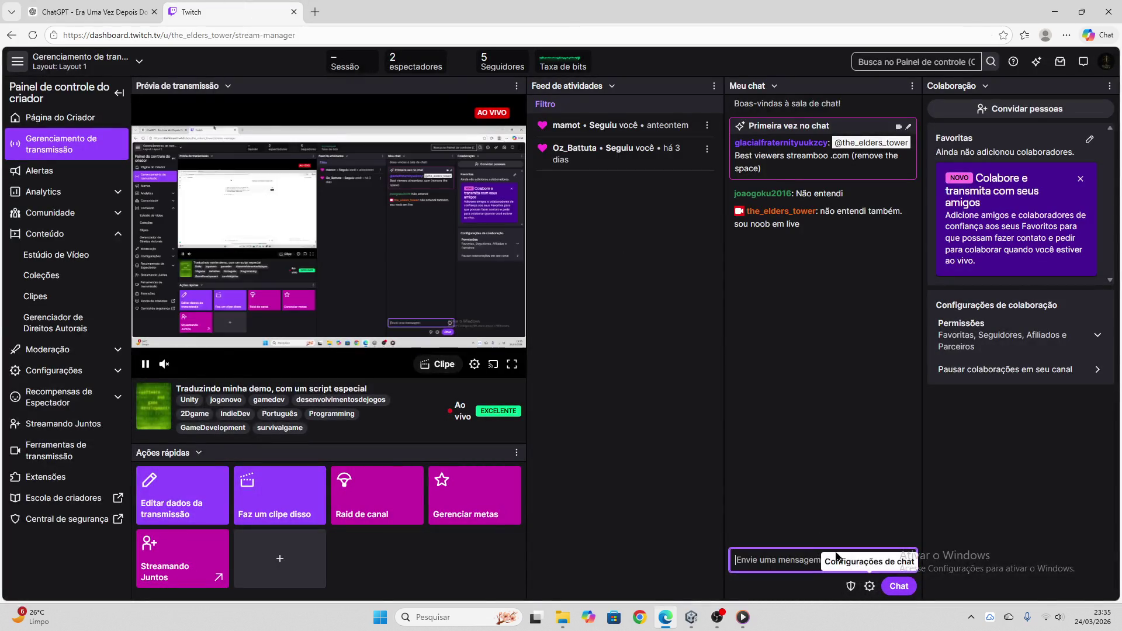
- Send 'se alguem entender, e diz aí' to the Twitch stream chat
{"action": "left_click", "coordinate": [795, 560]}
{"action": "type", "text": "se"}
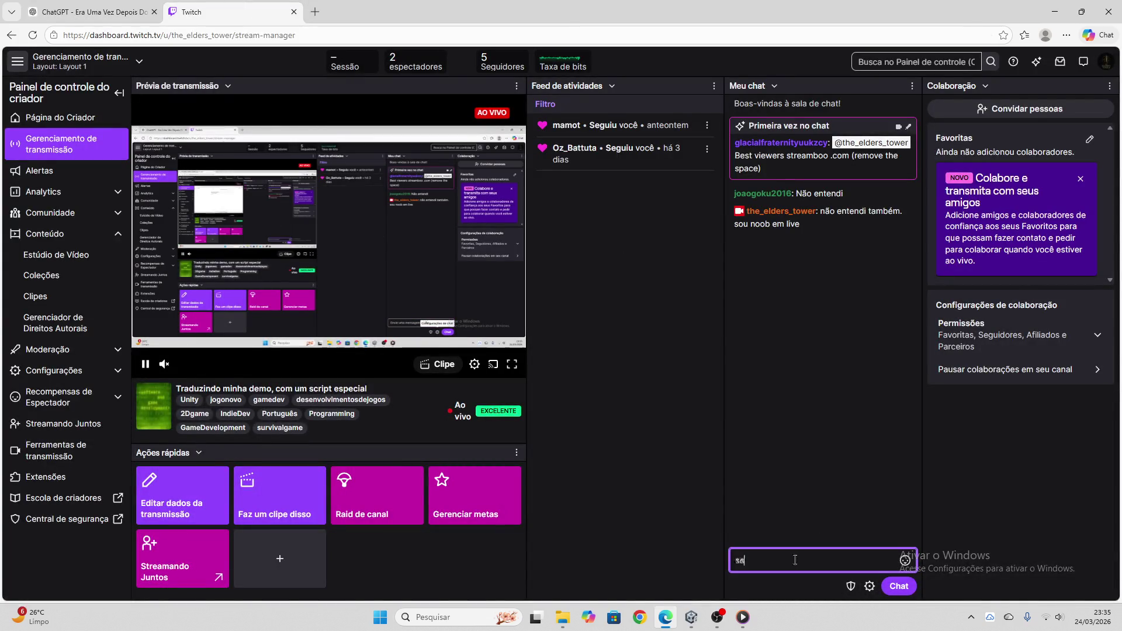
{"action": "type", "text": " alguem entende"}
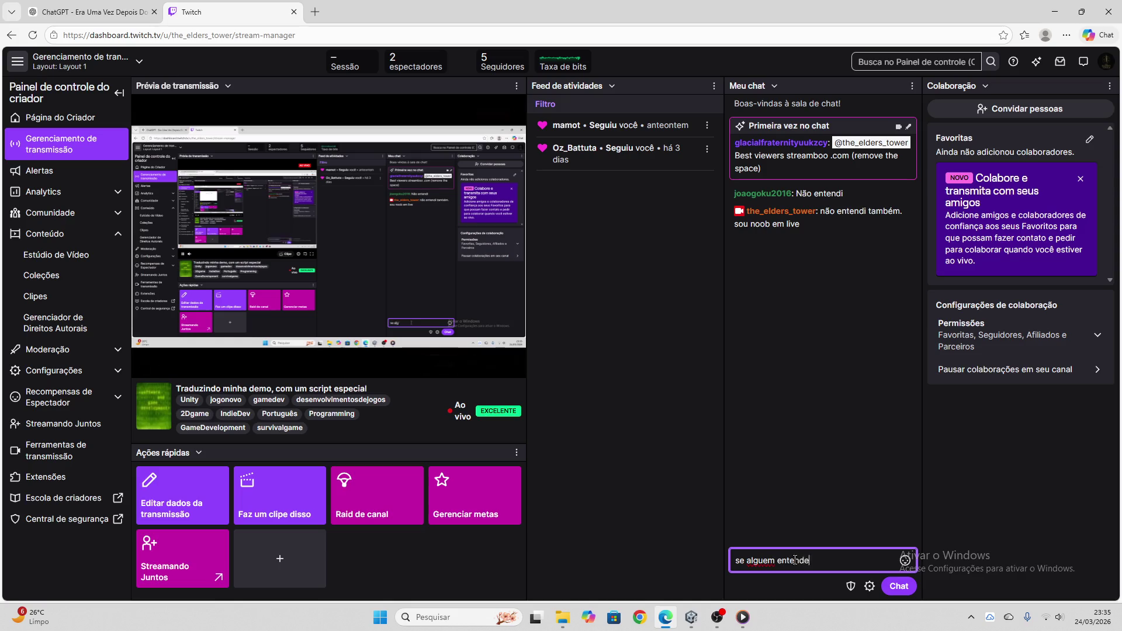
{"action": "type", "text": "r, e diz al"}
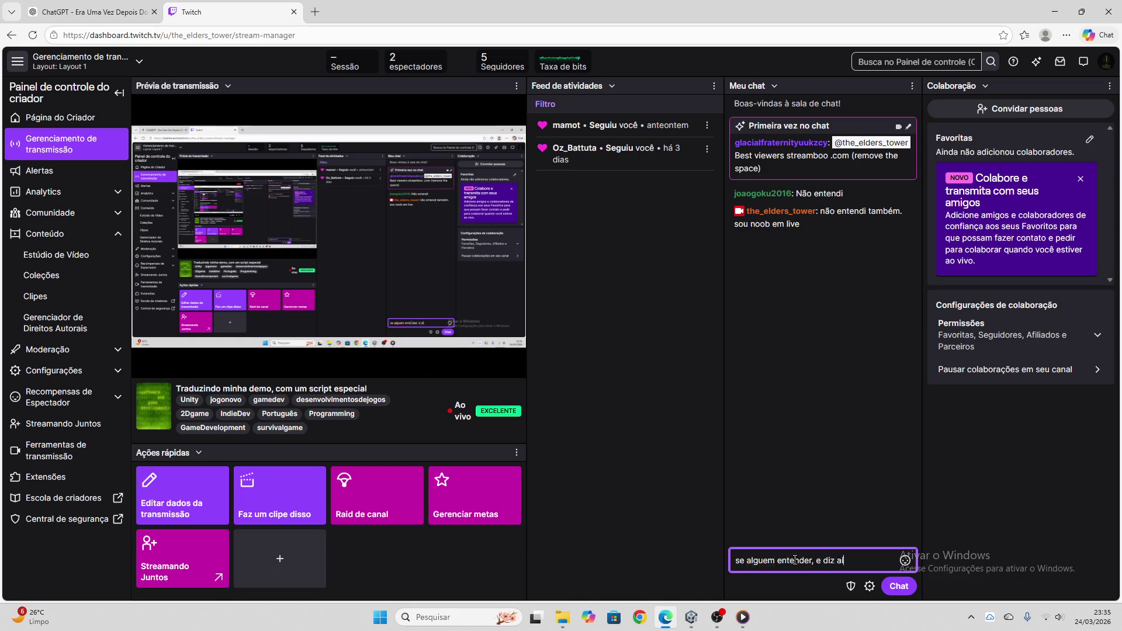
{"action": "key", "text": "Return"}
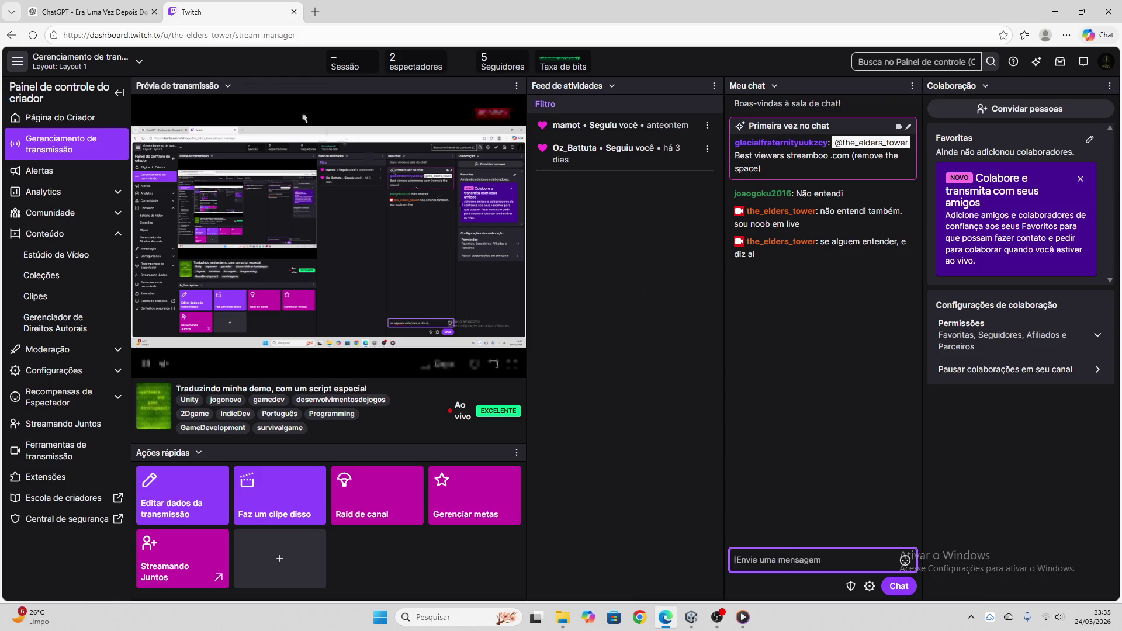
{"action": "left_click", "coordinate": [102, 13]}
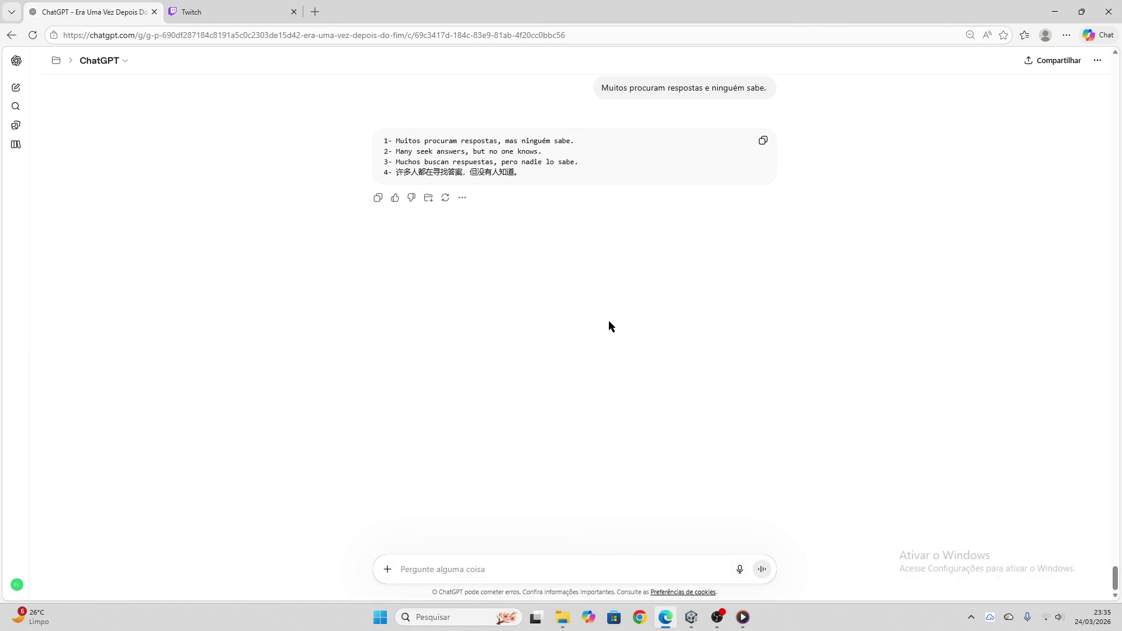
- Copy the mae_espantalho_fala_mais_bruxas node's Portuguese Siamese-sisters line
{"action": "left_click", "coordinate": [762, 140]}
{"action": "left_click", "coordinate": [692, 617]}
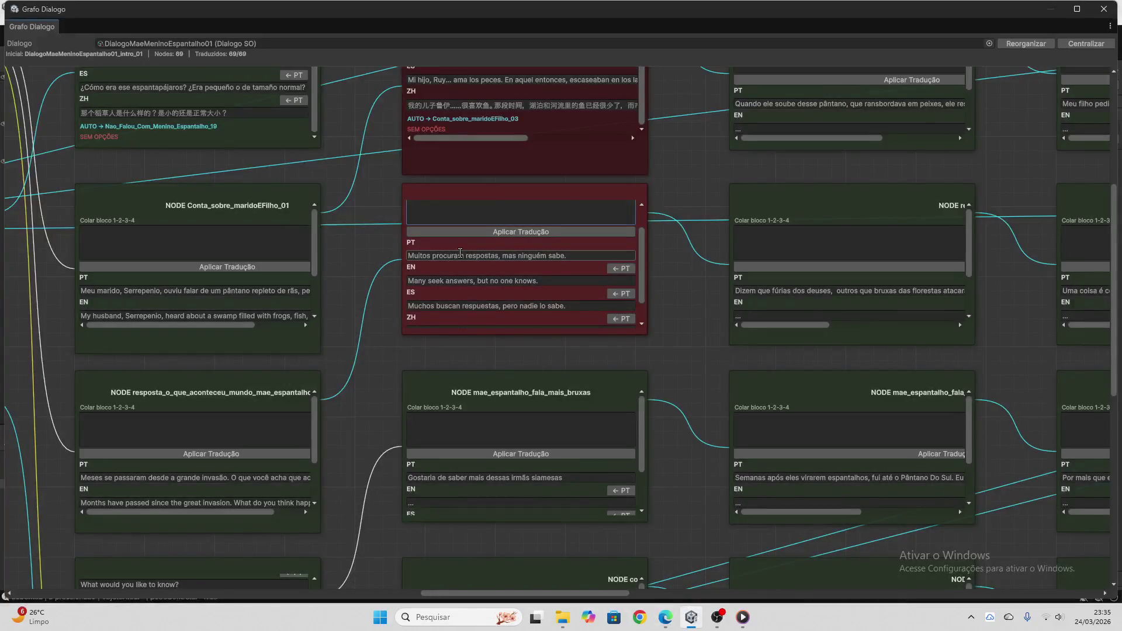
{"action": "scroll", "coordinate": [518, 228], "scroll_direction": "up", "scroll_amount": 2}
{"action": "scroll", "coordinate": [541, 302], "scroll_direction": "down", "scroll_amount": 2}
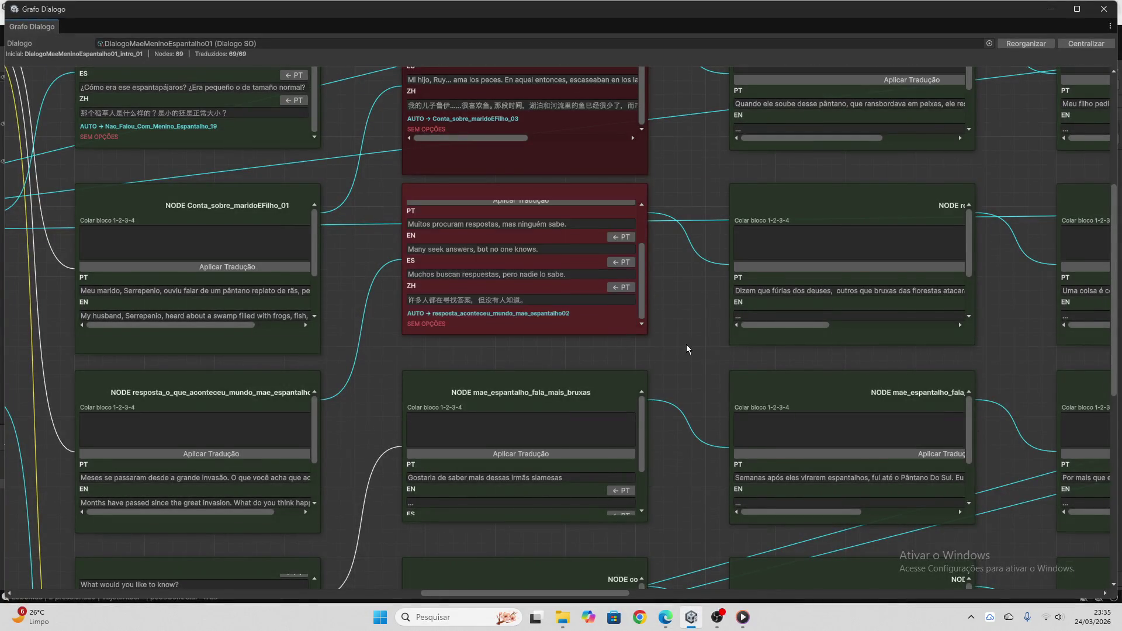
{"action": "scroll", "coordinate": [686, 345], "scroll_direction": "down", "scroll_amount": 2}
{"action": "left_click", "coordinate": [530, 404]}
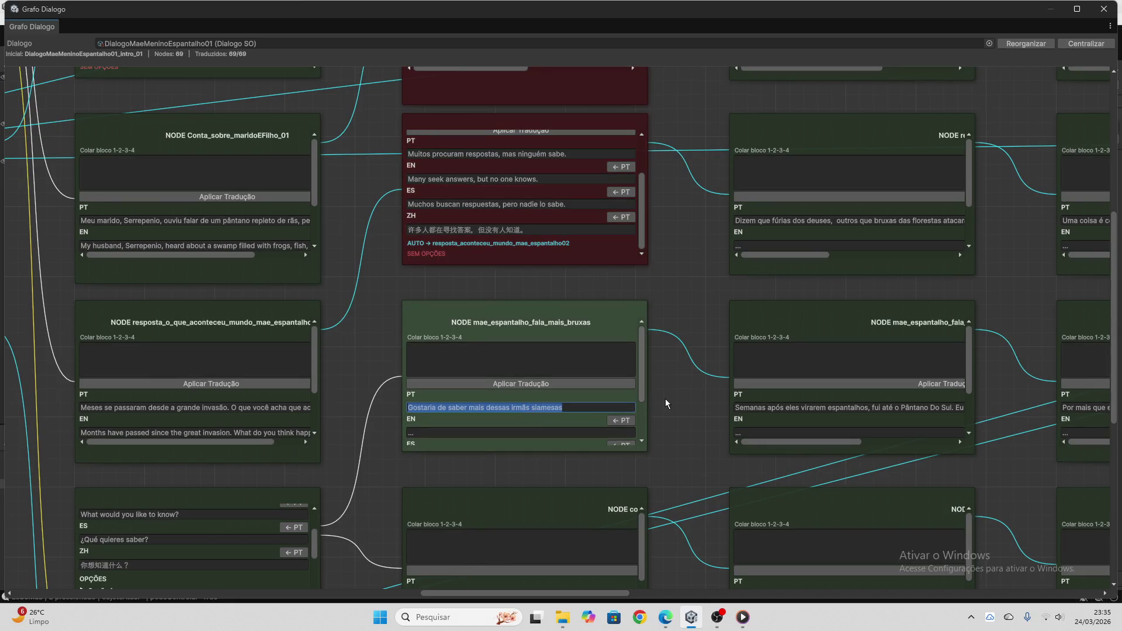
- Translate the Siamese-sisters line in ChatGPT and copy the four-language block
{"action": "left_click", "coordinate": [666, 618]}
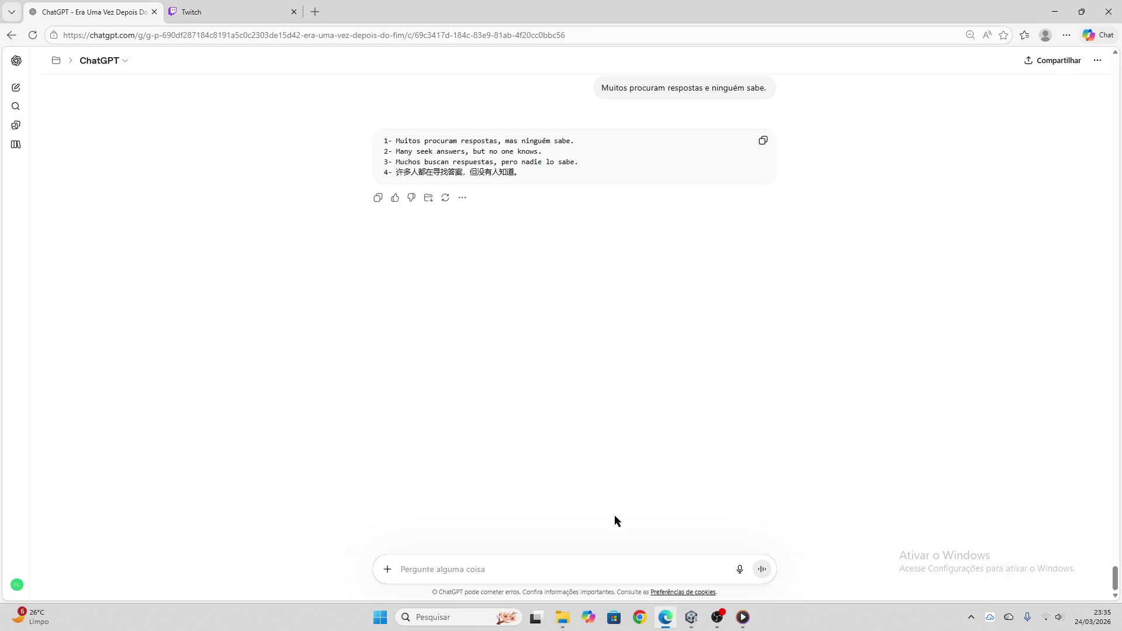
{"action": "key", "text": "ctrl+v"}
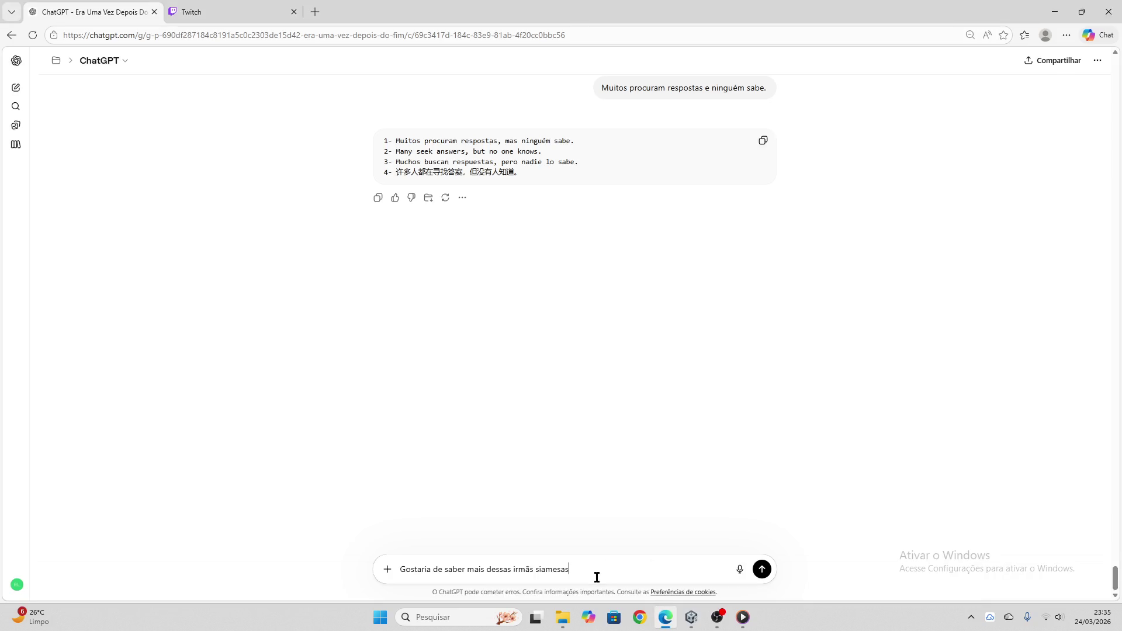
{"action": "key", "text": "Return"}
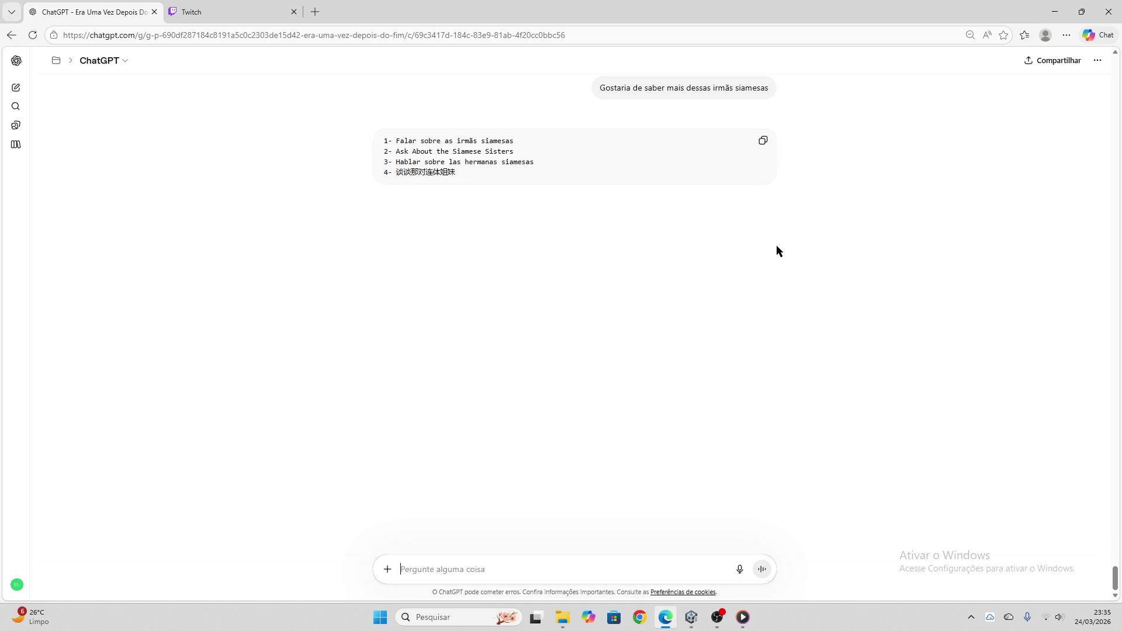
{"action": "left_click", "coordinate": [763, 140]}
- Apply the Siamese-sisters translations to mae_espantalho_fala_mais_bruxas and clear the paste field
{"action": "left_click", "coordinate": [692, 617]}
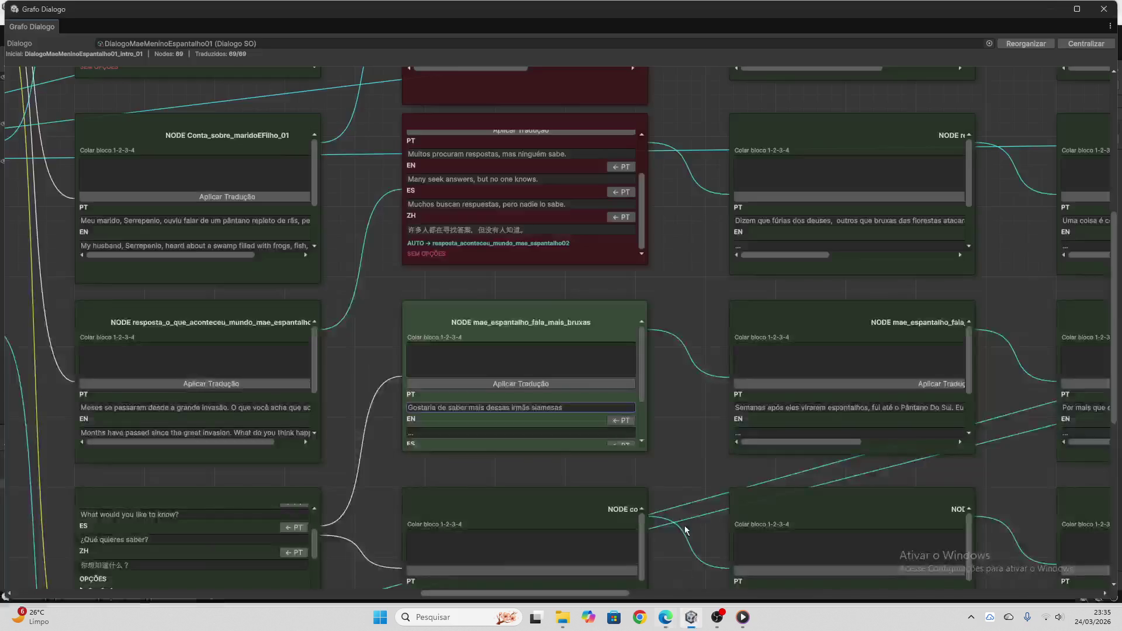
{"action": "left_click", "coordinate": [549, 358]}
{"action": "key", "text": "ctrl+v"}
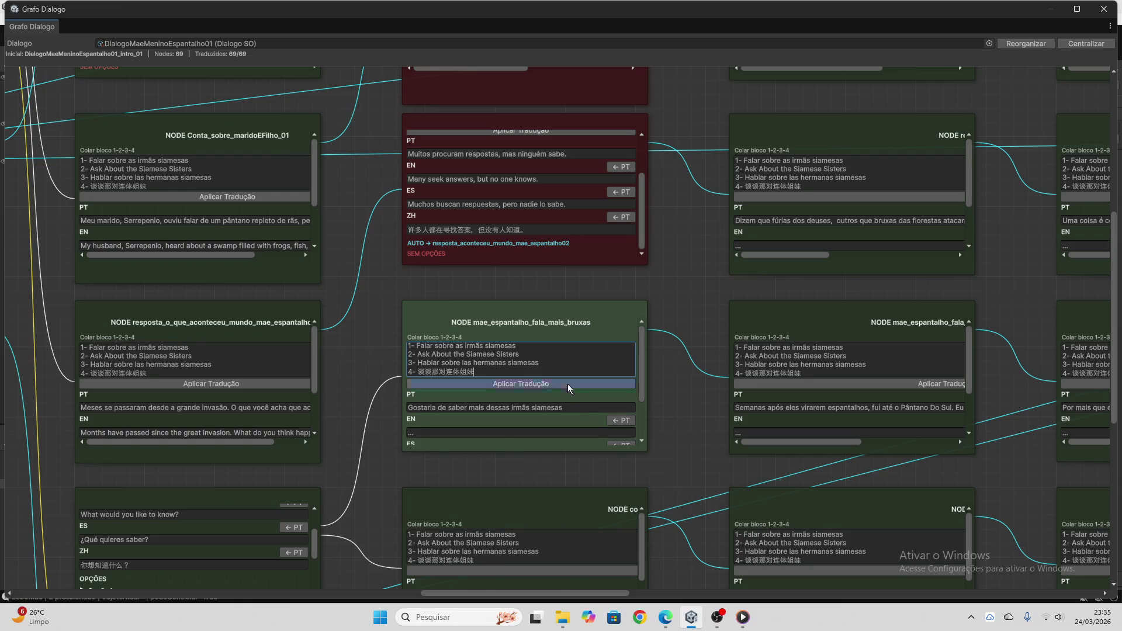
{"action": "left_click", "coordinate": [567, 384]}
{"action": "left_click_drag", "start_coordinate": [474, 373], "coordinate": [377, 327]}
{"action": "key", "text": "BackSpace"}
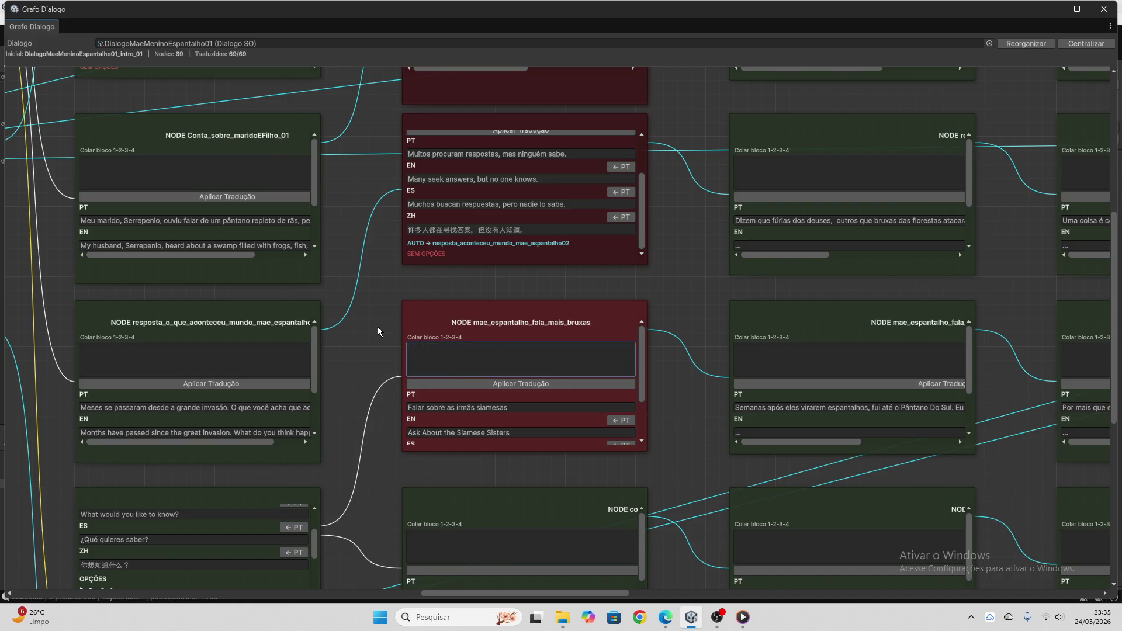
- Copy the next node's Portuguese line
{"action": "scroll", "coordinate": [518, 389], "scroll_direction": "down", "scroll_amount": 2}
{"action": "scroll", "coordinate": [666, 374], "scroll_direction": "down", "scroll_amount": 3}
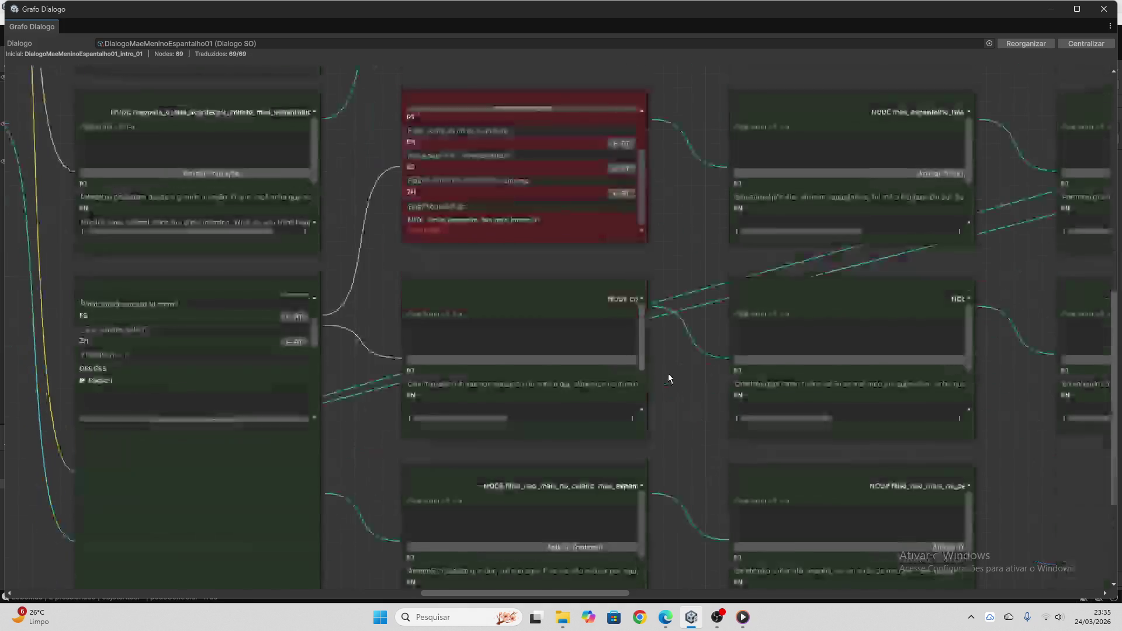
{"action": "left_click", "coordinate": [511, 349]}
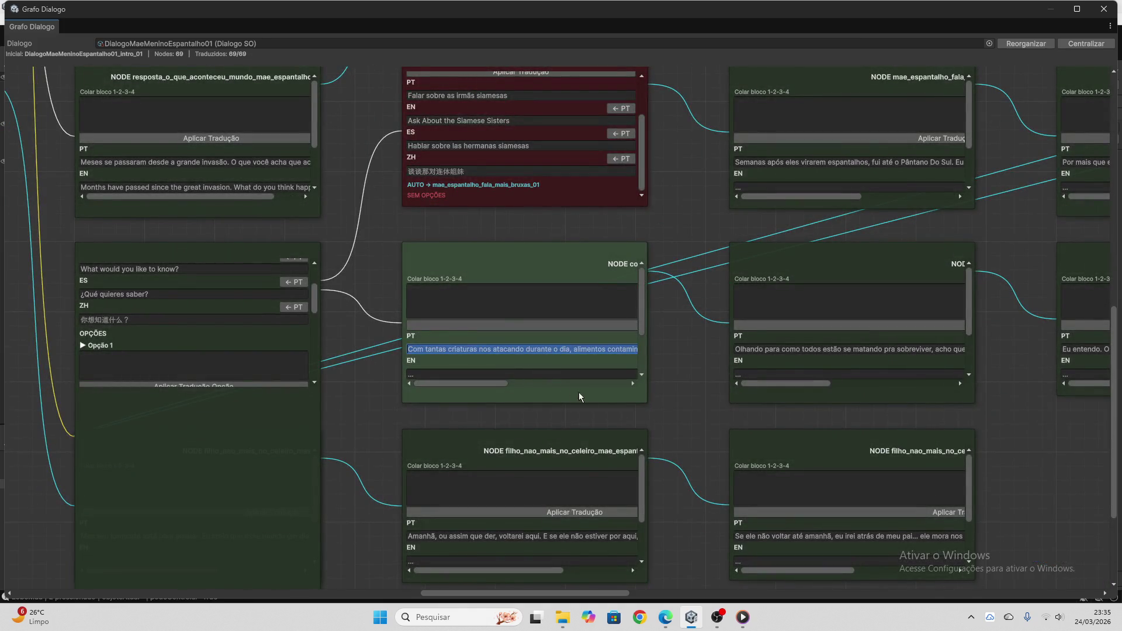
{"action": "left_click", "coordinate": [665, 618]}
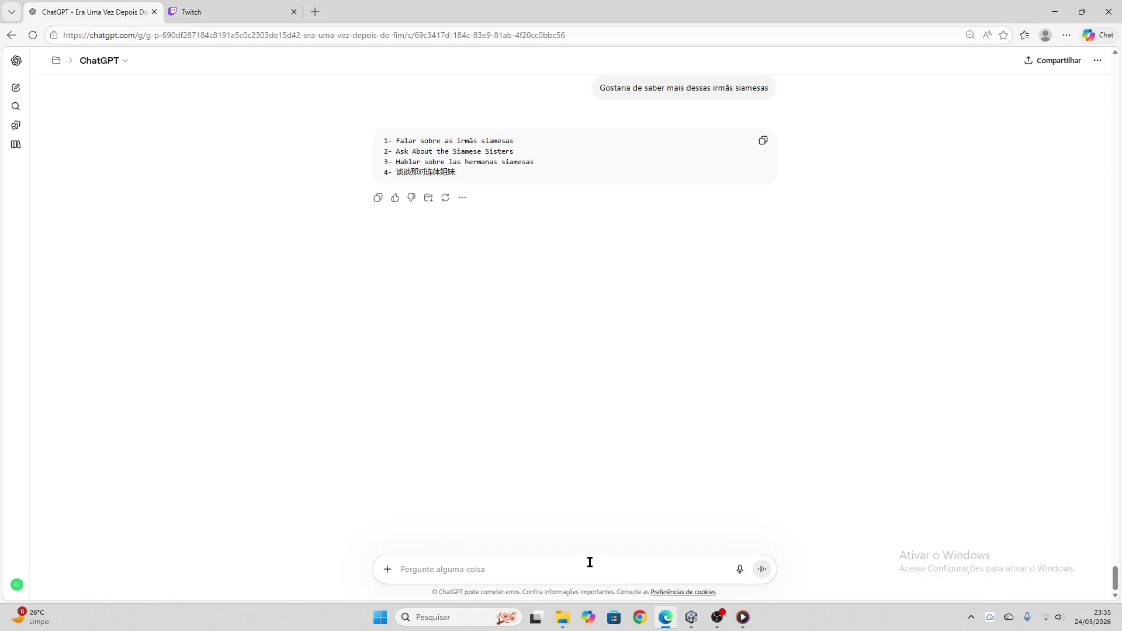
- Translate the 'Com tantas criaturas…' question in ChatGPT and copy the four-line block
{"action": "key", "text": "ctrl+v"}
{"action": "key", "text": "Return"}
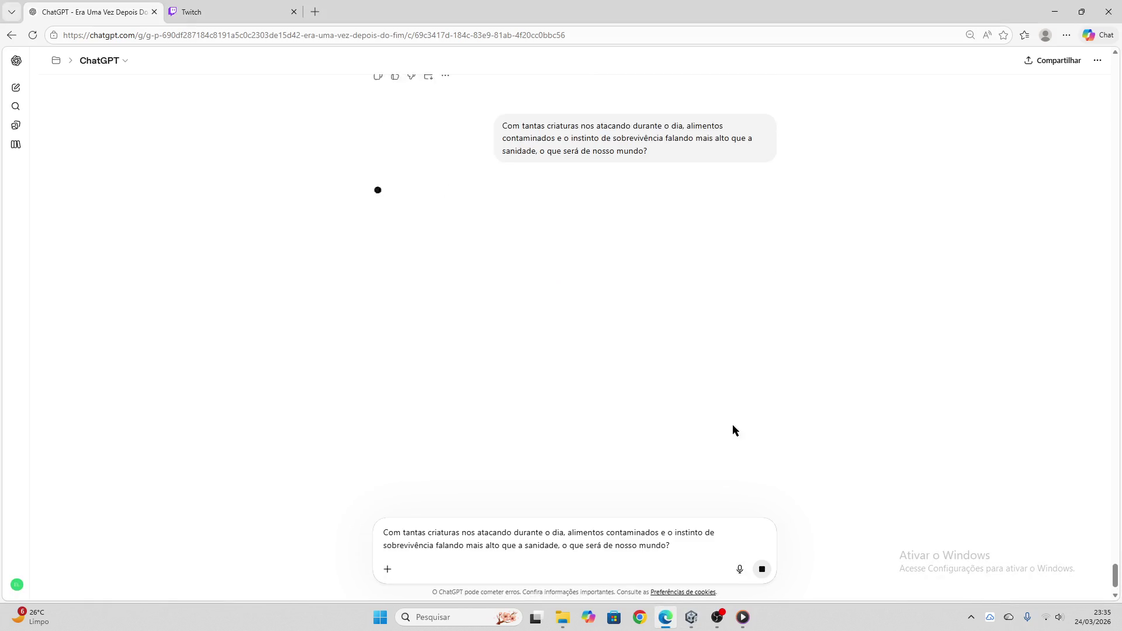
{"action": "left_click", "coordinate": [237, 10]}
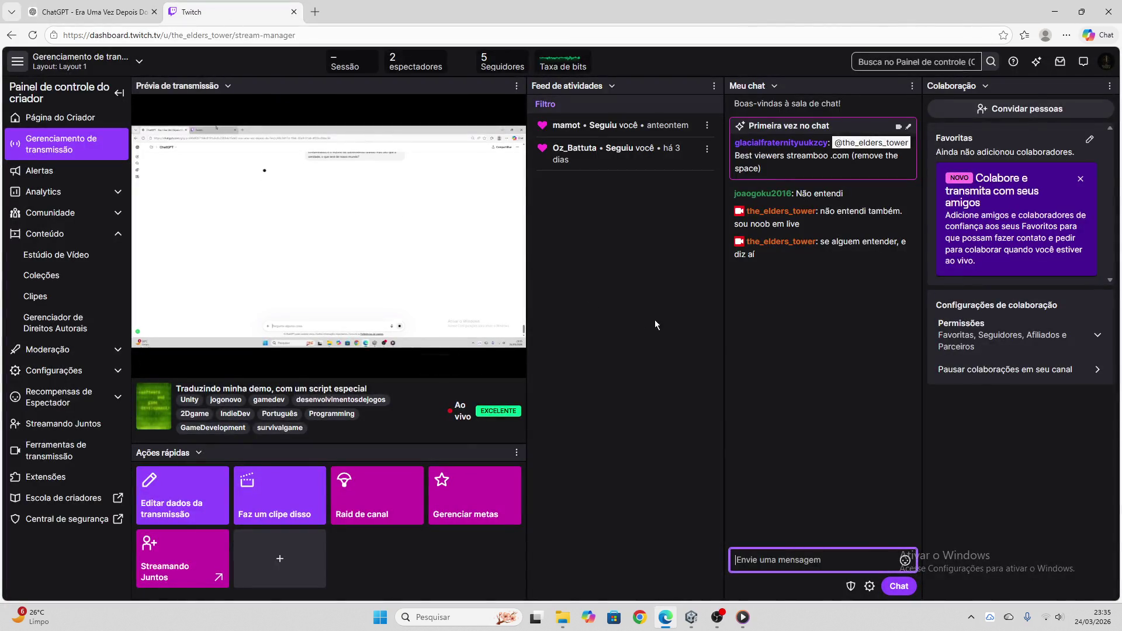
{"action": "left_click", "coordinate": [88, 12]}
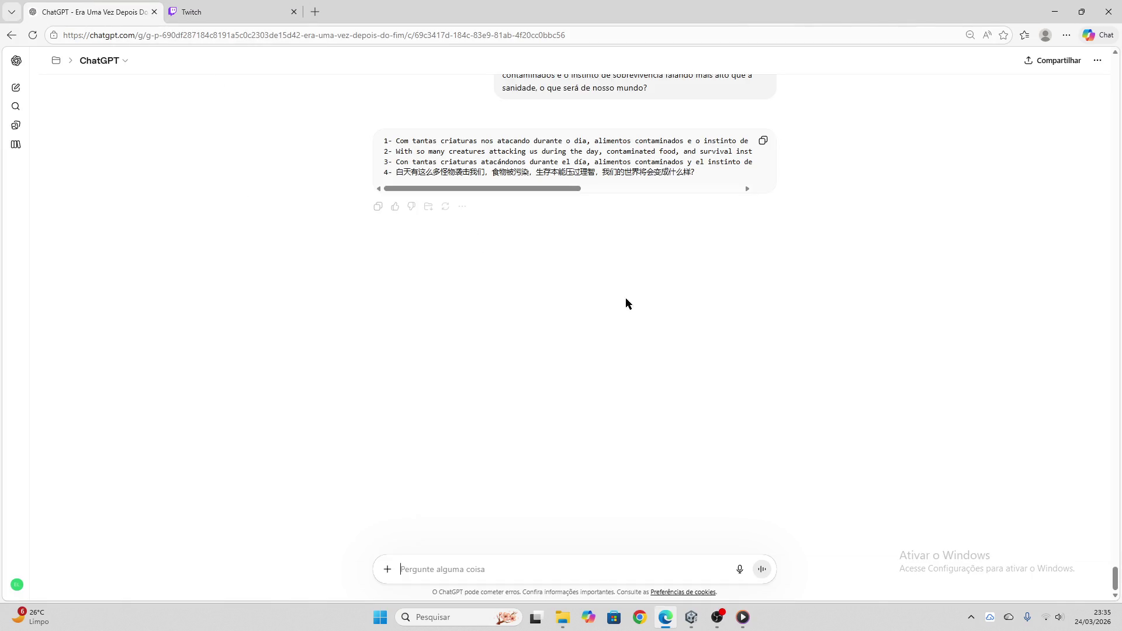
{"action": "left_click", "coordinate": [763, 141]}
- Apply the translations, including 'With so many creatures attacking us…', to the node and empty the box
{"action": "left_click", "coordinate": [692, 617]}
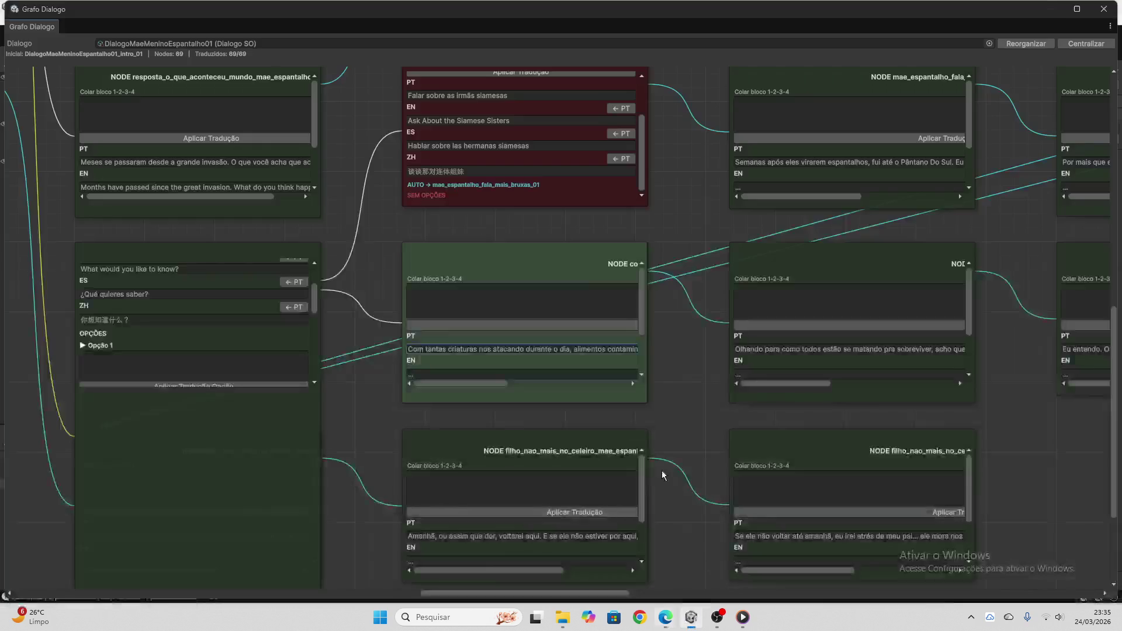
{"action": "left_click", "coordinate": [525, 313]}
{"action": "key", "text": "ctrl+v"}
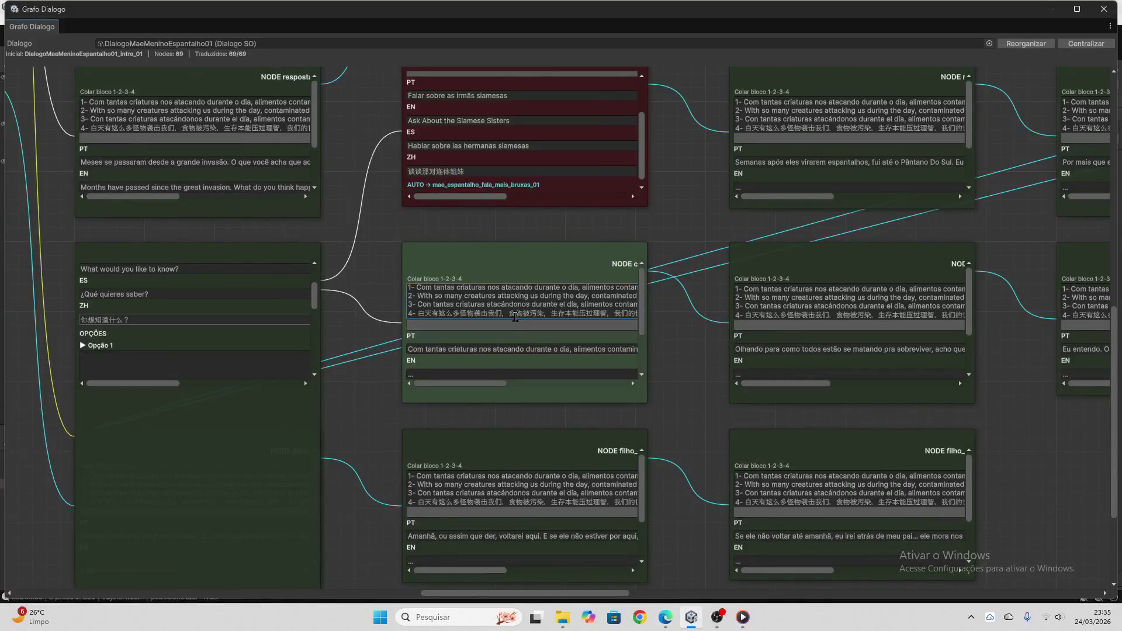
{"action": "left_click", "coordinate": [518, 326]}
{"action": "left_click", "coordinate": [530, 307]}
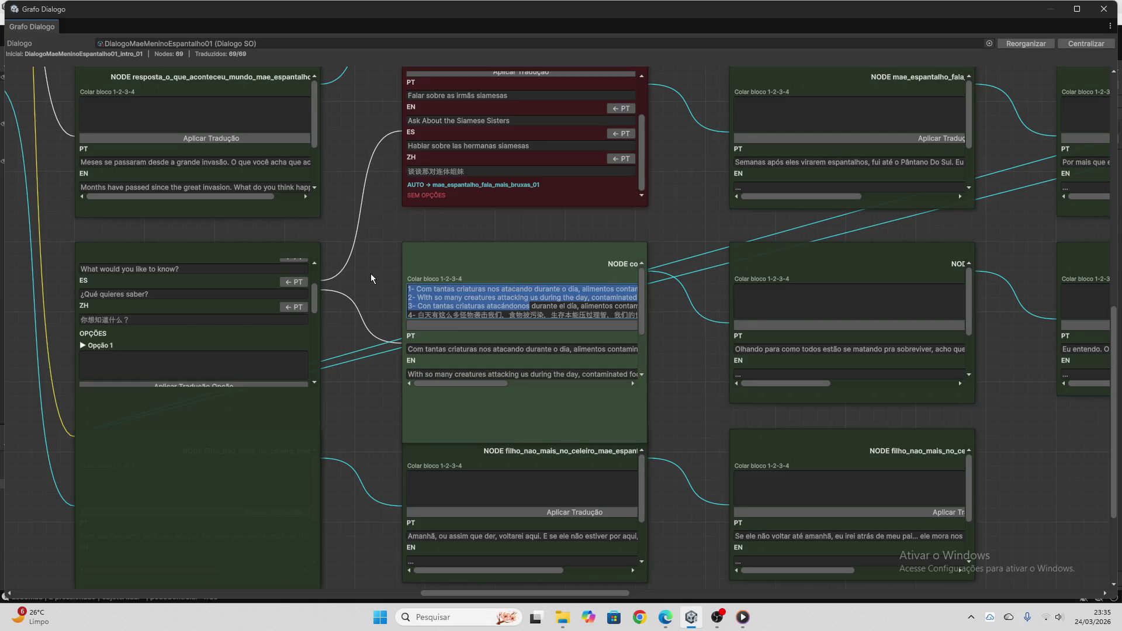
{"action": "left_click", "coordinate": [541, 289]}
{"action": "key", "text": "ctrl+a"}
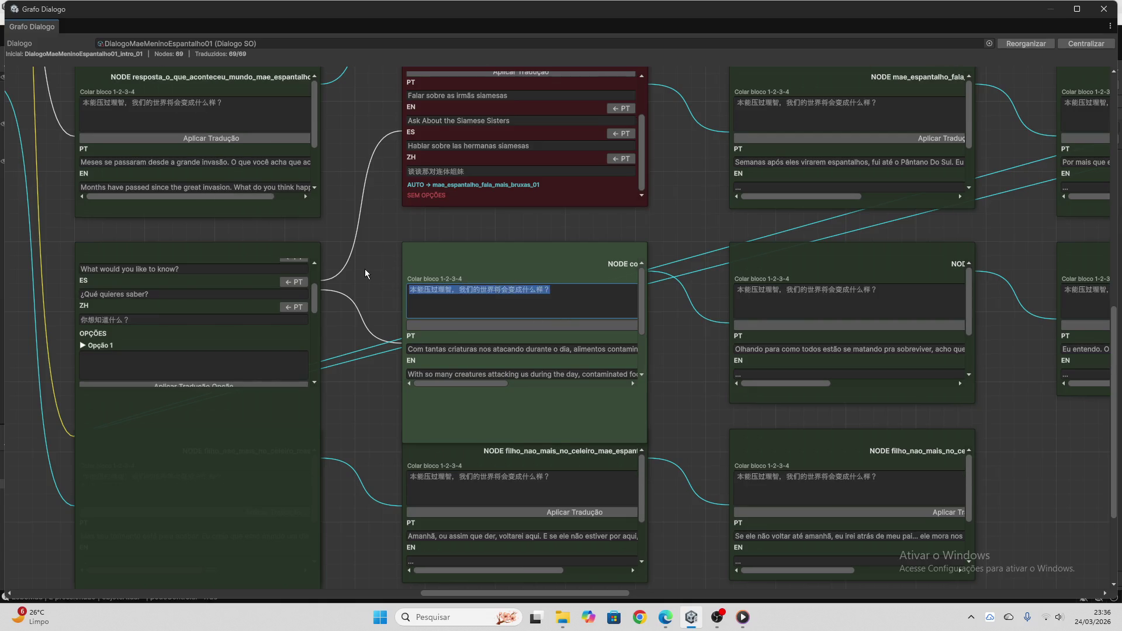
{"action": "key", "text": "BackSpace"}
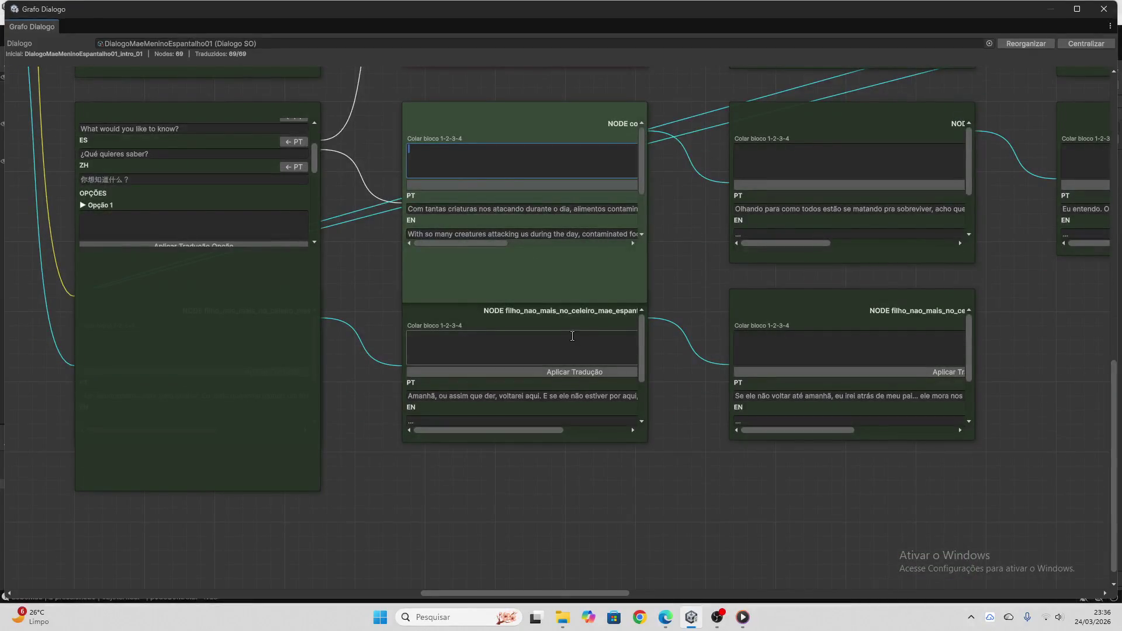
- Copy the lower node's Portuguese line
{"action": "left_click", "coordinate": [565, 351]}
{"action": "left_click", "coordinate": [560, 396]}
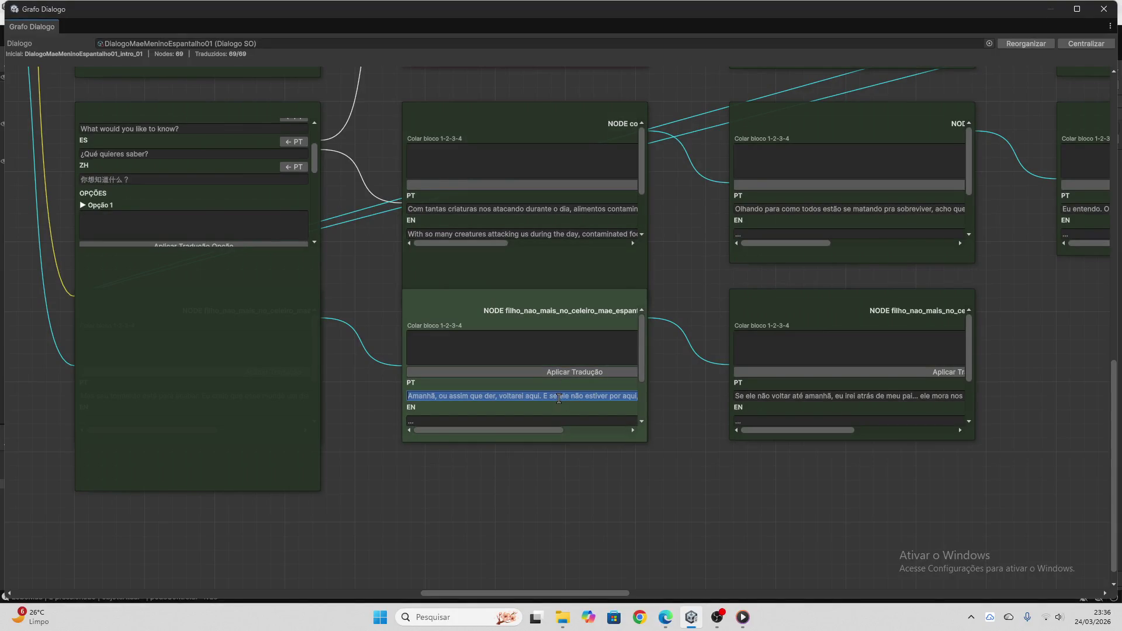
{"action": "scroll", "coordinate": [560, 399], "scroll_direction": "down", "scroll_amount": 2}
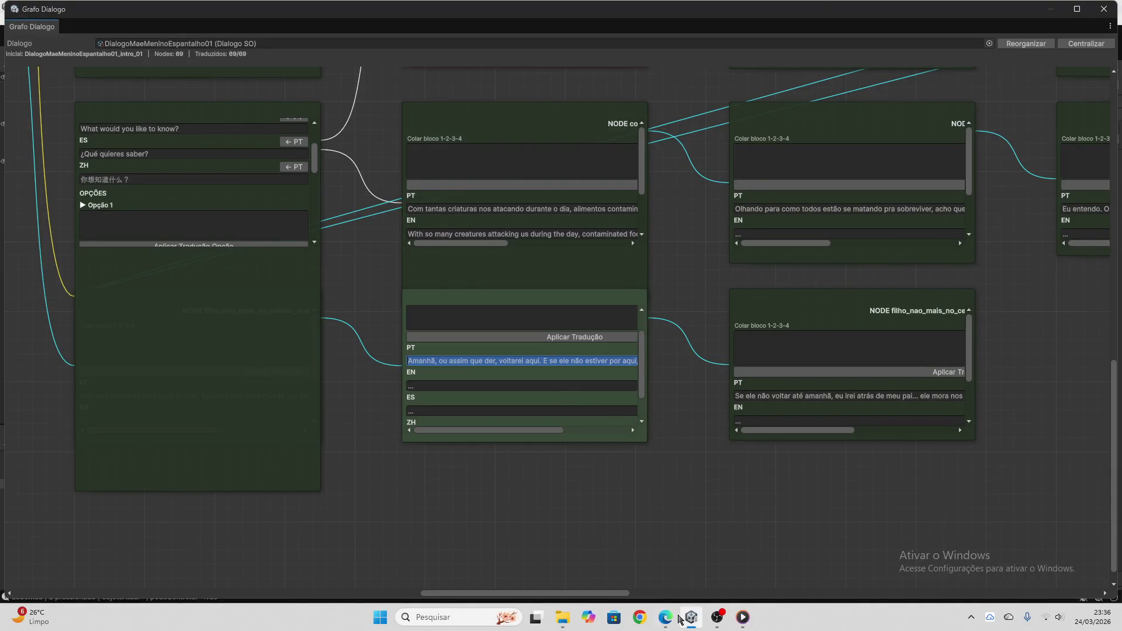
{"action": "left_click", "coordinate": [666, 617]}
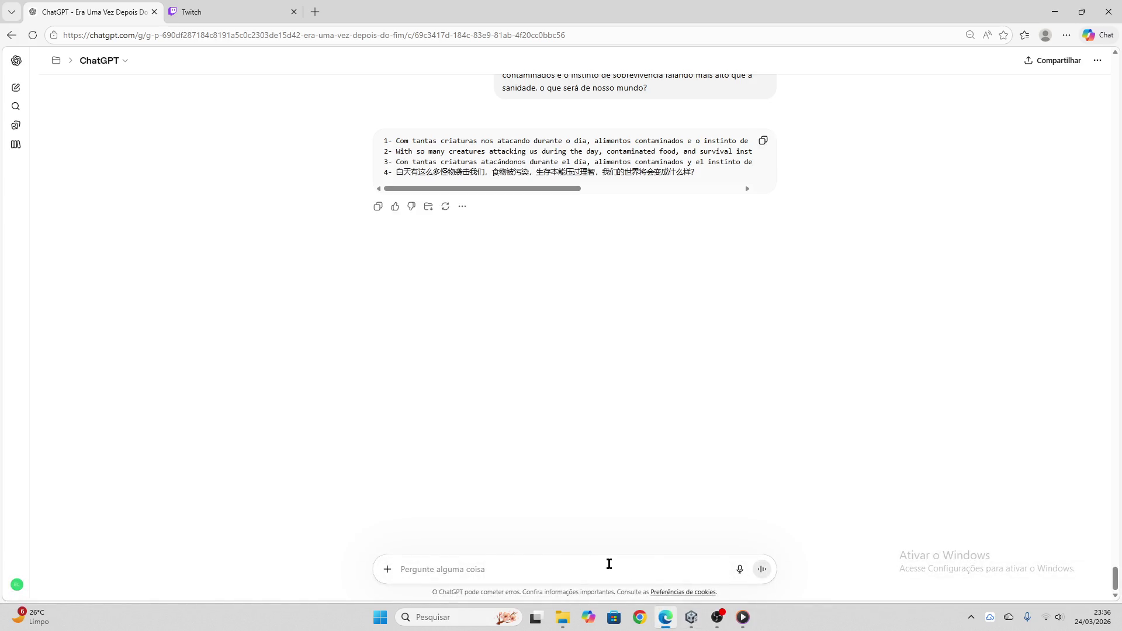
- Translate 'Amanhã, ou assim que der…' in ChatGPT and apply the EN/ES/ZH block to the lower node
{"action": "key", "text": "ctrl+v"}
{"action": "key", "text": "Return"}
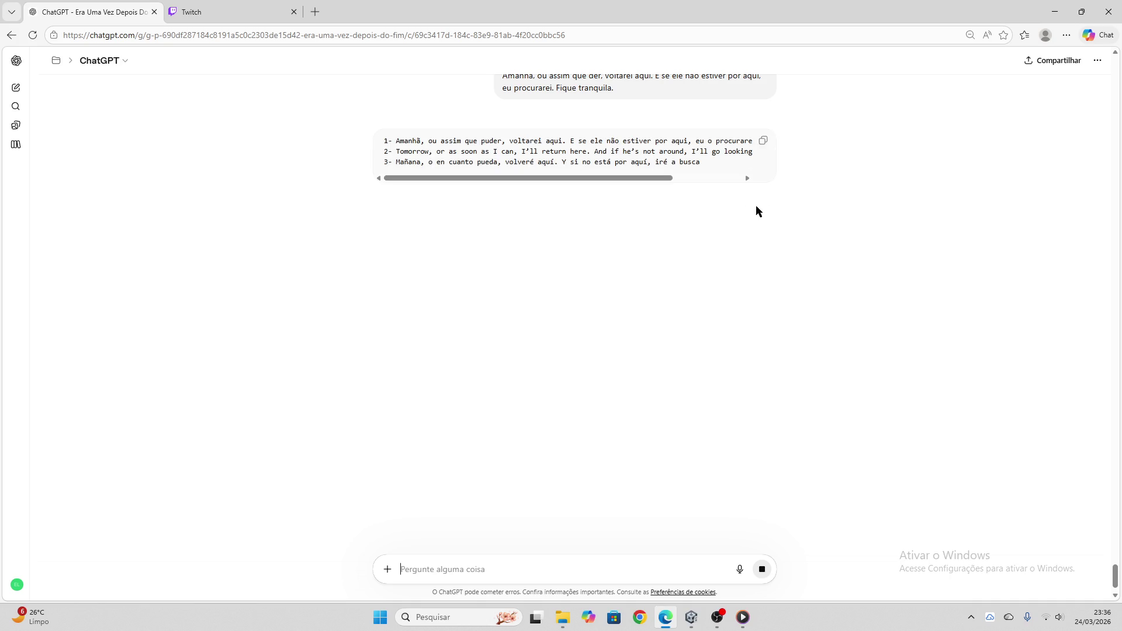
{"action": "left_click", "coordinate": [764, 141]}
{"action": "key", "text": "alt+Tab"}
{"action": "left_click", "coordinate": [491, 319]}
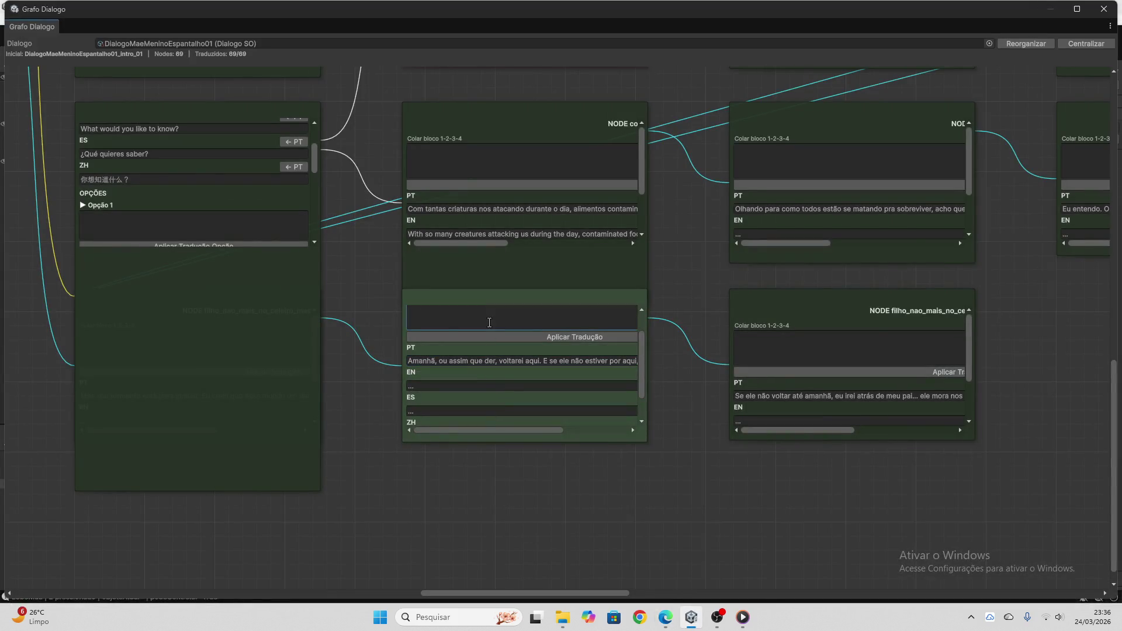
{"action": "key", "text": "ctrl+v"}
{"action": "left_click", "coordinate": [500, 340]}
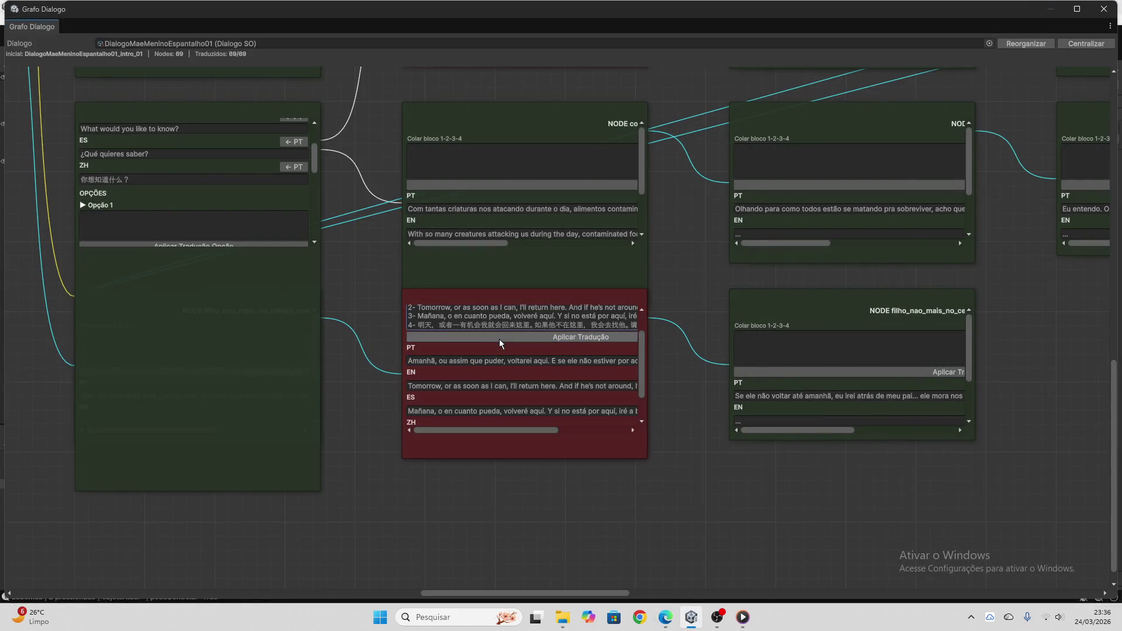
- Empty the node's paste box and select the next line, 'Meu filho, graças ao bom Deus!'
{"action": "left_click", "coordinate": [456, 307]}
{"action": "key", "text": "ctrl+a"}
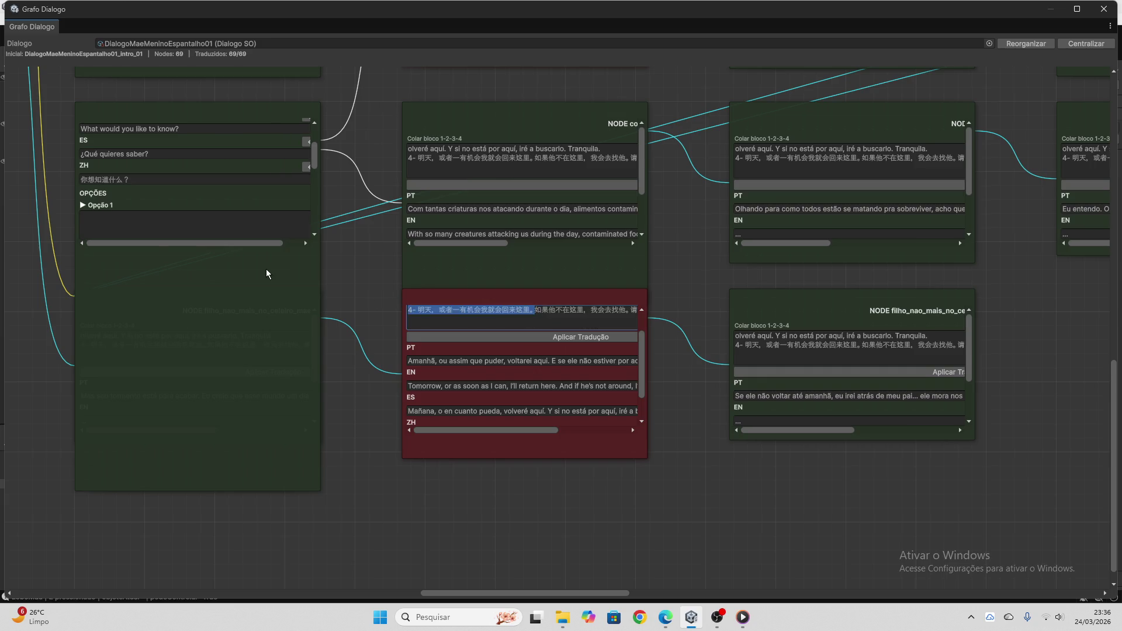
{"action": "key", "text": "BackSpace"}
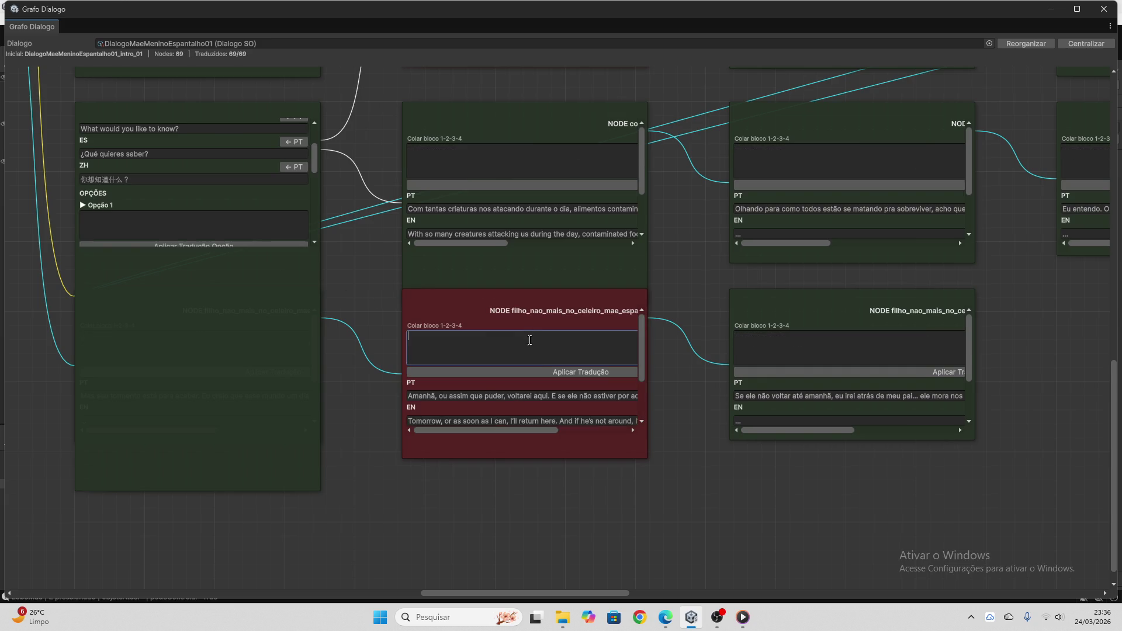
{"action": "scroll", "coordinate": [526, 374], "scroll_direction": "down", "scroll_amount": 2}
{"action": "left_click_drag", "start_coordinate": [576, 594], "coordinate": [654, 584]}
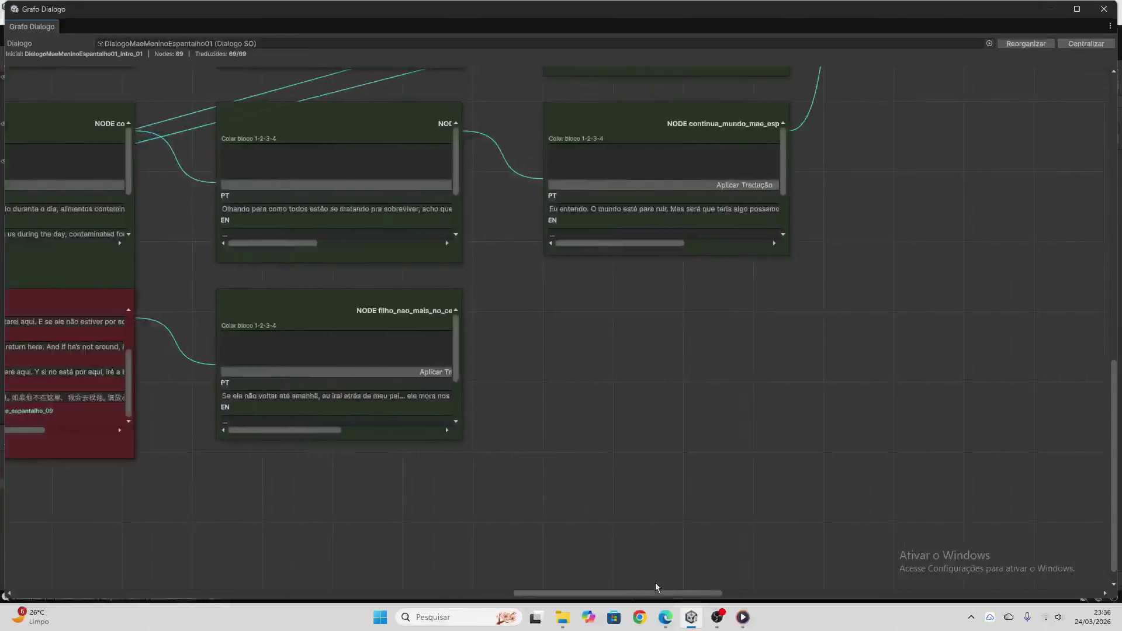
{"action": "scroll", "coordinate": [493, 447], "scroll_direction": "up", "scroll_amount": 3}
{"action": "scroll", "coordinate": [493, 447], "scroll_direction": "up", "scroll_amount": 6}
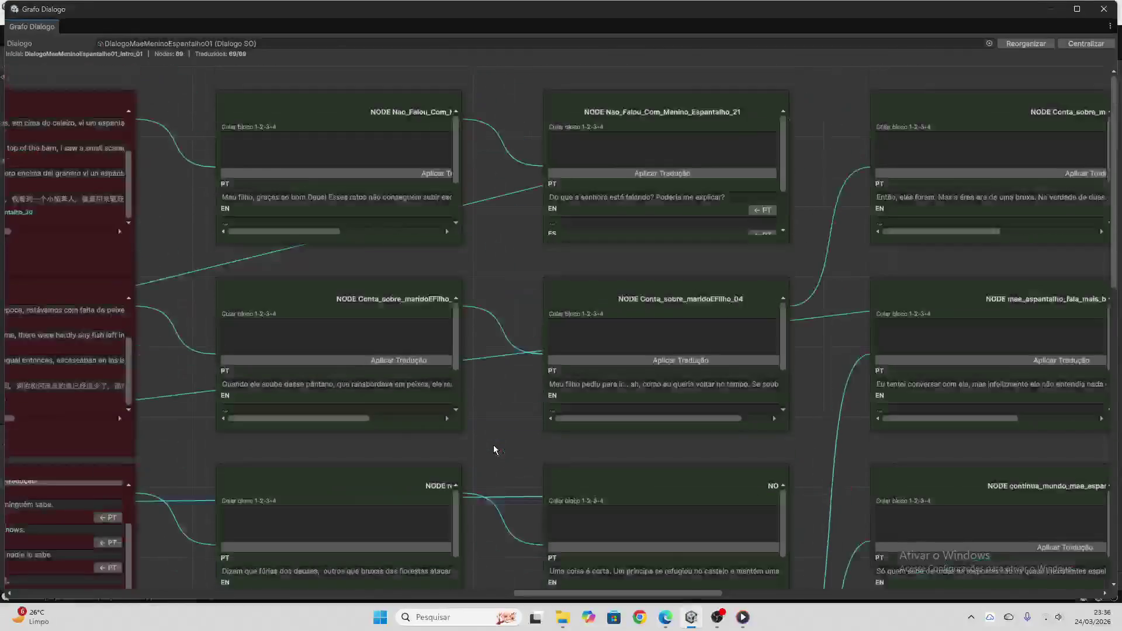
{"action": "left_click", "coordinate": [339, 197]}
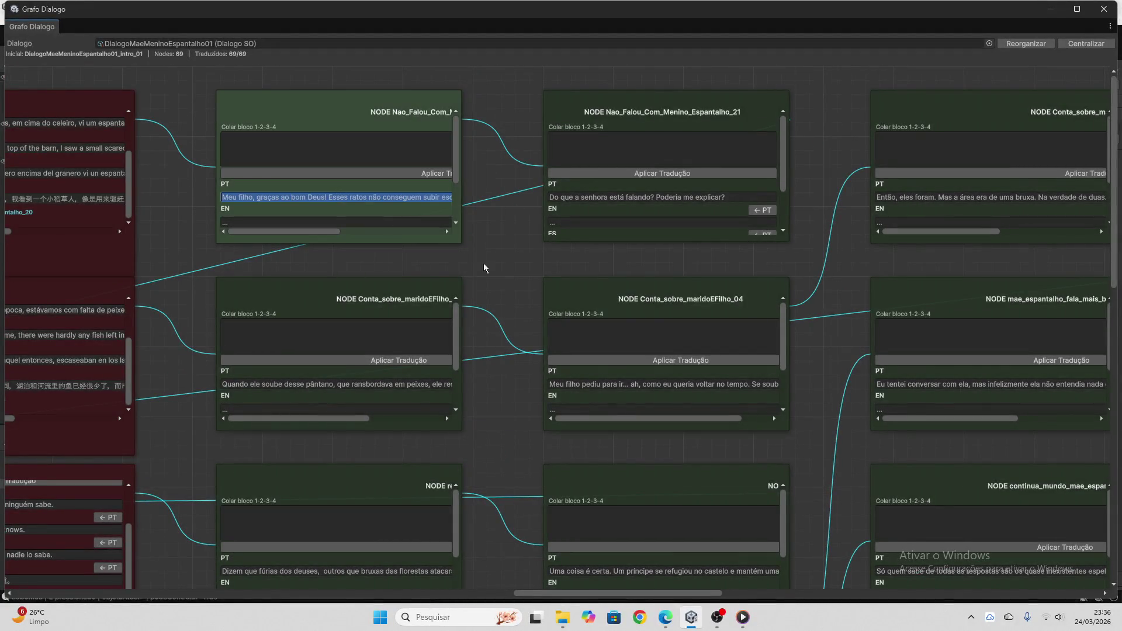
{"action": "left_click", "coordinate": [666, 618]}
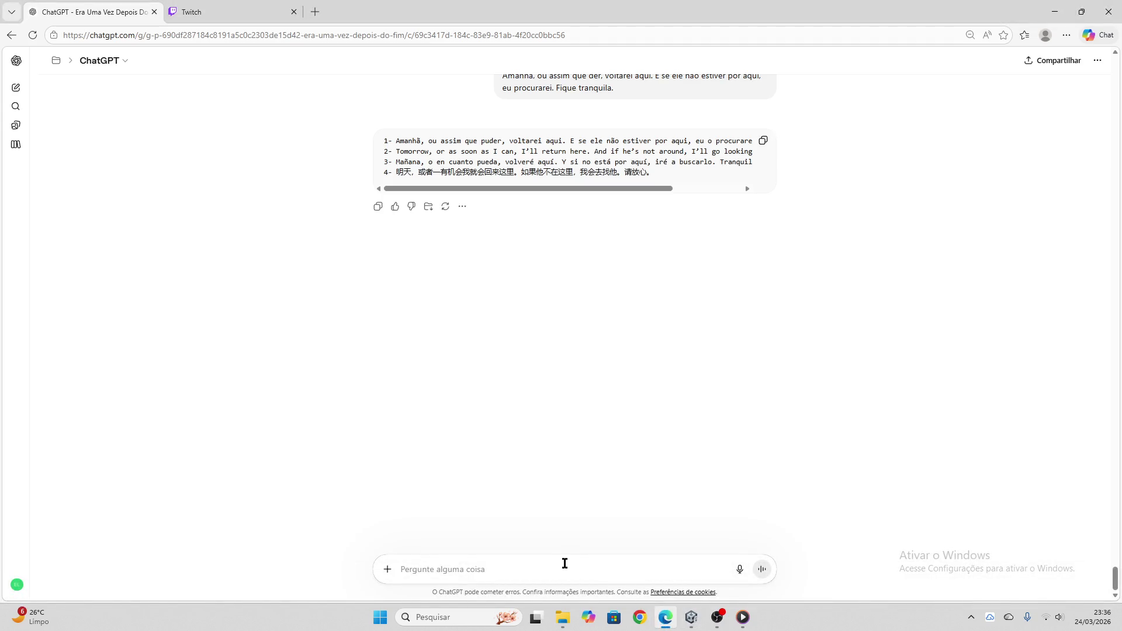
- Translate 'Meu filho, graças ao bom Deus!' in ChatGPT and apply the block to its node
{"action": "key", "text": "ctrl+v"}
{"action": "key", "text": "Return"}
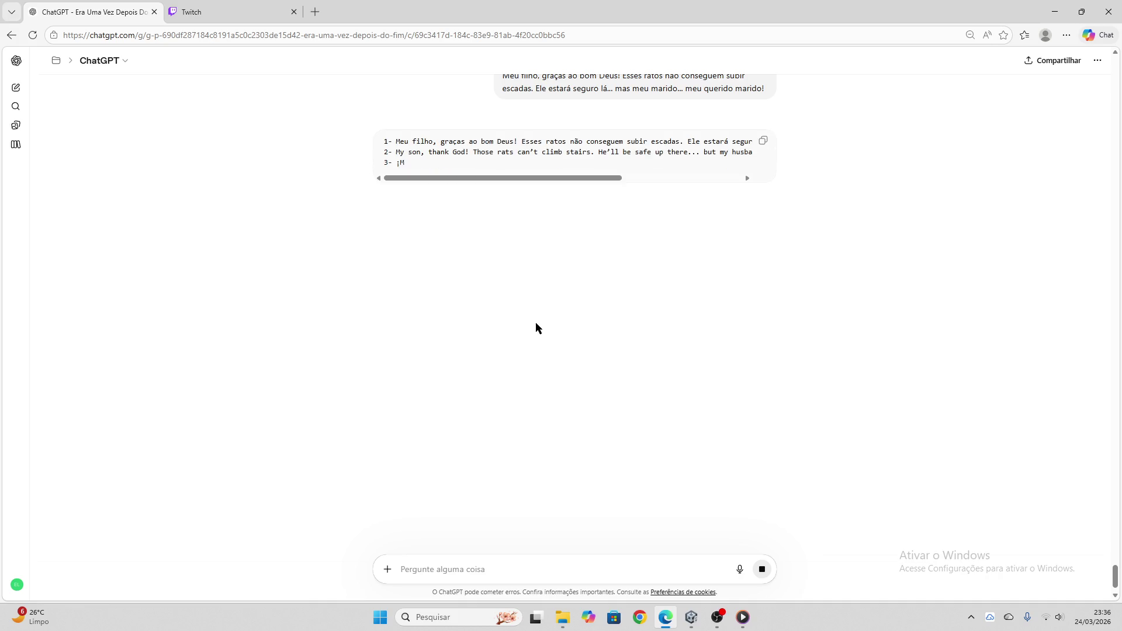
{"action": "left_click", "coordinate": [764, 141]}
{"action": "left_click", "coordinate": [692, 617]}
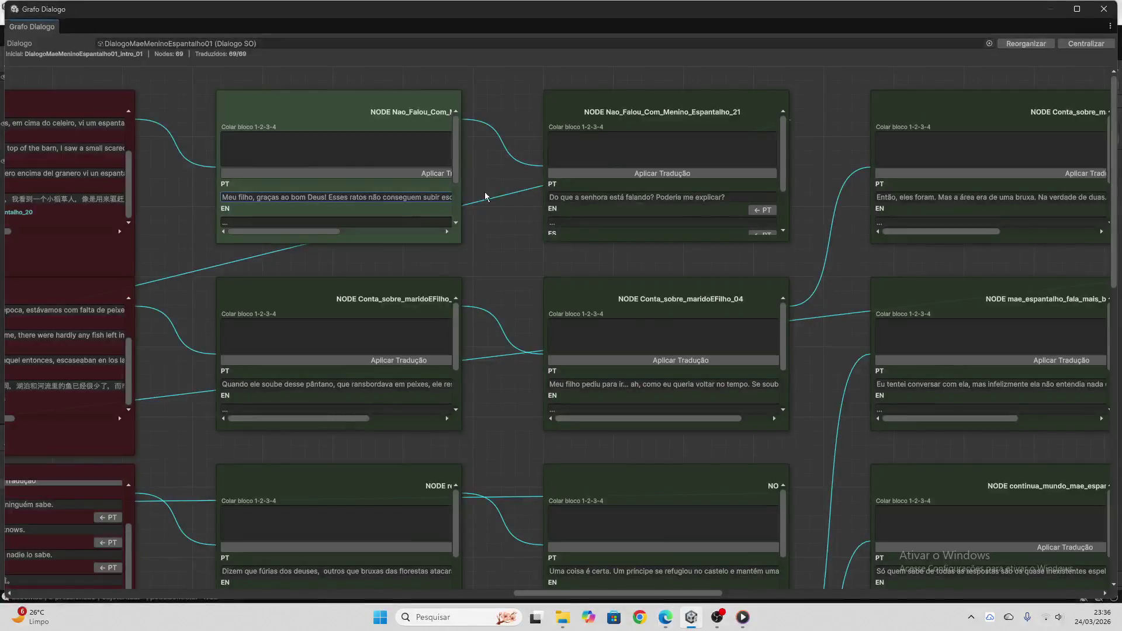
{"action": "left_click", "coordinate": [363, 156]}
{"action": "key", "text": "ctrl+v"}
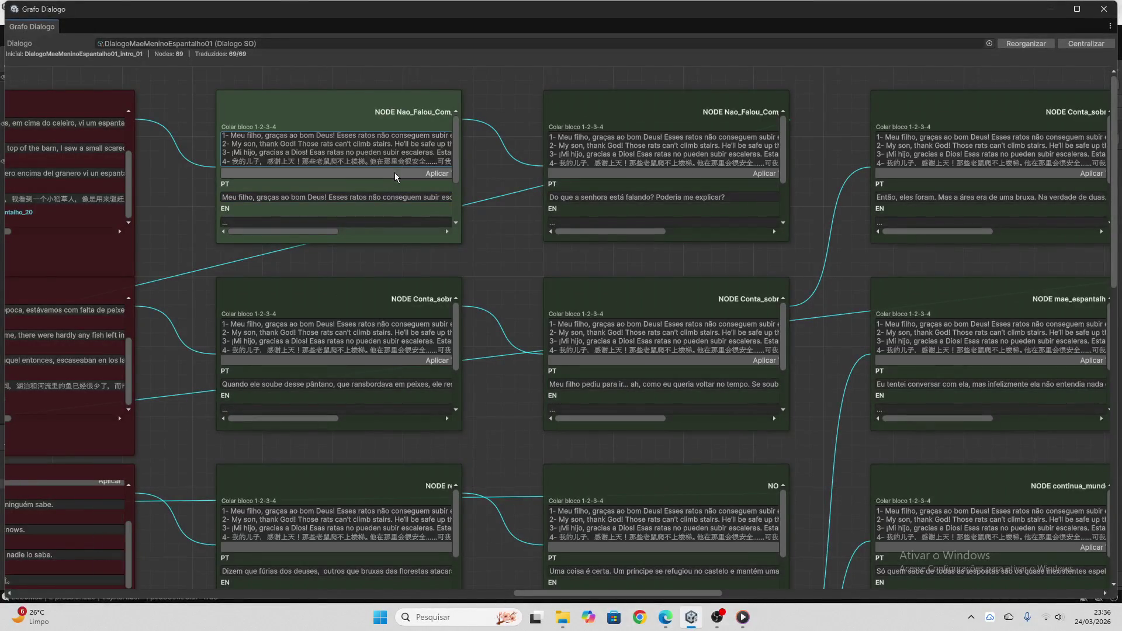
{"action": "left_click", "coordinate": [394, 173]}
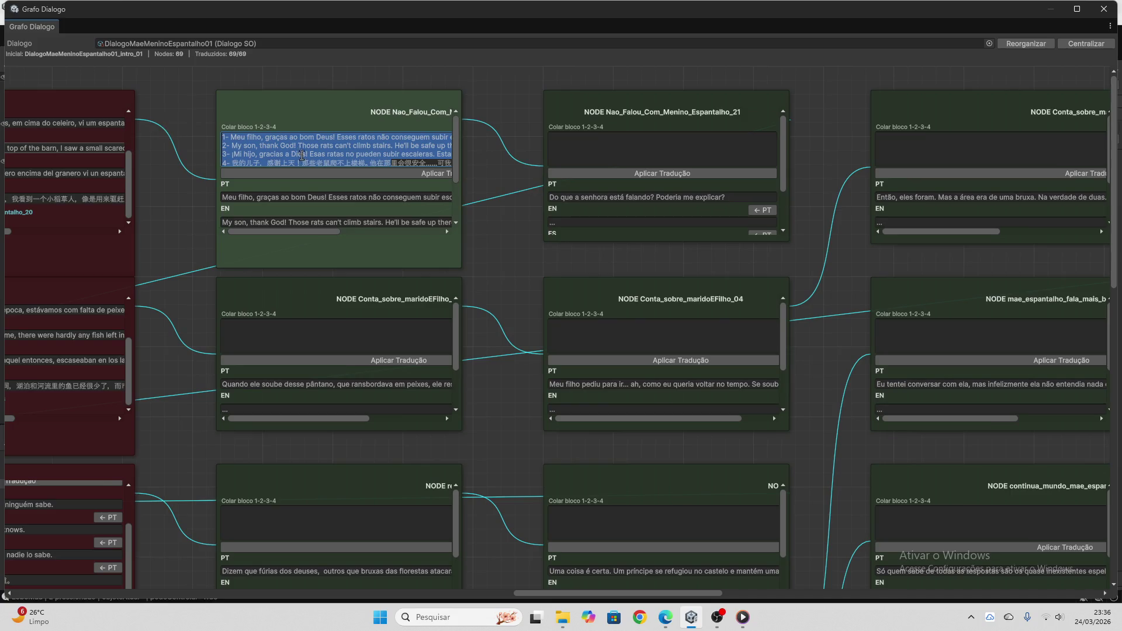
- Delete the leftover Chinese text and select the next line, 'Quando ele soube desse pântano'
{"action": "left_click", "coordinate": [358, 151]}
{"action": "key", "text": "ctrl+a"}
{"action": "key", "text": "BackSpace"}
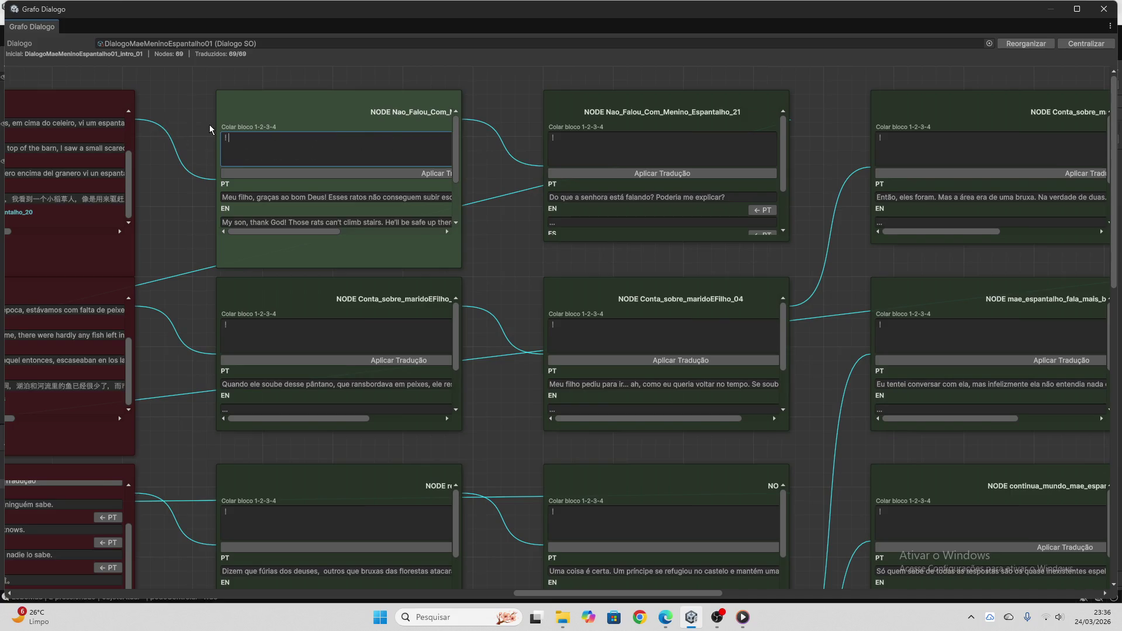
{"action": "scroll", "coordinate": [307, 170], "scroll_direction": "down", "scroll_amount": 4}
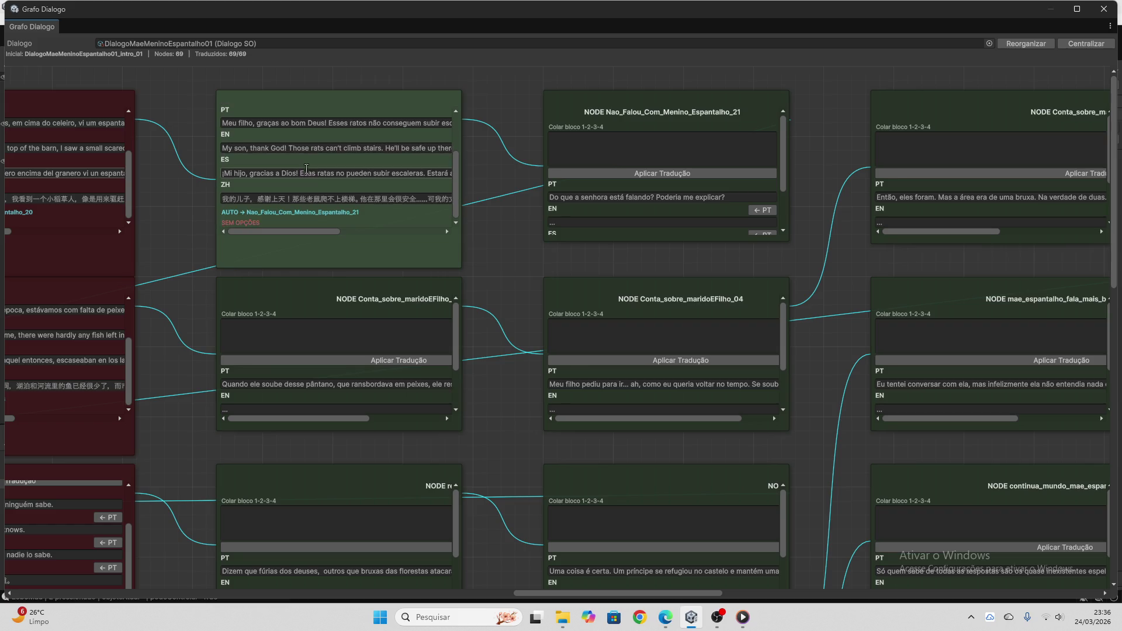
{"action": "scroll", "coordinate": [507, 261], "scroll_direction": "down", "scroll_amount": 3}
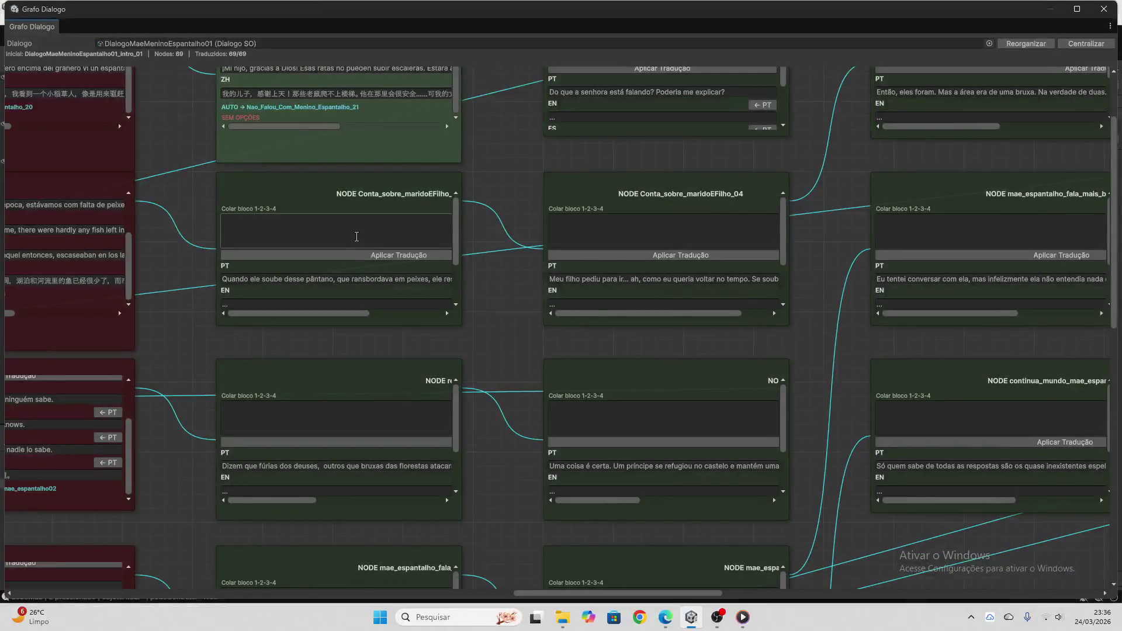
{"action": "left_click", "coordinate": [359, 280]}
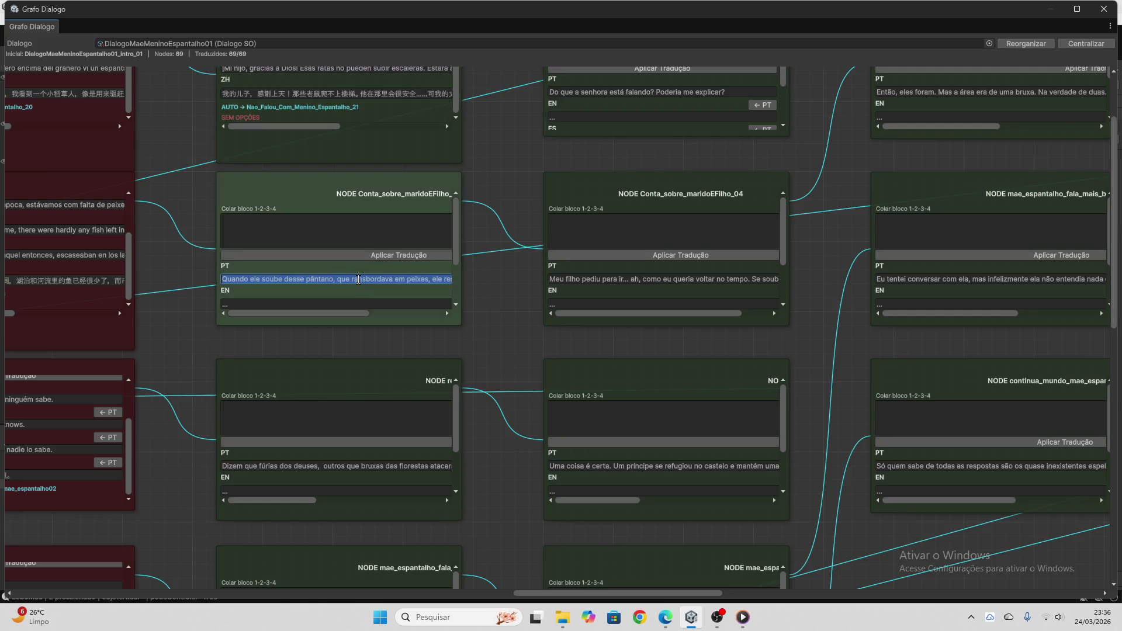
- Translate node Conta_sobre_maridoEFilho_03's line in ChatGPT and apply the four-language block to it
{"action": "left_click", "coordinate": [665, 618]}
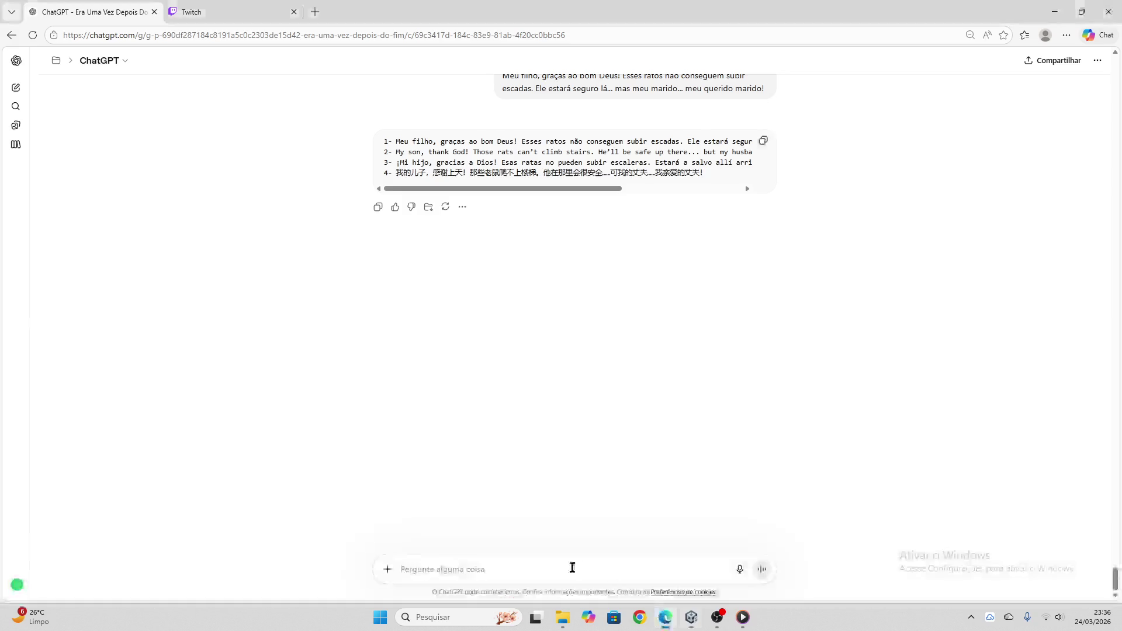
{"action": "key", "text": "ctrl+v"}
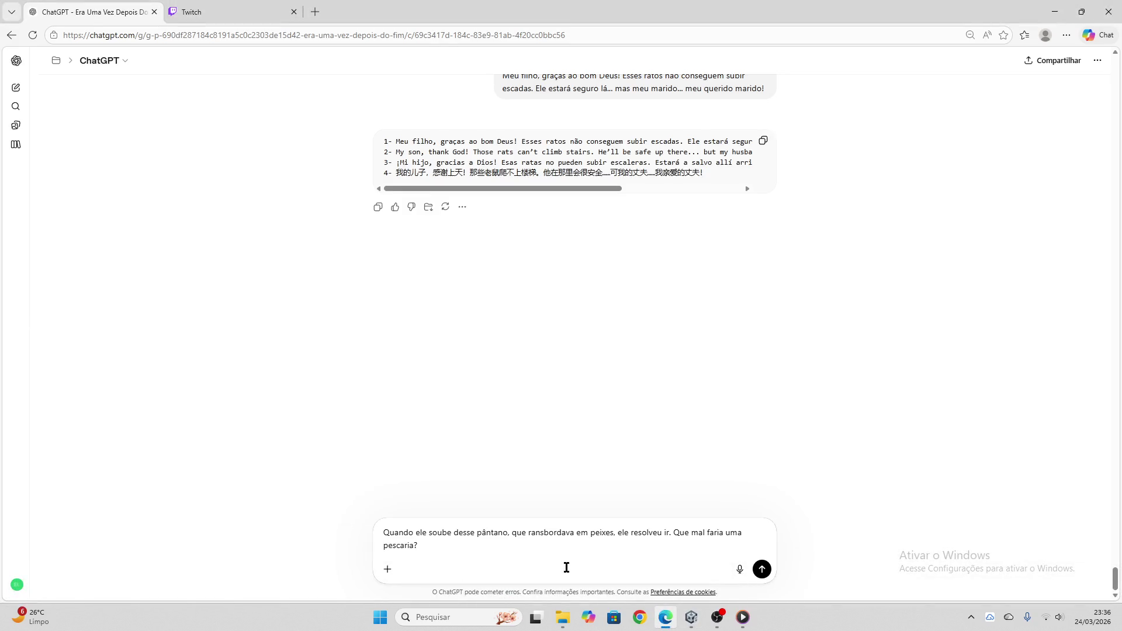
{"action": "key", "text": "Return"}
{"action": "left_click", "coordinate": [230, 11]}
{"action": "left_click", "coordinate": [88, 12]}
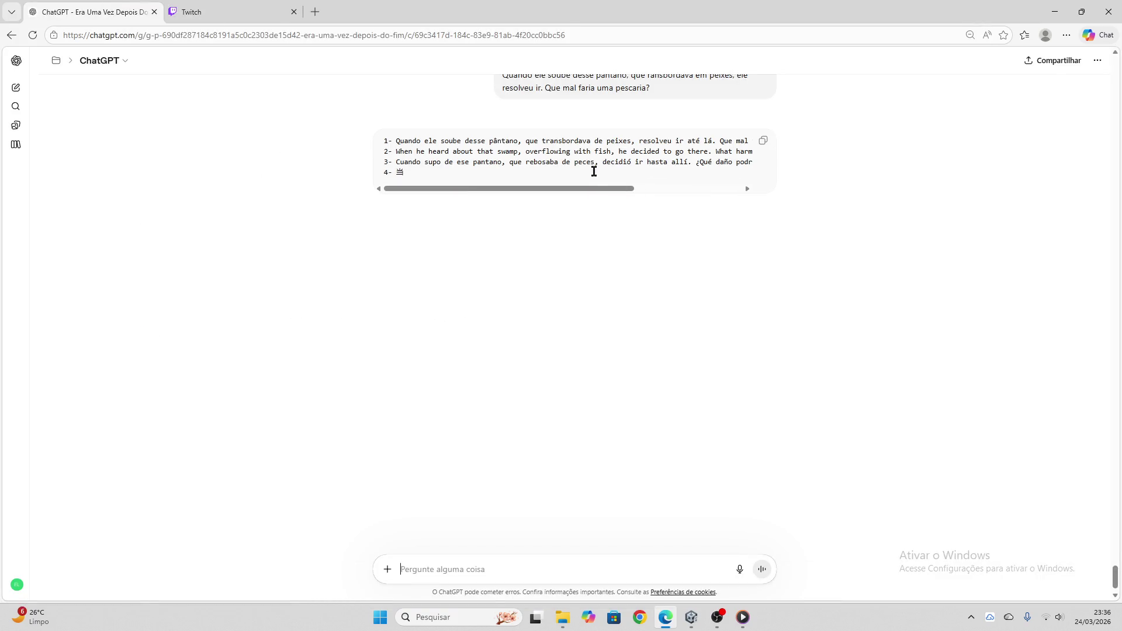
{"action": "left_click", "coordinate": [763, 141]}
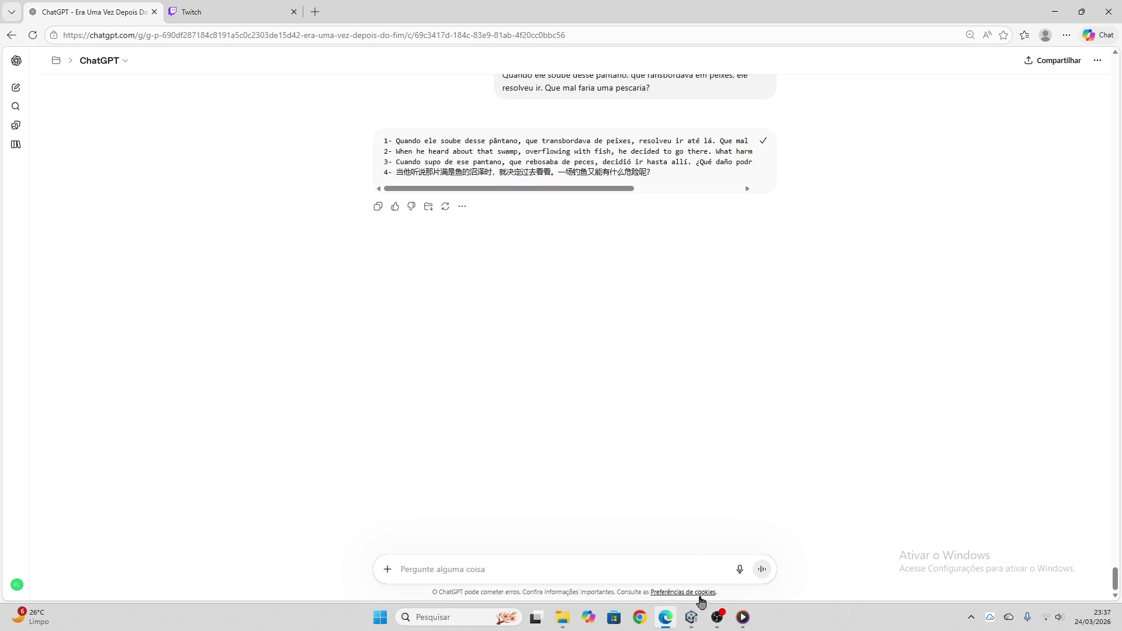
{"action": "left_click", "coordinate": [691, 618]}
{"action": "left_click", "coordinate": [349, 233]}
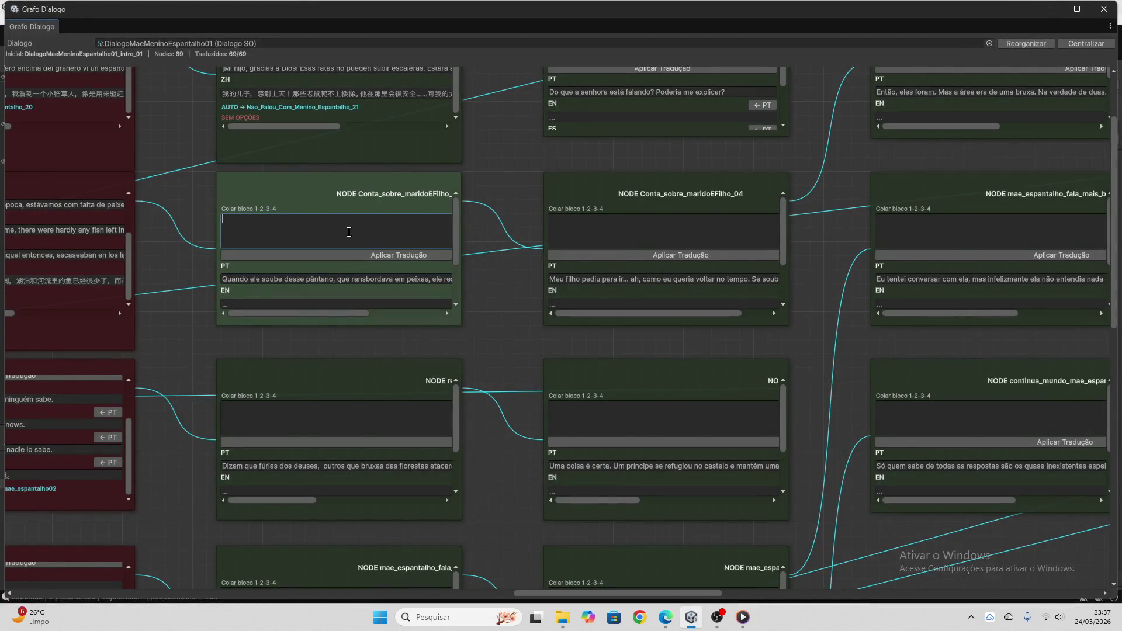
{"action": "key", "text": "ctrl+v"}
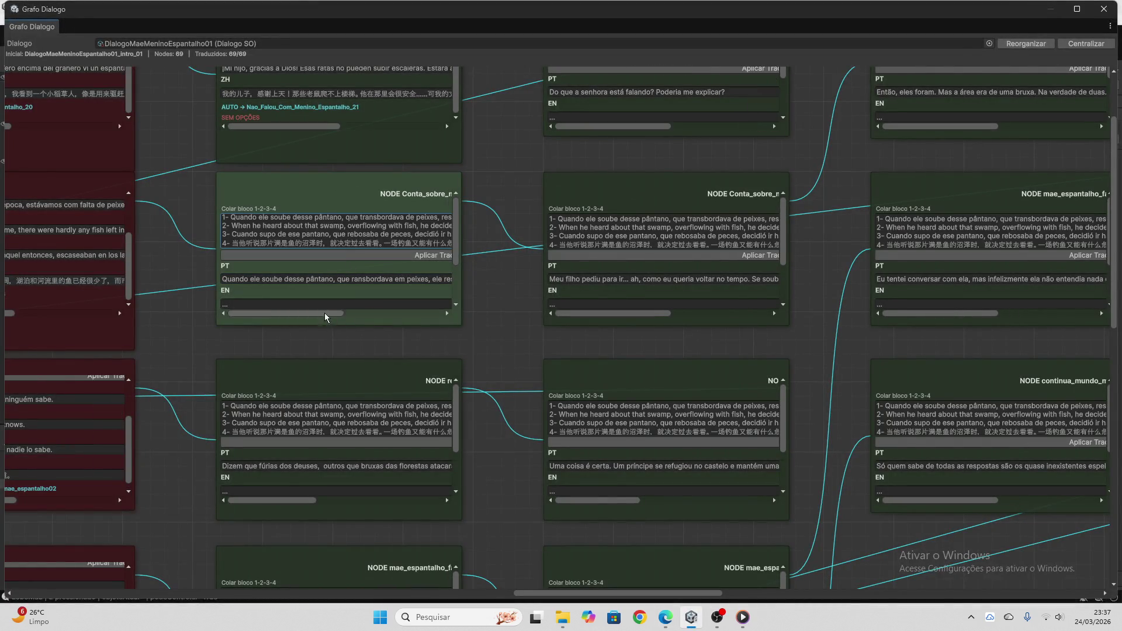
{"action": "left_click_drag", "start_coordinate": [325, 315], "coordinate": [345, 313]}
{"action": "left_click", "coordinate": [356, 256]}
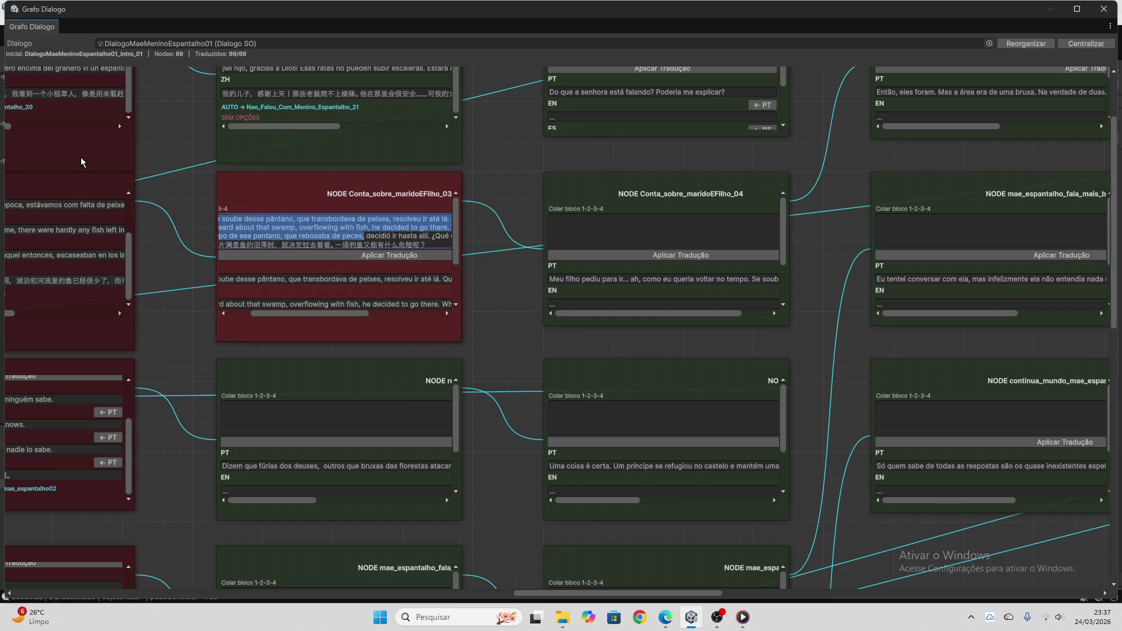
- Trim node 03's paste box to the Chinese line, apply it as ZH, and clear the box
{"action": "key", "text": "BackSpace"}
{"action": "left_click_drag", "start_coordinate": [355, 233], "coordinate": [221, 215]}
{"action": "key", "text": "BackSpace"}
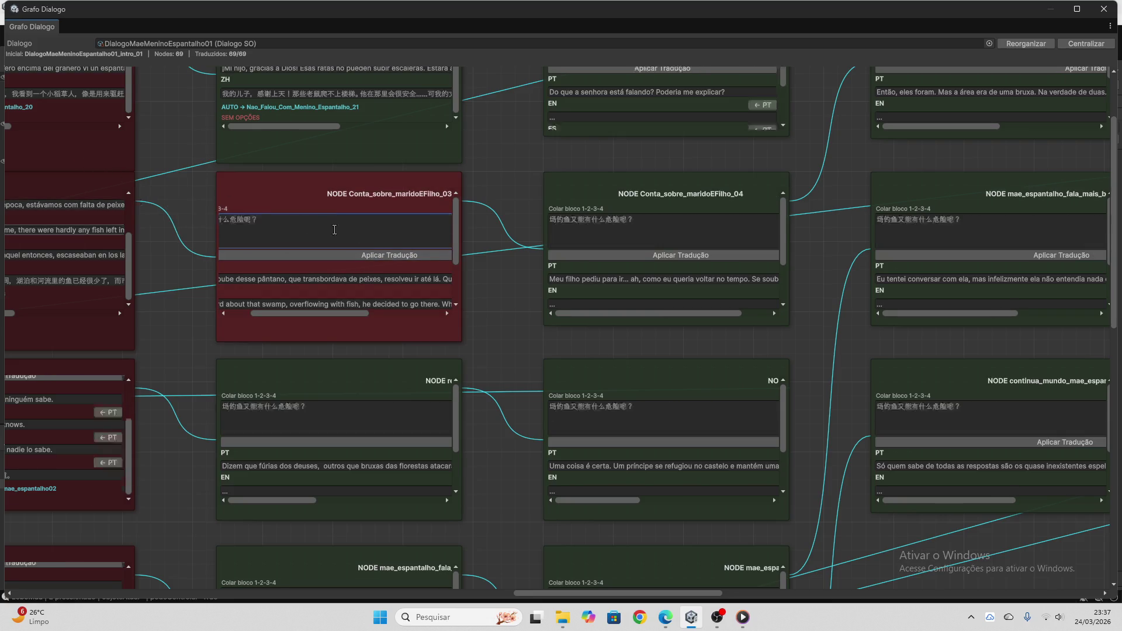
{"action": "key", "text": "ctrl+a"}
{"action": "key", "text": "BackSpace"}
{"action": "left_click_drag", "start_coordinate": [282, 314], "coordinate": [258, 313]}
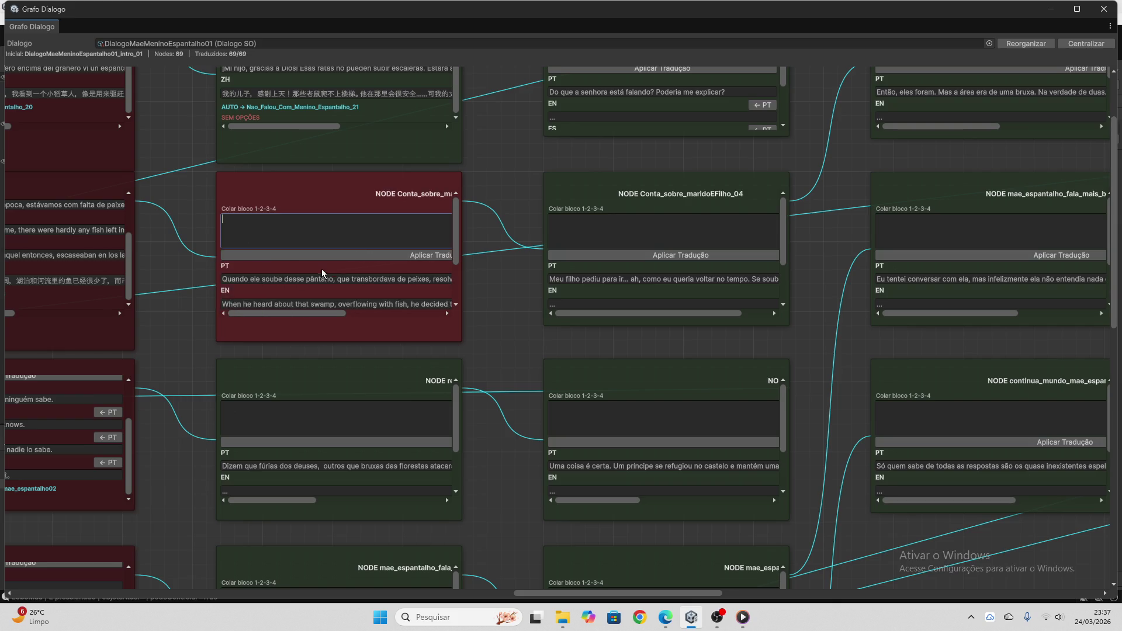
{"action": "scroll", "coordinate": [322, 273], "scroll_direction": "down", "scroll_amount": 3}
{"action": "scroll", "coordinate": [505, 309], "scroll_direction": "down", "scroll_amount": 3}
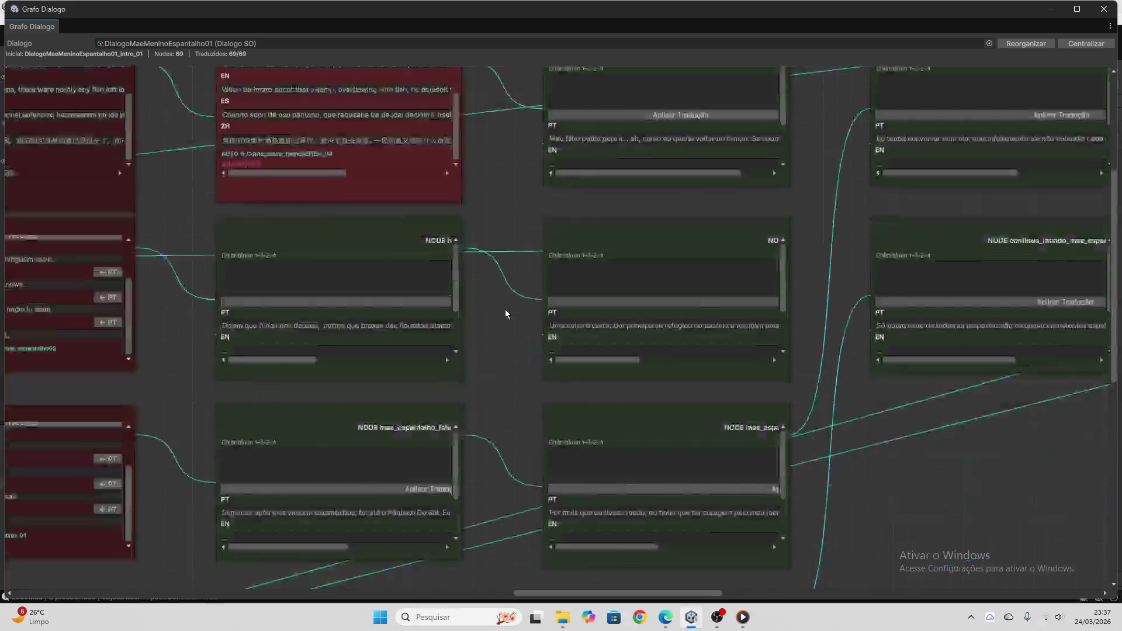
- Send the next node's line 'Dizem que fúrias dos deuses' to ChatGPT for translation
{"action": "triple_click", "coordinate": [403, 328]}
{"action": "left_click", "coordinate": [666, 617]}
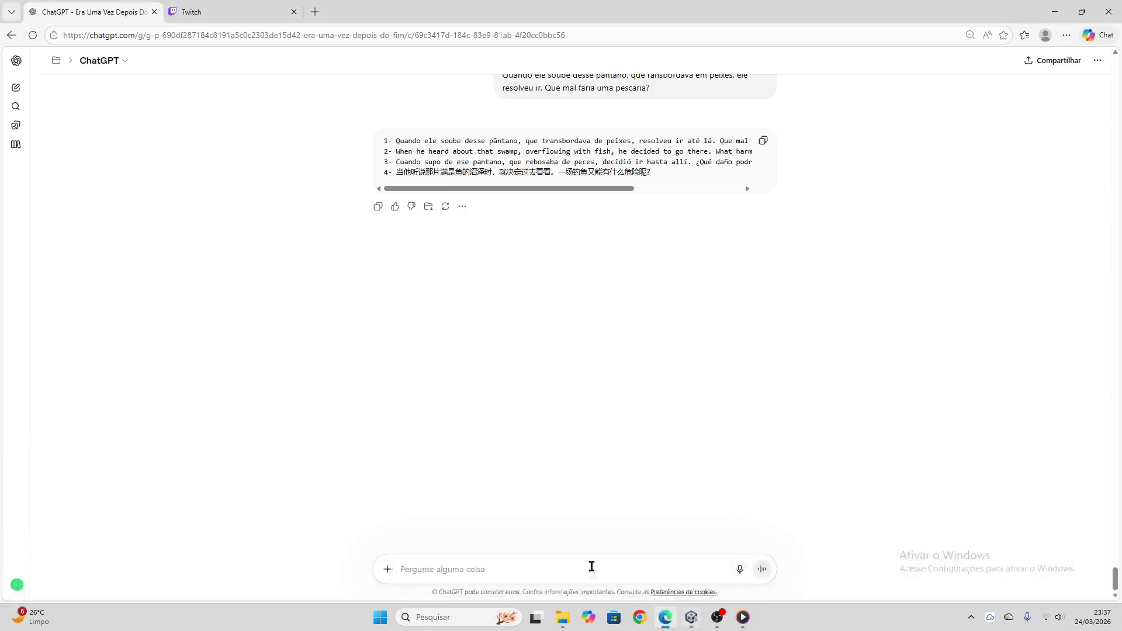
{"action": "key", "text": "ctrl+v"}
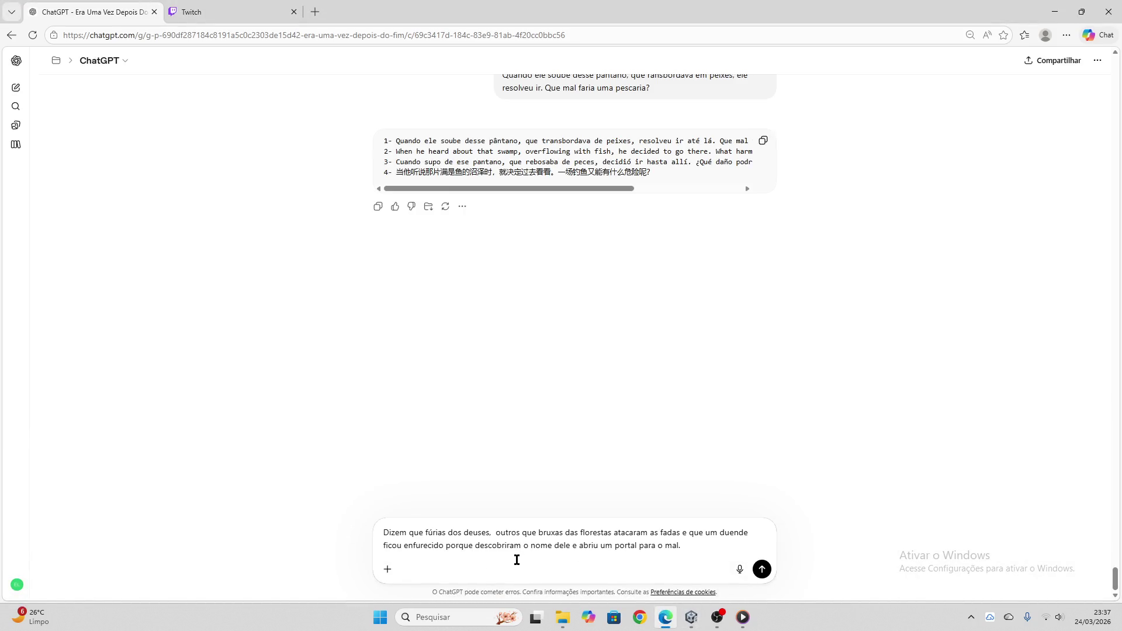
{"action": "key", "text": "Return"}
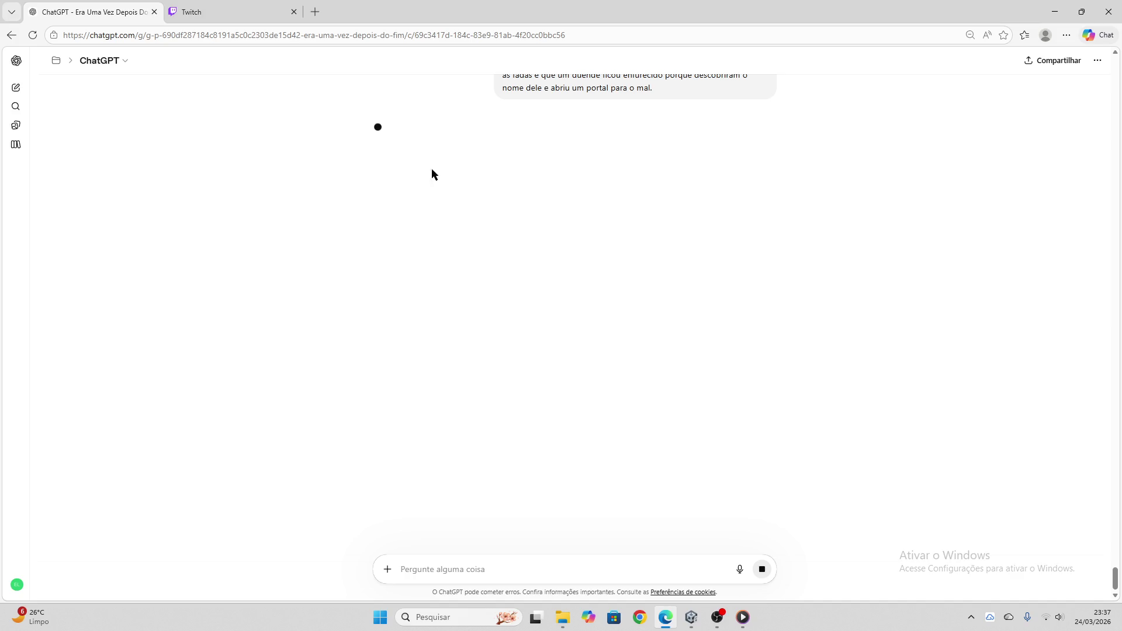
{"action": "left_click", "coordinate": [233, 11]}
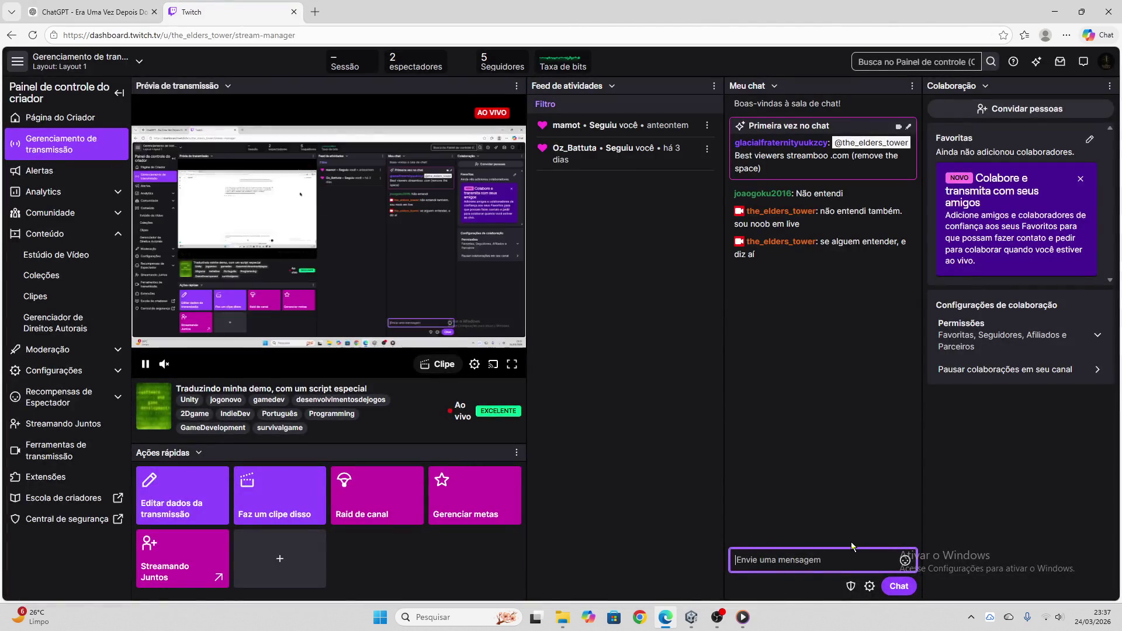
- Post 'boa noite, galera.', 'novo aqui' and 'saco nada' in the stream chat
{"action": "type", "text": "boa noit"}
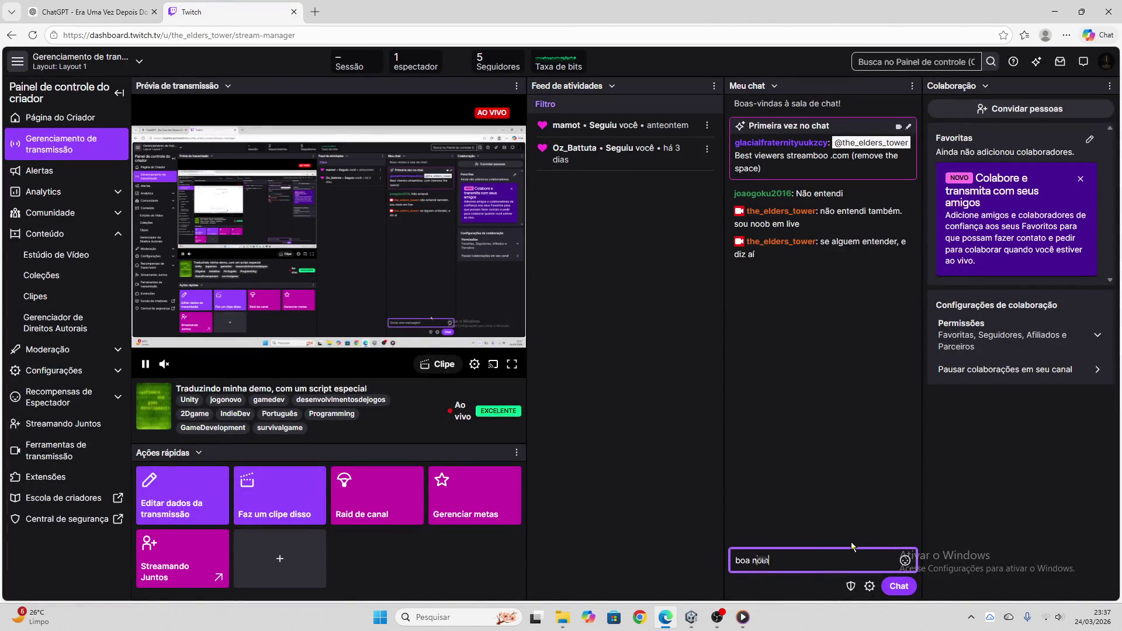
{"action": "type", "text": "ote, gal"}
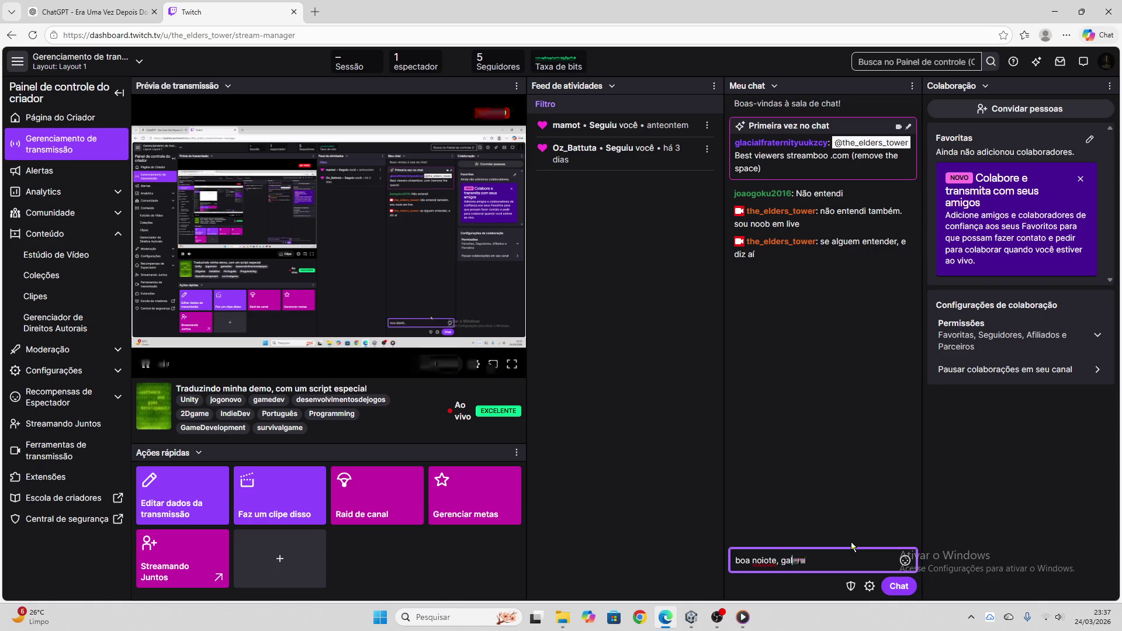
{"action": "type", "text": "era."}
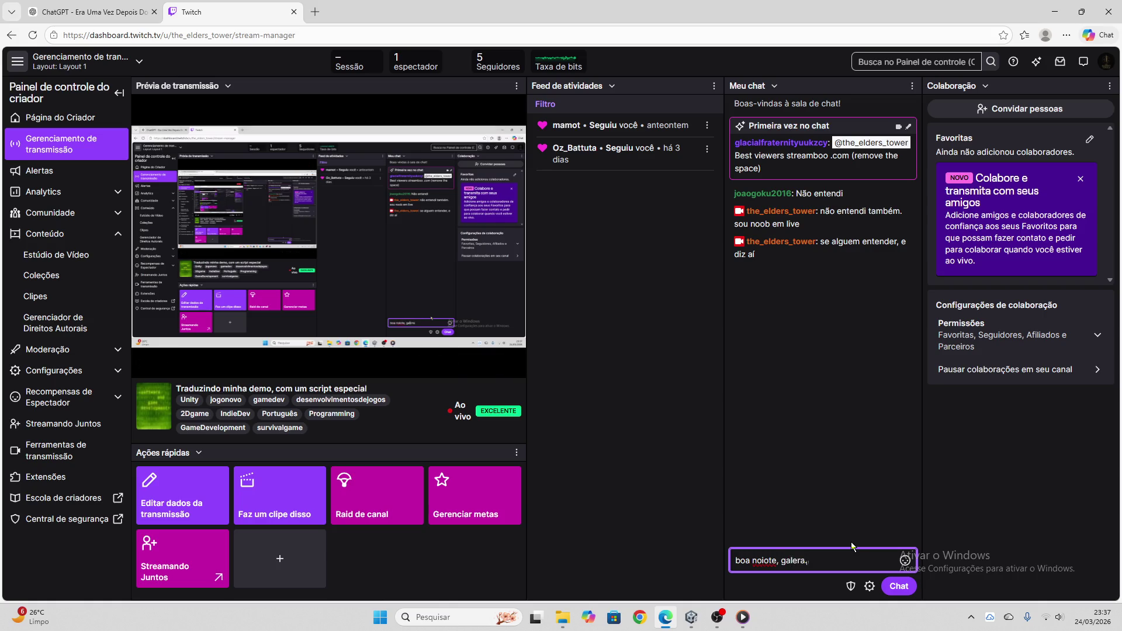
{"action": "key", "text": "Left"}
{"action": "key", "text": "Left"}
{"action": "key", "text": "Left"}
{"action": "key", "text": "BackSpace"}
{"action": "key", "text": "Return"}
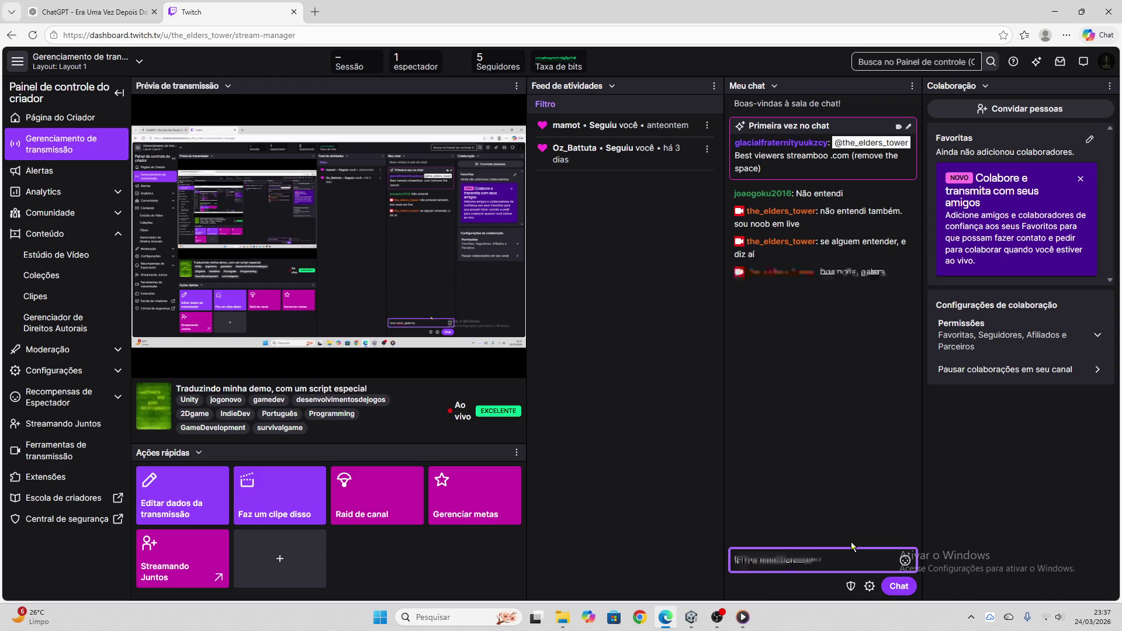
{"action": "type", "text": "novo aqui"}
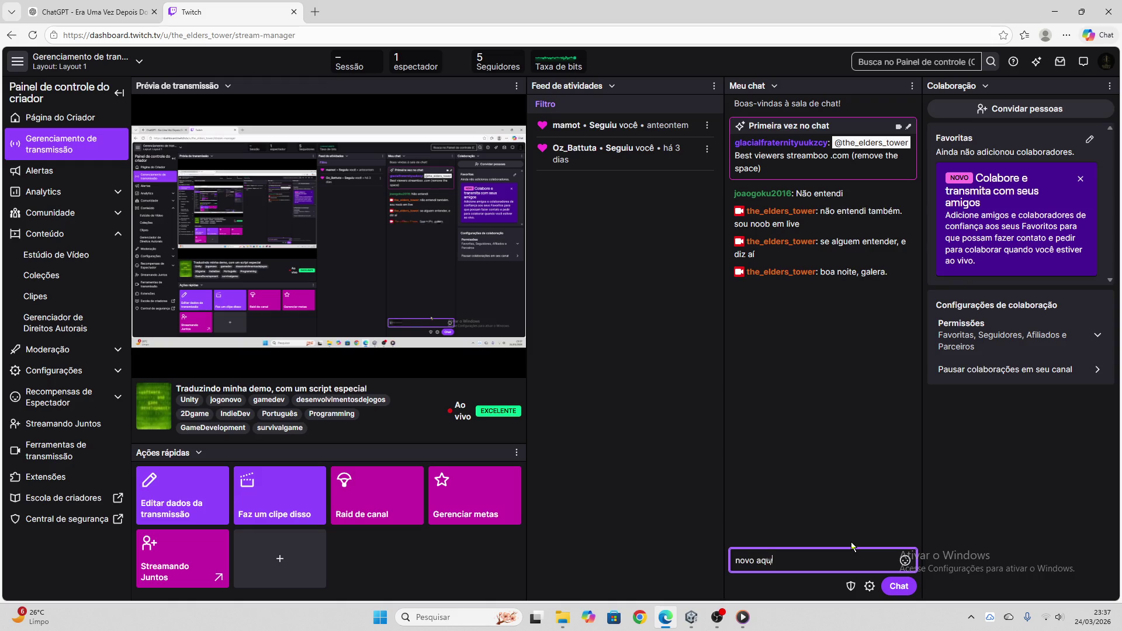
{"action": "key", "text": "Return"}
{"action": "type", "text": "saco nada"}
{"action": "key", "text": "Return"}
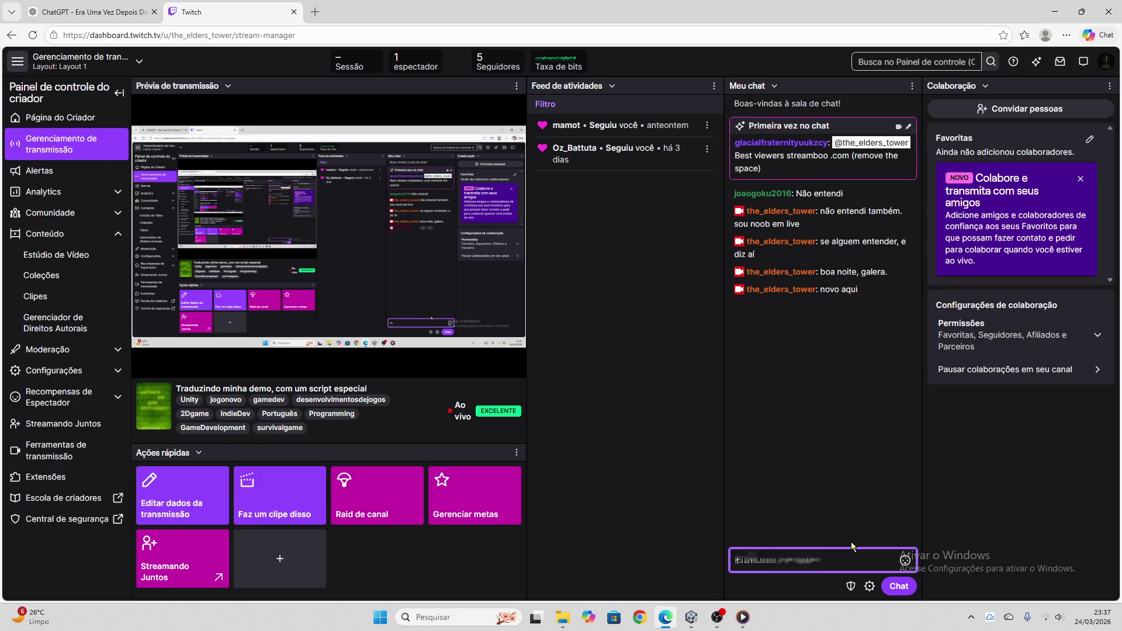
- Post a chat message asking viewers to comment, then return to ChatGPT
{"action": "type", "text": "quem puder comentar"}
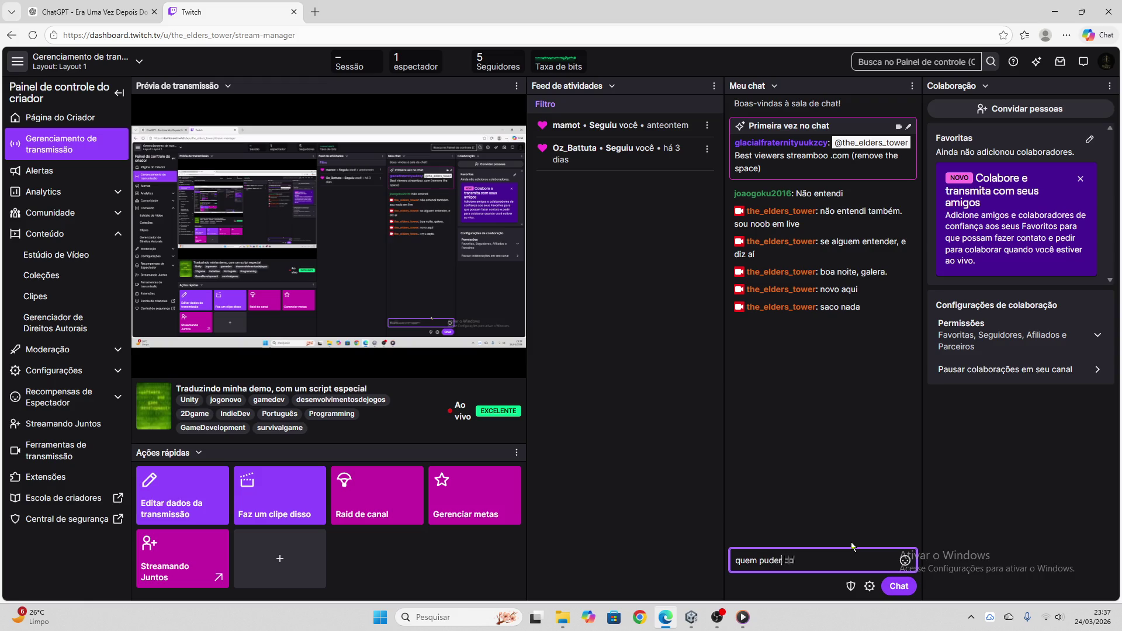
{"action": "key", "text": "BackSpace"}
{"action": "type", "text": "uda"}
{"action": "key", "text": "Return"}
{"action": "left_click", "coordinate": [85, 12]}
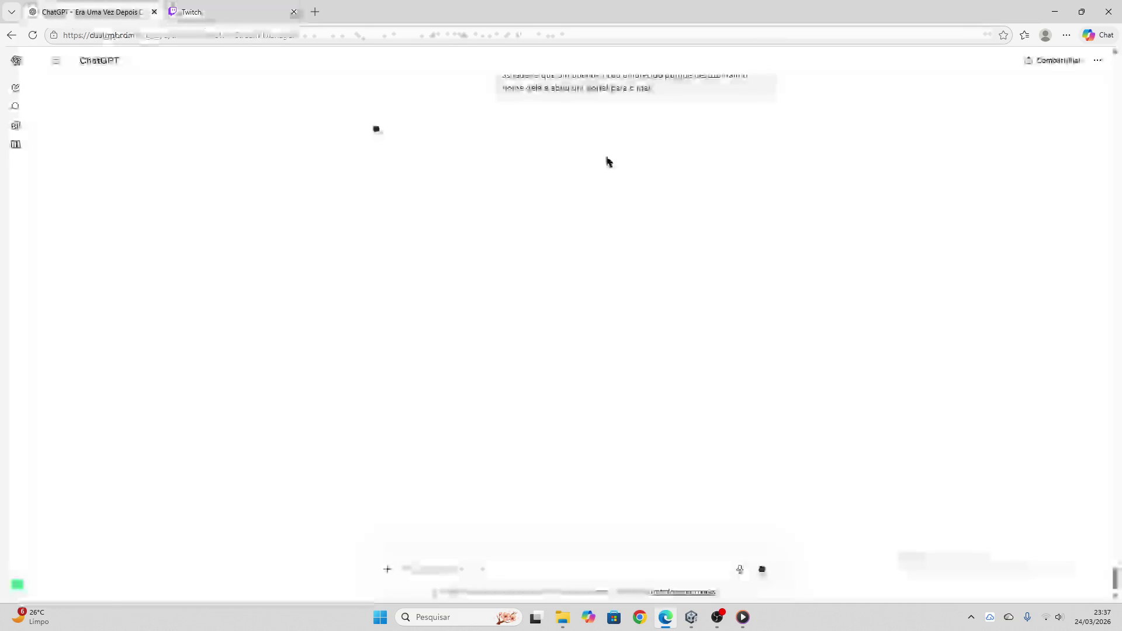
- Paste ChatGPT's translation block into the 'Dizem que fúrias dos deuses' node and apply it
{"action": "left_click", "coordinate": [764, 142]}
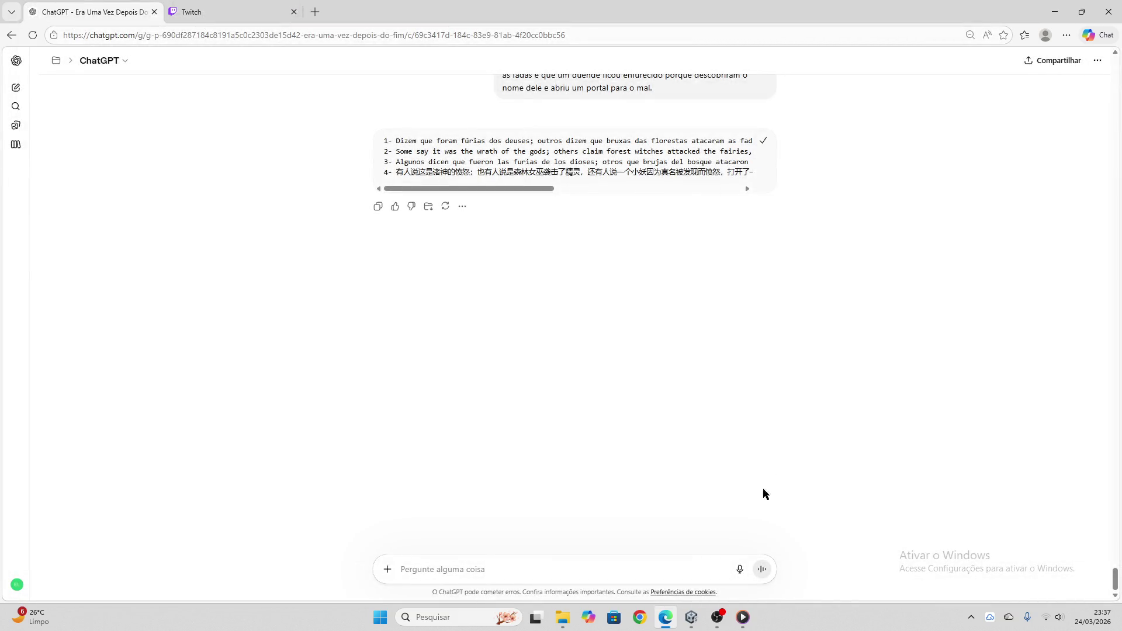
{"action": "left_click", "coordinate": [691, 618]}
{"action": "left_click", "coordinate": [394, 278]}
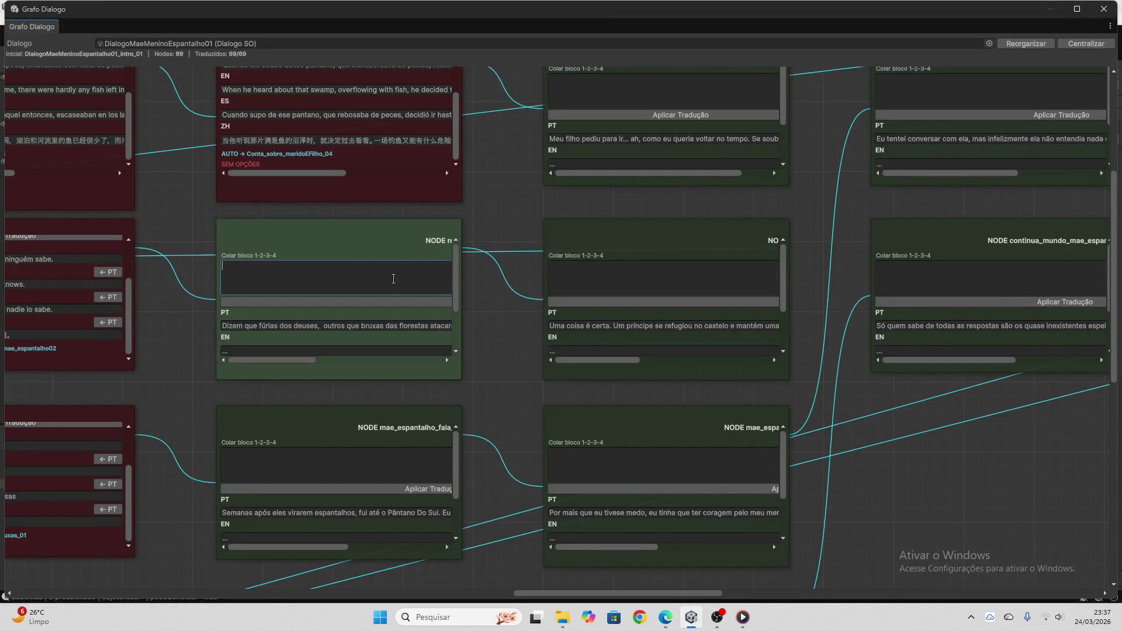
{"action": "key", "text": "ctrl+v"}
{"action": "left_click", "coordinate": [377, 303]}
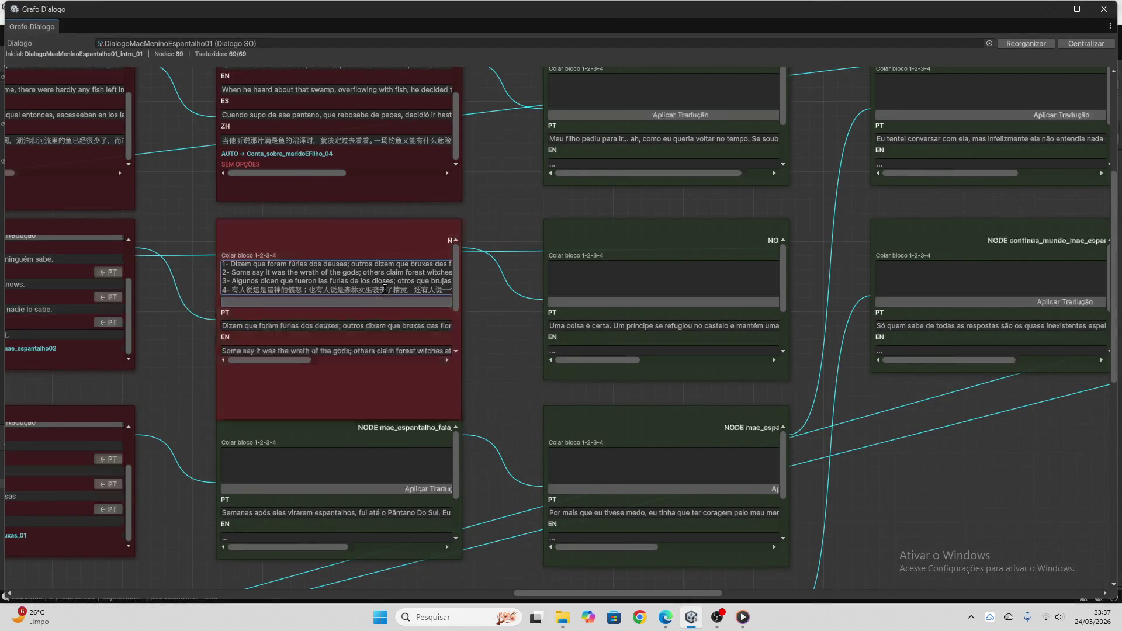
- Apply the leftover Chinese line as the node's ZH translation and select the next Portuguese line
{"action": "key", "text": "ctrl+v"}
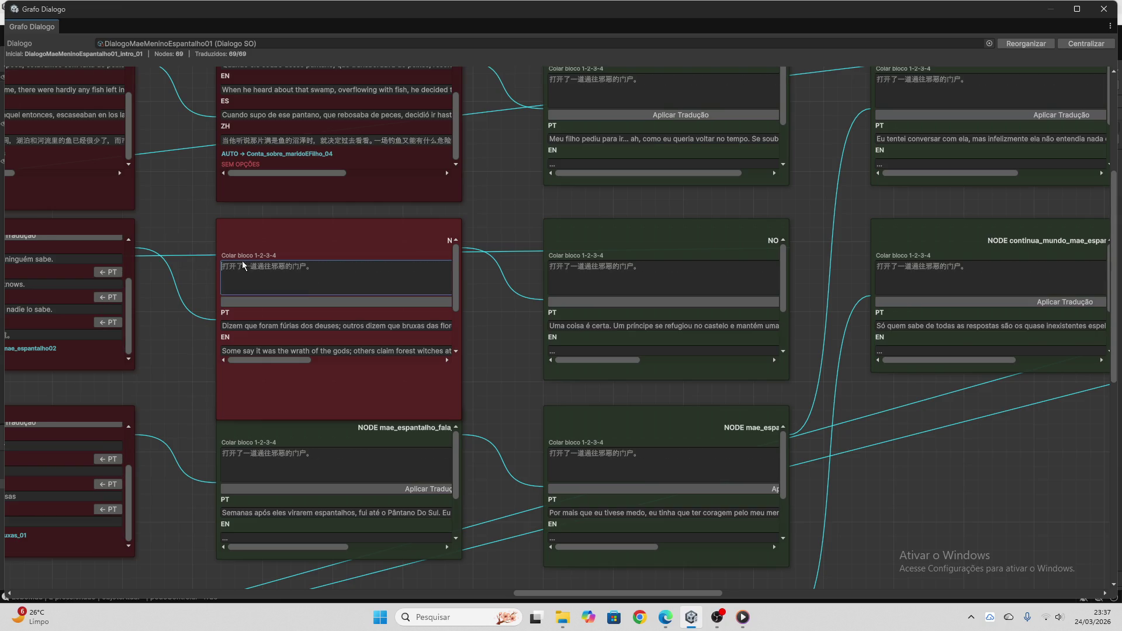
{"action": "left_click", "coordinate": [304, 302]}
{"action": "scroll", "coordinate": [349, 330], "scroll_direction": "down", "scroll_amount": 3}
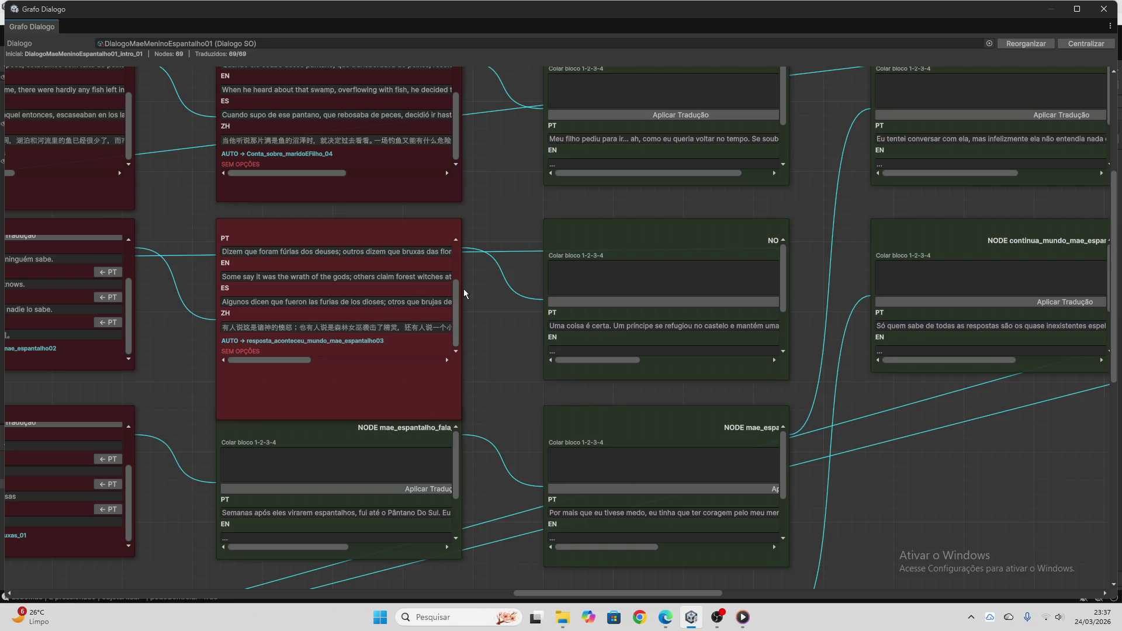
{"action": "scroll", "coordinate": [497, 298], "scroll_direction": "down", "scroll_amount": 3}
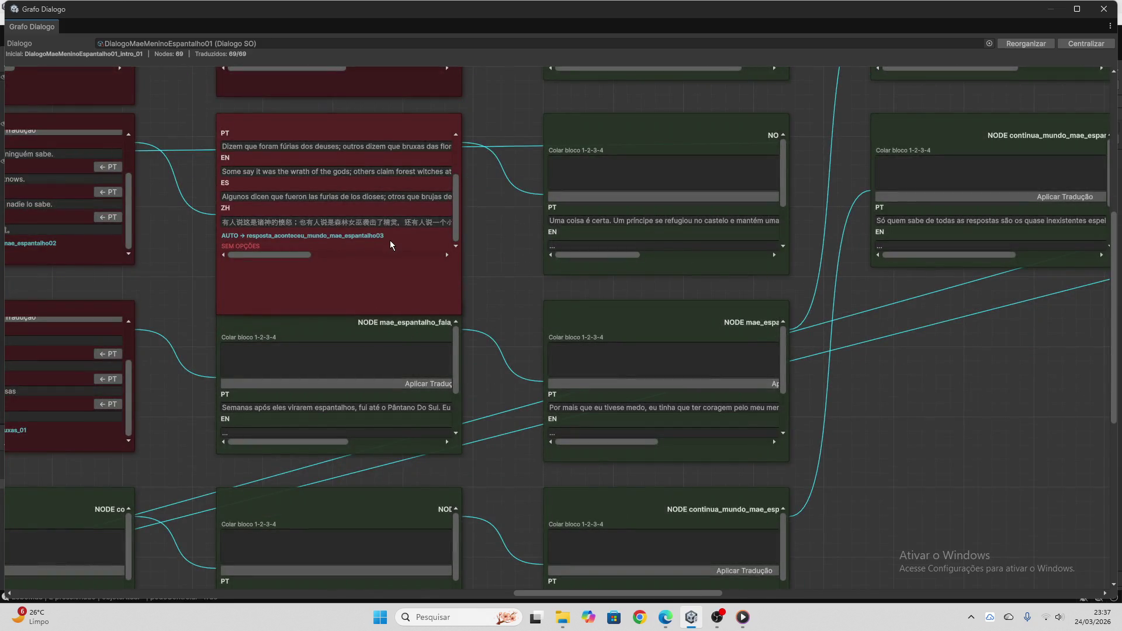
{"action": "scroll", "coordinate": [391, 240], "scroll_direction": "up", "scroll_amount": 3}
{"action": "scroll", "coordinate": [390, 208], "scroll_direction": "down", "scroll_amount": 3}
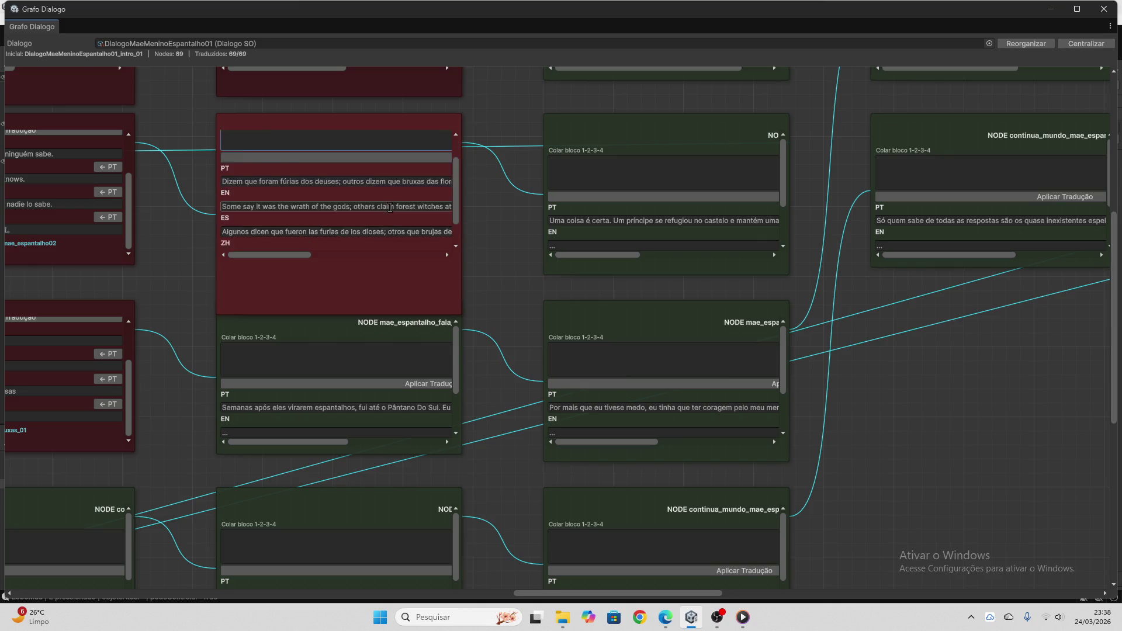
{"action": "left_click", "coordinate": [385, 360]}
- Translate the line 'Semanas após eles virarem espantalhos' in ChatGPT and copy the result
{"action": "left_click", "coordinate": [375, 403]}
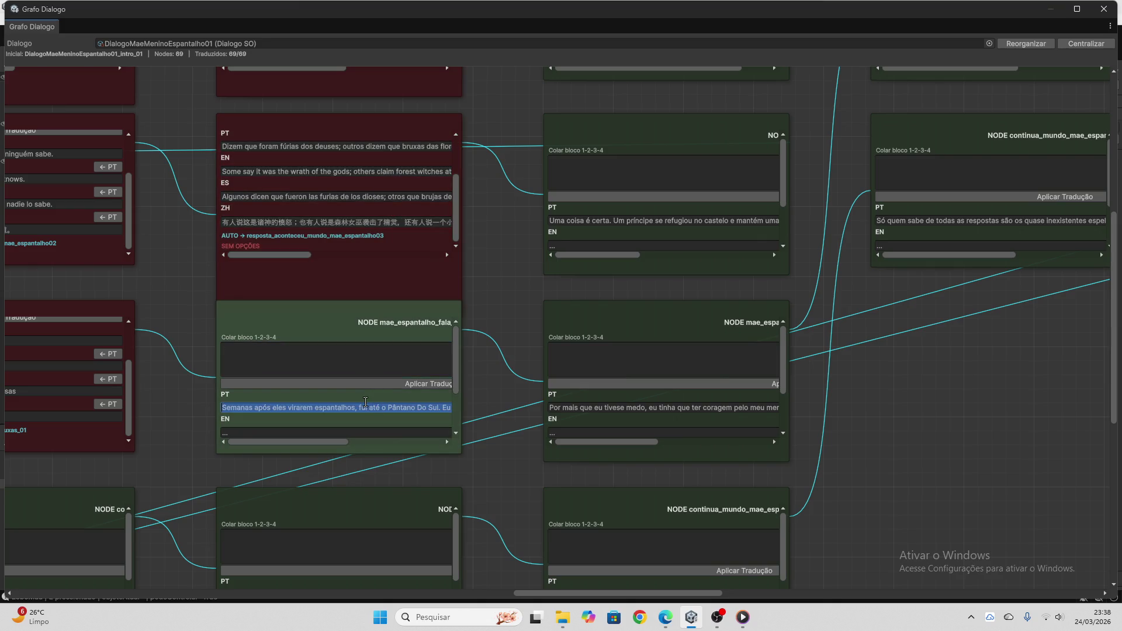
{"action": "left_click", "coordinate": [666, 617]}
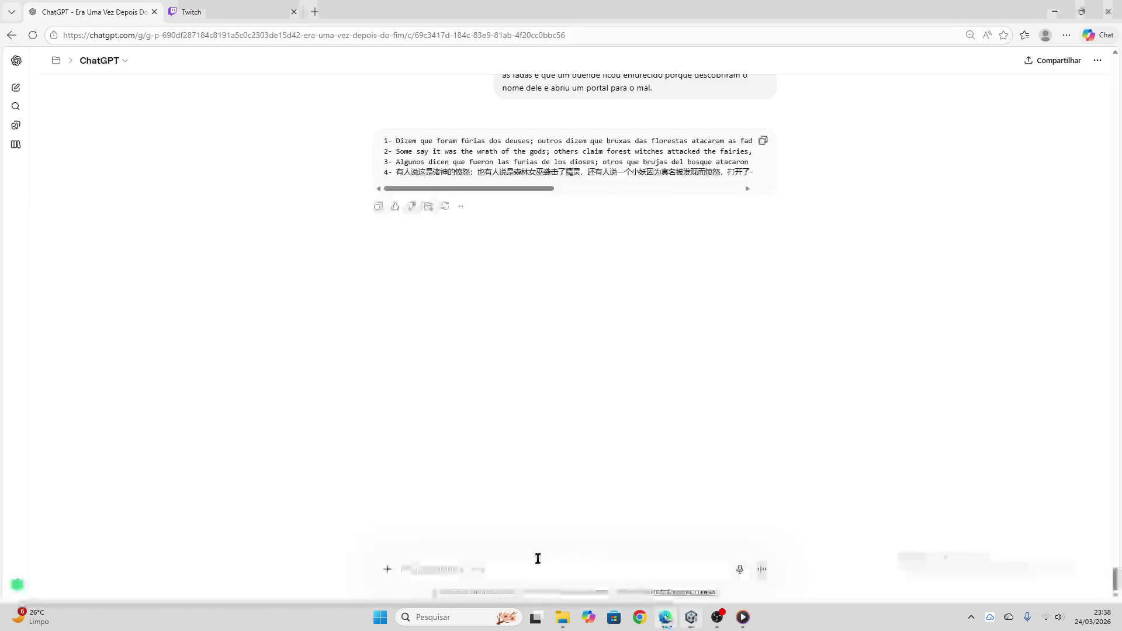
{"action": "key", "text": "ctrl+v"}
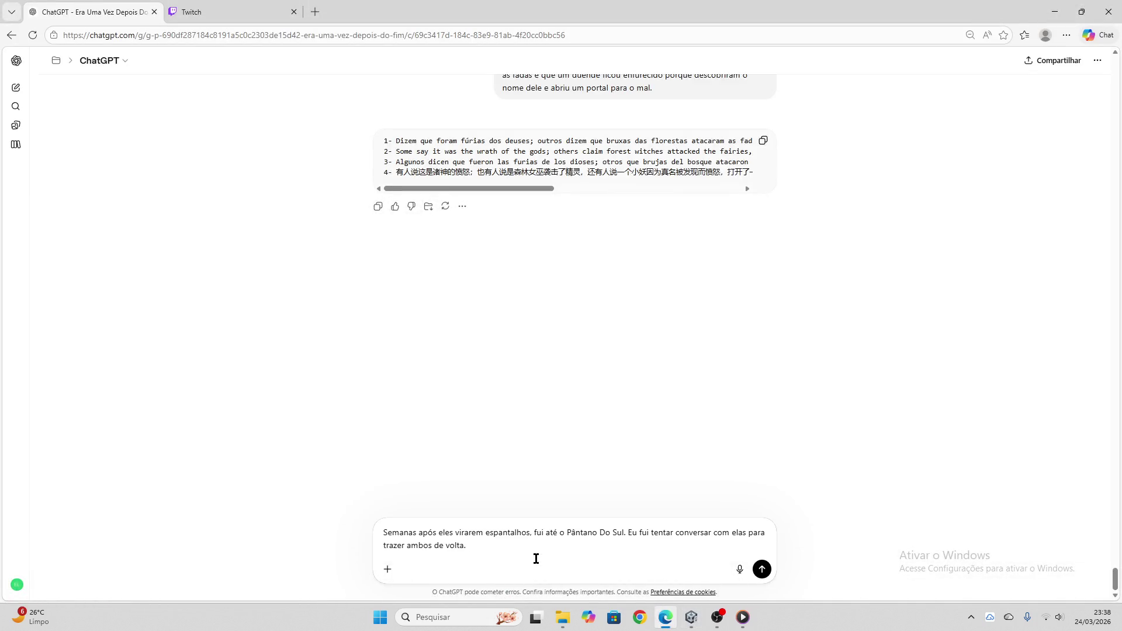
{"action": "key", "text": "Return"}
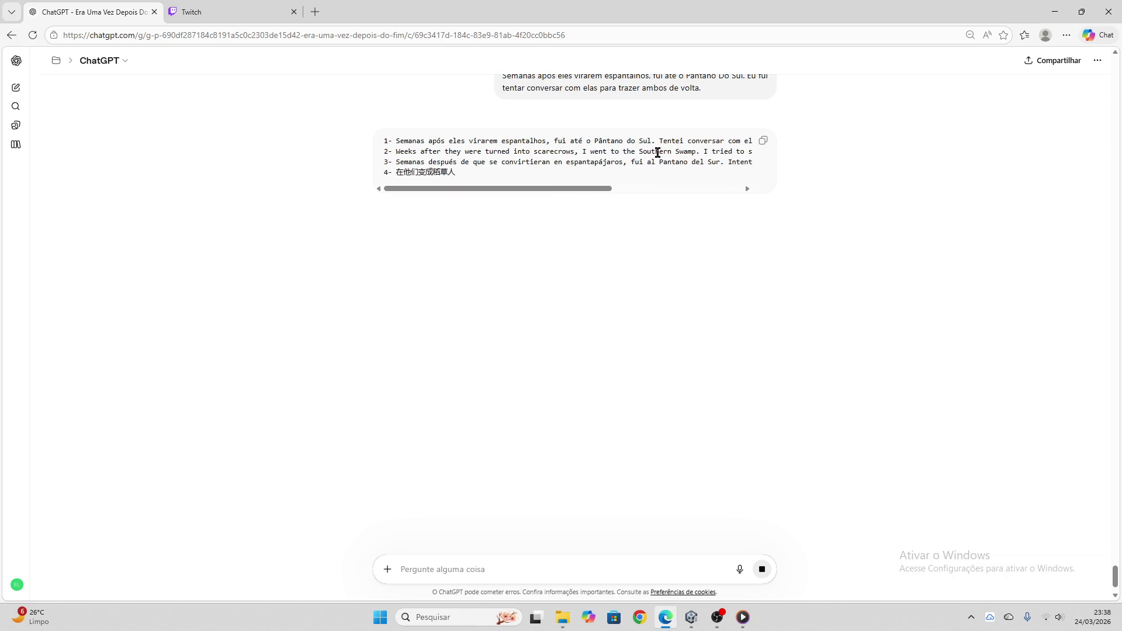
{"action": "left_click", "coordinate": [764, 141]}
- Apply the translation block to the 'Semanas após eles virarem espantalhos' node and empty its paste box
{"action": "left_click", "coordinate": [692, 618]}
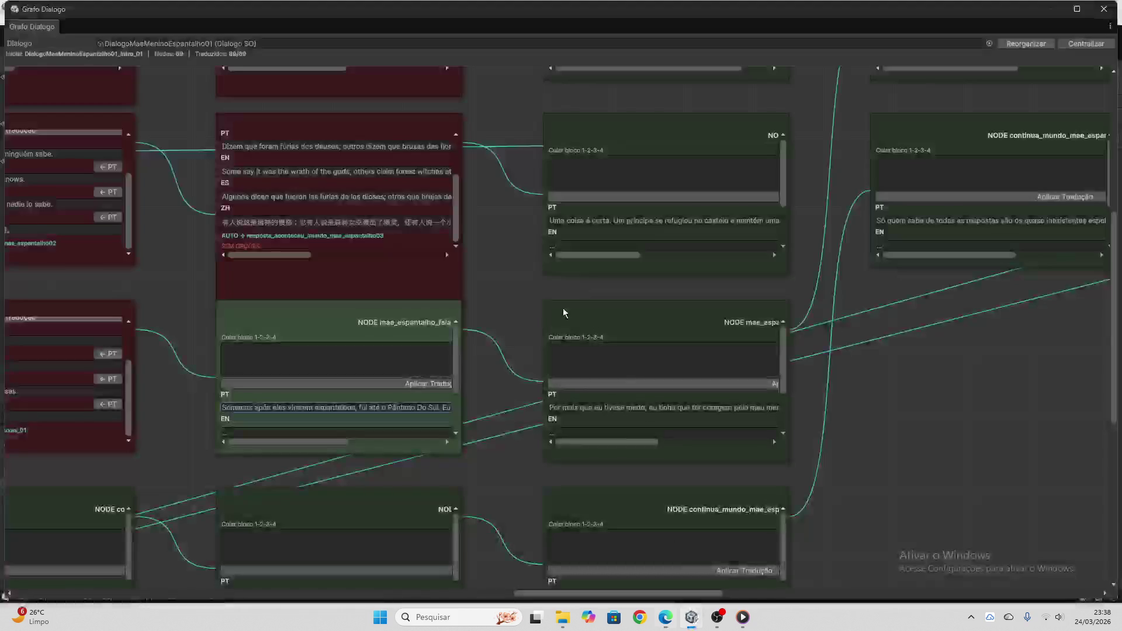
{"action": "left_click", "coordinate": [380, 357]}
{"action": "key", "text": "ctrl+v"}
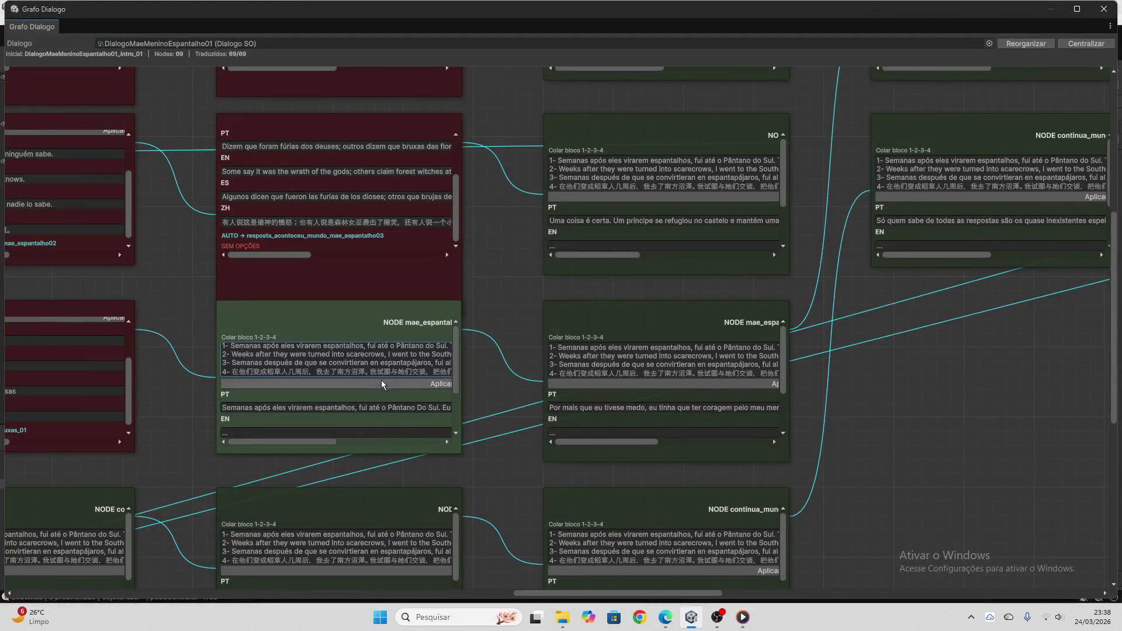
{"action": "left_click", "coordinate": [381, 382]}
{"action": "key", "text": "ctrl+a"}
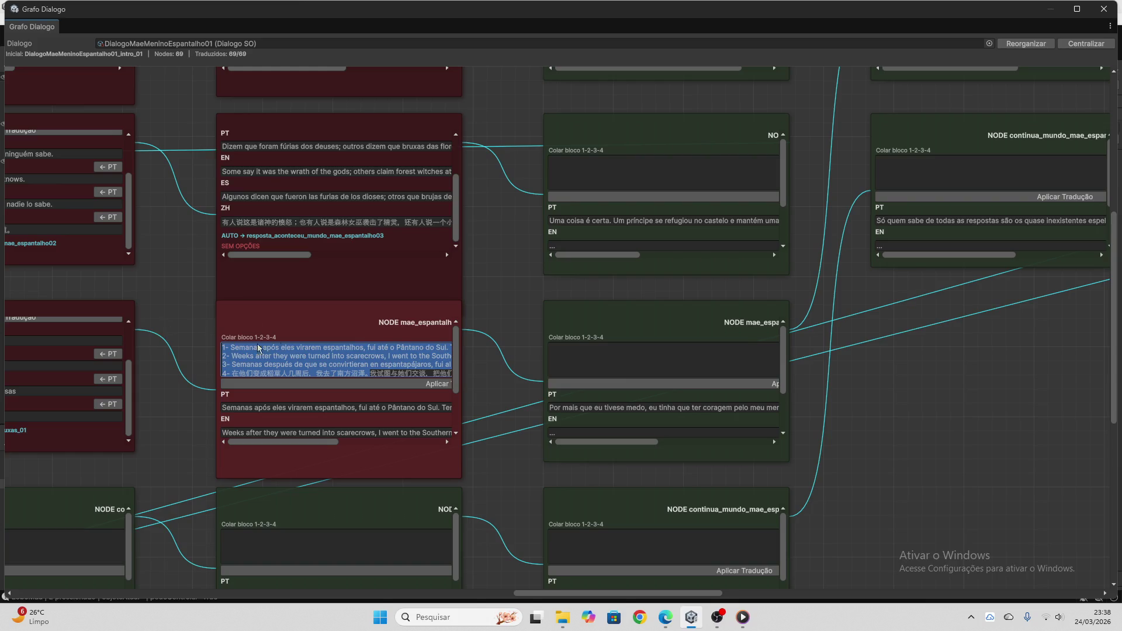
{"action": "key", "text": "BackSpace"}
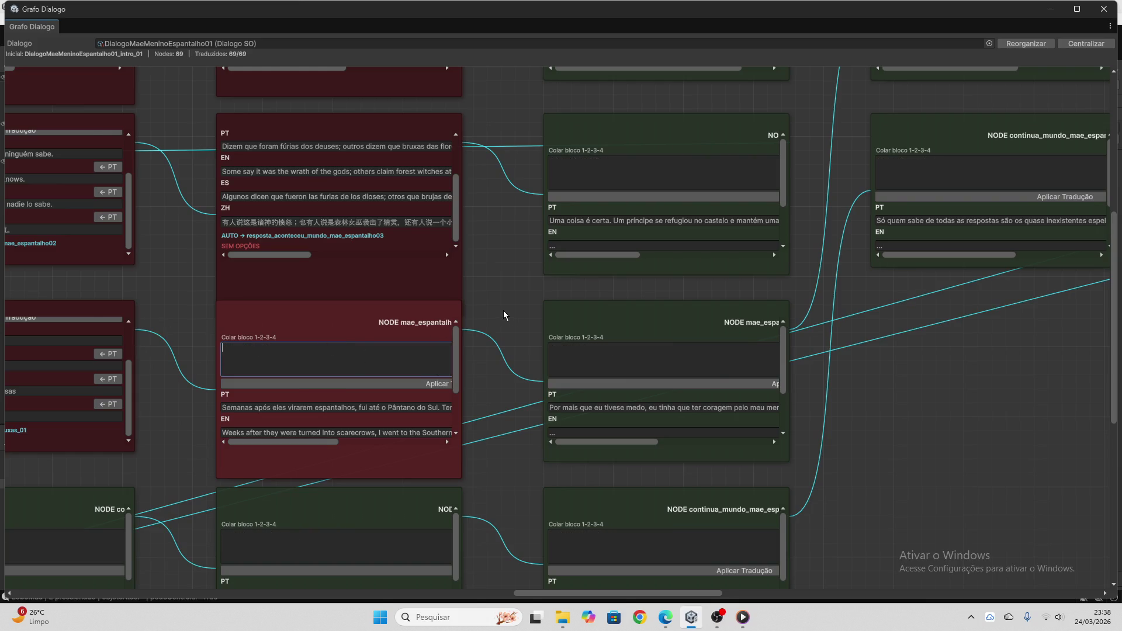
- Paste the next node's line 'Olhando para como todos…' into ChatGPT's prompt
{"action": "scroll", "coordinate": [503, 311], "scroll_direction": "down", "scroll_amount": 4}
{"action": "left_click", "coordinate": [414, 350]}
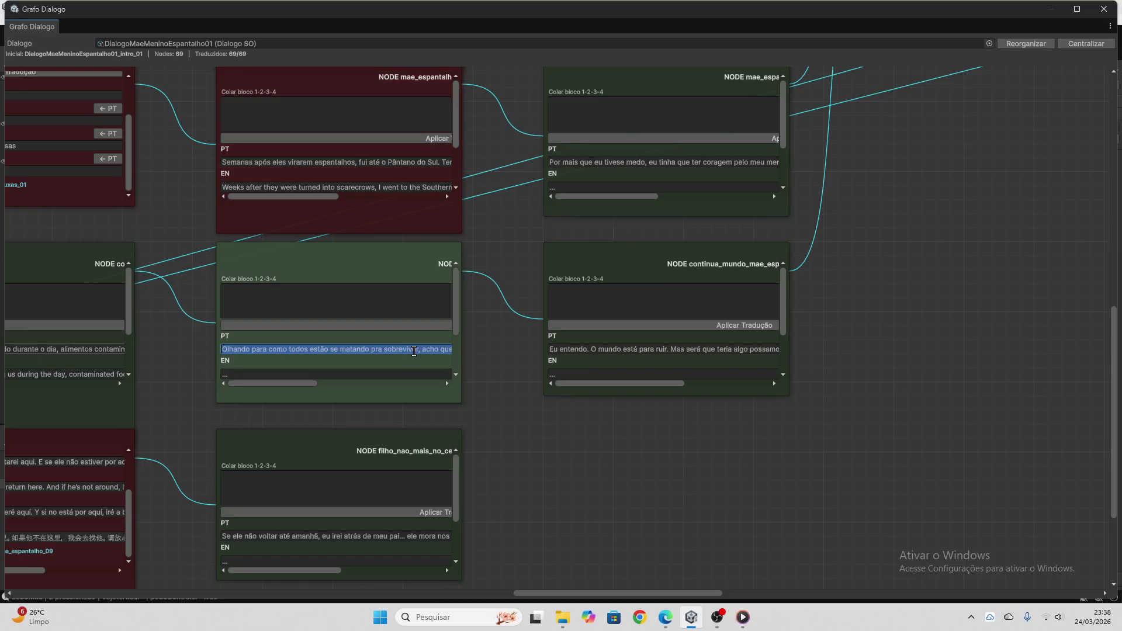
{"action": "left_click", "coordinate": [666, 617]}
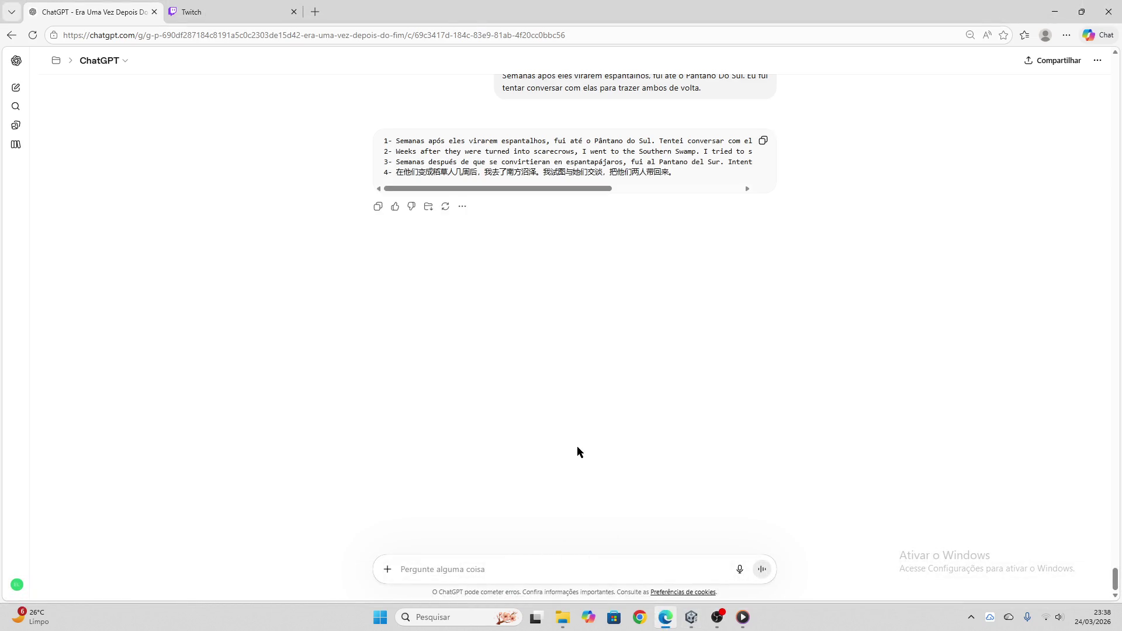
{"action": "key", "text": "ctrl+v"}
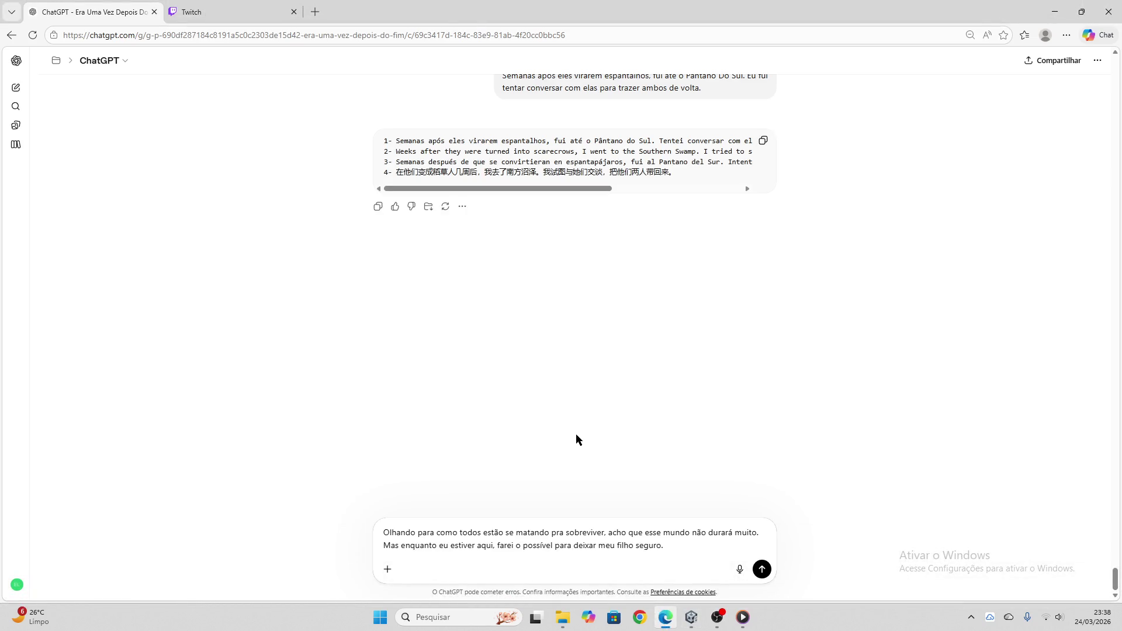
- Send the line to ChatGPT, then post 'as músicas são do jogo. serão' in the Twitch chat
{"action": "key", "text": "Return"}
{"action": "key", "text": "ctrl+Tab"}
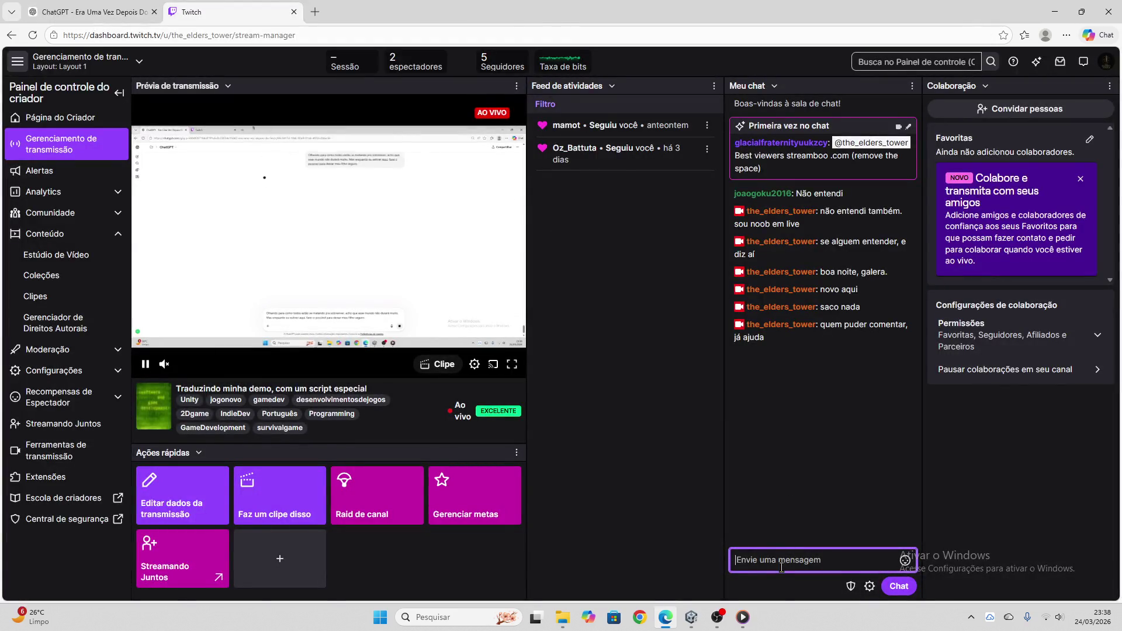
{"action": "type", "text": "as músicas "}
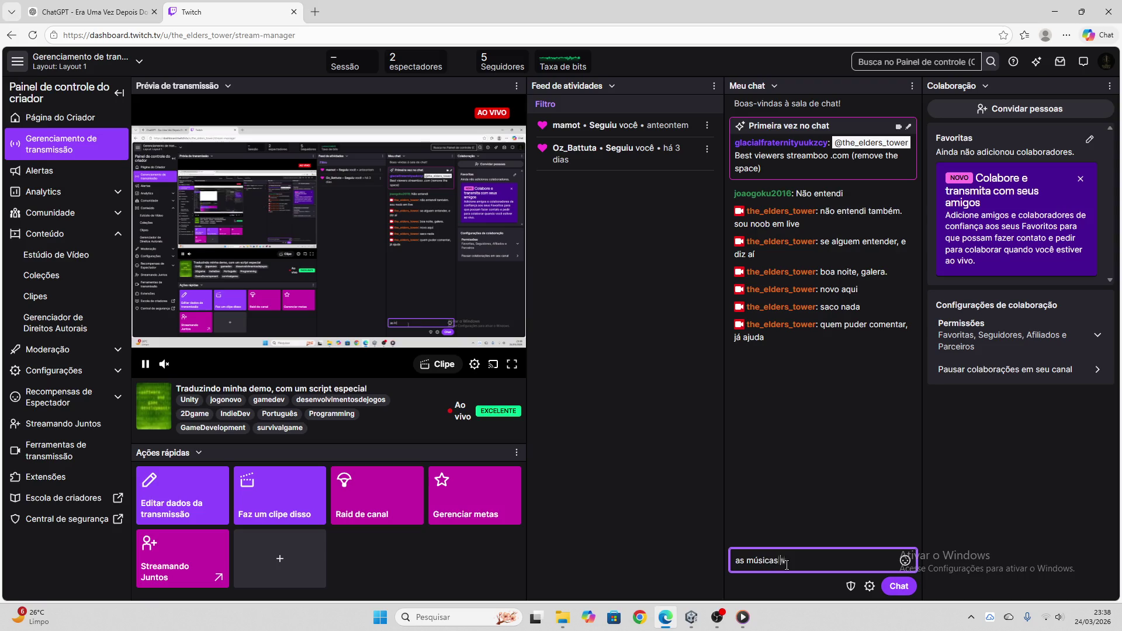
{"action": "type", "text": "são do jogo. serão"}
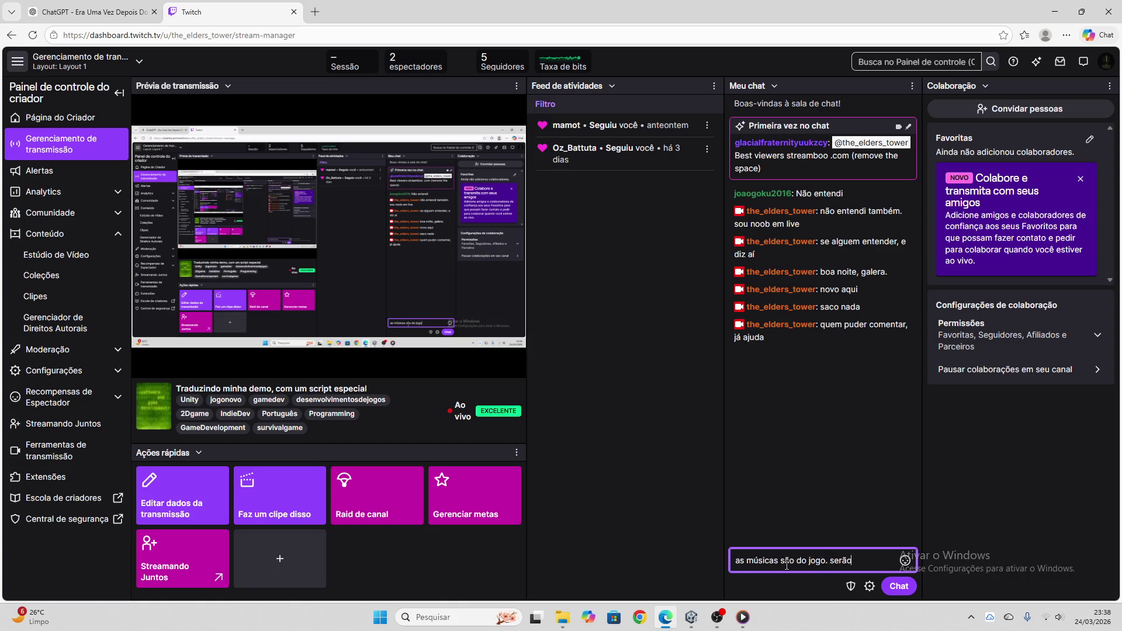
{"action": "key", "text": "Return"}
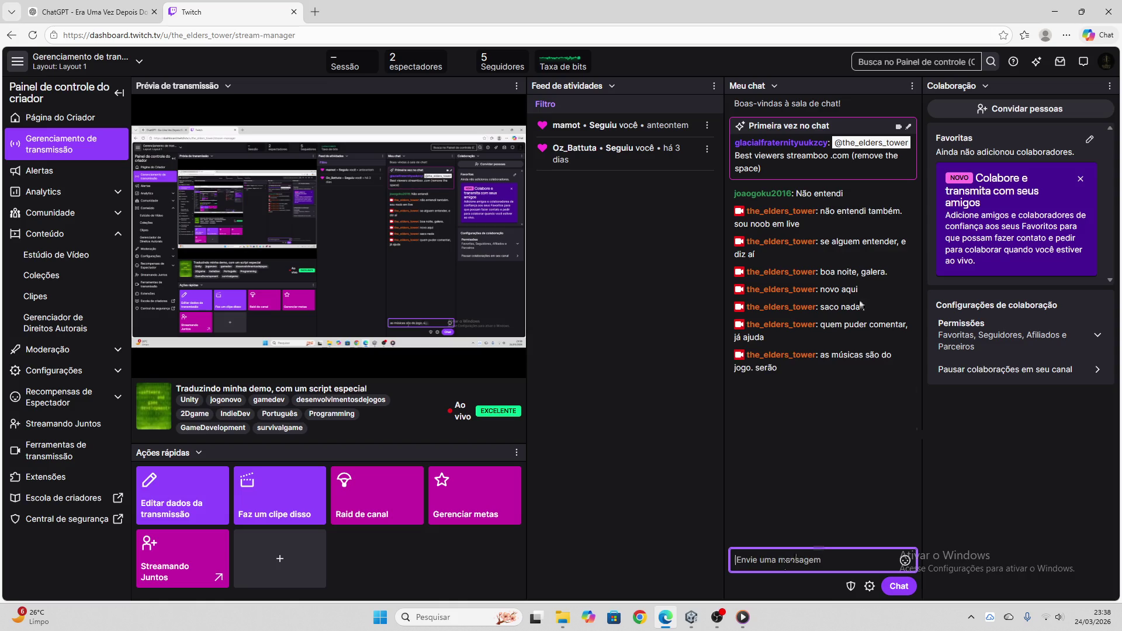
{"action": "left_click", "coordinate": [88, 12]}
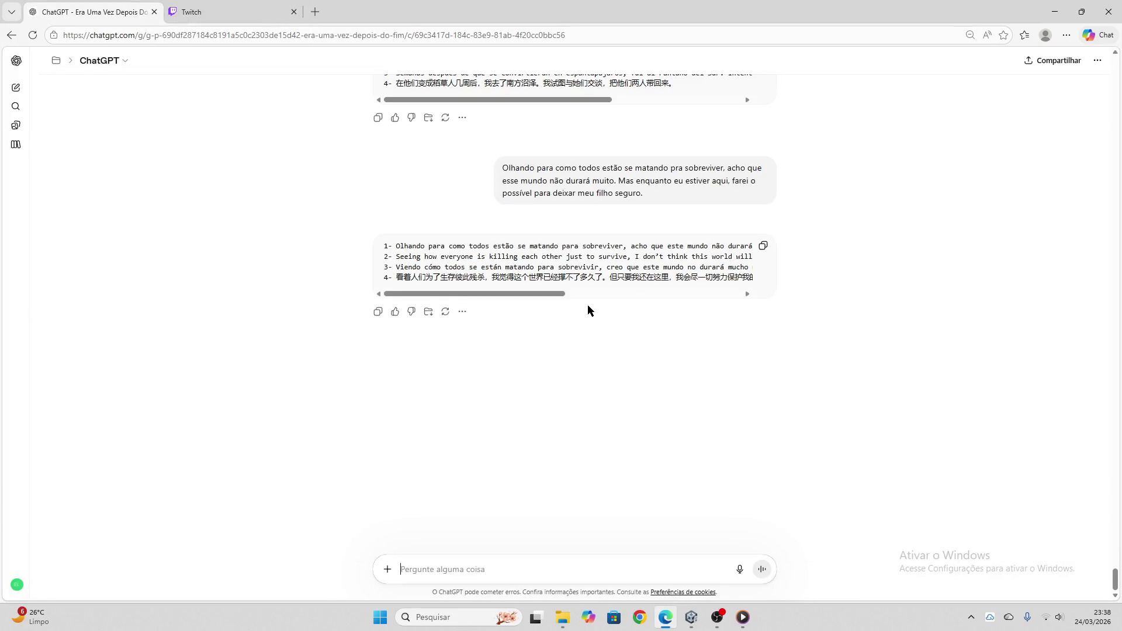
- Paste ChatGPT's four-line block into the 'Olhando para como todos…' node and apply it
{"action": "left_click", "coordinate": [763, 245]}
{"action": "left_click", "coordinate": [691, 617]}
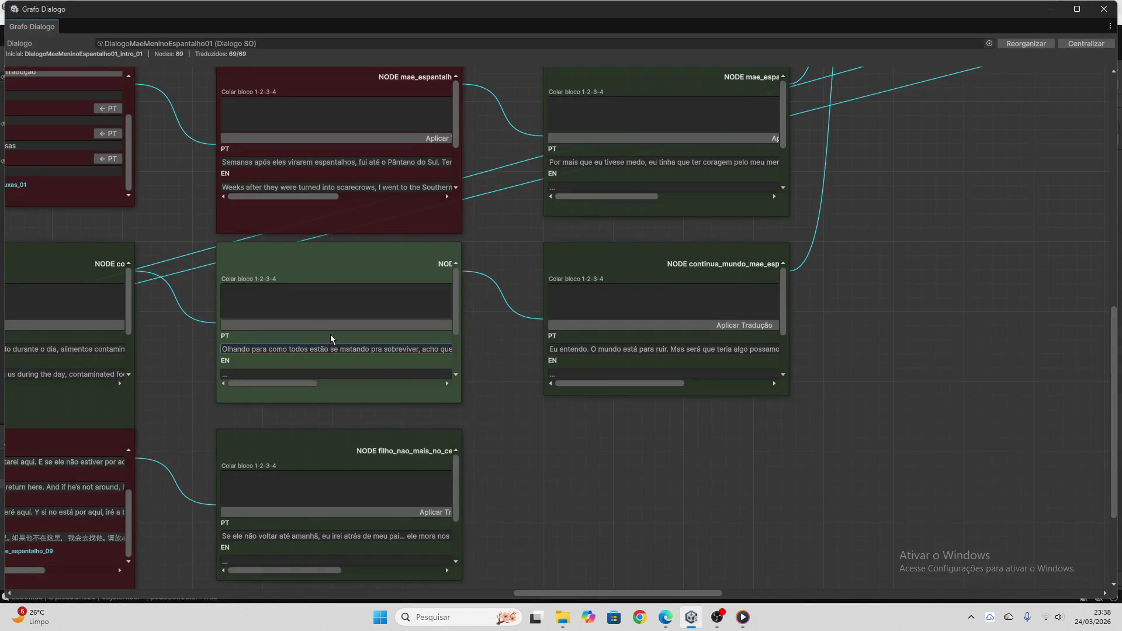
{"action": "scroll", "coordinate": [331, 335], "scroll_direction": "down", "scroll_amount": 2}
{"action": "left_click_drag", "start_coordinate": [314, 384], "coordinate": [349, 394]}
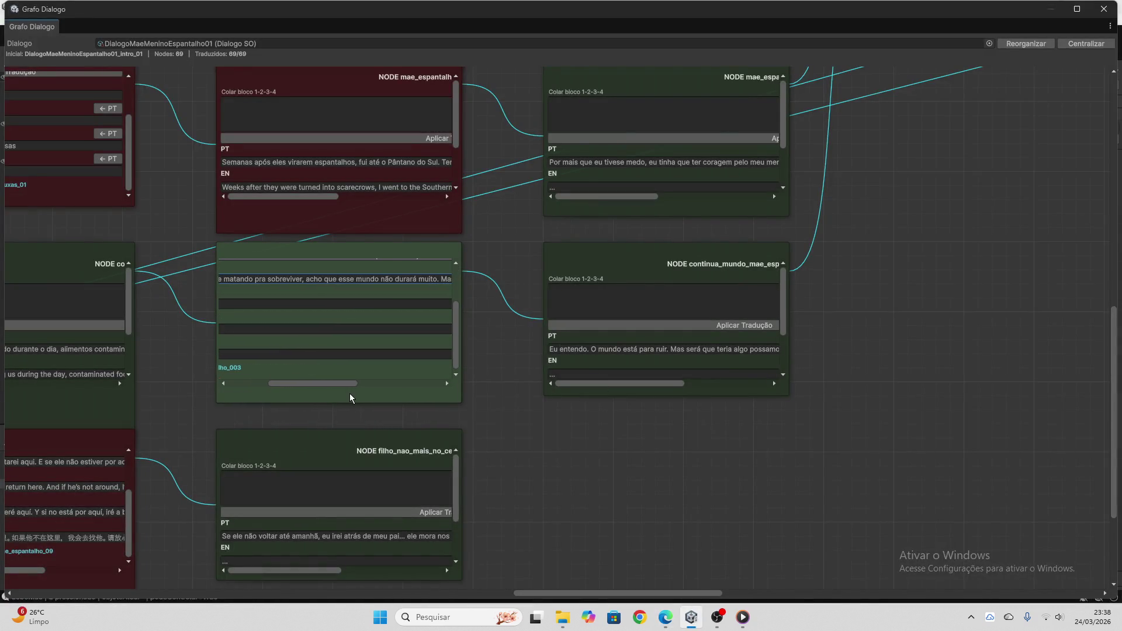
{"action": "scroll", "coordinate": [367, 349], "scroll_direction": "up", "scroll_amount": 2}
{"action": "left_click", "coordinate": [364, 304]}
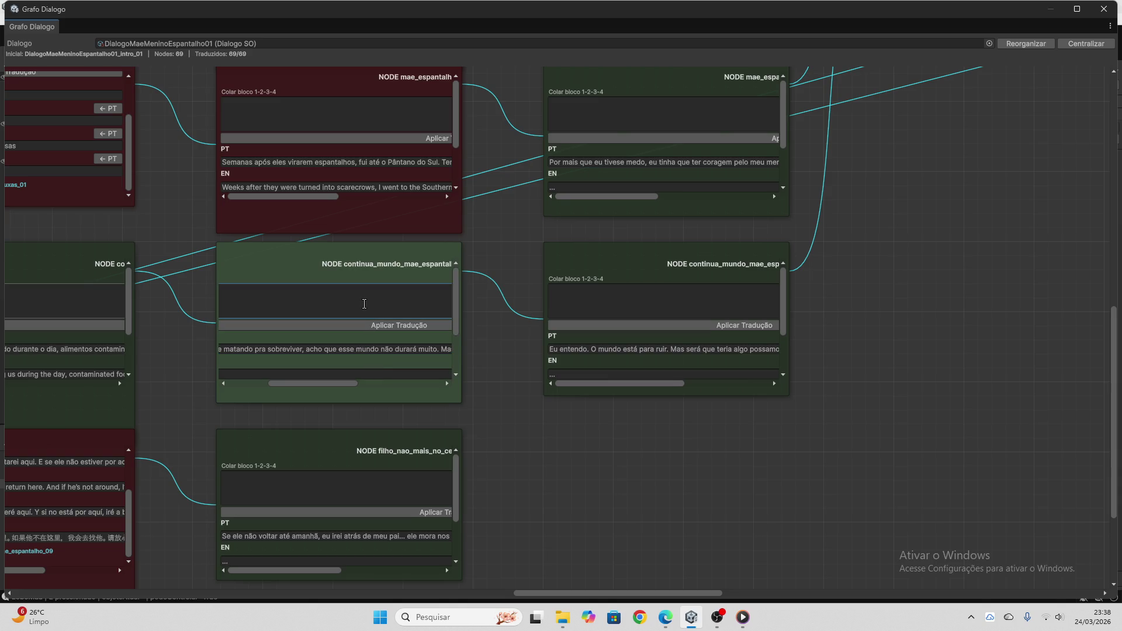
{"action": "key", "text": "ctrl+v"}
{"action": "left_click", "coordinate": [399, 326]}
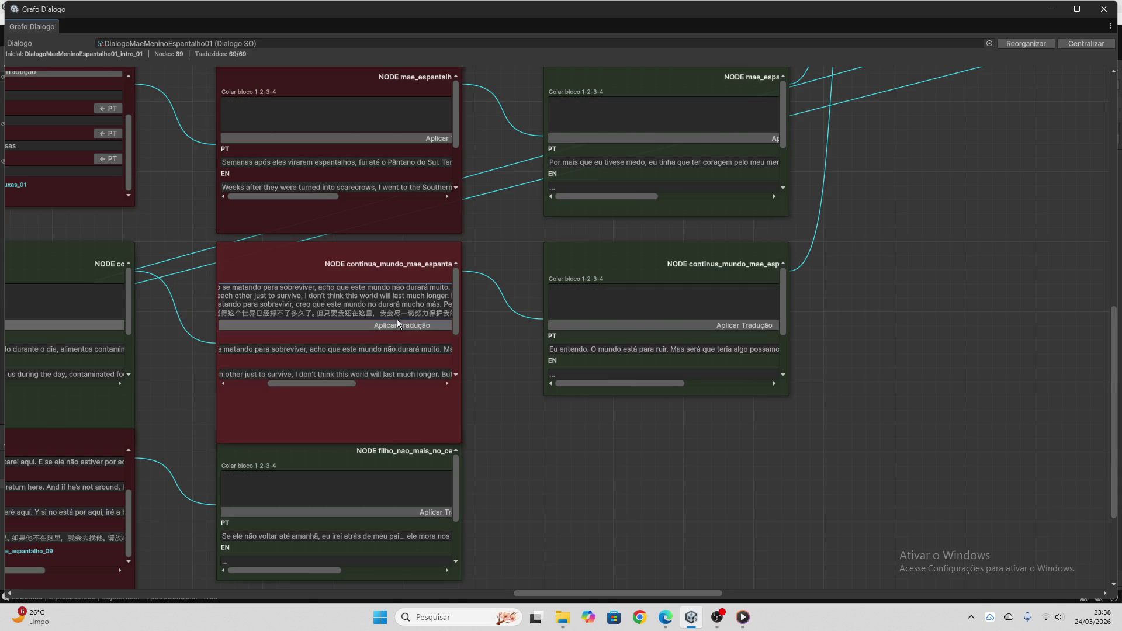
- Delete the leftover pasted text from the node's paste box
{"action": "left_click_drag", "start_coordinate": [400, 314], "coordinate": [219, 287]}
{"action": "key", "text": "BackSpace"}
{"action": "left_click_drag", "start_coordinate": [343, 297], "coordinate": [220, 290]}
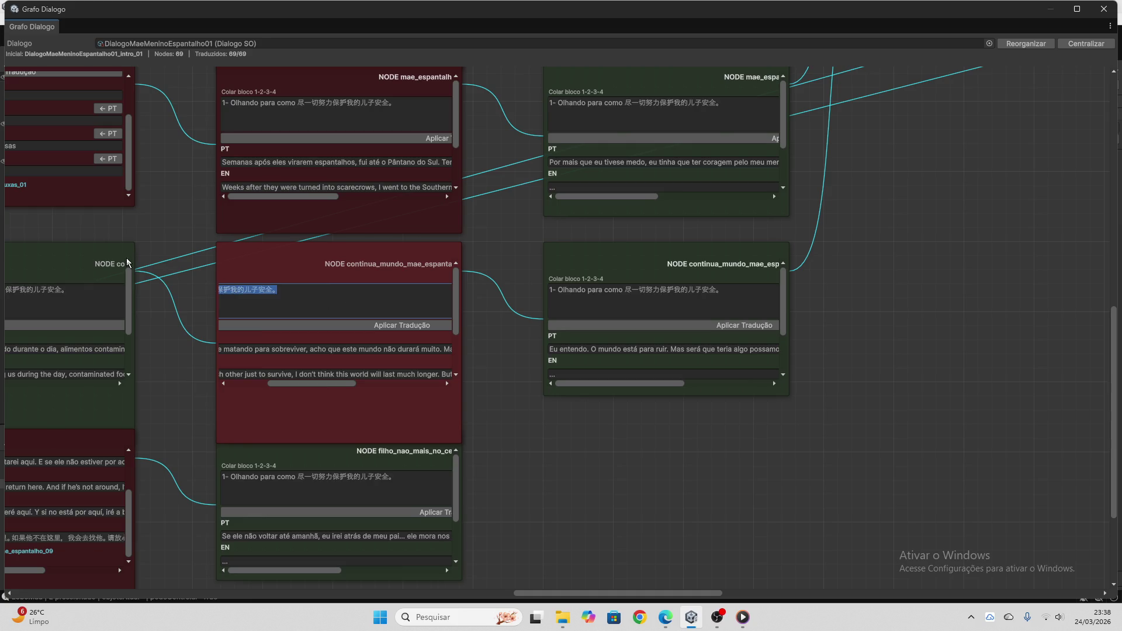
{"action": "key", "text": "BackSpace"}
{"action": "scroll", "coordinate": [415, 359], "scroll_direction": "down", "scroll_amount": 3}
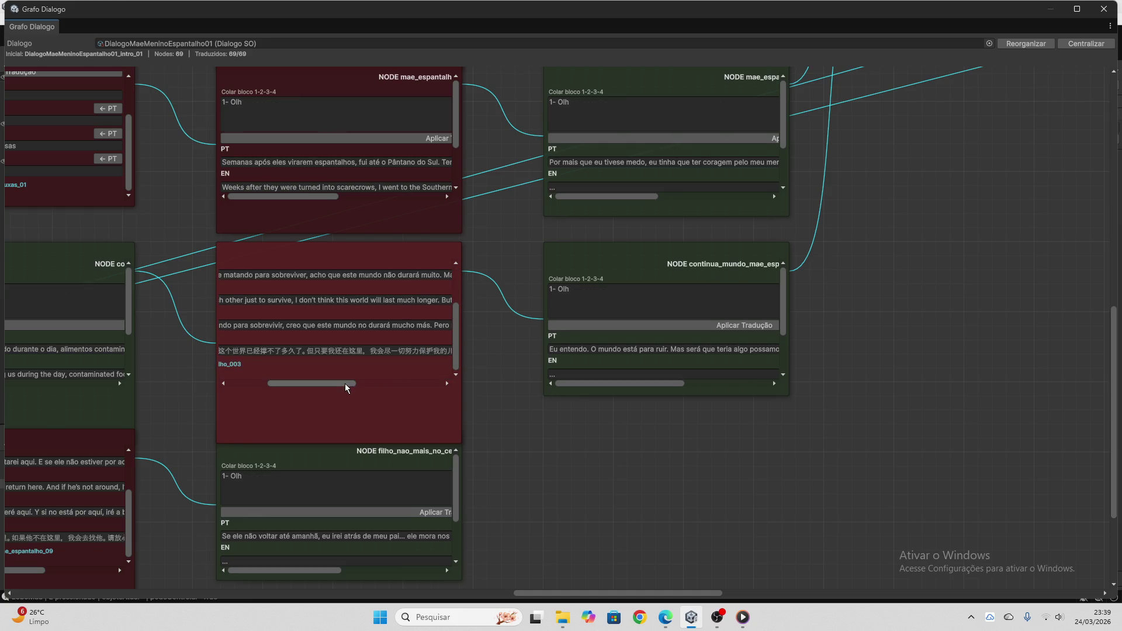
{"action": "left_click_drag", "start_coordinate": [345, 383], "coordinate": [244, 381]}
{"action": "scroll", "coordinate": [510, 410], "scroll_direction": "down", "scroll_amount": 3}
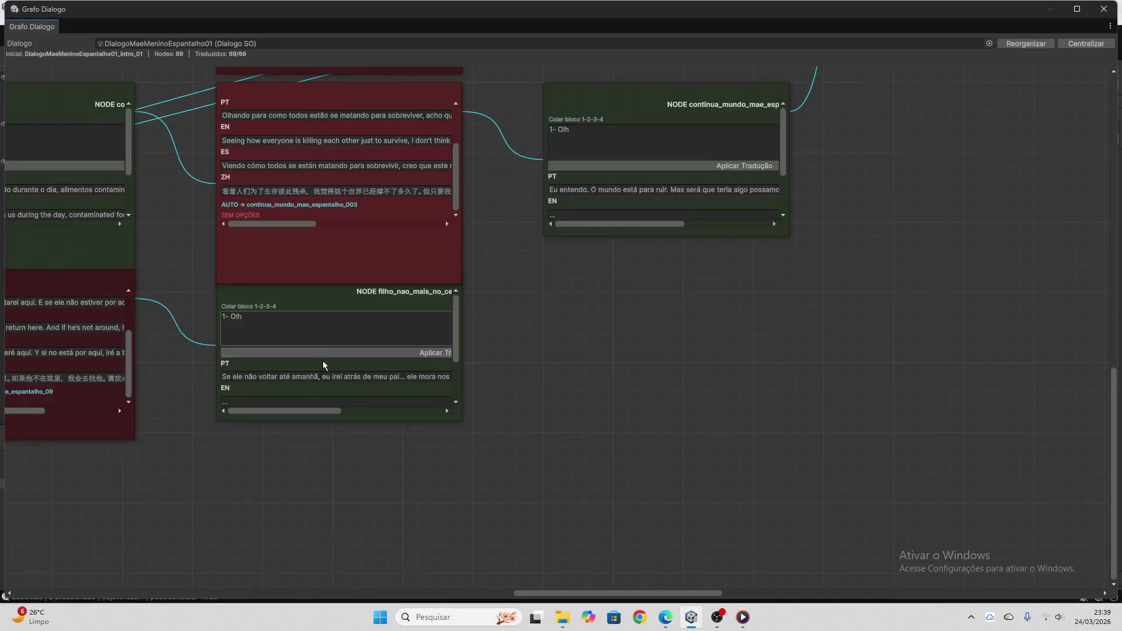
- Clear the remaining leftover text and copy the next node's Portuguese line
{"action": "left_click", "coordinate": [305, 378]}
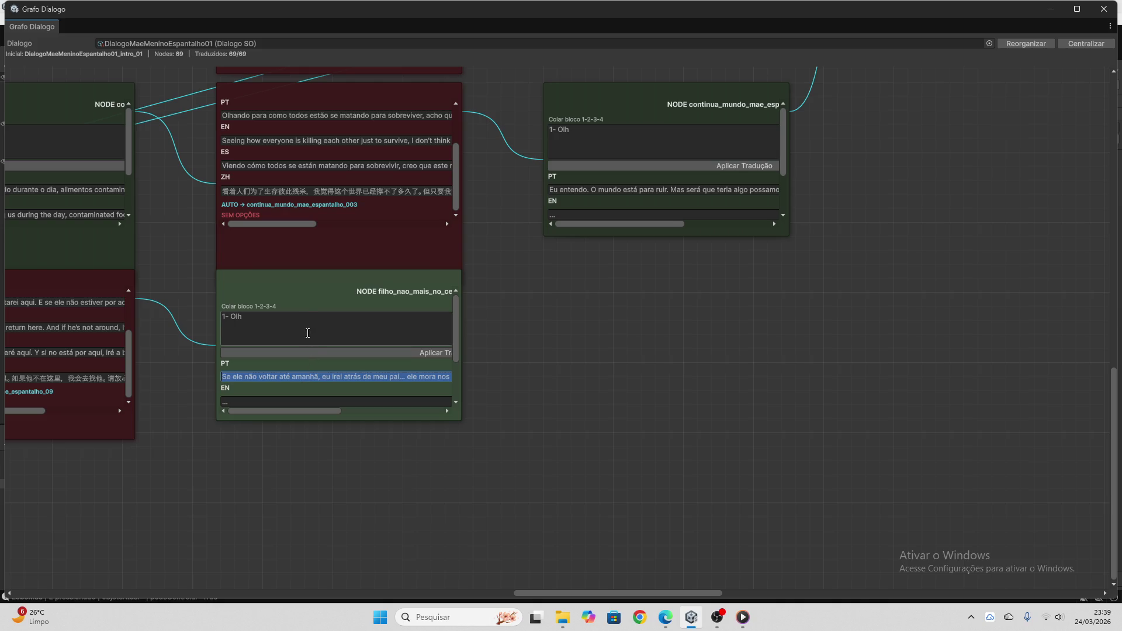
{"action": "scroll", "coordinate": [310, 253], "scroll_direction": "up", "scroll_amount": 1}
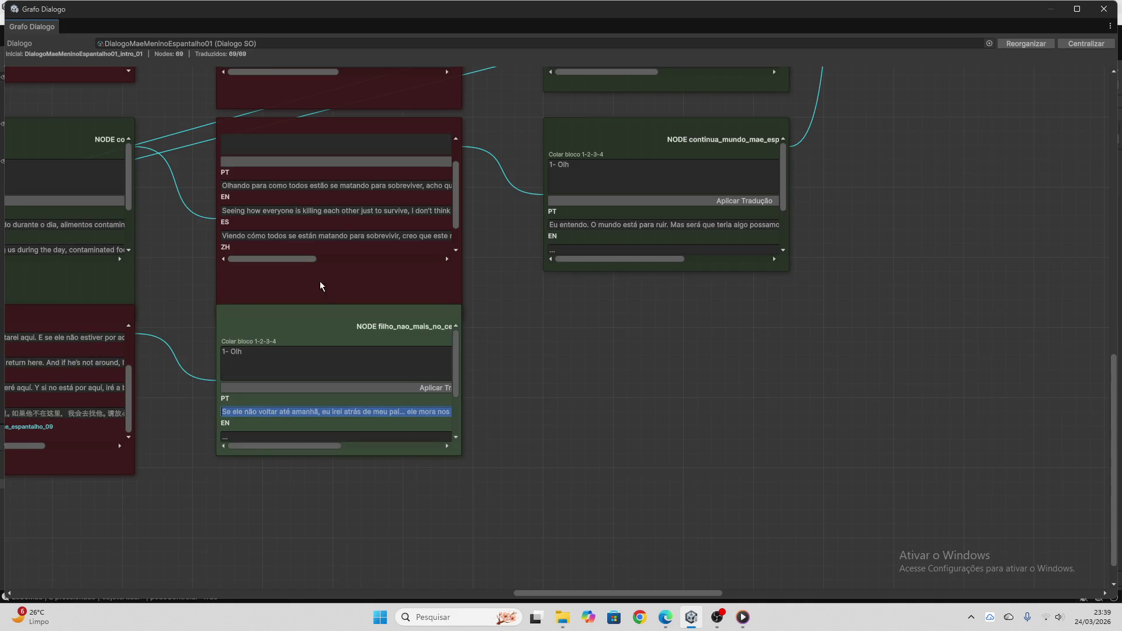
{"action": "scroll", "coordinate": [201, 310], "scroll_direction": "down", "scroll_amount": 1}
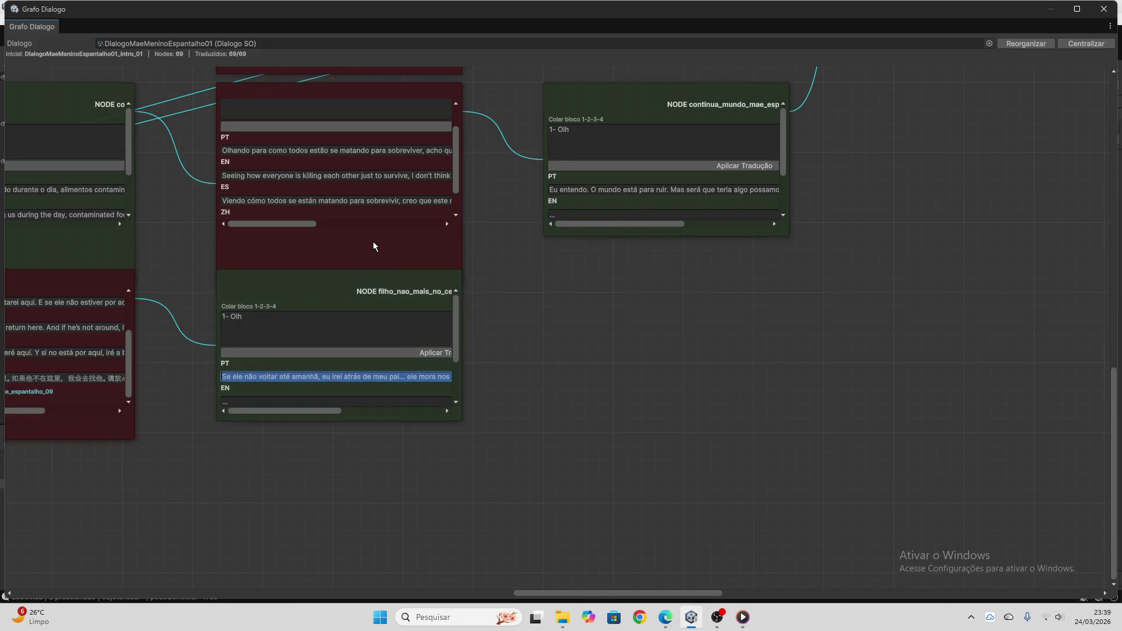
{"action": "scroll", "coordinate": [376, 243], "scroll_direction": "up", "scroll_amount": 1}
{"action": "left_click", "coordinate": [246, 176]}
{"action": "key", "text": "BackSpace"}
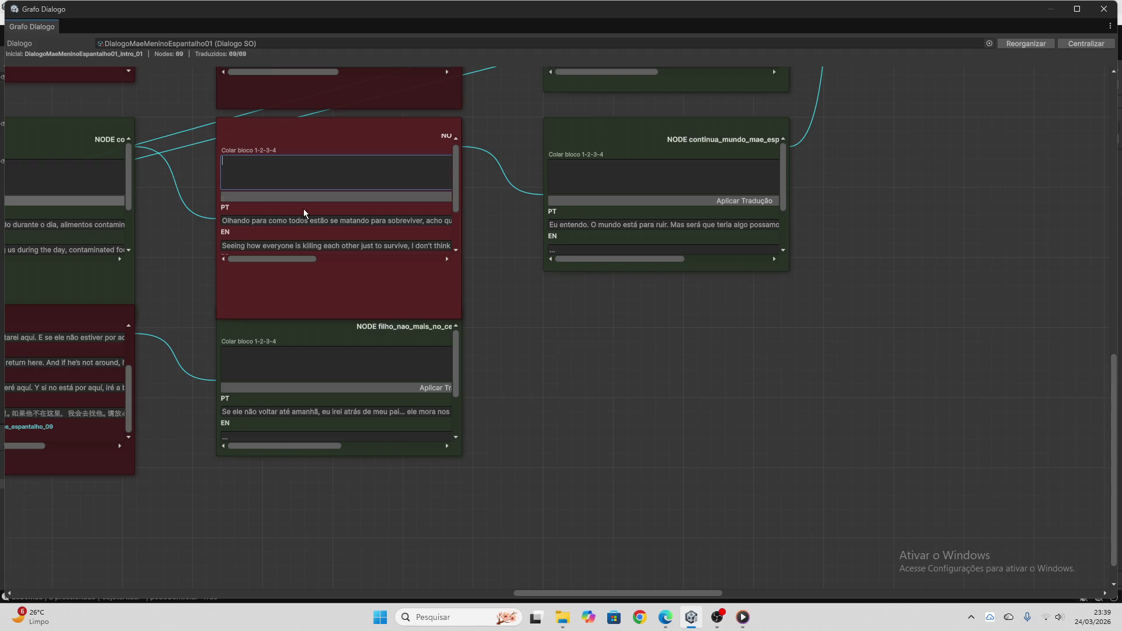
{"action": "scroll", "coordinate": [331, 262], "scroll_direction": "down", "scroll_amount": 1}
{"action": "scroll", "coordinate": [334, 311], "scroll_direction": "down", "scroll_amount": 2}
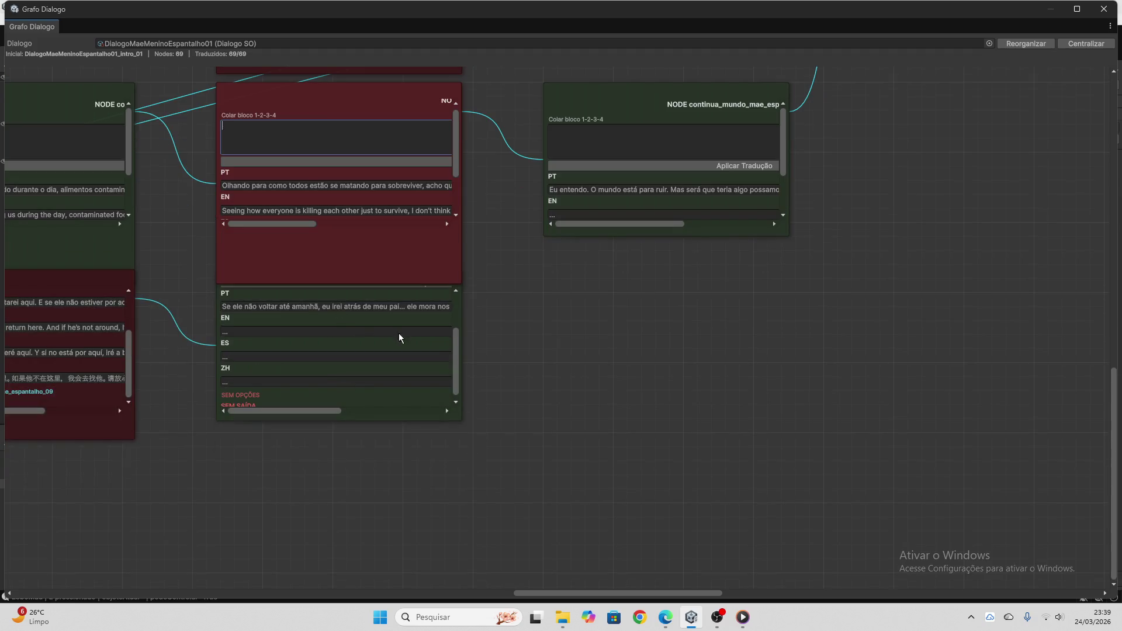
{"action": "left_click", "coordinate": [346, 306]}
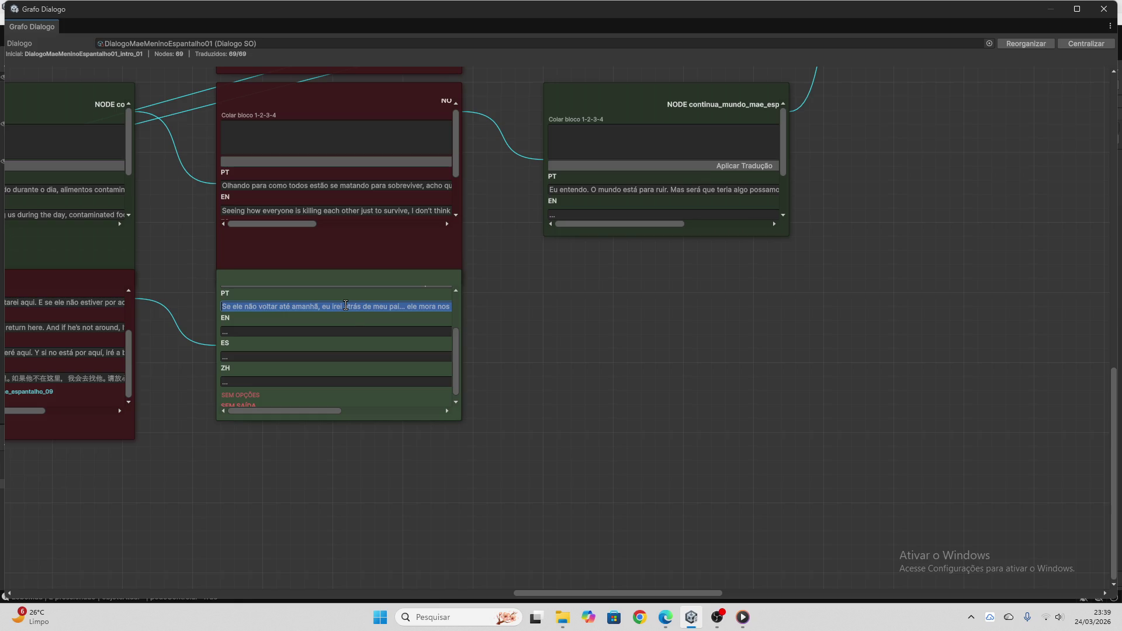
{"action": "left_click", "coordinate": [666, 617]}
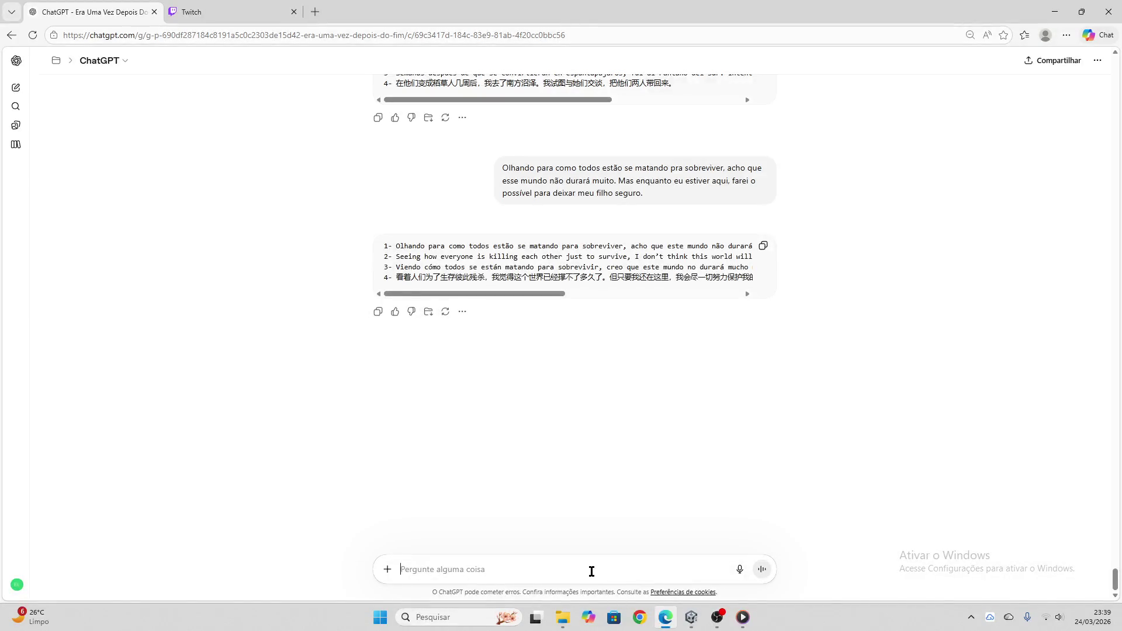
{"action": "key", "text": "ctrl+v"}
{"action": "key", "text": "Return"}
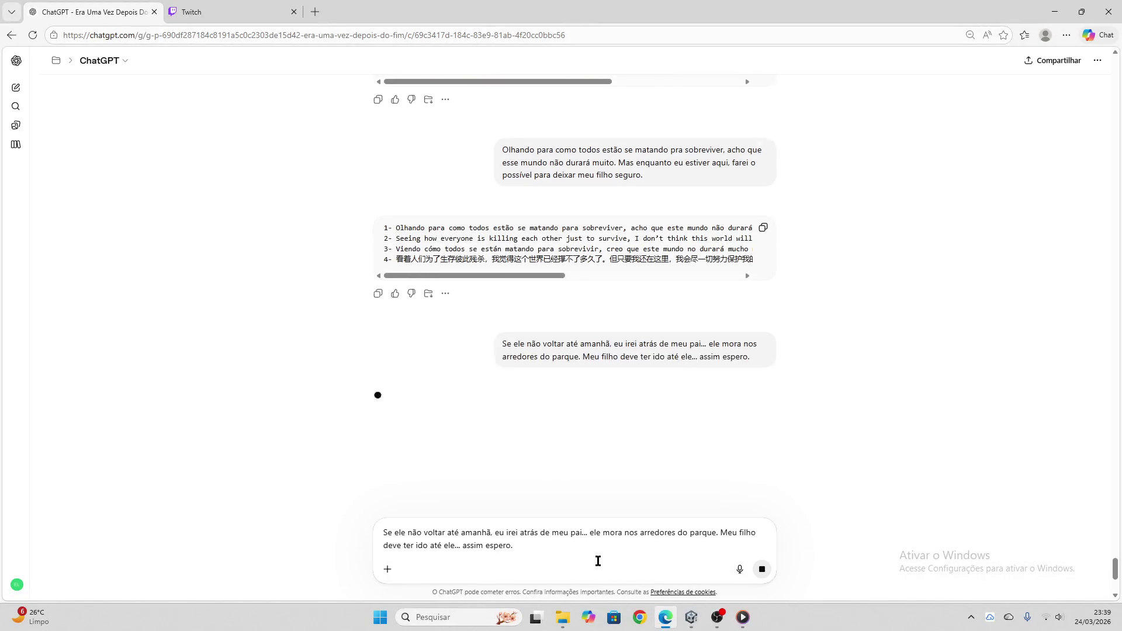
{"action": "left_click", "coordinate": [192, 9]}
{"action": "left_click", "coordinate": [88, 3]}
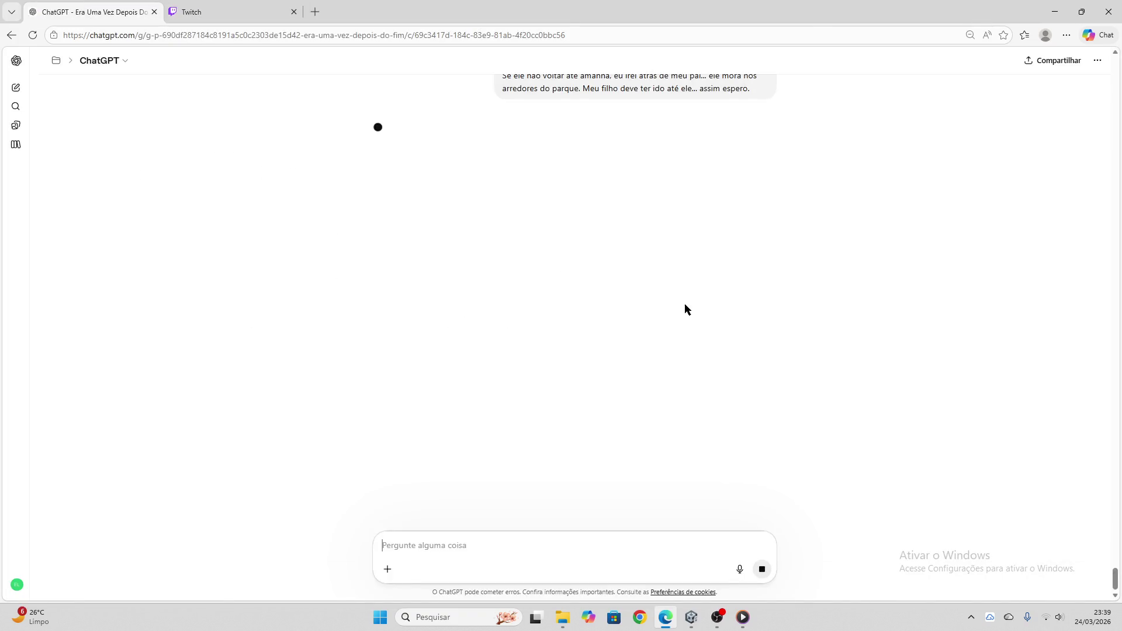
{"action": "left_click", "coordinate": [193, 12]}
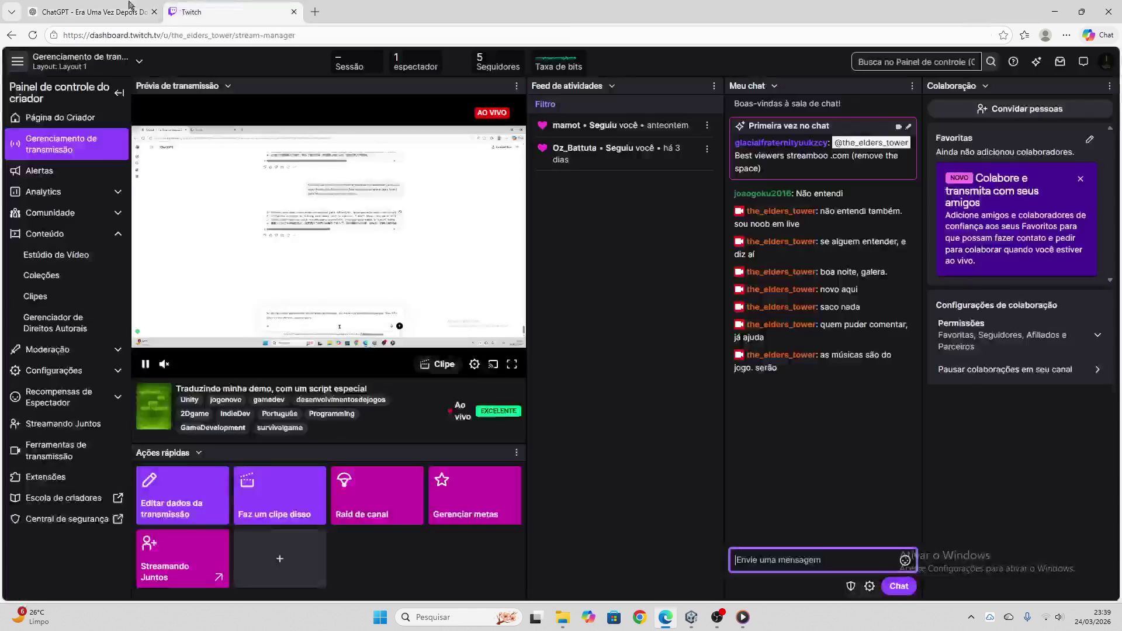
{"action": "left_click", "coordinate": [86, 5]}
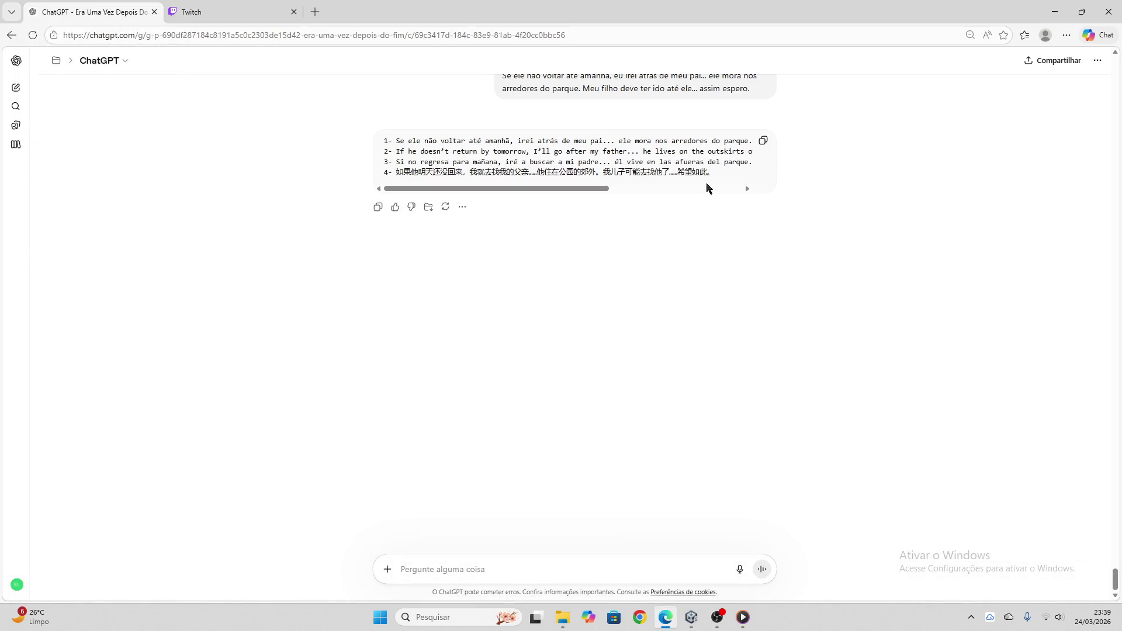
{"action": "key", "text": "alt+Tab"}
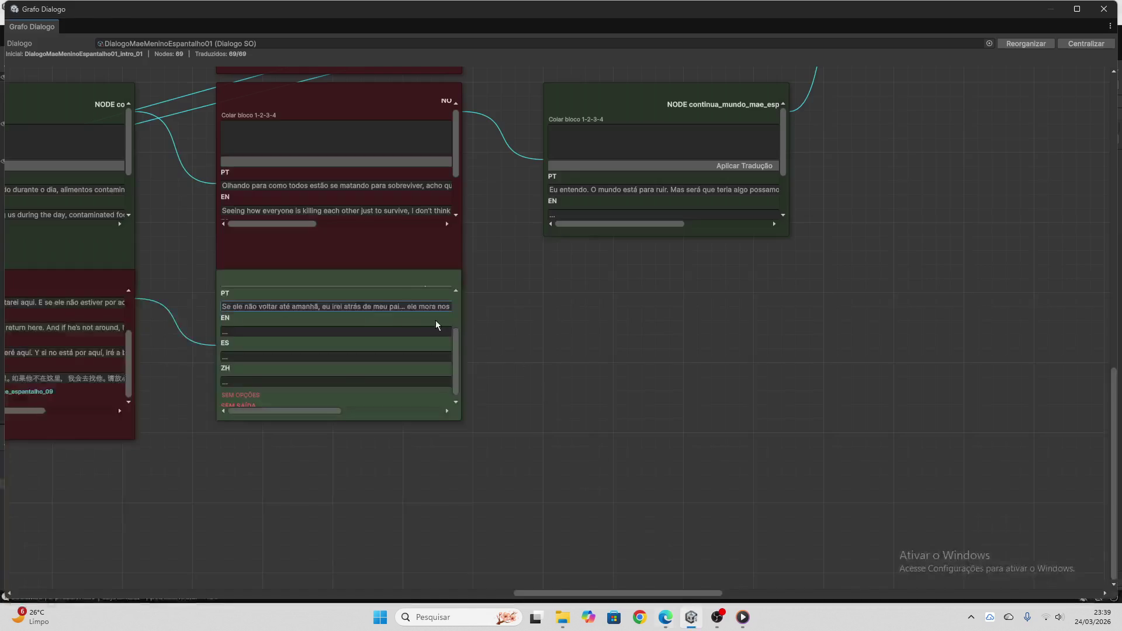
{"action": "scroll", "coordinate": [346, 315], "scroll_direction": "up", "scroll_amount": 2}
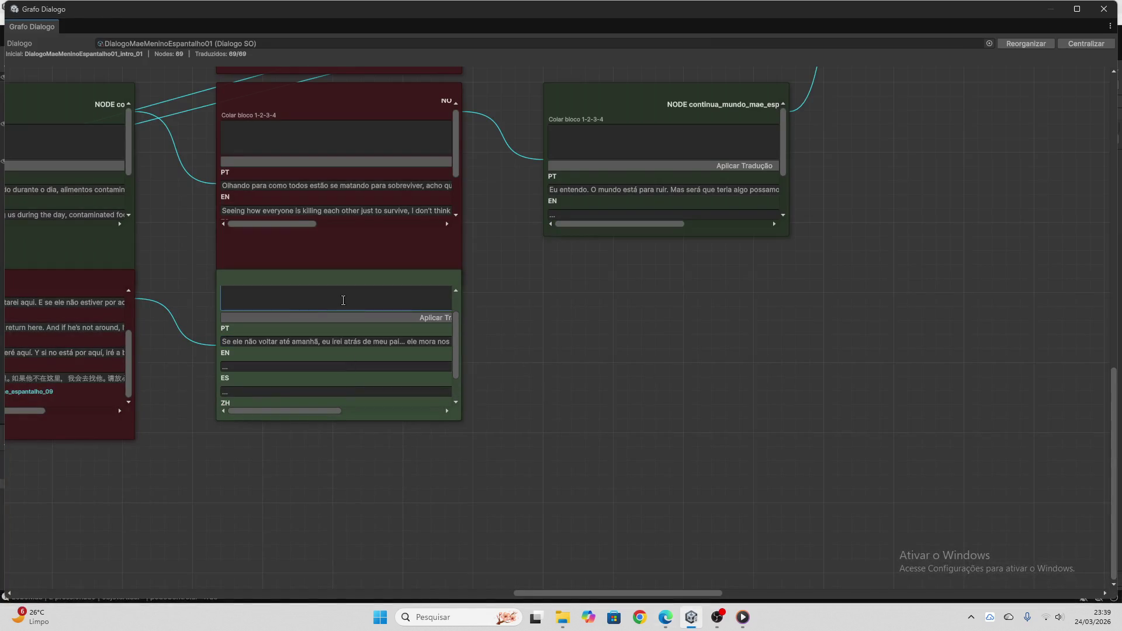
{"action": "key", "text": "ctrl+v"}
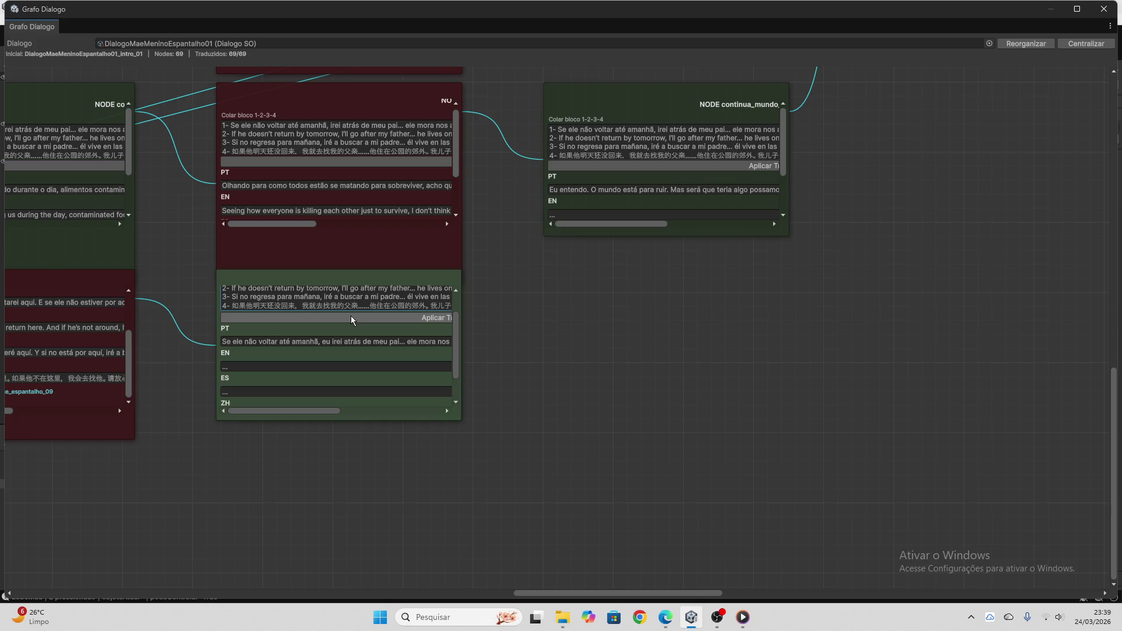
{"action": "left_click", "coordinate": [351, 318]}
{"action": "scroll", "coordinate": [381, 374], "scroll_direction": "up", "scroll_amount": 2}
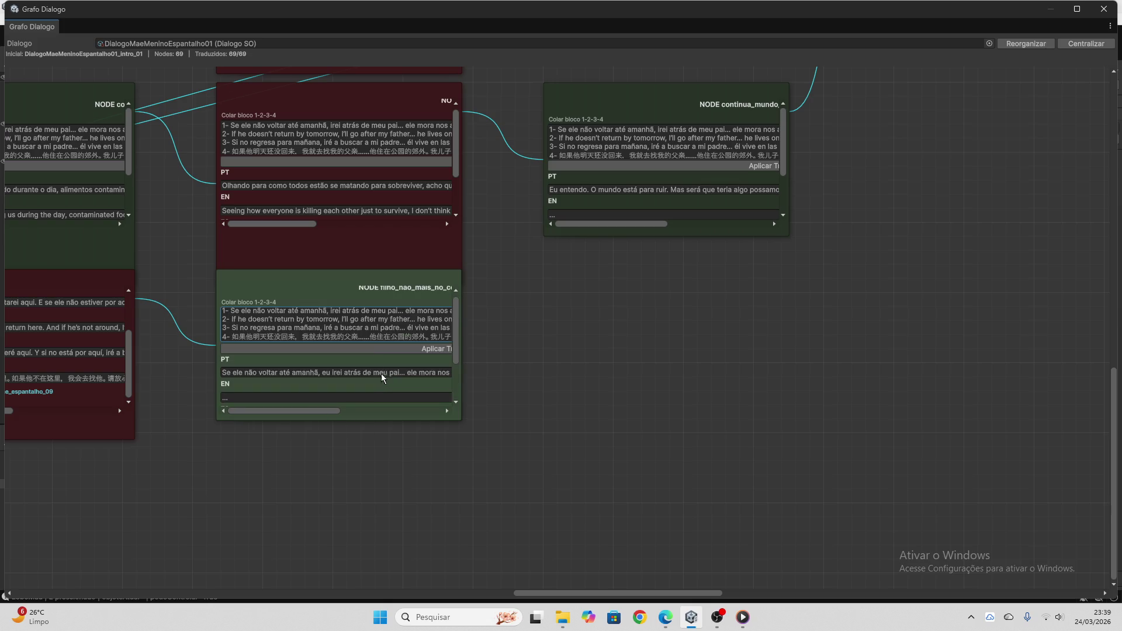
{"action": "left_click", "coordinate": [376, 349]}
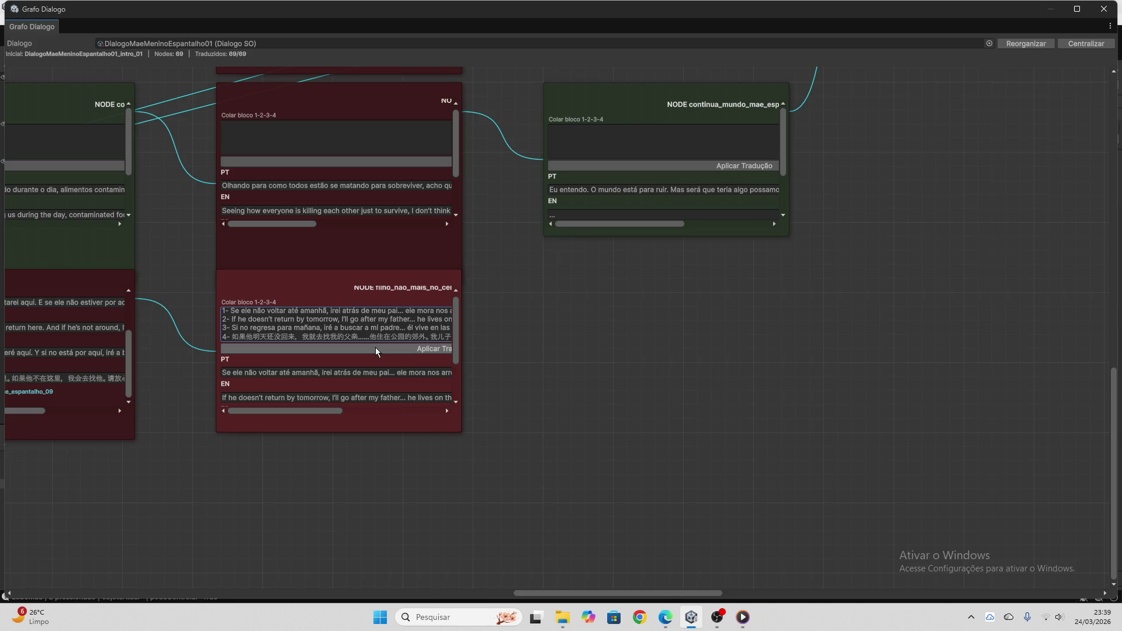
{"action": "key", "text": "ctrl+a"}
{"action": "type", "text": "他住在公园的郊外。我儿子可能去找他了……希望如此。"}
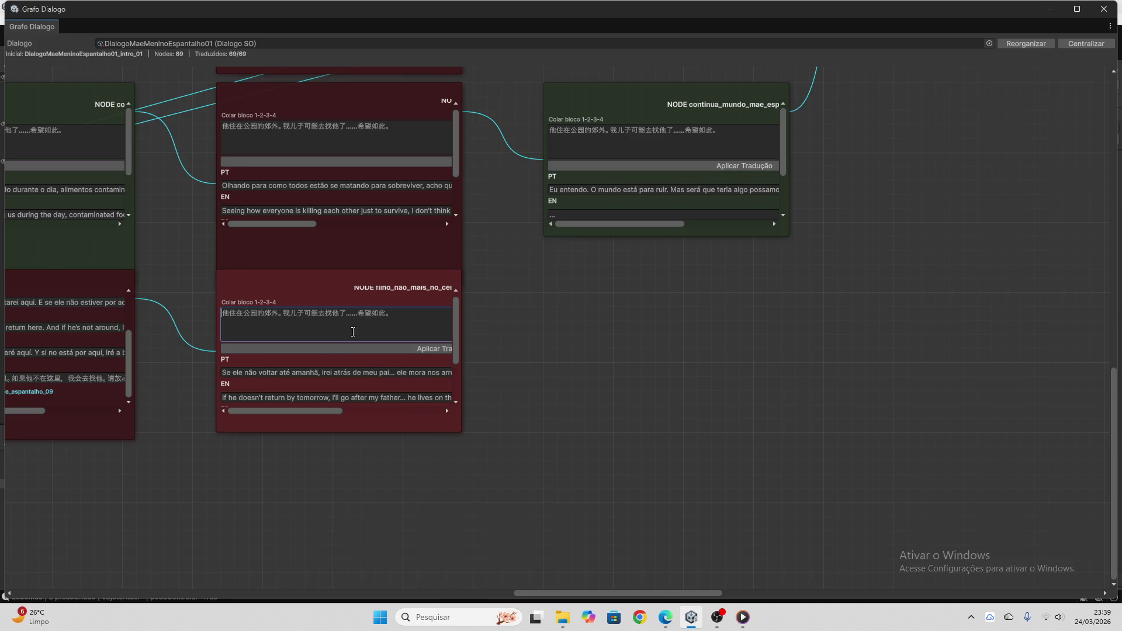
{"action": "left_click_drag", "start_coordinate": [400, 317], "coordinate": [168, 314]}
{"action": "key", "text": "BackSpace"}
{"action": "scroll", "coordinate": [374, 370], "scroll_direction": "down", "scroll_amount": 2}
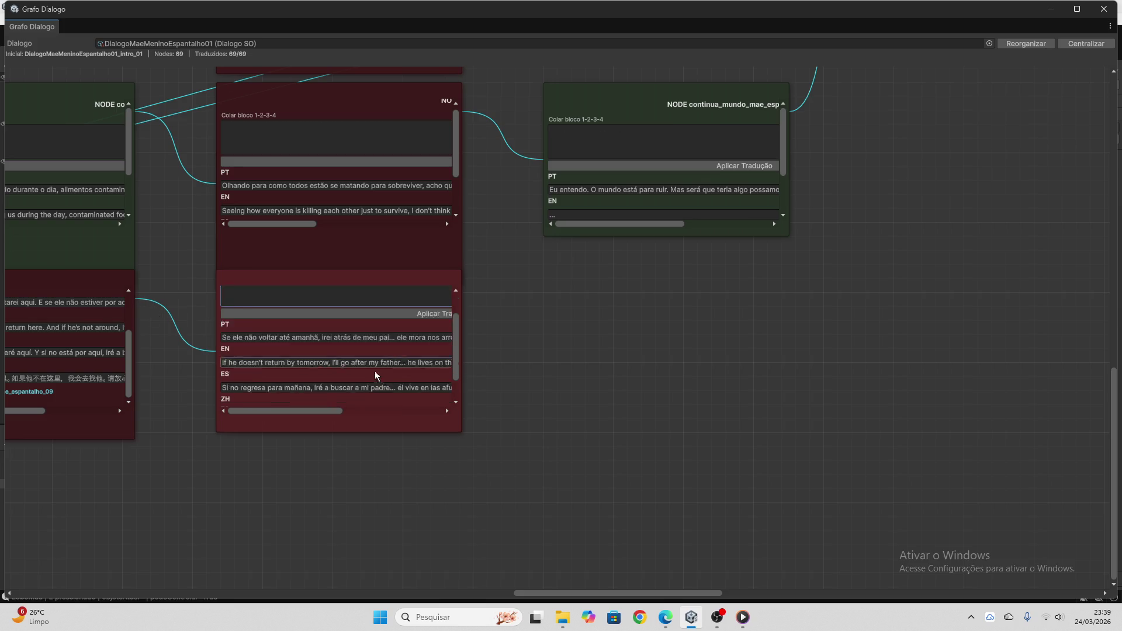
{"action": "scroll", "coordinate": [376, 372], "scroll_direction": "down", "scroll_amount": 2}
{"action": "scroll", "coordinate": [521, 459], "scroll_direction": "up", "scroll_amount": 10}
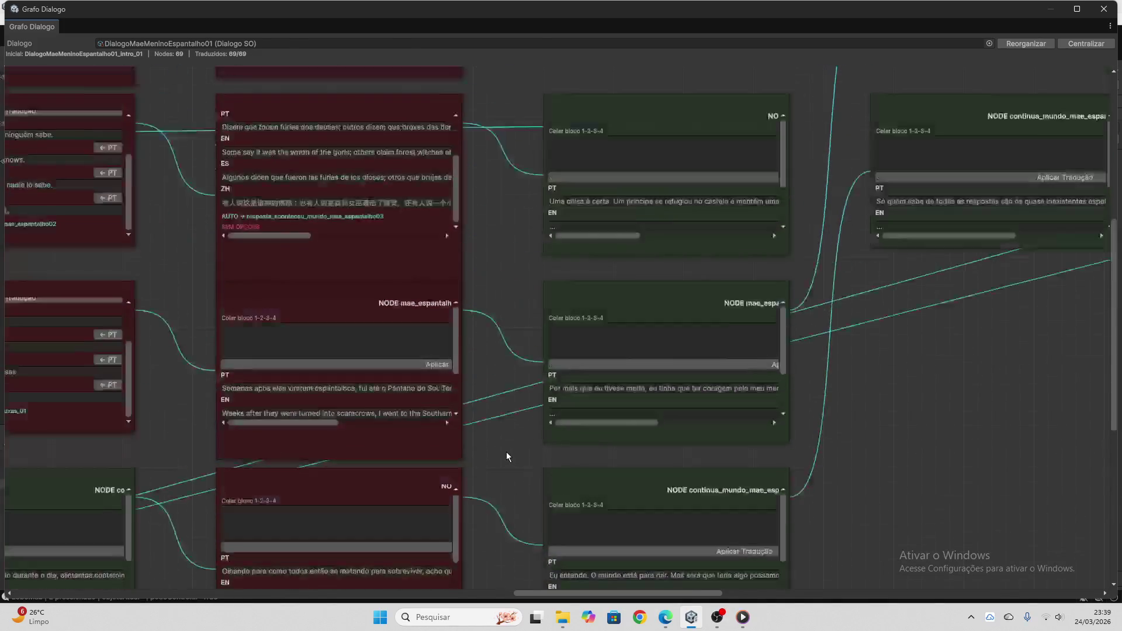
{"action": "scroll", "coordinate": [506, 451], "scroll_direction": "up", "scroll_amount": 1}
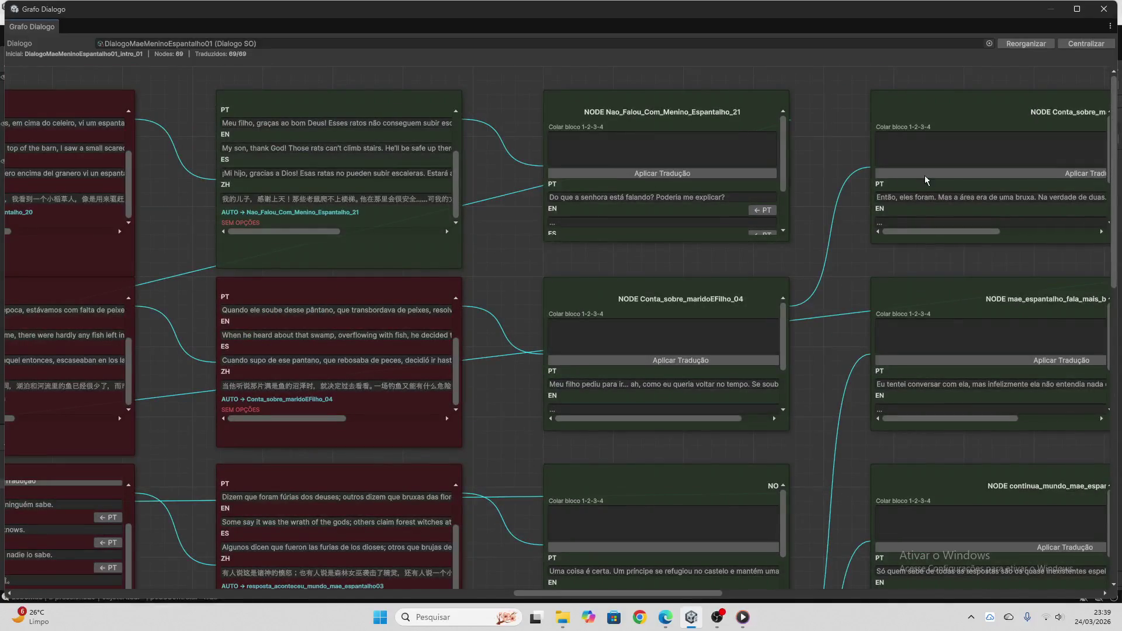
{"action": "scroll", "coordinate": [848, 430], "scroll_direction": "down", "scroll_amount": 4}
{"action": "scroll", "coordinate": [842, 419], "scroll_direction": "up", "scroll_amount": 4}
{"action": "left_click", "coordinate": [1104, 8]}
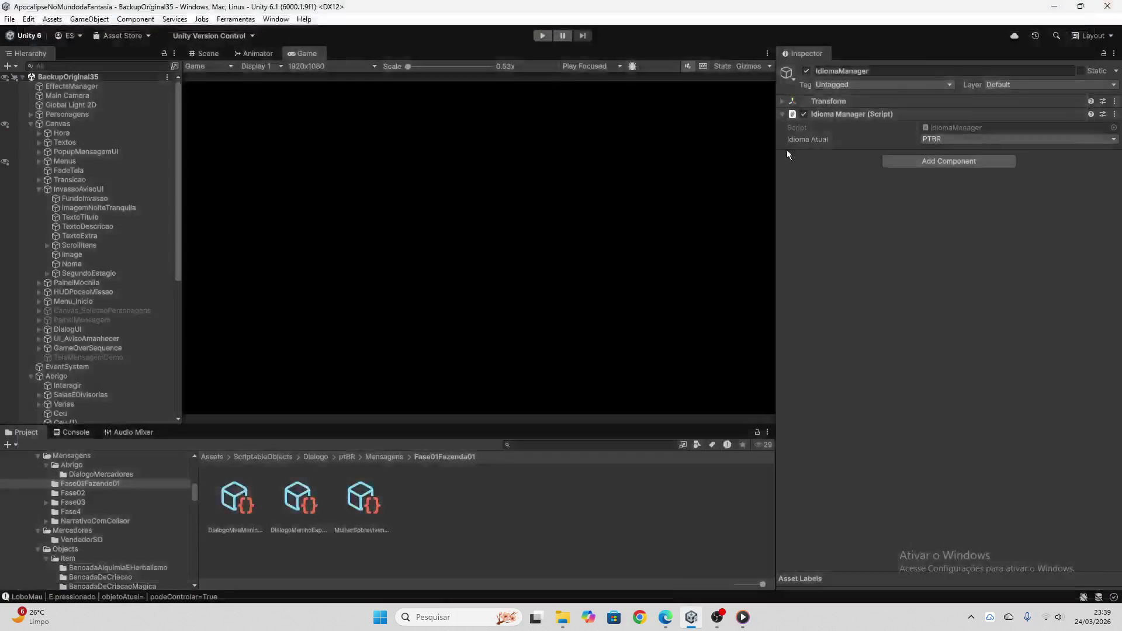
- Reopen Grafo Dialogo with the DialogoMaeMeninoEspantalho01 dialogue loaded
{"action": "left_click", "coordinate": [242, 24]}
{"action": "left_click", "coordinate": [242, 35]}
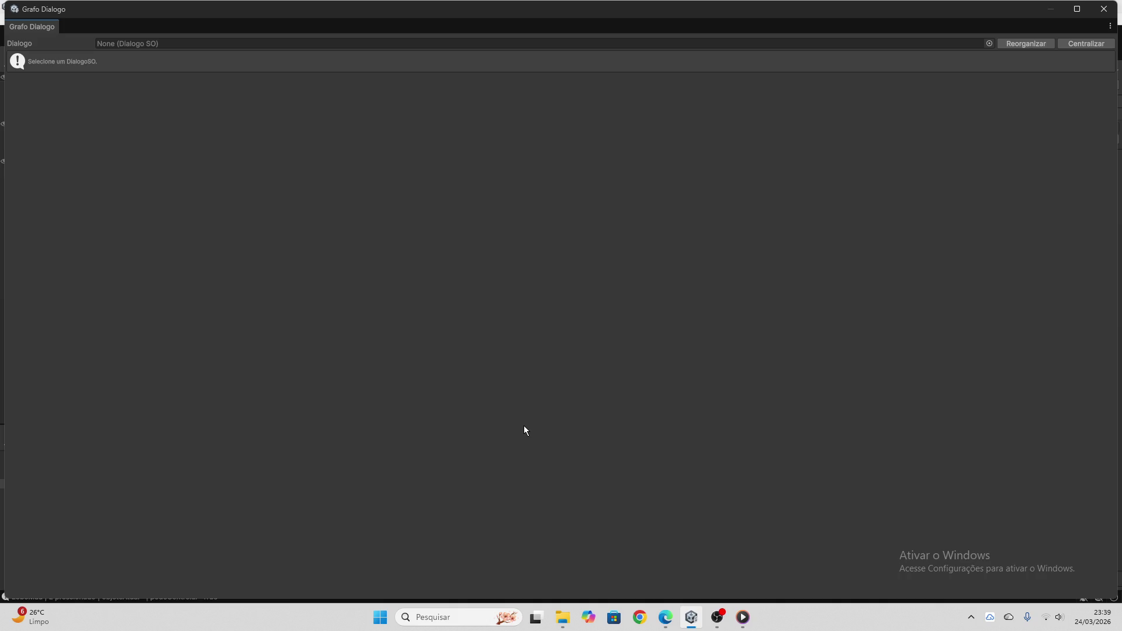
{"action": "left_click", "coordinate": [952, 49]}
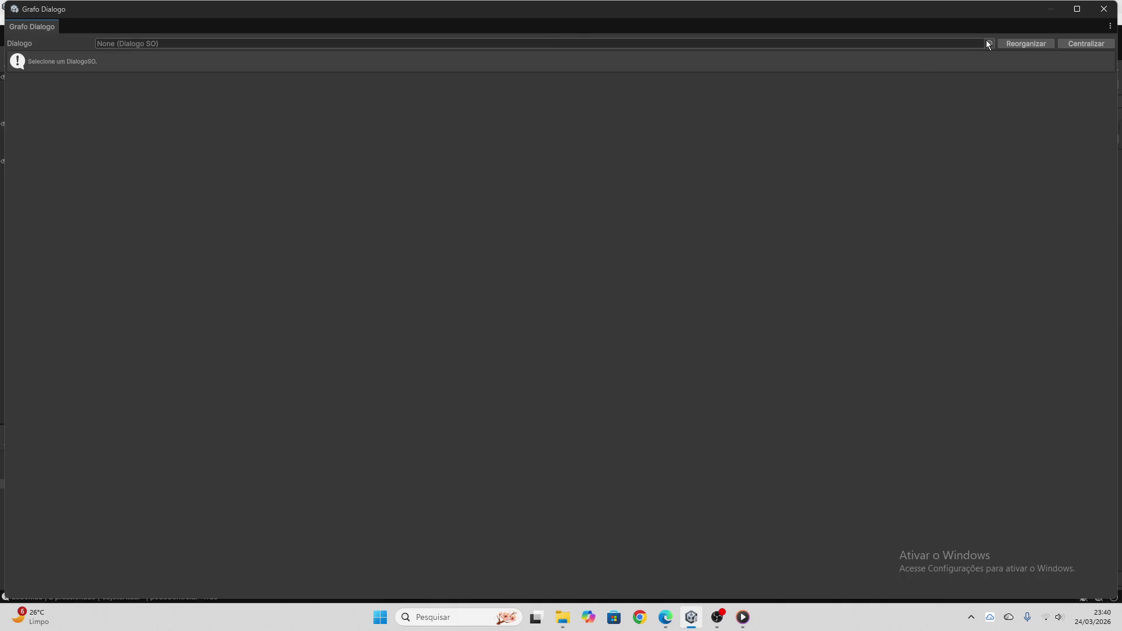
{"action": "left_click", "coordinate": [904, 89]}
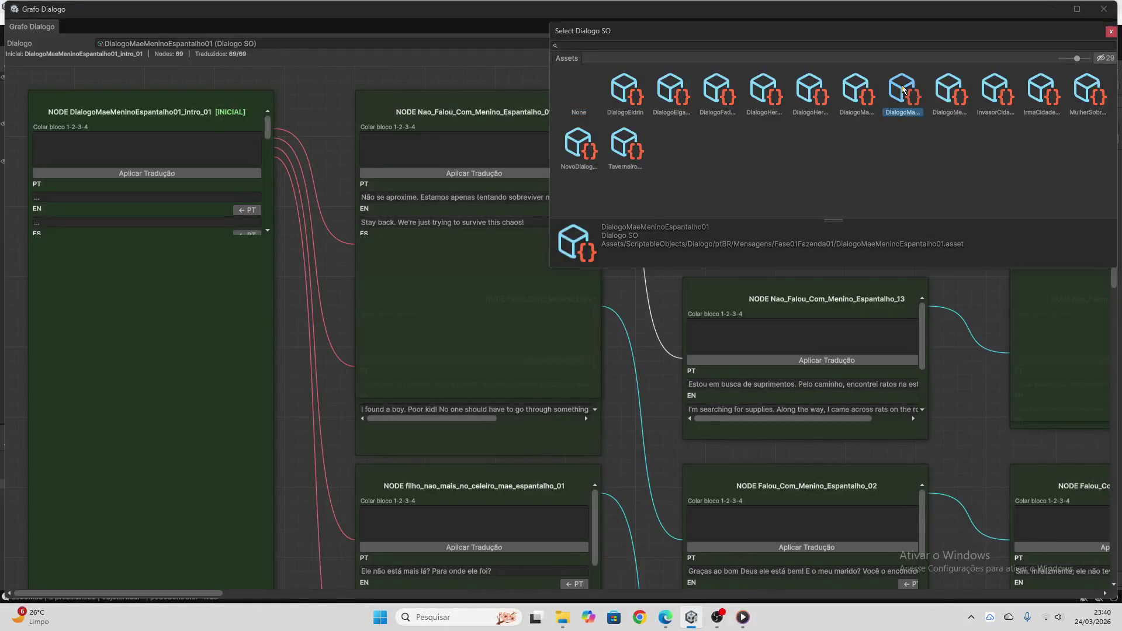
{"action": "double_click", "coordinate": [903, 90]}
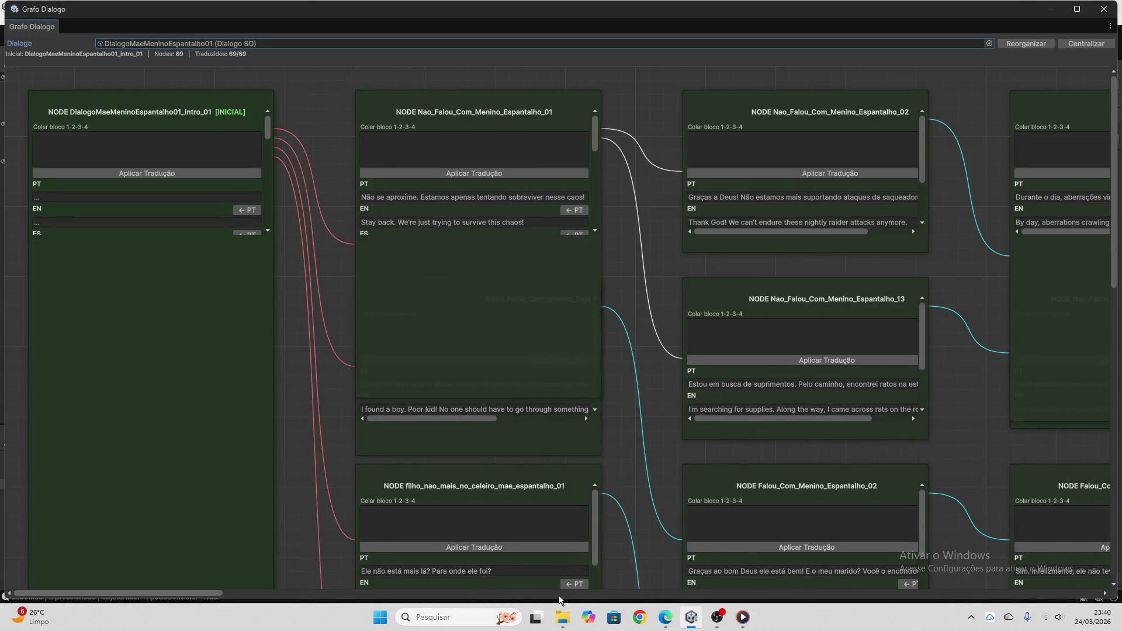
{"action": "left_click", "coordinate": [584, 592]}
{"action": "left_click", "coordinate": [587, 593]}
{"action": "mouse_move", "coordinate": [606, 591]}
{"action": "left_mouse_down"}
{"action": "mouse_move", "coordinate": [692, 591]}
{"action": "mouse_move", "coordinate": [569, 591]}
{"action": "left_mouse_up"}
- Copy node Nao_Falou_Com_Menino_Espantalho_21's Portuguese sentence
{"action": "left_click", "coordinate": [526, 198]}
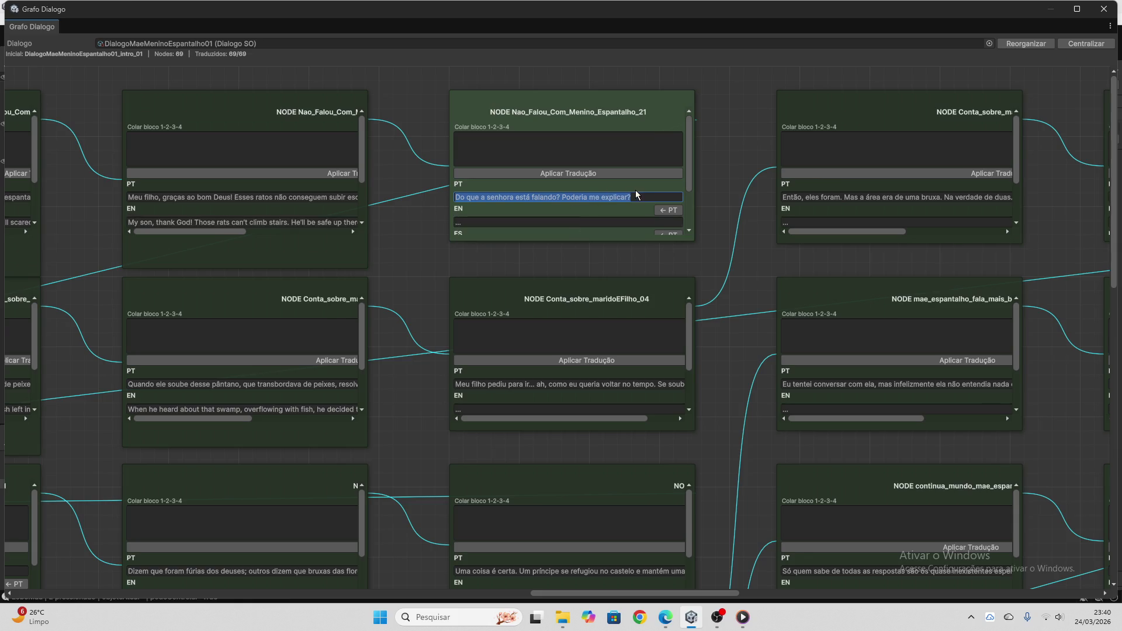
{"action": "left_click", "coordinate": [646, 195]}
{"action": "key", "text": "shift+Left"}
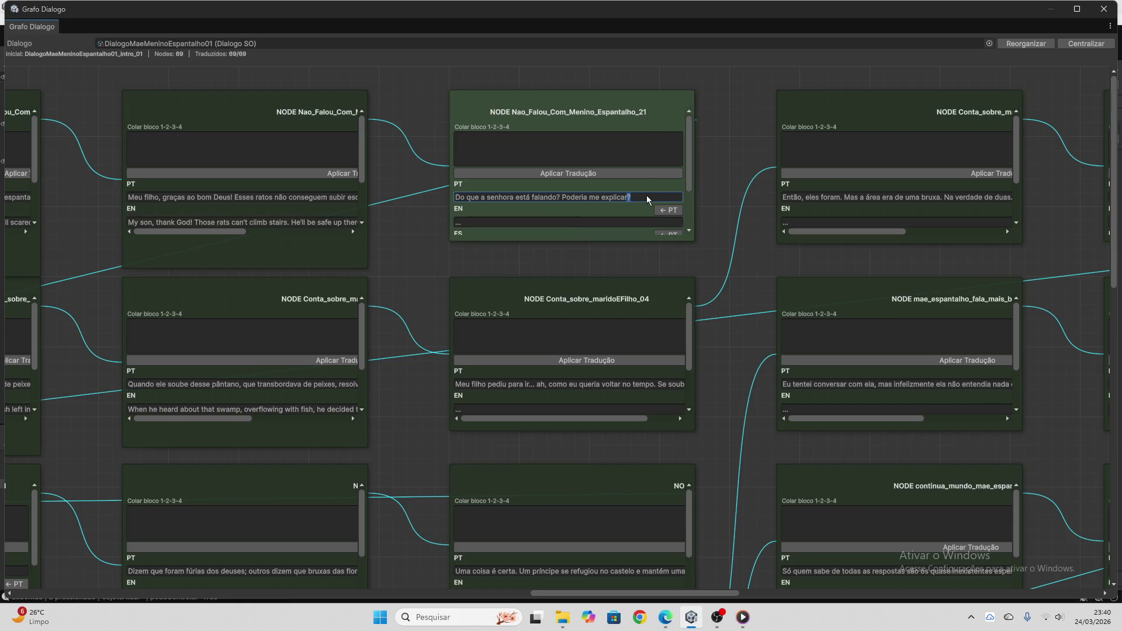
{"action": "key", "text": "ctrl+a"}
{"action": "key", "text": "ctrl+c"}
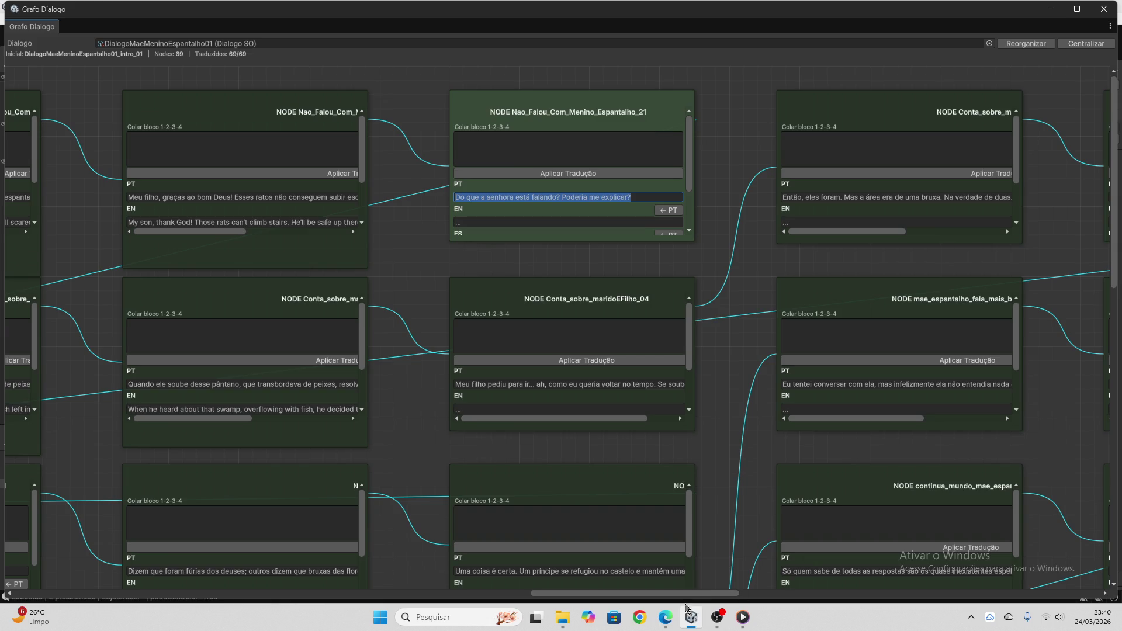
{"action": "left_click", "coordinate": [665, 618]}
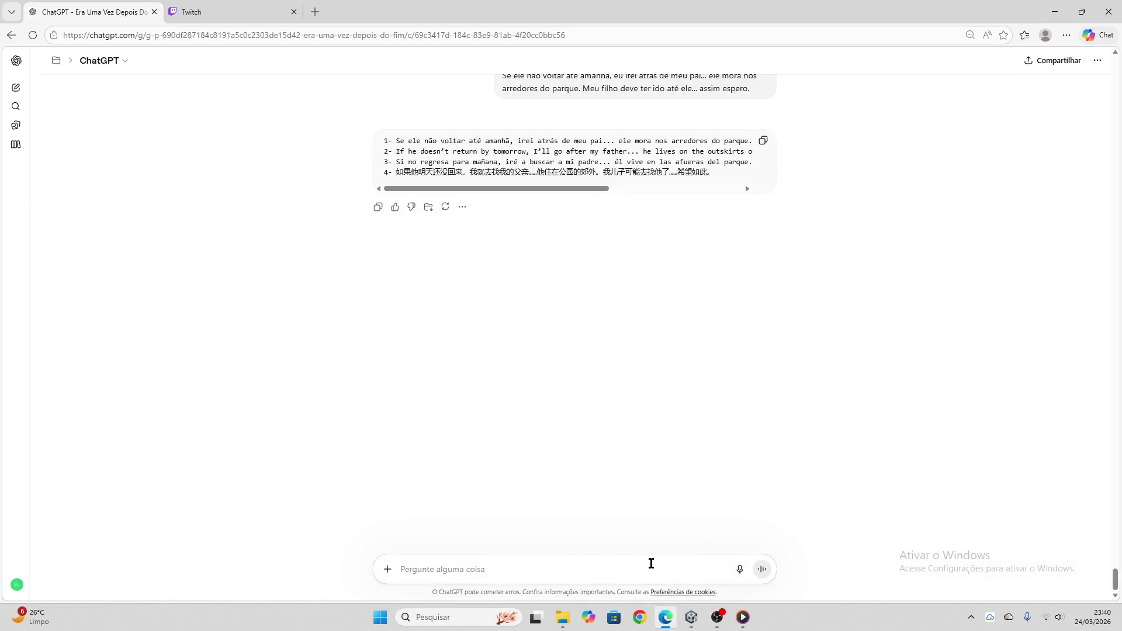
- Send the Portuguese line 'Do que a senhora está falando?' to ChatGPT for translation
{"action": "key", "text": "ctrl+v"}
{"action": "key", "text": "Return"}
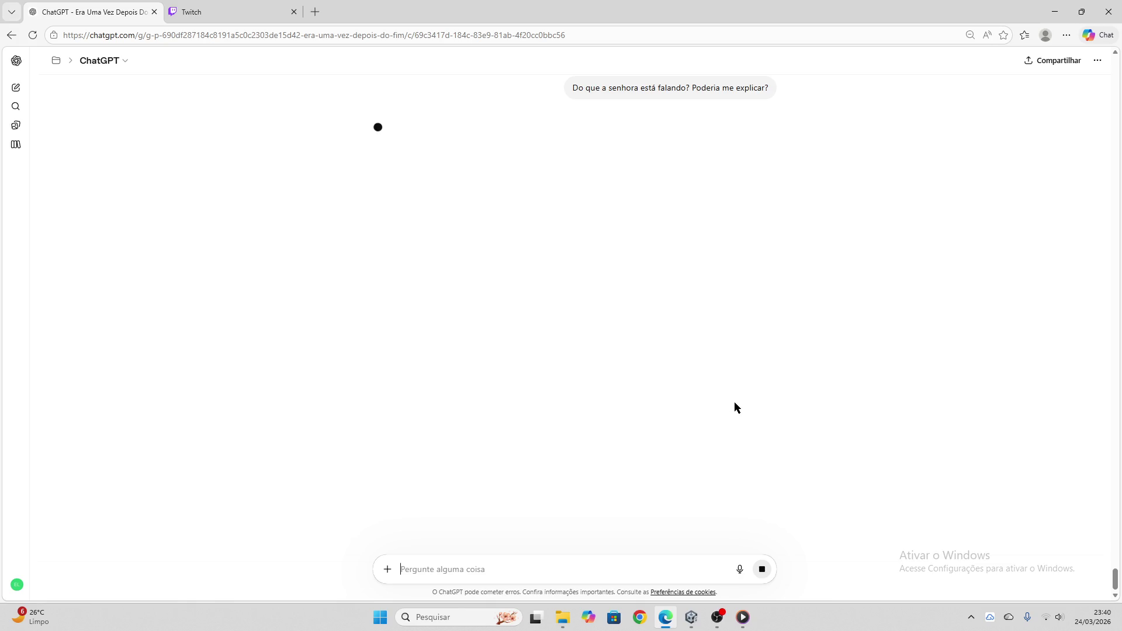
{"action": "left_click", "coordinate": [220, 11]}
{"action": "left_click", "coordinate": [90, 6]}
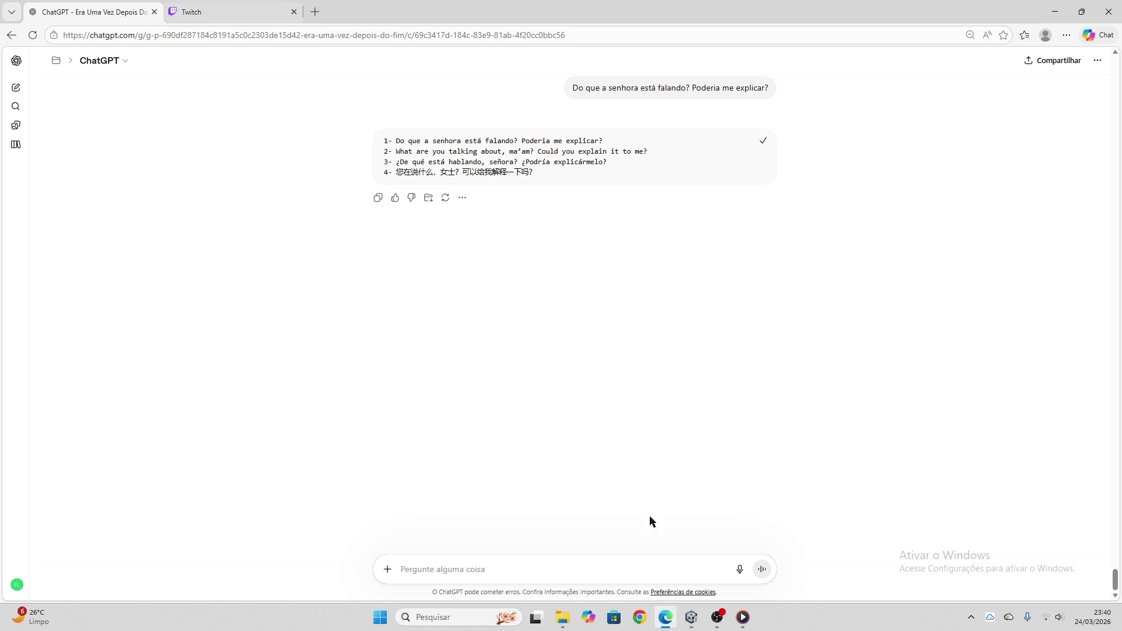
- Apply ChatGPT's EN/ES/ZH block to node 21 through its Colar bloco field, then empty the field
{"action": "left_click", "coordinate": [691, 617]}
{"action": "left_click", "coordinate": [565, 153]}
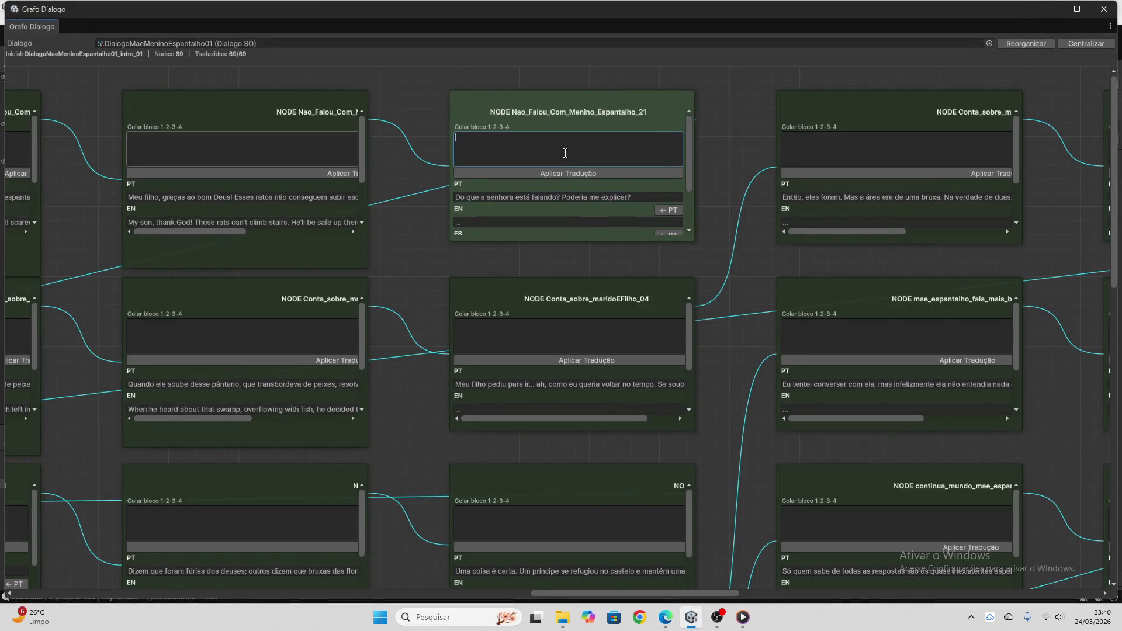
{"action": "type", "text": "1- Do que a senhora está falando? Poderia me explicar? 2- What are you talking about, ma'am? Could you explain it to me? 3- ¿De qué está hablando, señora? ¿Podría explicármelo? 4- 您在说什么，女士？可以给我解释一下吗？"}
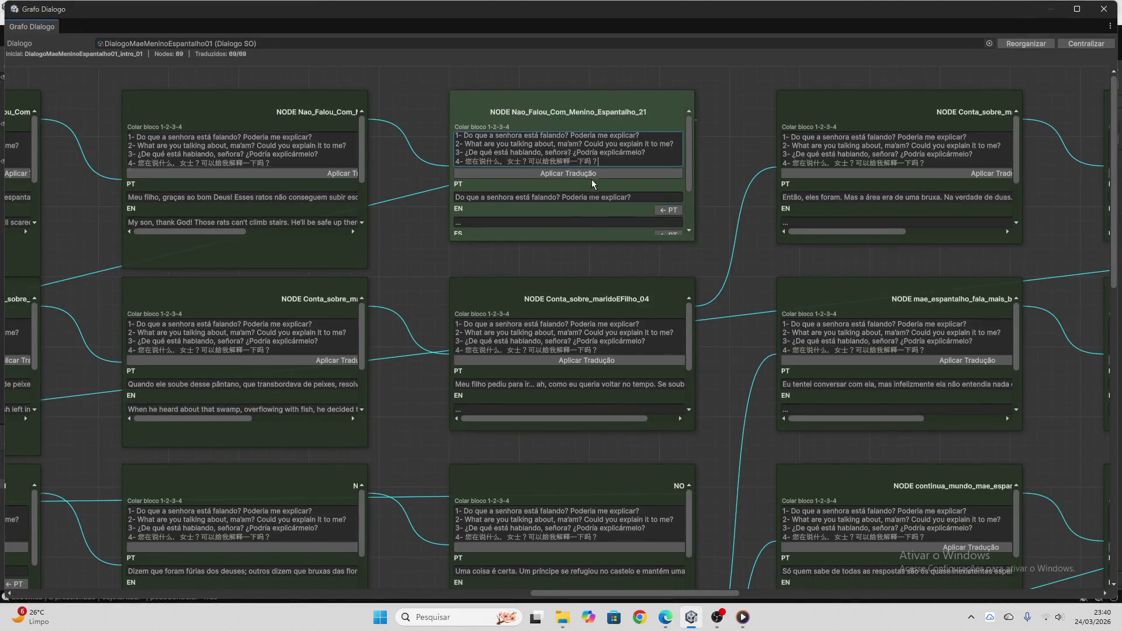
{"action": "left_click", "coordinate": [568, 173]}
{"action": "key", "text": "ctrl+a"}
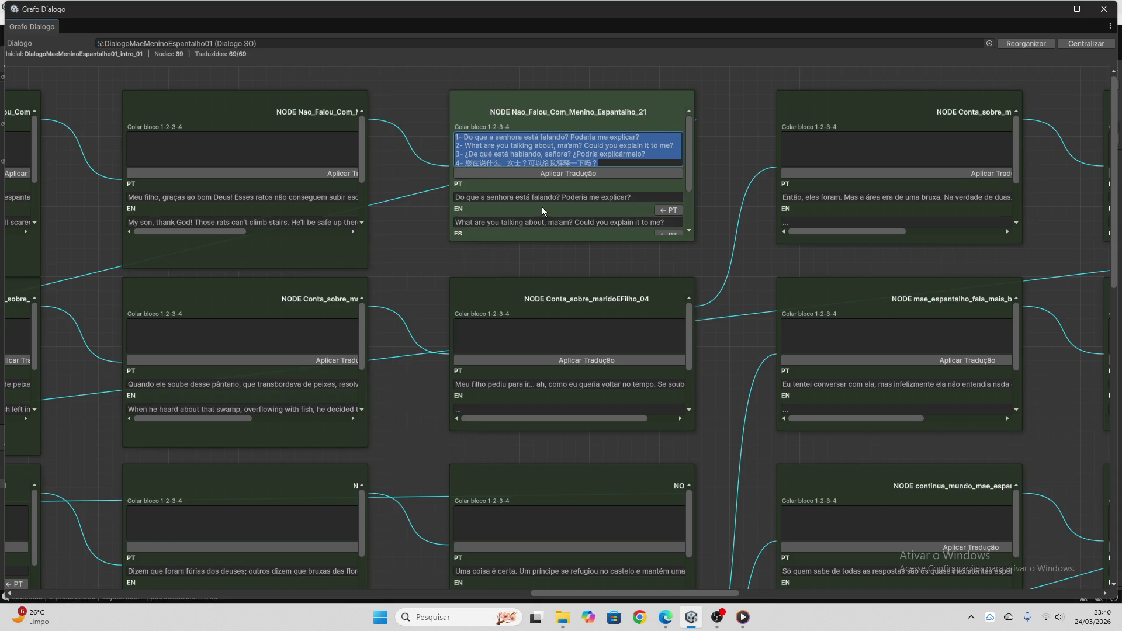
{"action": "key", "text": "BackSpace"}
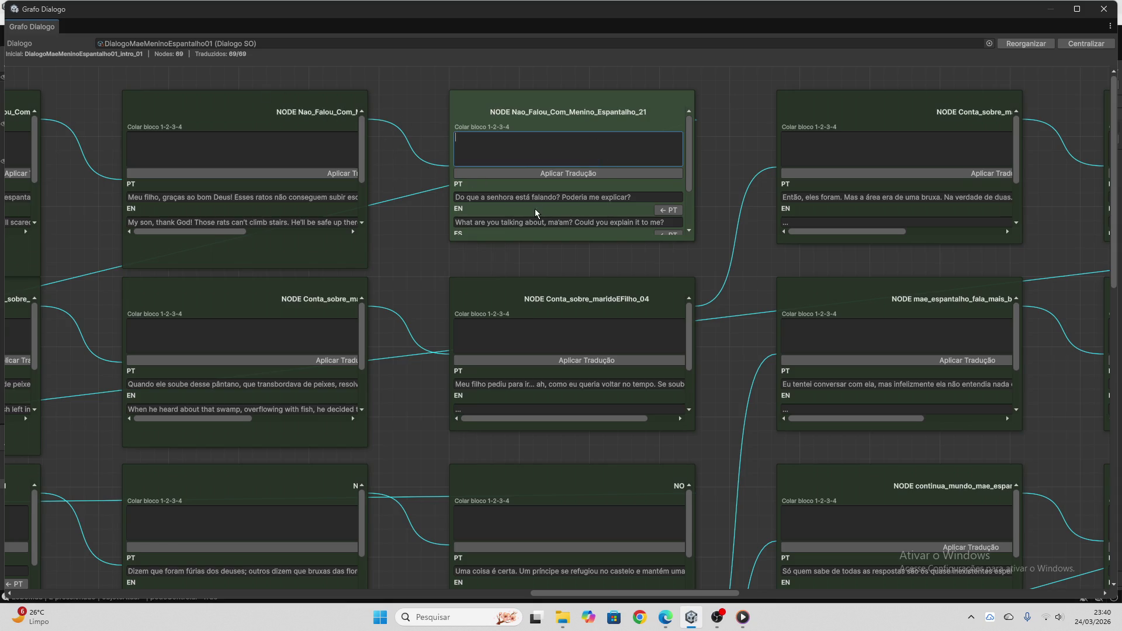
{"action": "scroll", "coordinate": [555, 200], "scroll_direction": "down", "scroll_amount": 3}
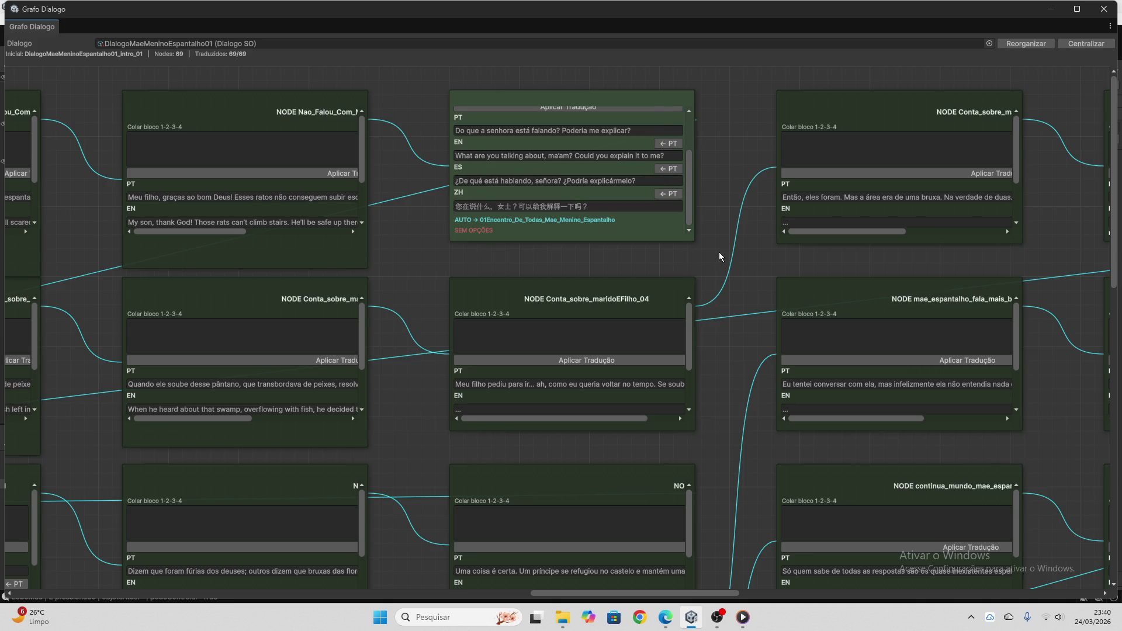
- Send the node's Portuguese line 'Meu filho pediu para ir…' to ChatGPT for translation
{"action": "scroll", "coordinate": [722, 257], "scroll_direction": "down", "scroll_amount": 3}
{"action": "left_click", "coordinate": [584, 278]}
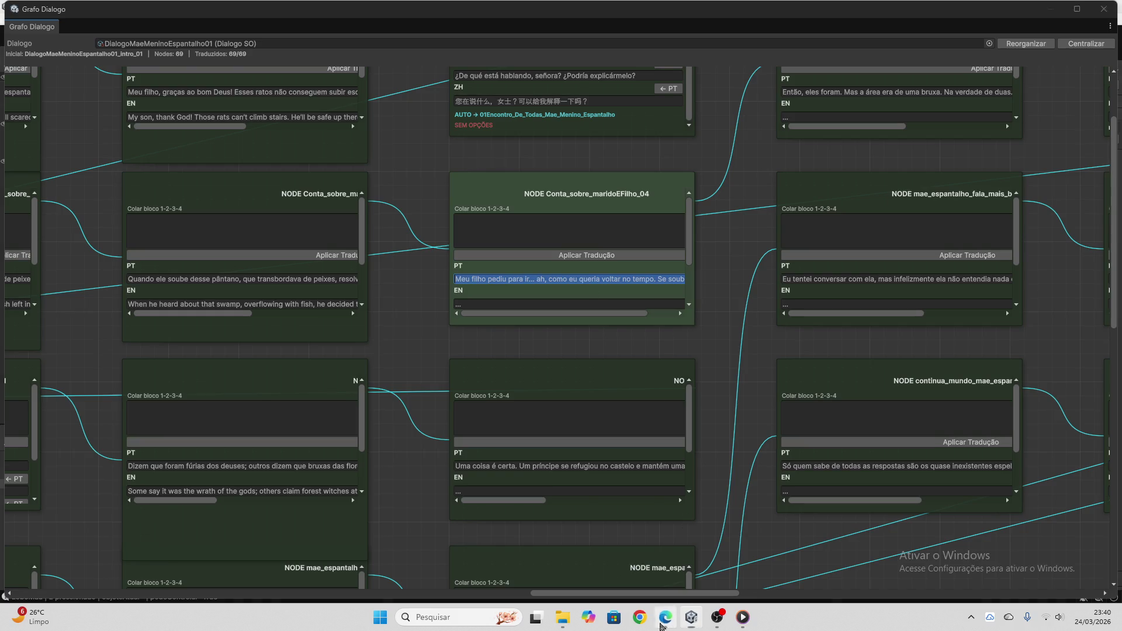
{"action": "left_click", "coordinate": [666, 618]}
{"action": "type", "text": "Meu filho pediu para ir... ah, como eu queria voltar no tempo. Se soubéssemos."}
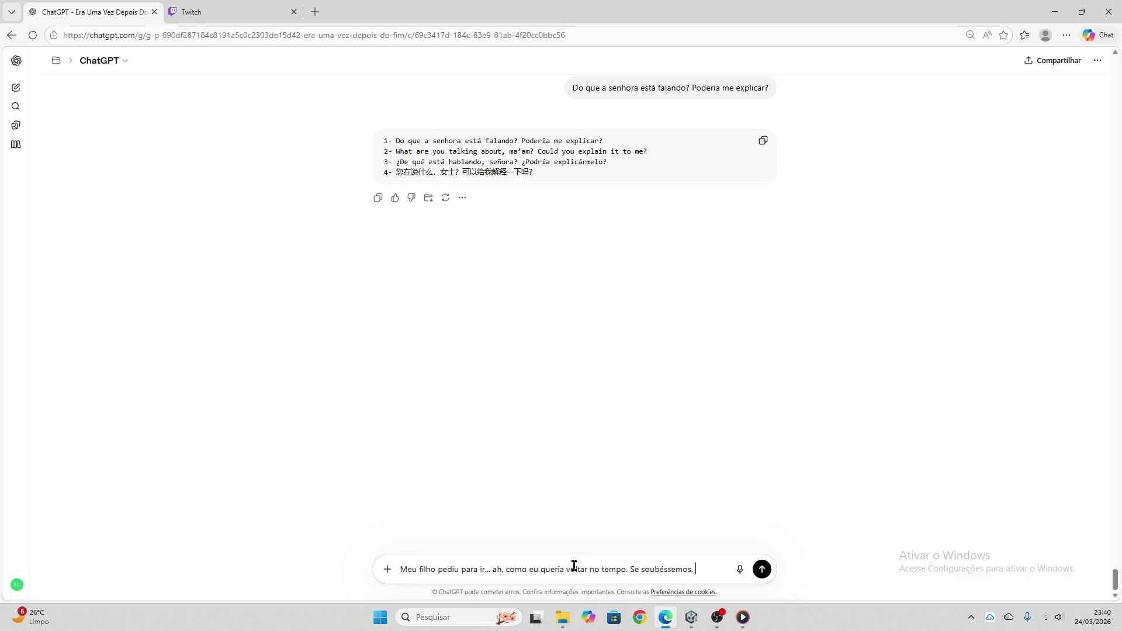
{"action": "key", "text": "Return"}
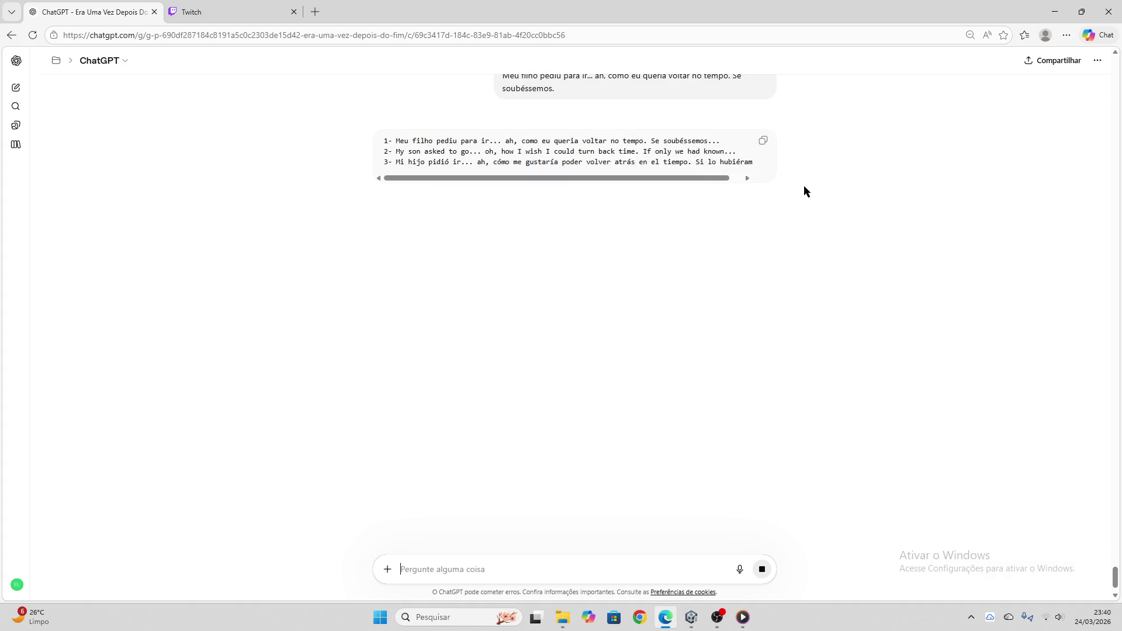
- Apply ChatGPT's translation block to Conta_sobre_maridoEFilho_04 via Colar bloco, then clear the field
{"action": "left_click", "coordinate": [764, 147]}
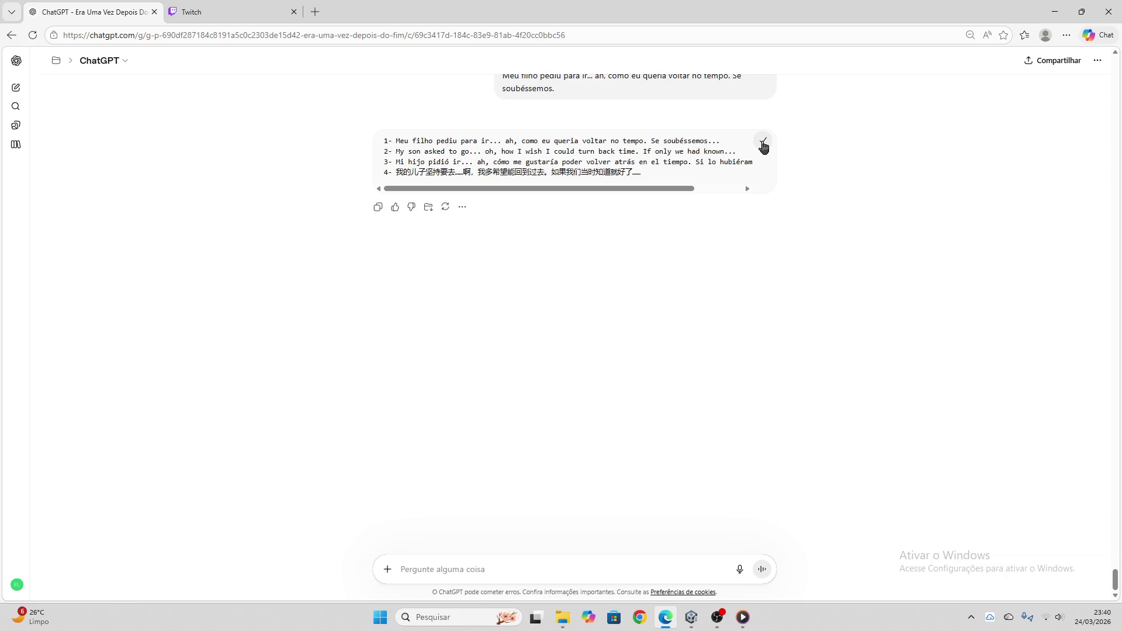
{"action": "left_click", "coordinate": [692, 618]}
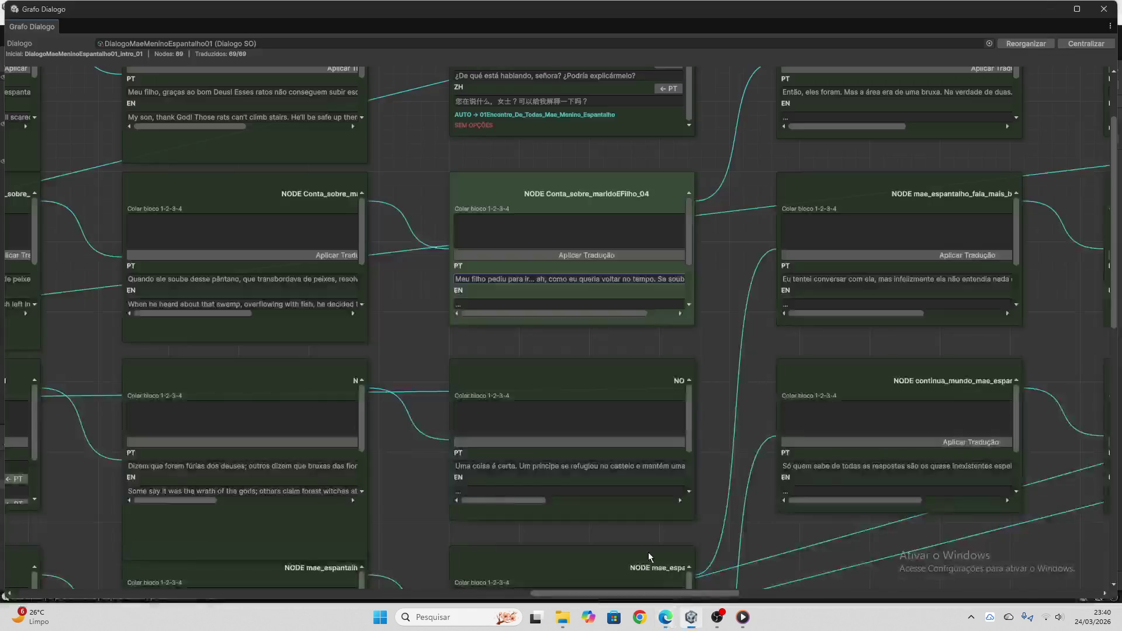
{"action": "left_click", "coordinate": [570, 228]}
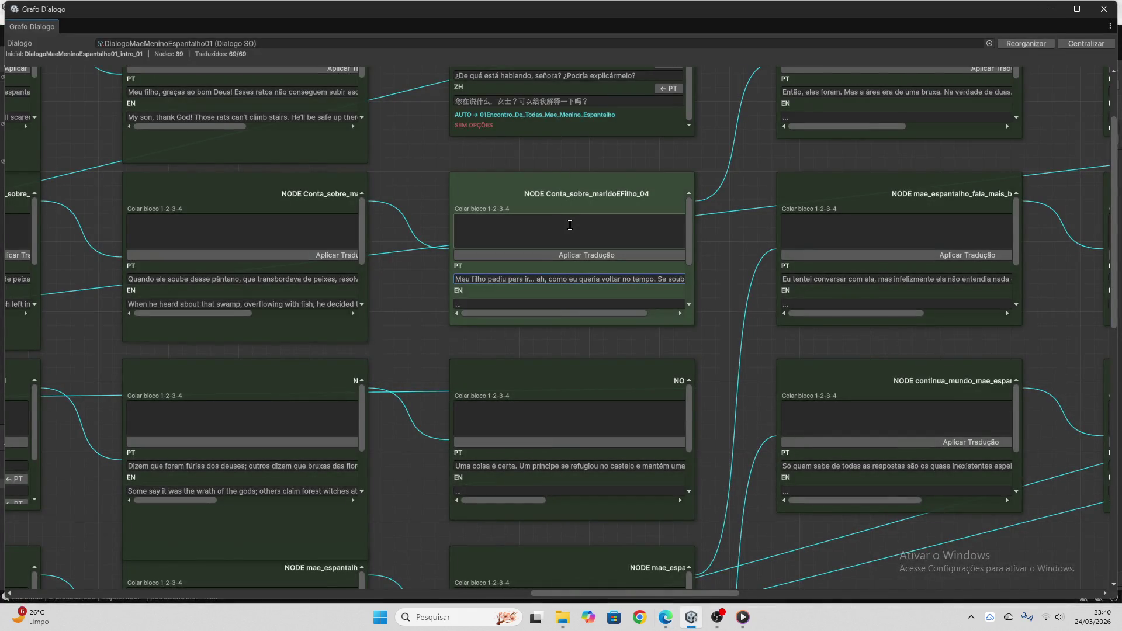
{"action": "key", "text": "ctrl+v"}
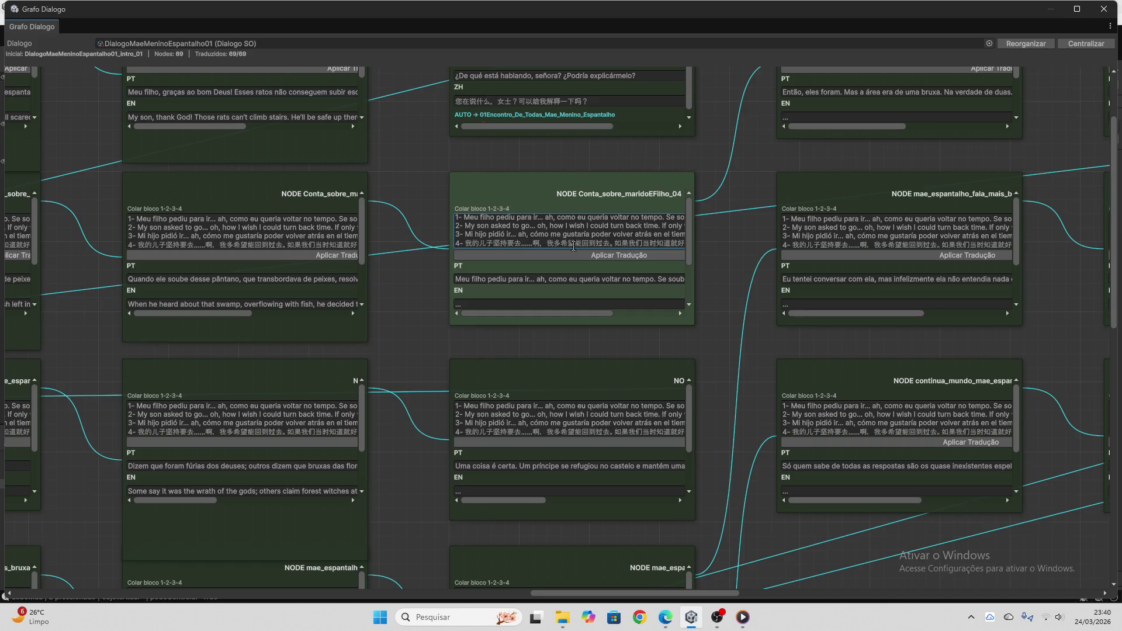
{"action": "left_click", "coordinate": [576, 254]}
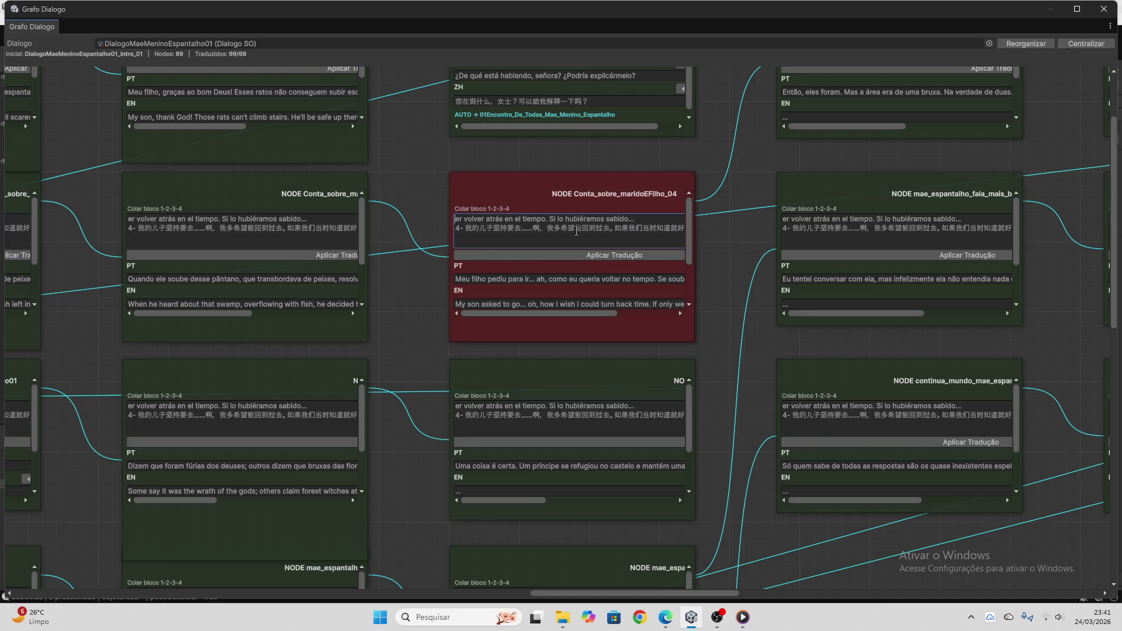
{"action": "key", "text": "ctrl+a"}
{"action": "key", "text": "BackSpace"}
{"action": "key", "text": "ctrl+a"}
{"action": "key", "text": "BackSpace"}
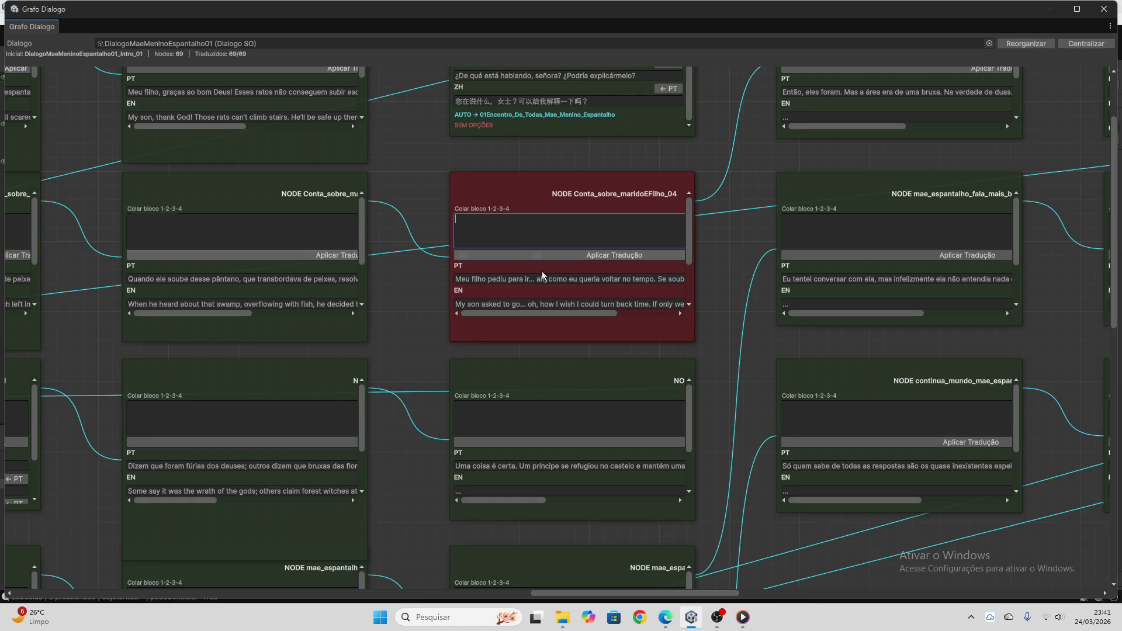
- Select the next node's Portuguese line, 'Uma coisa é certa…'
{"action": "scroll", "coordinate": [544, 278], "scroll_direction": "down", "scroll_amount": 3}
{"action": "scroll", "coordinate": [688, 334], "scroll_direction": "down", "scroll_amount": 2}
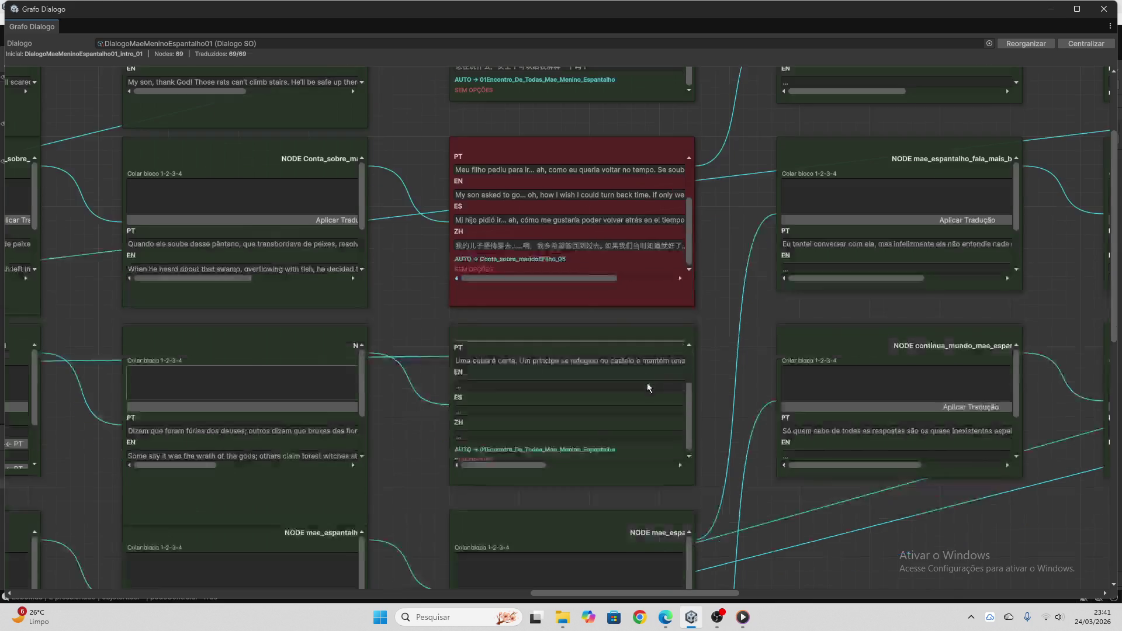
{"action": "scroll", "coordinate": [648, 382], "scroll_direction": "down", "scroll_amount": 2}
{"action": "scroll", "coordinate": [703, 357], "scroll_direction": "down", "scroll_amount": 2}
{"action": "scroll", "coordinate": [608, 304], "scroll_direction": "up", "scroll_amount": 1}
{"action": "left_click", "coordinate": [563, 289]}
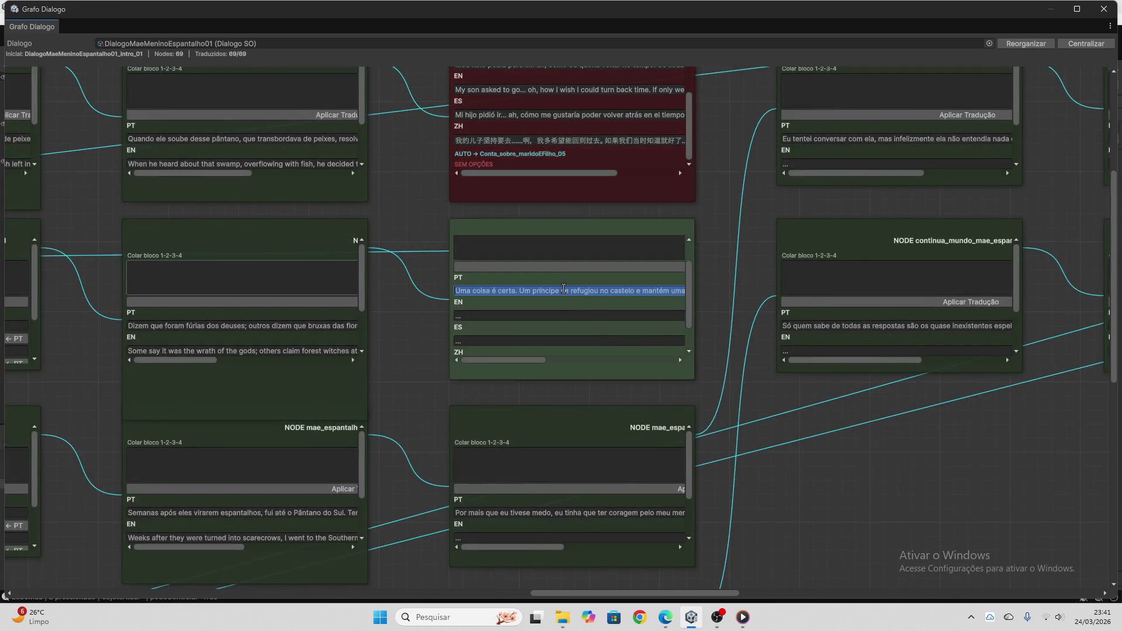
- Send the 'Uma coisa é certa. Um príncipe se refugiou…' paragraph to ChatGPT
{"action": "key", "text": "alt+Tab"}
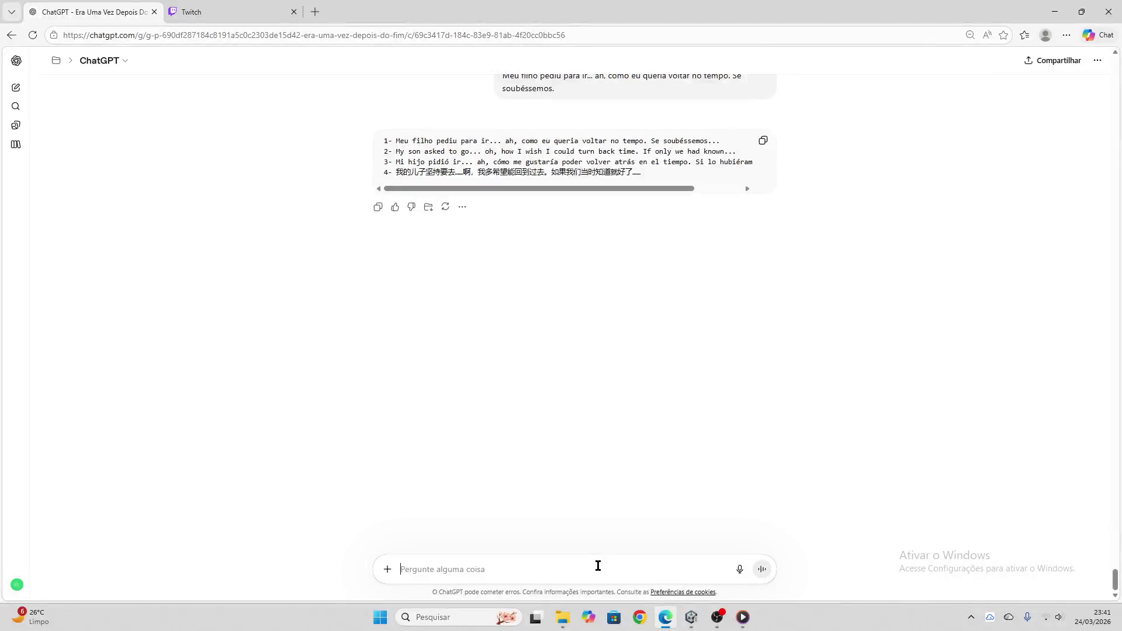
{"action": "key", "text": "ctrl+v"}
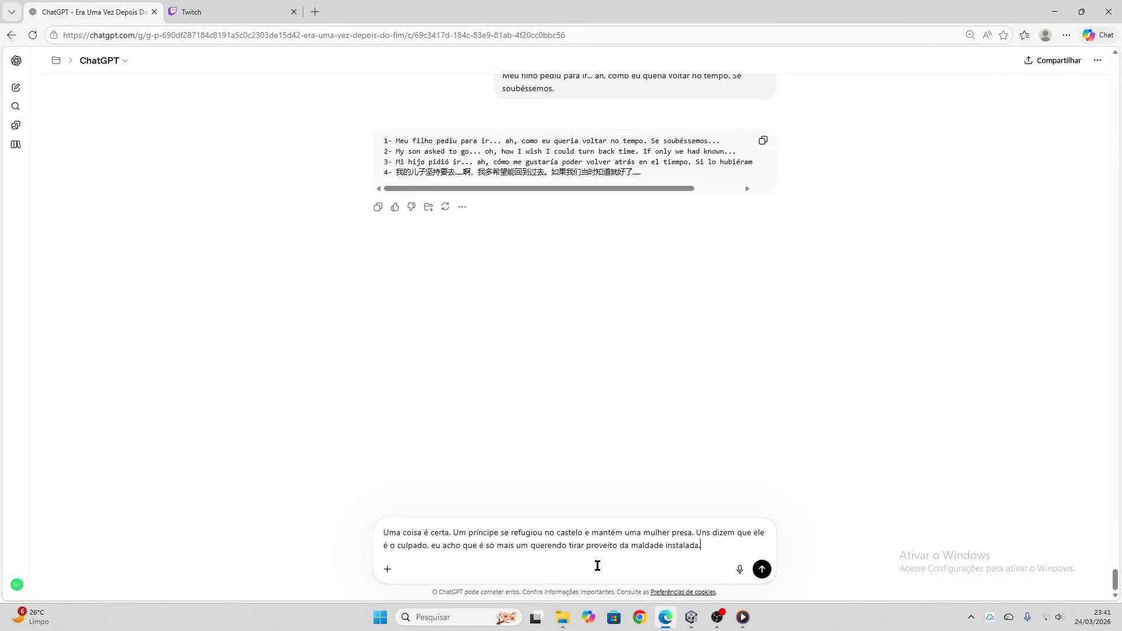
{"action": "key", "text": "Return"}
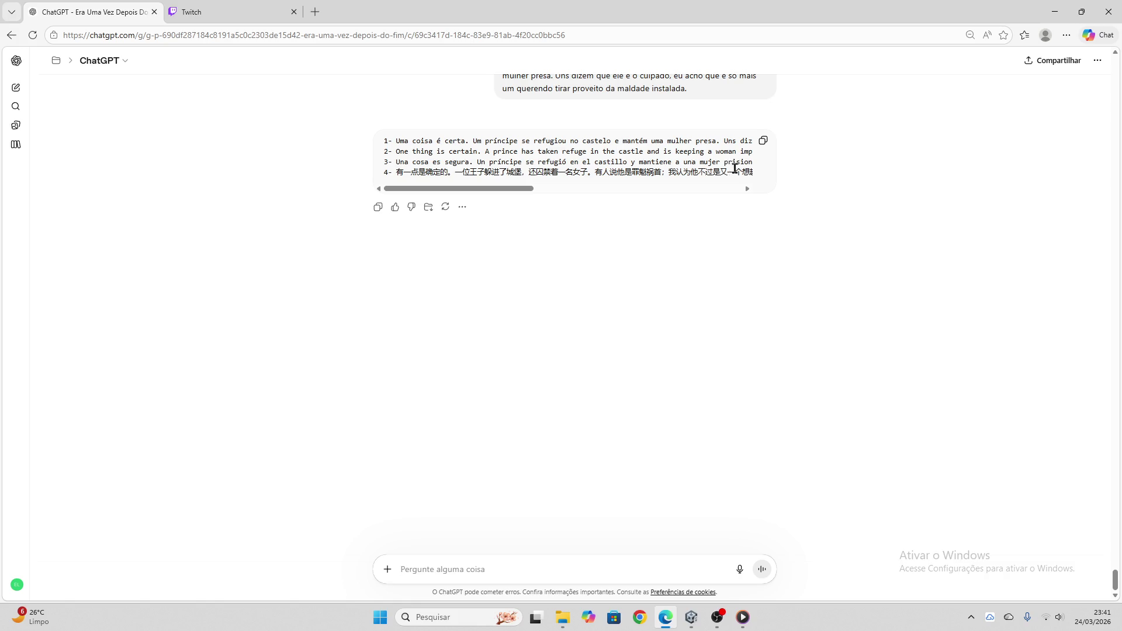
- Apply the returned EN/ES/ZH block to the node via Aplicar Tradução and clear Colar bloco
{"action": "left_click", "coordinate": [763, 140]}
{"action": "left_click", "coordinate": [692, 617]}
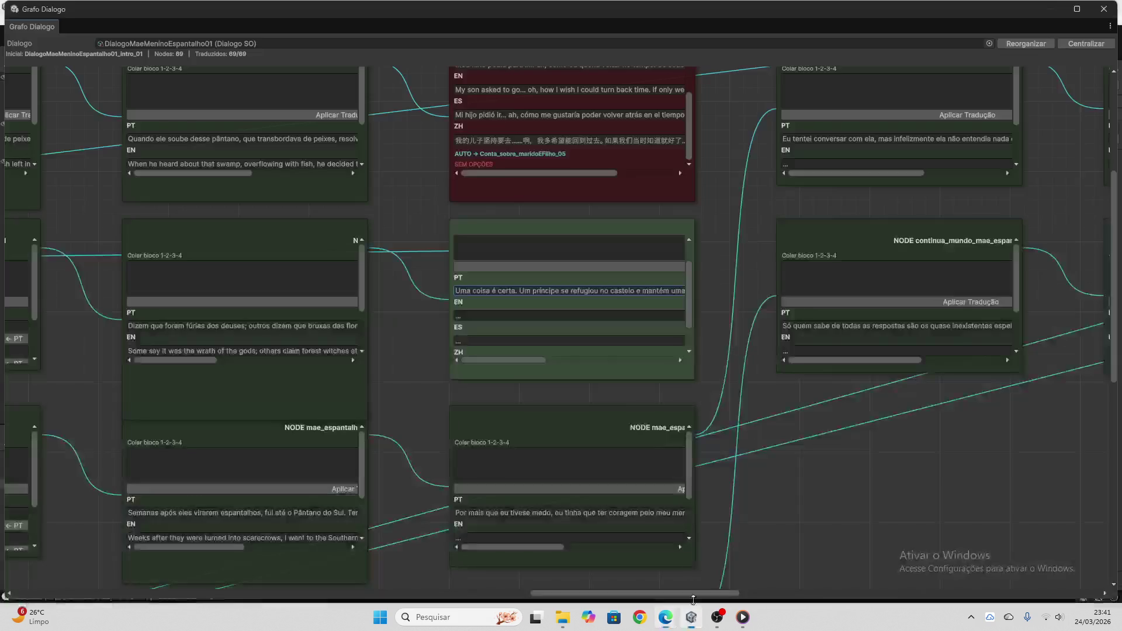
{"action": "left_click", "coordinate": [580, 256]}
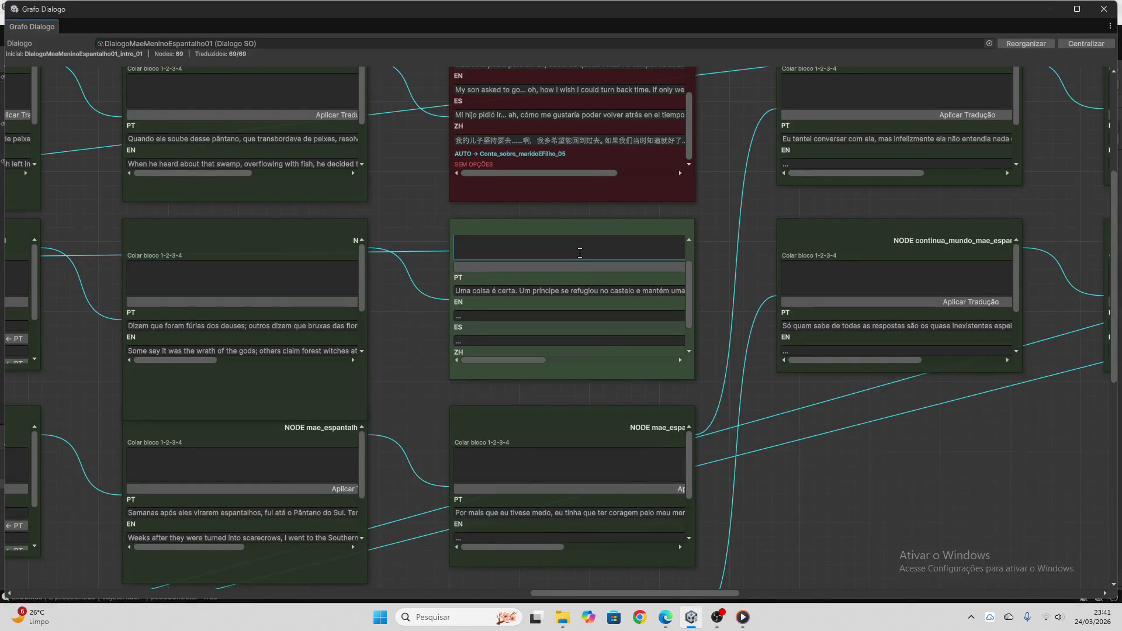
{"action": "key", "text": "ctrl+v"}
{"action": "left_click", "coordinate": [582, 266]}
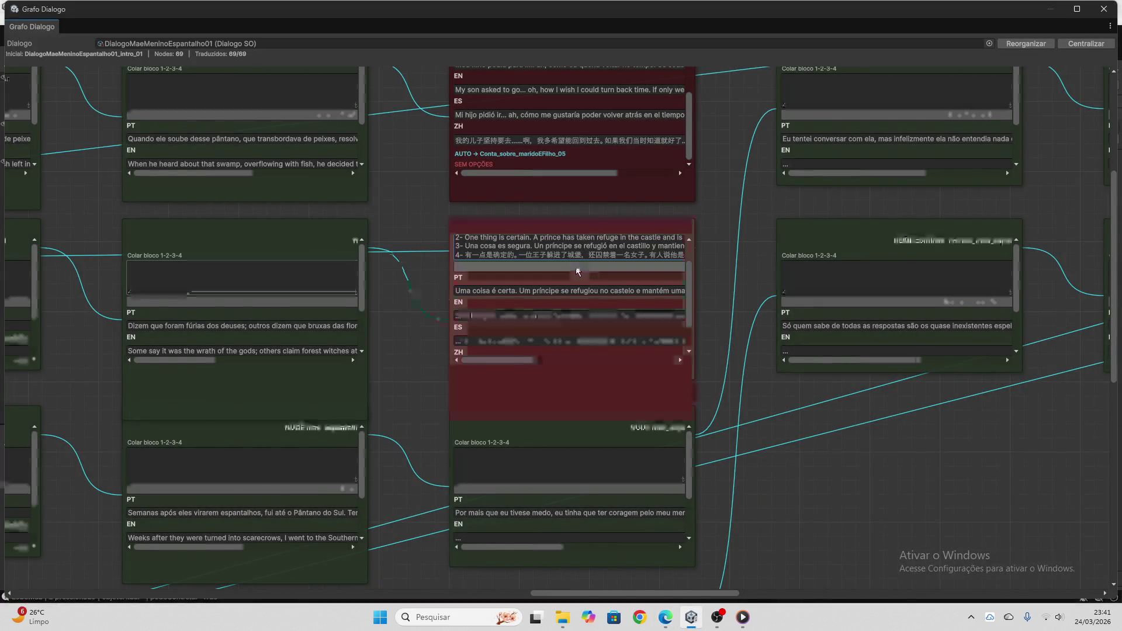
{"action": "key", "text": "ctrl+a"}
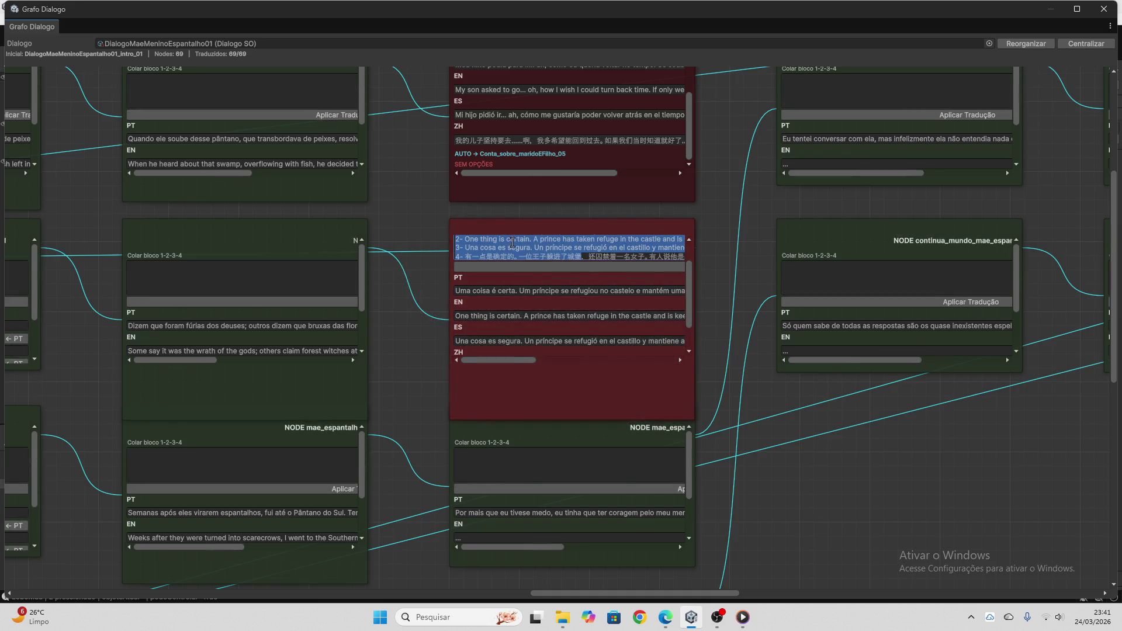
{"action": "left_click", "coordinate": [575, 253]}
{"action": "key", "text": "ctrl+a"}
{"action": "key", "text": "BackSpace"}
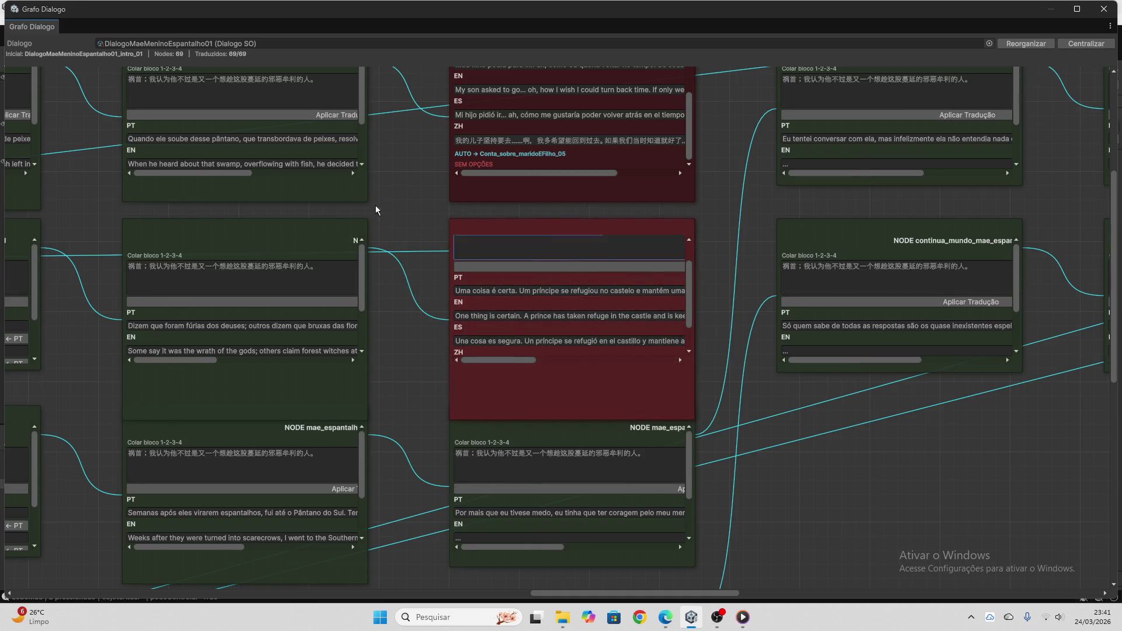
- Select the next node's Portuguese line, 'Por mais que eu tivesse medo…'
{"action": "scroll", "coordinate": [544, 246], "scroll_direction": "up", "scroll_amount": 2}
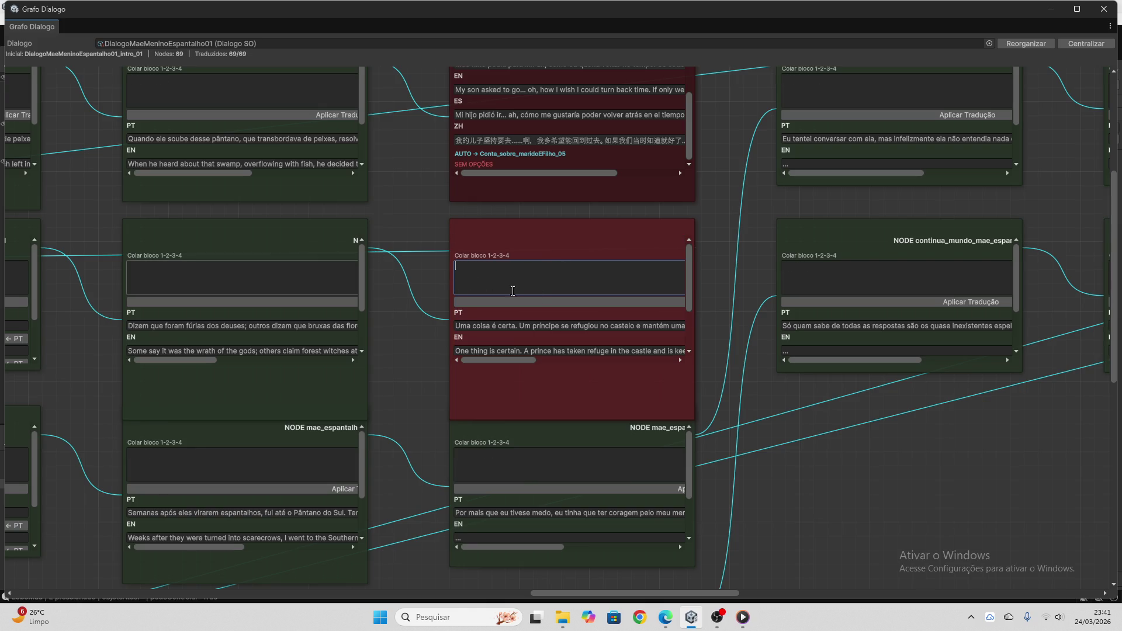
{"action": "scroll", "coordinate": [577, 314], "scroll_direction": "down", "scroll_amount": 4}
{"action": "scroll", "coordinate": [720, 359], "scroll_direction": "down", "scroll_amount": 2}
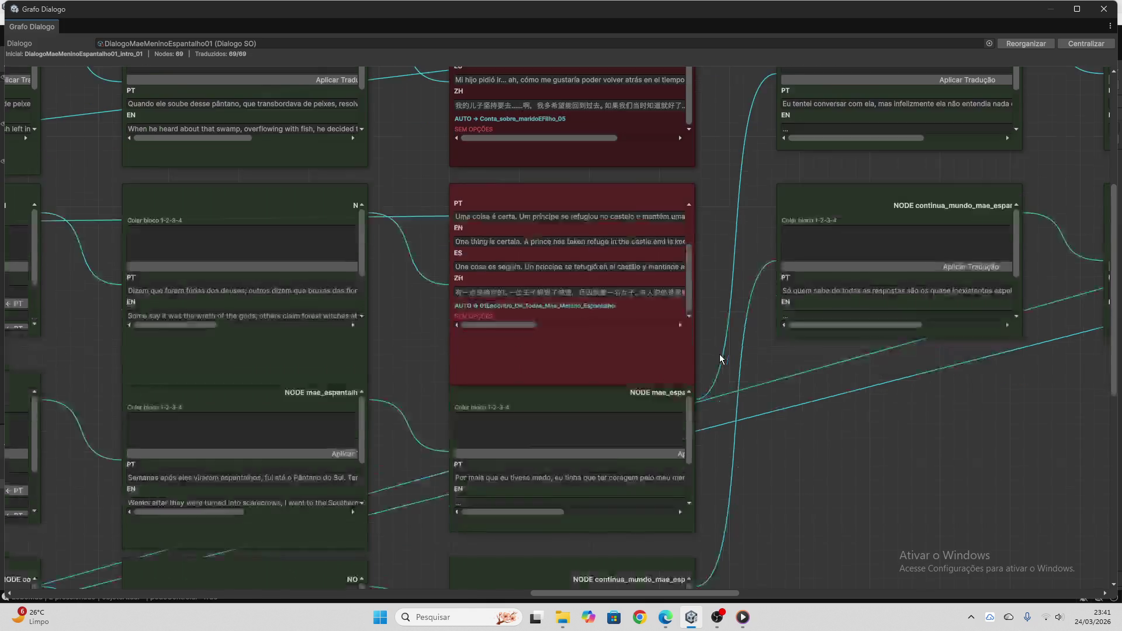
{"action": "scroll", "coordinate": [720, 354], "scroll_direction": "down", "scroll_amount": 3}
{"action": "left_click", "coordinate": [563, 373]}
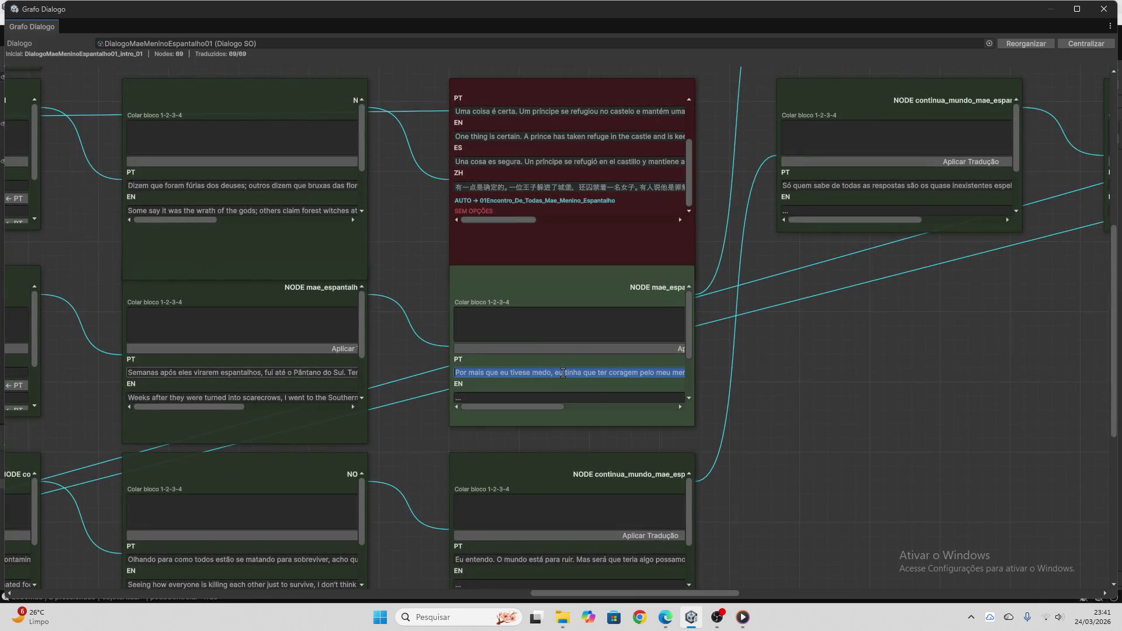
- Send the line 'Por mais que eu tivesse medo…' to ChatGPT for translation
{"action": "key", "text": "alt+Tab"}
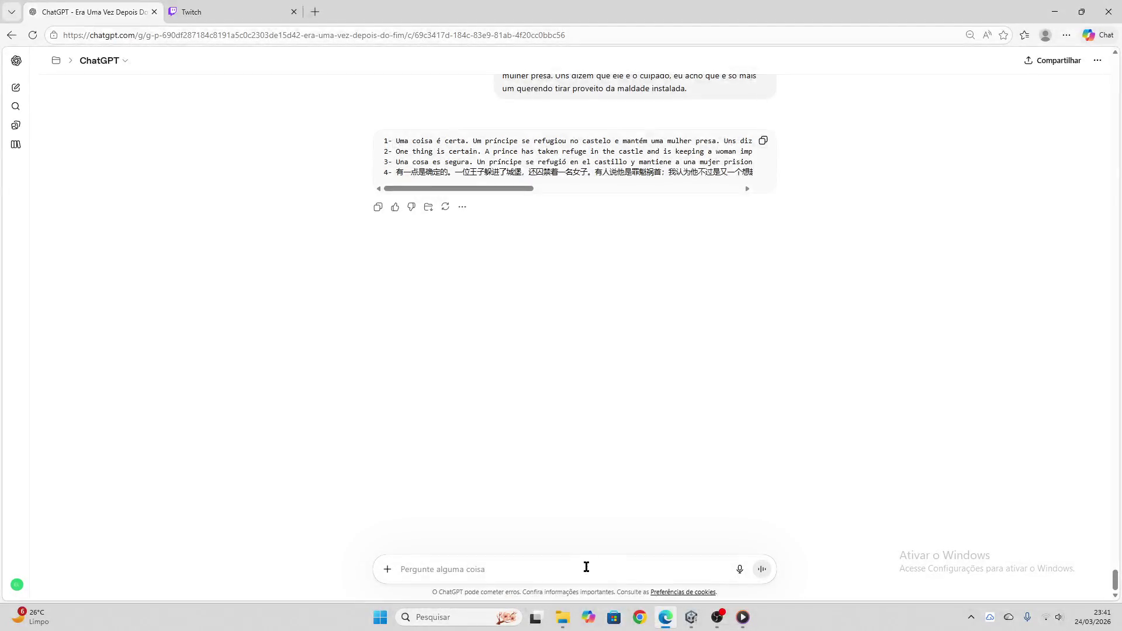
{"action": "key", "text": "ctrl+v"}
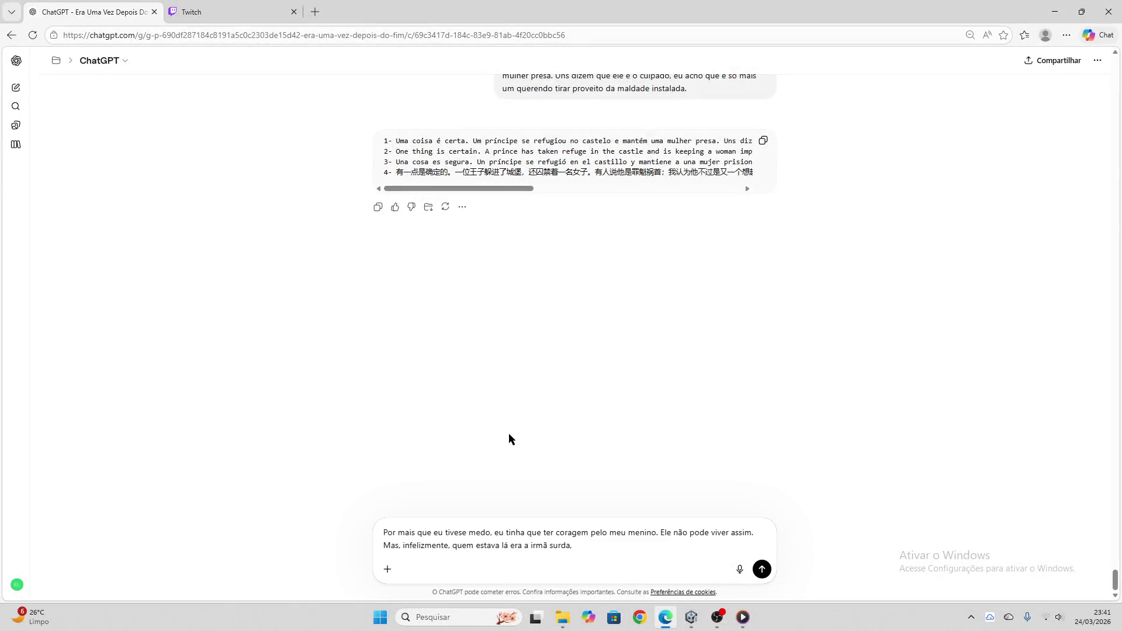
{"action": "key", "text": "Return"}
{"action": "key", "text": "alt+Tab"}
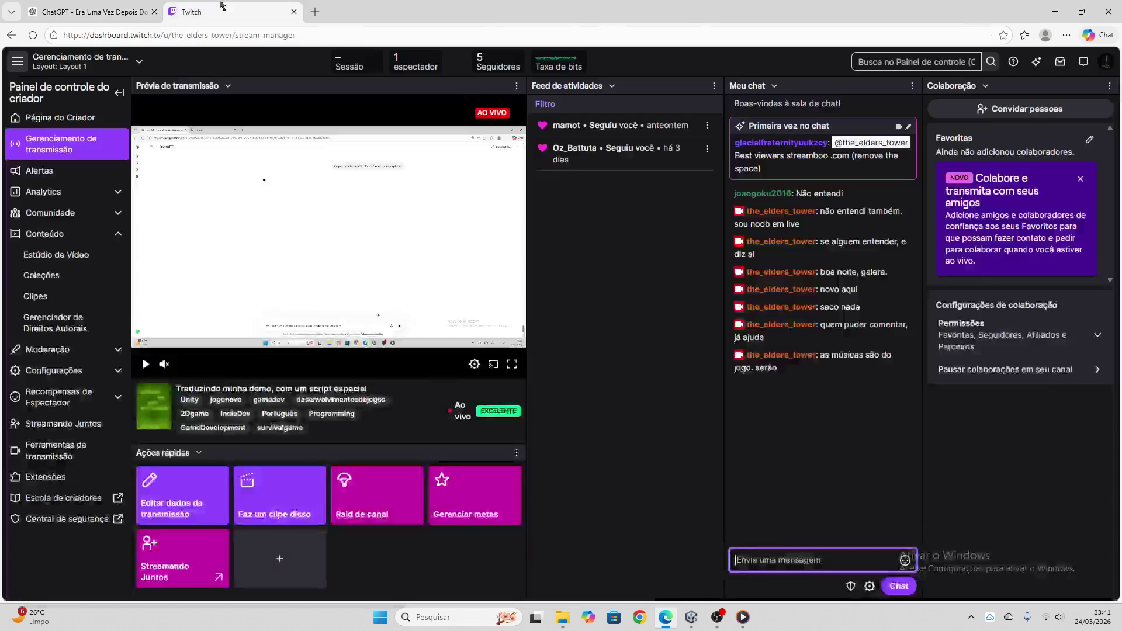
{"action": "key", "text": "alt+Tab"}
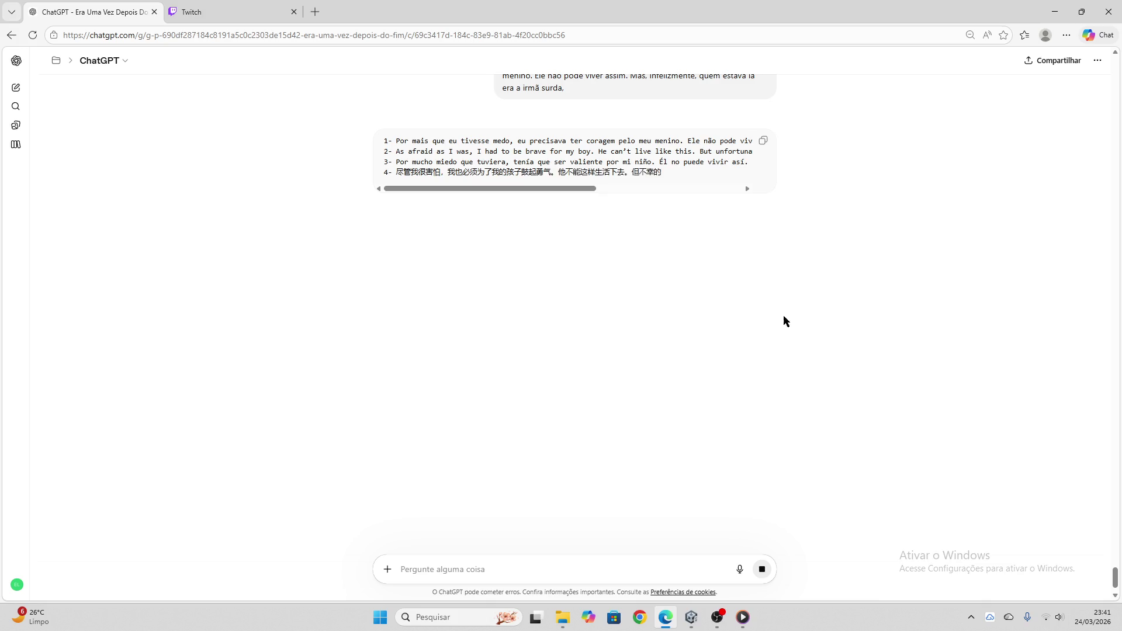
- Apply the translation block to the node, clear Colar bloco, and select the continua_mundo line
{"action": "left_click", "coordinate": [762, 143]}
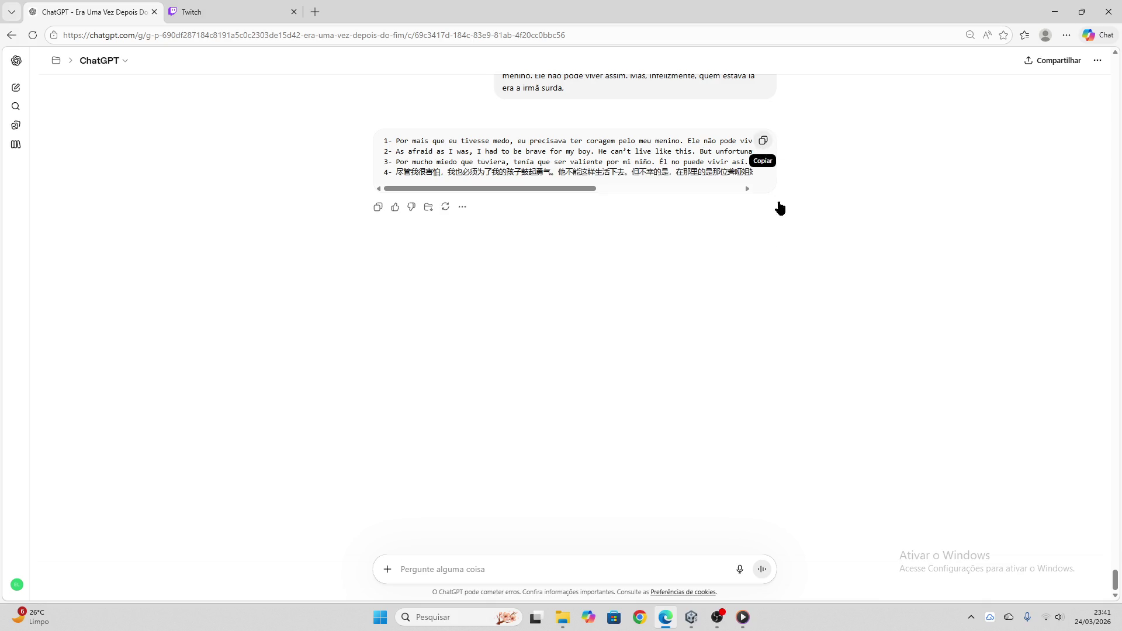
{"action": "left_click", "coordinate": [692, 617]}
{"action": "left_click", "coordinate": [584, 325]}
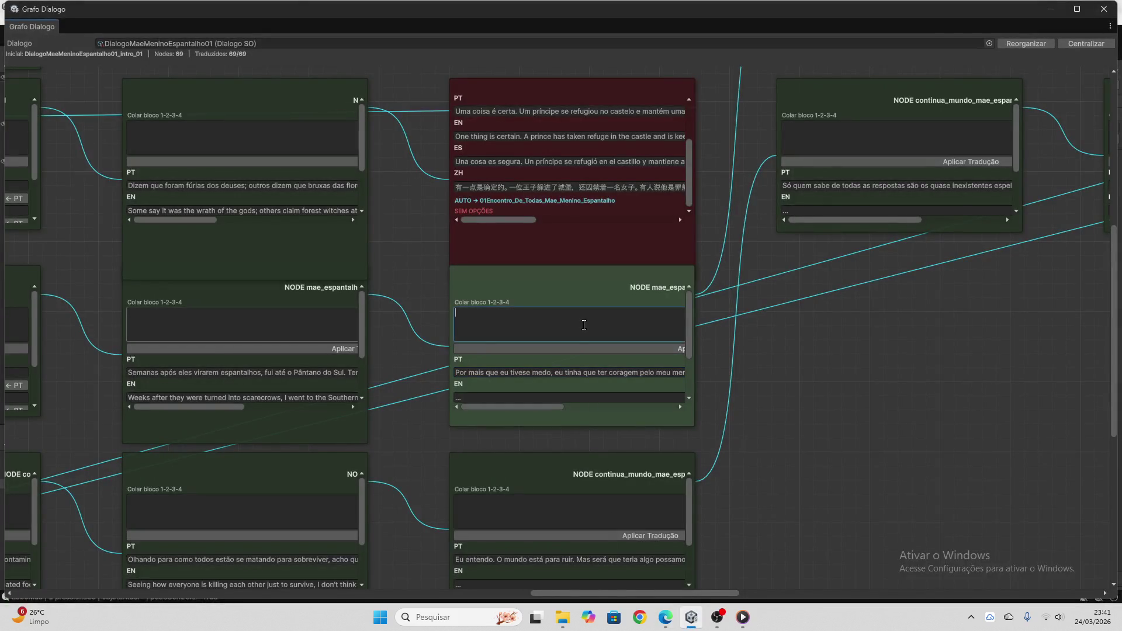
{"action": "key", "text": "ctrl+v"}
{"action": "left_click", "coordinate": [681, 348]}
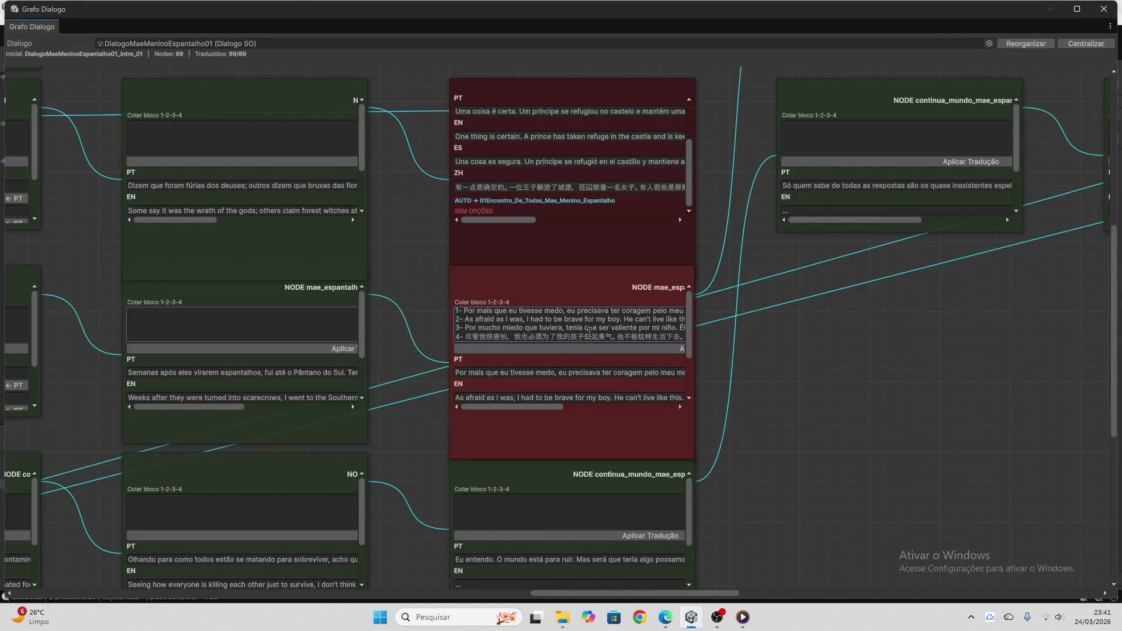
{"action": "left_click", "coordinate": [540, 326]}
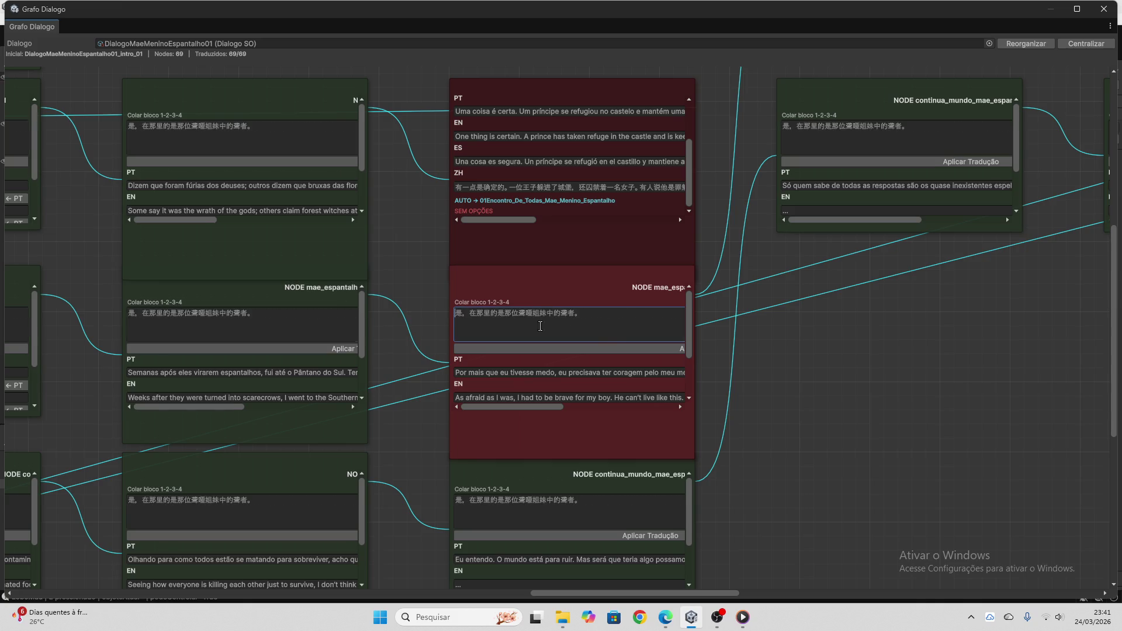
{"action": "key", "text": "ctrl+a"}
{"action": "key", "text": "BackSpace"}
{"action": "scroll", "coordinate": [770, 340], "scroll_direction": "down", "scroll_amount": 3}
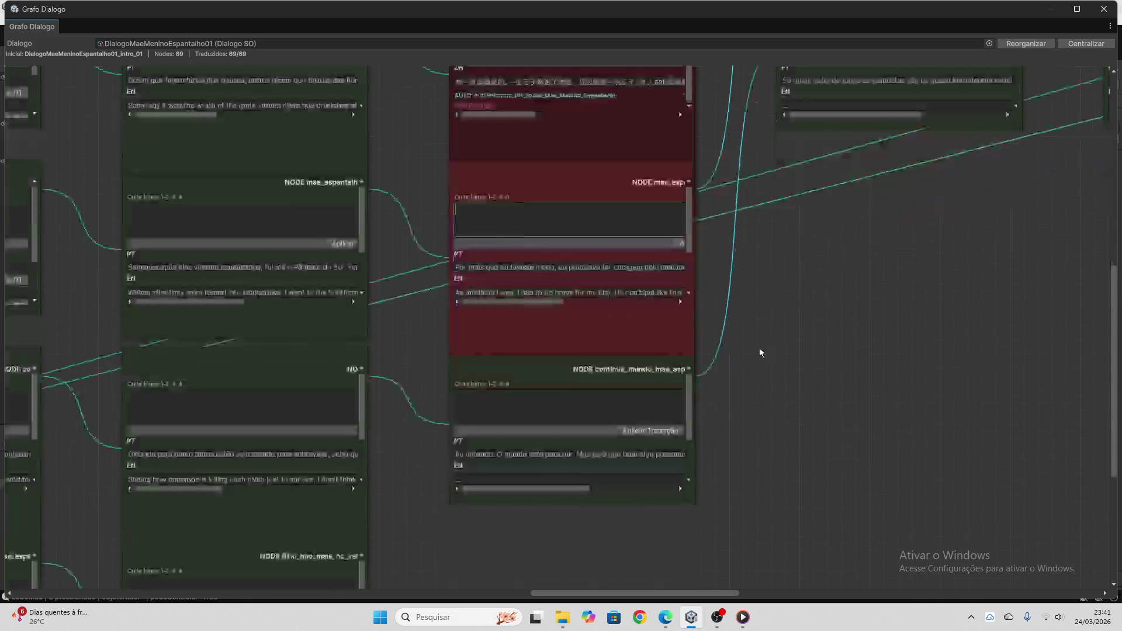
{"action": "left_click", "coordinate": [615, 450]}
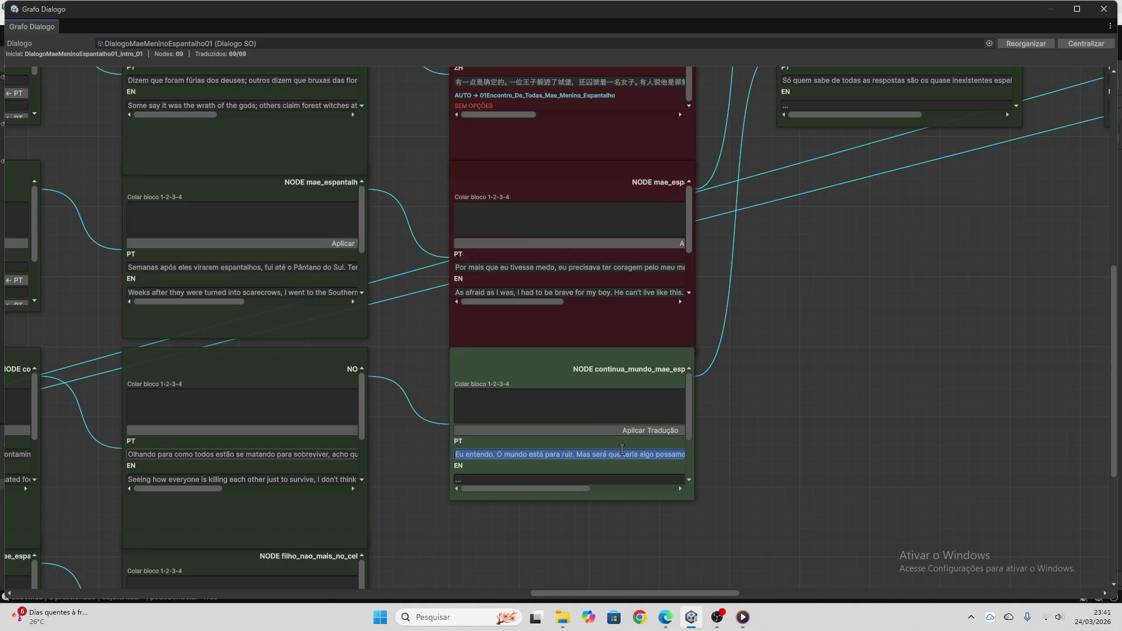
- Send the line 'Eu entendo. O mundo está para ruir…' to ChatGPT
{"action": "left_click", "coordinate": [666, 617]}
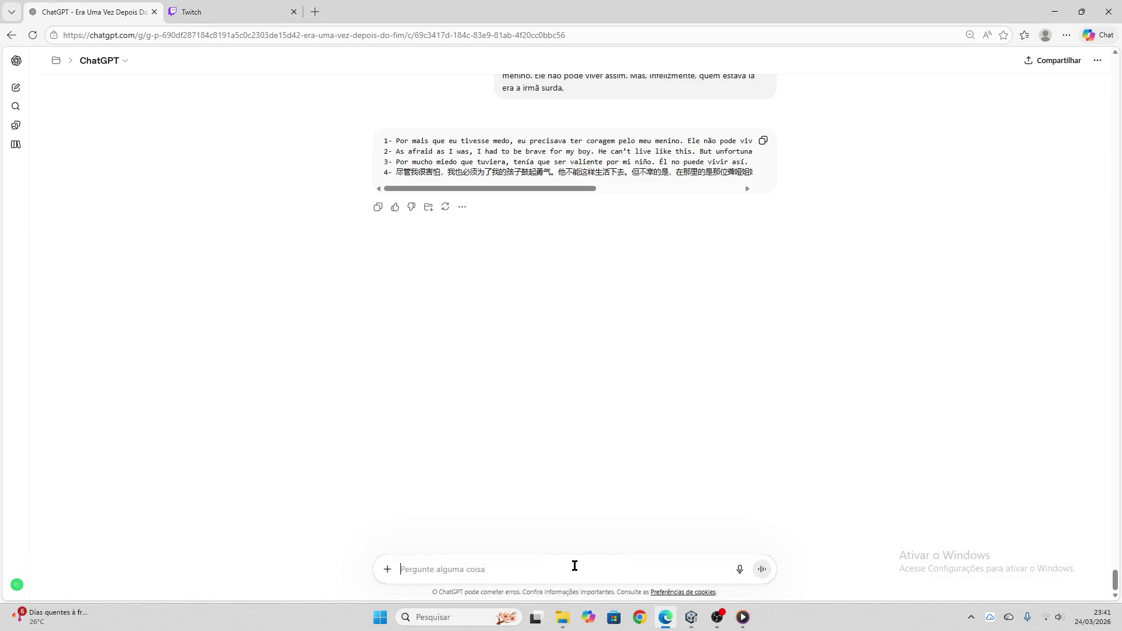
{"action": "key", "text": "ctrl+v"}
{"action": "key", "text": "Return"}
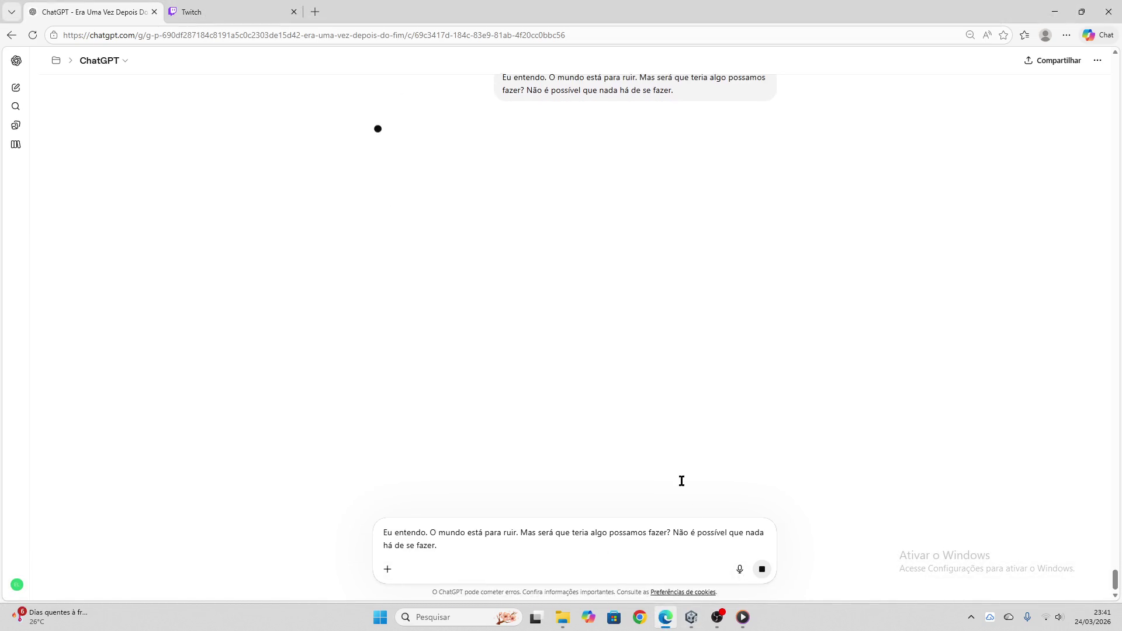
{"action": "left_click", "coordinate": [205, 11]}
{"action": "left_click", "coordinate": [136, 14]}
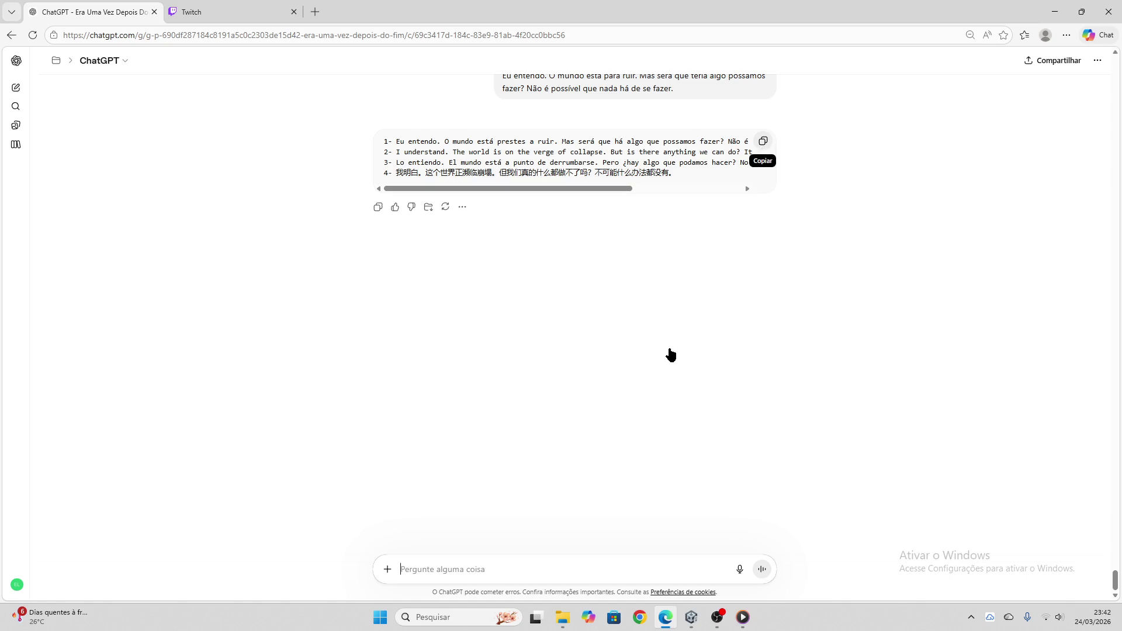
- Apply the EN/ES/ZH block to continua_mundo_mae_espantalho and clear its Colar bloco field
{"action": "left_click", "coordinate": [692, 617]}
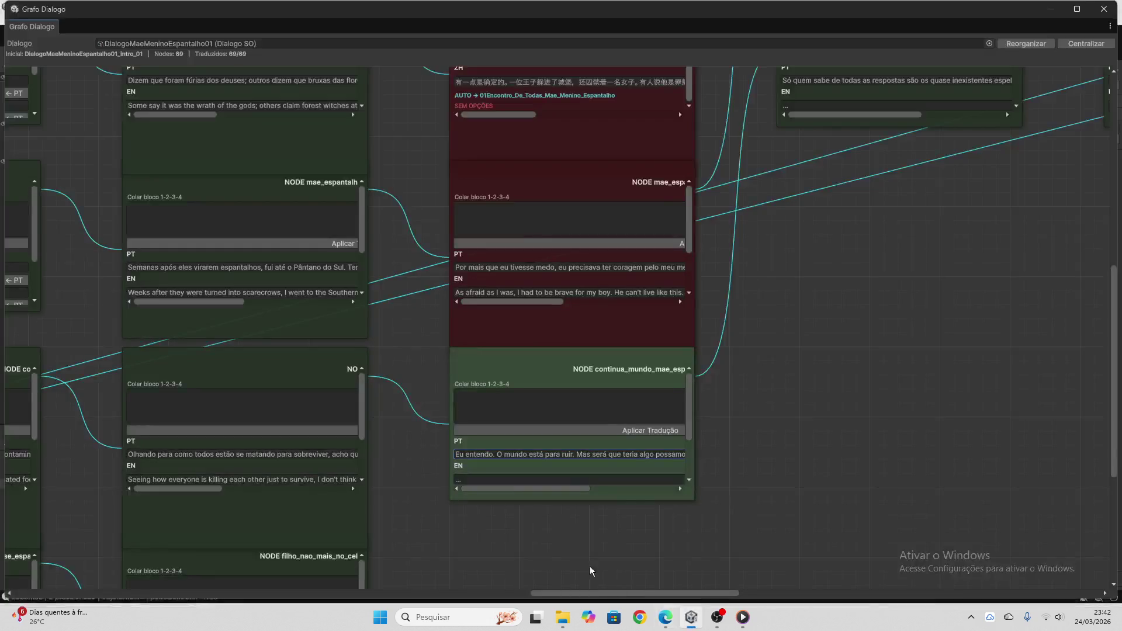
{"action": "left_click", "coordinate": [556, 413]}
{"action": "key", "text": "ctrl+v"}
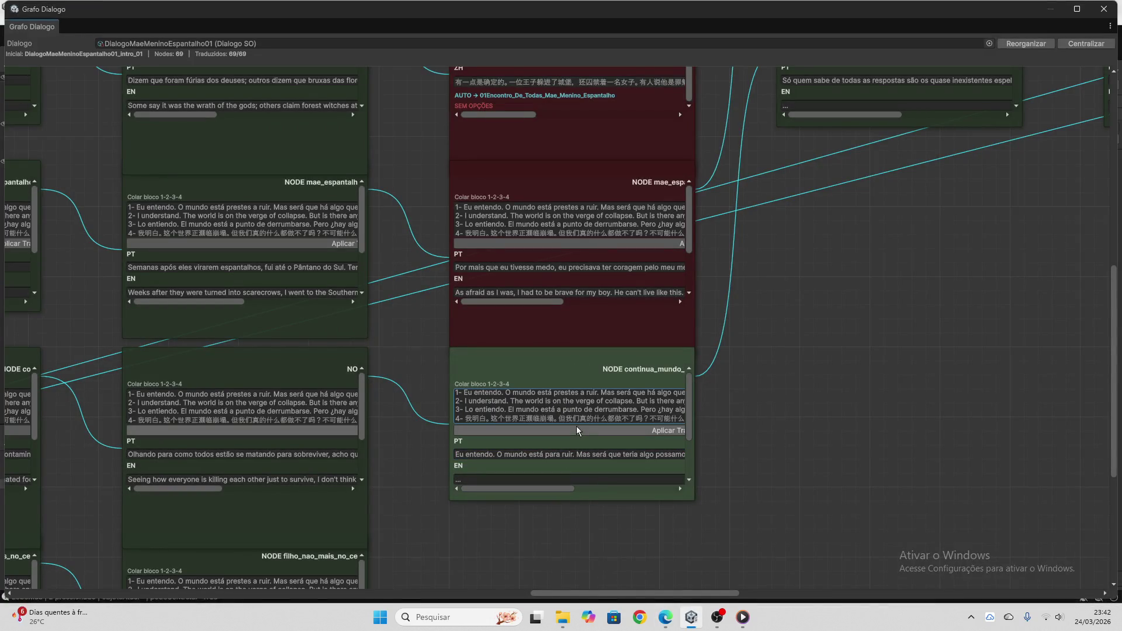
{"action": "left_click", "coordinate": [577, 431]}
{"action": "left_click", "coordinate": [506, 401]}
{"action": "key", "text": "ctrl+a"}
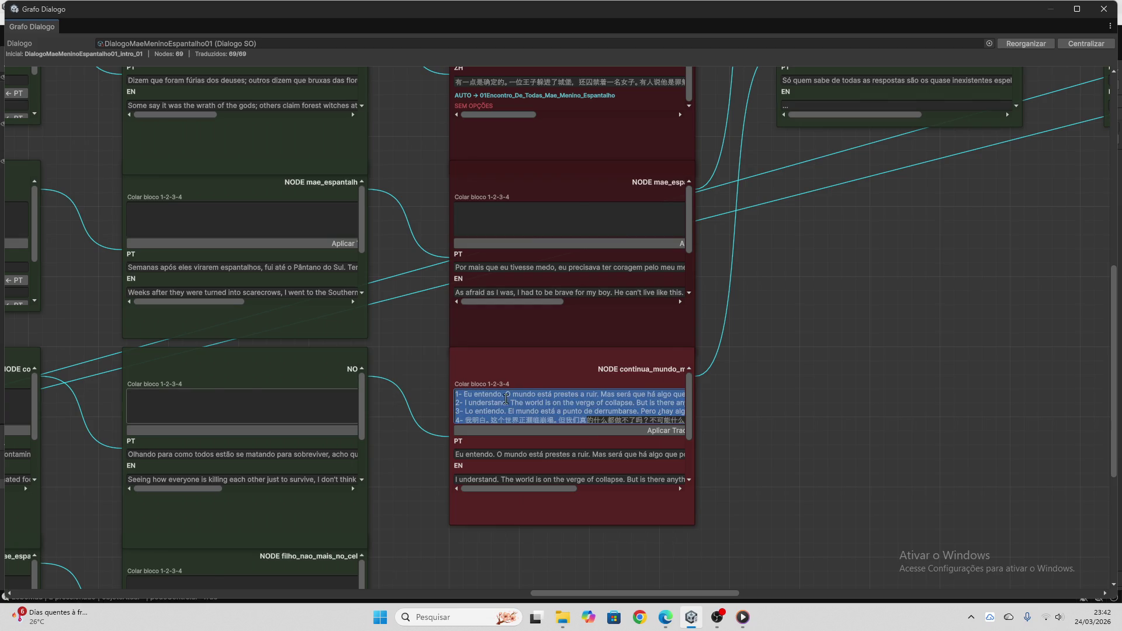
{"action": "key", "text": "BackSpace"}
- Scroll back up and select the Conta_sobre node's Portuguese line
{"action": "scroll", "coordinate": [548, 470], "scroll_direction": "down", "scroll_amount": 3}
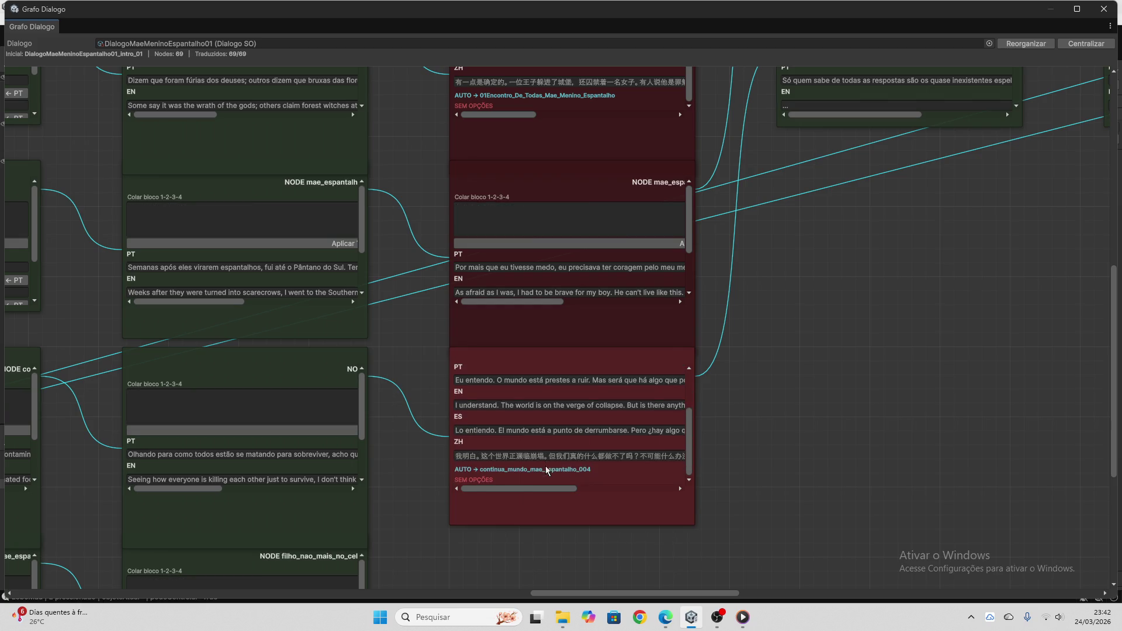
{"action": "scroll", "coordinate": [588, 462], "scroll_direction": "right", "scroll_amount": 10}
{"action": "scroll", "coordinate": [588, 462], "scroll_direction": "up", "scroll_amount": 6}
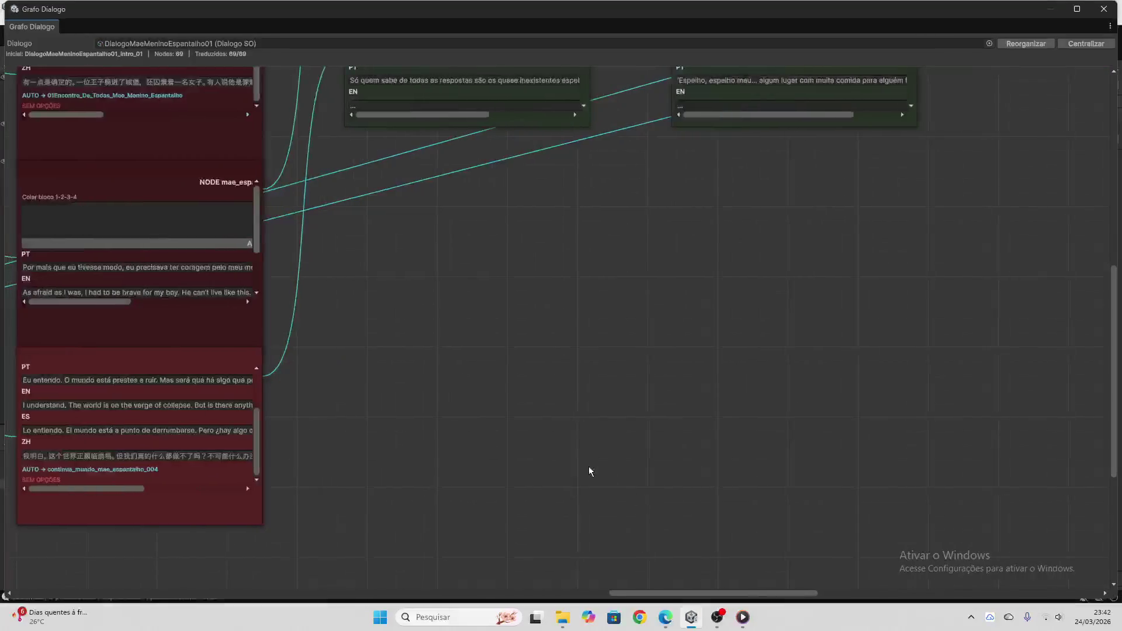
{"action": "scroll", "coordinate": [588, 456], "scroll_direction": "up", "scroll_amount": 3}
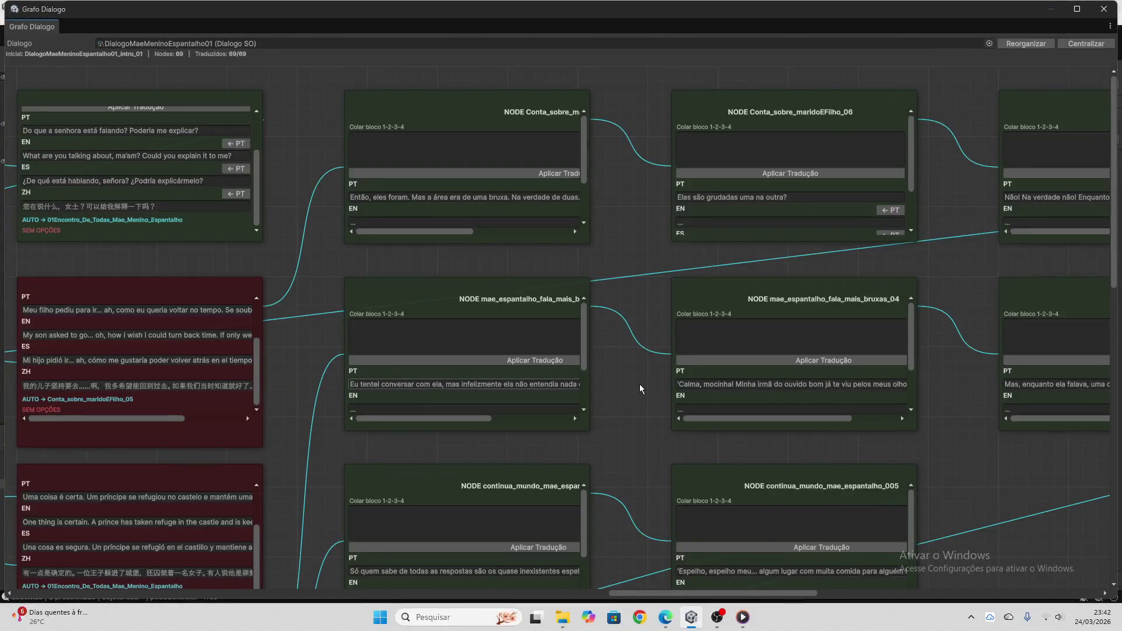
{"action": "left_click", "coordinate": [518, 201]}
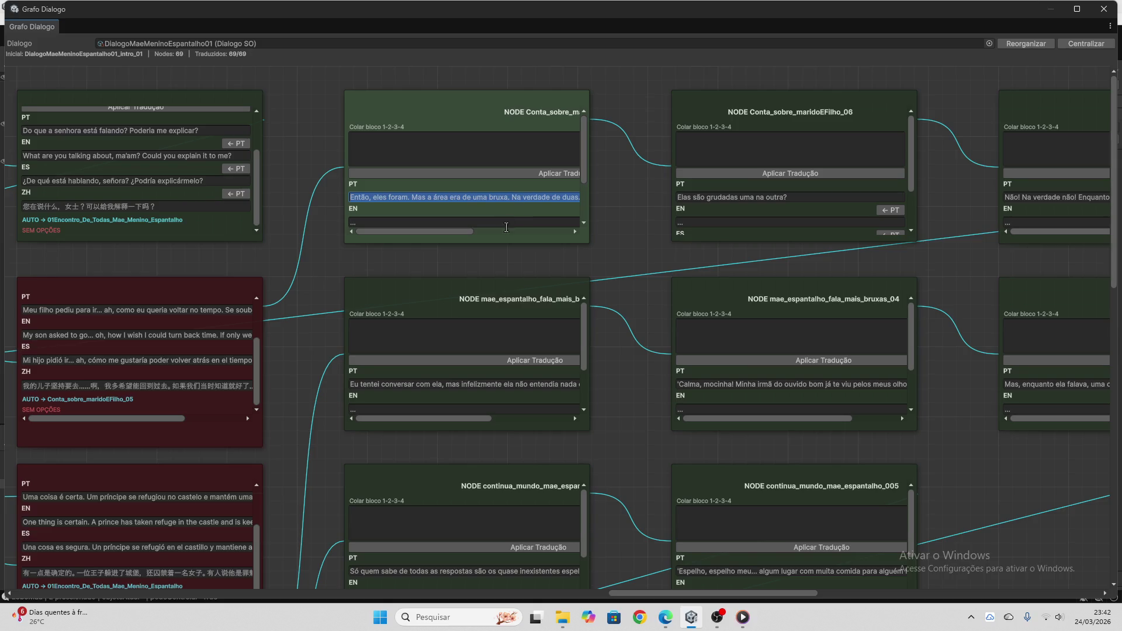
- Paste the Conta_sobre_marido line 'Então, eles foram. Mas a área era de uma bruxa…' into ChatGPT and send it
{"action": "left_click", "coordinate": [666, 617]}
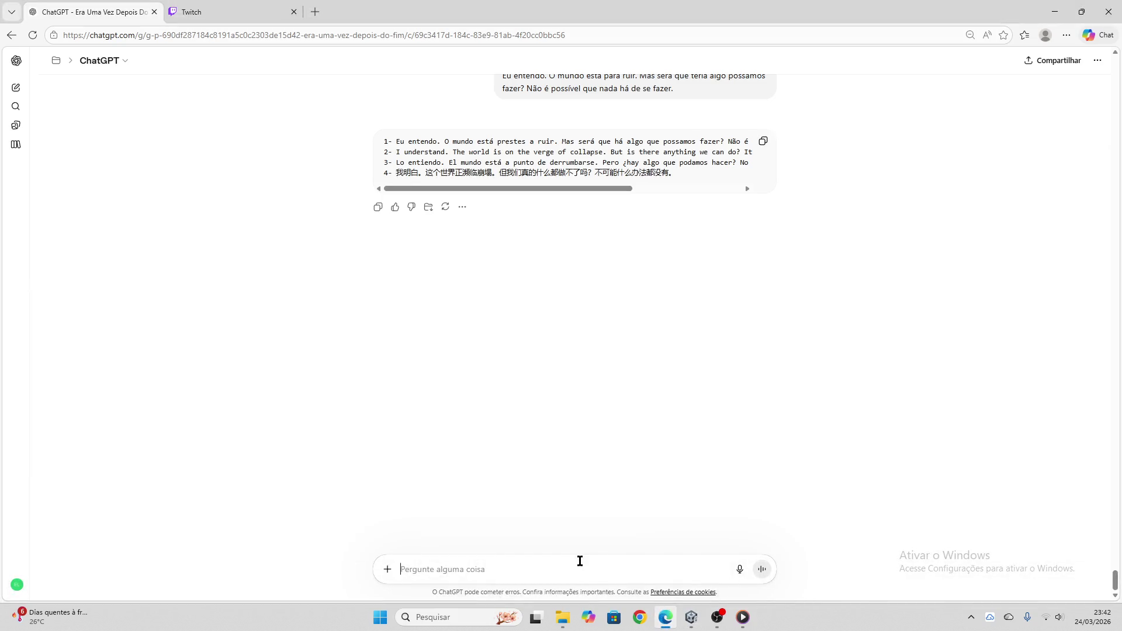
{"action": "type", "text": "Então, eles foram. Mas a área era de uma bruxa. Na verdade de duas. Aurélia e Vísima. As bruxas que chamam de irmãs siamesas."}
{"action": "key", "text": "Return"}
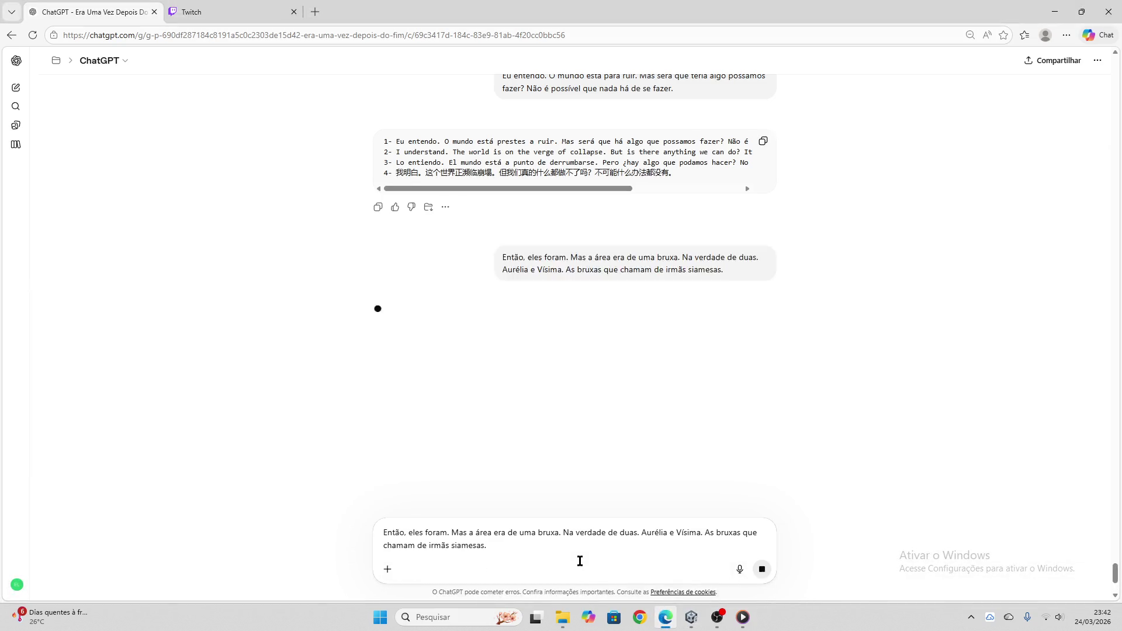
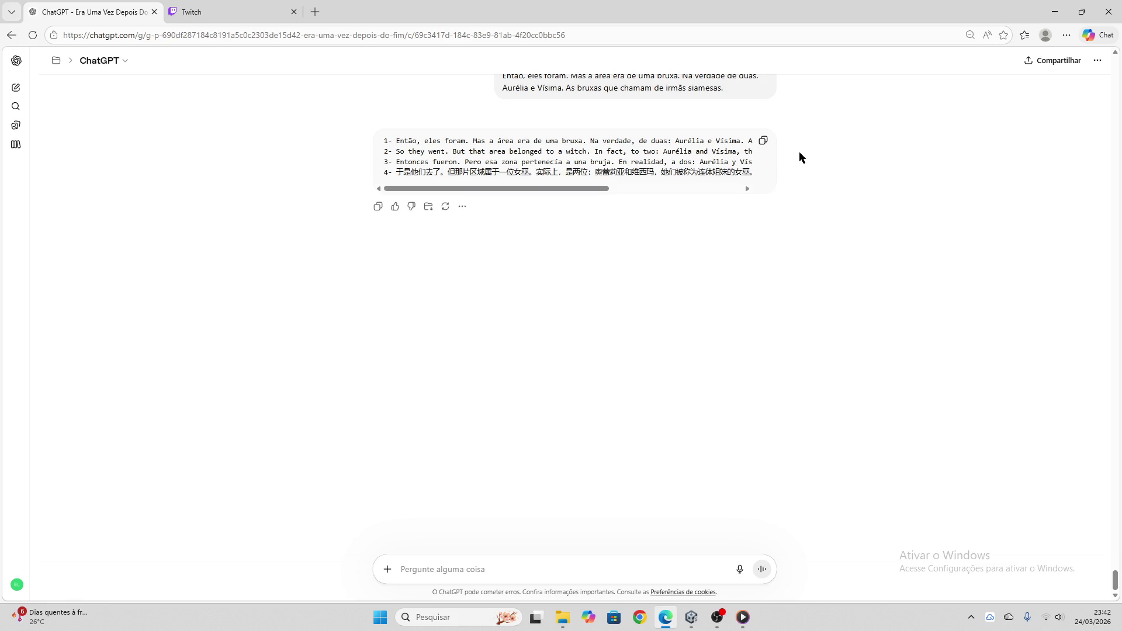
- Paste ChatGPT's four-language block into the 'Então, eles foram' node and apply the translation
{"action": "left_click", "coordinate": [763, 141]}
{"action": "left_click", "coordinate": [692, 617]}
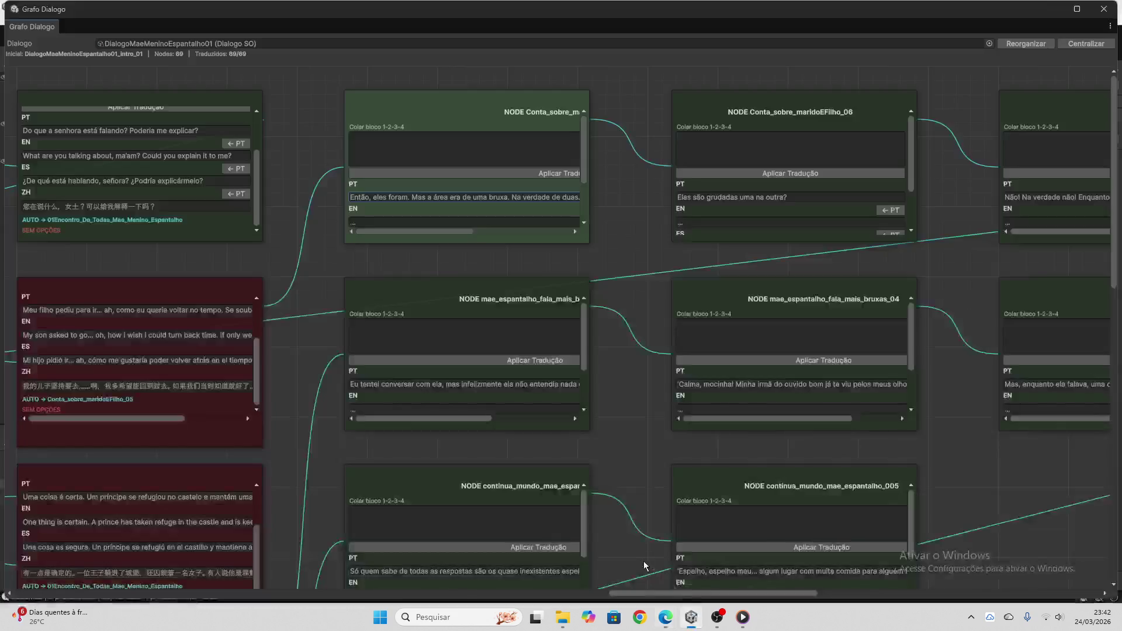
{"action": "left_click", "coordinate": [471, 148]}
{"action": "key", "text": "ctrl+v"}
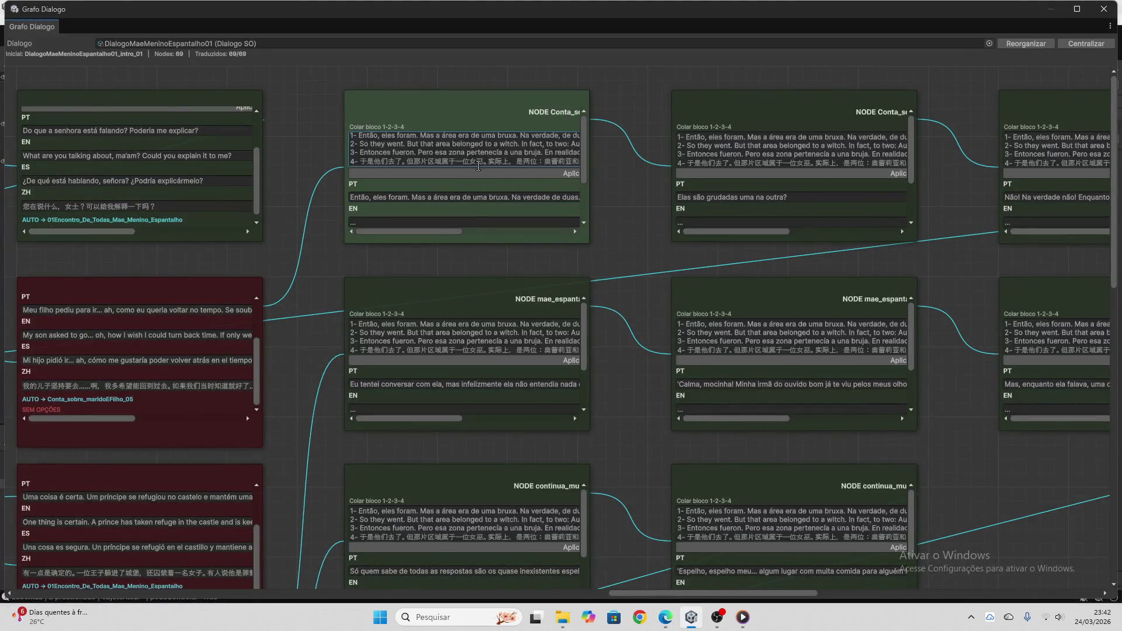
{"action": "left_click", "coordinate": [468, 173]}
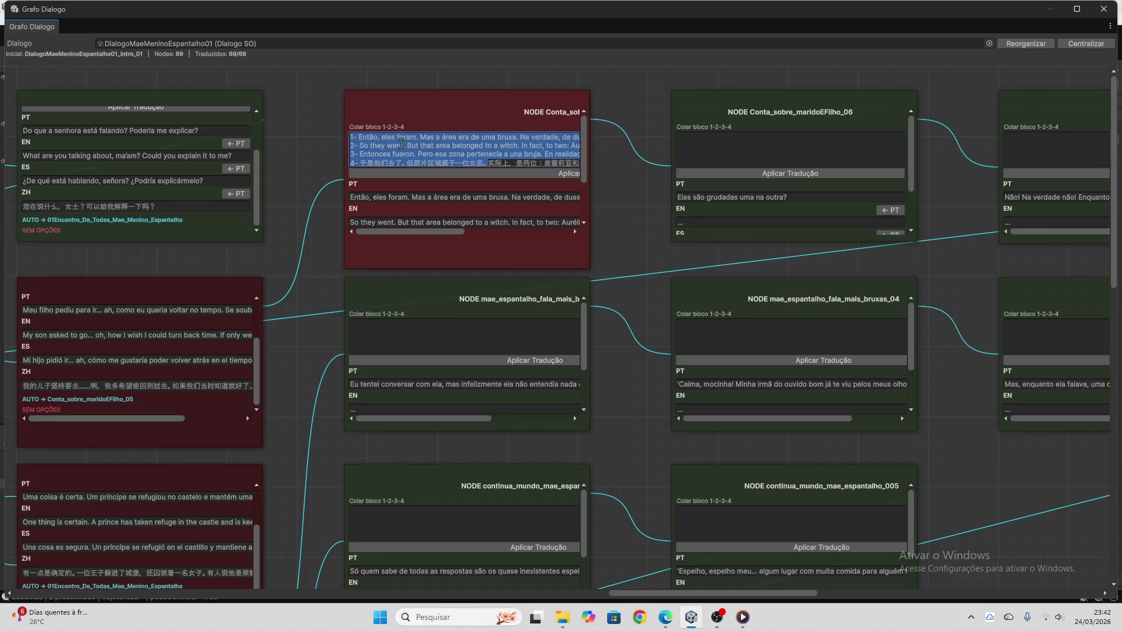
- Empty the Colar bloco field and copy the next node's Portuguese line for ChatGPT
{"action": "left_click", "coordinate": [487, 155]}
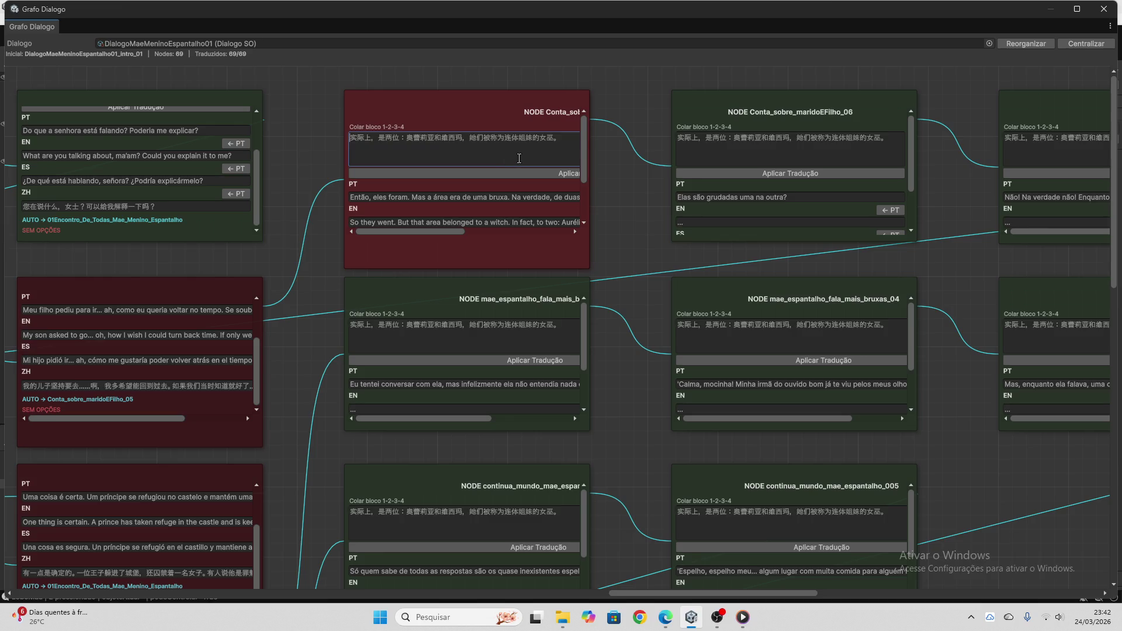
{"action": "key", "text": "ctrl+a"}
{"action": "key", "text": "BackSpace"}
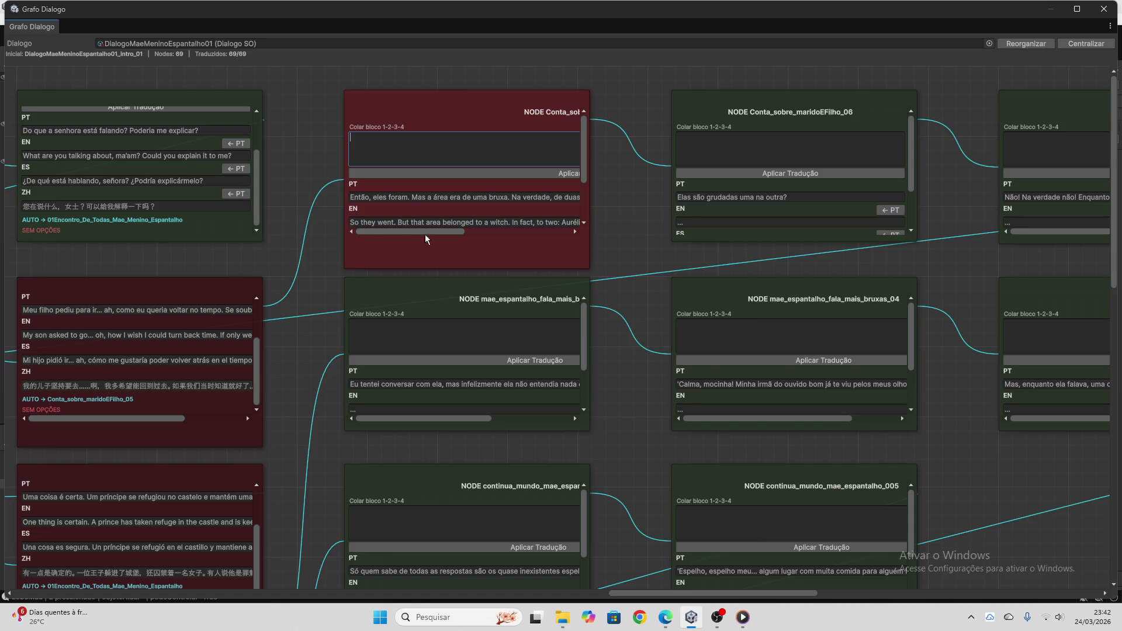
{"action": "scroll", "coordinate": [416, 197], "scroll_direction": "down", "scroll_amount": 2}
{"action": "scroll", "coordinate": [301, 234], "scroll_direction": "down", "scroll_amount": 3}
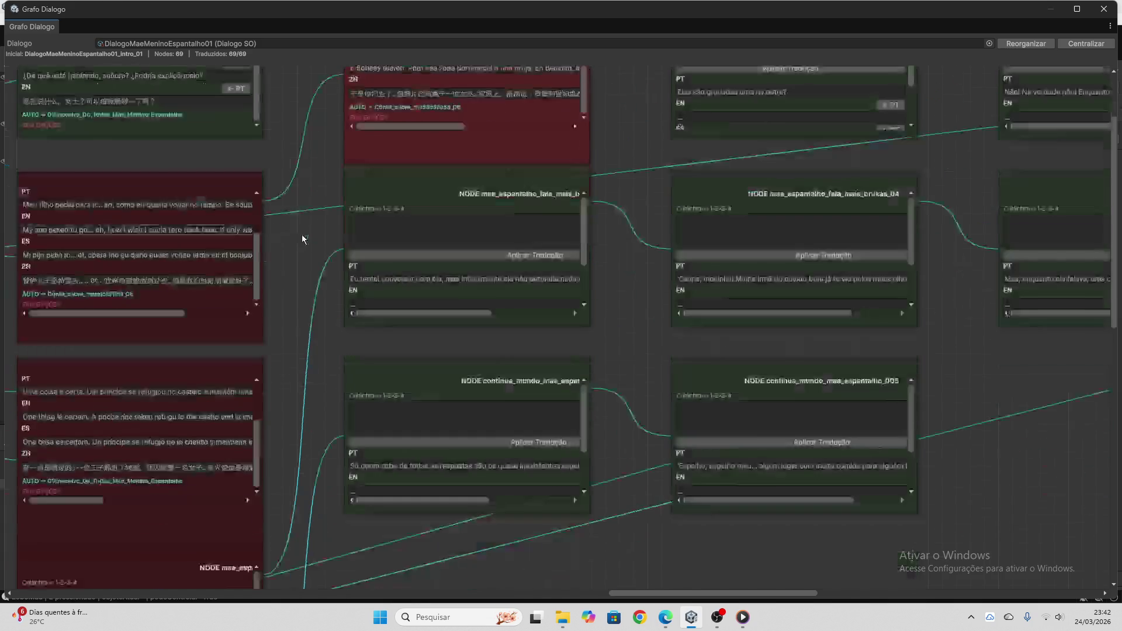
{"action": "left_click", "coordinate": [379, 280]}
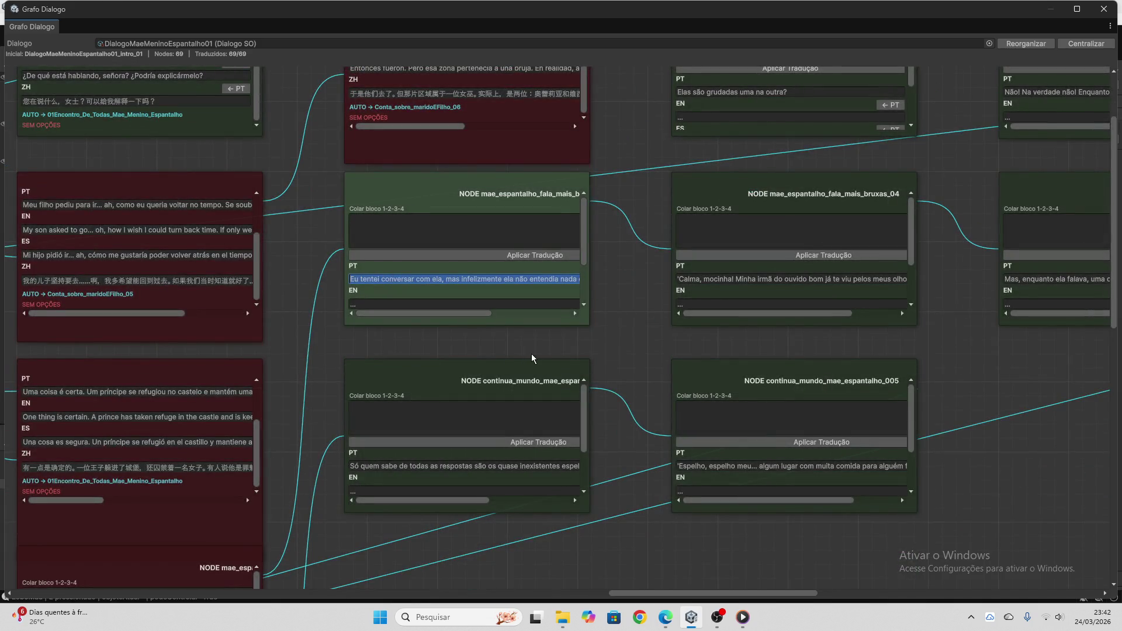
{"action": "left_click", "coordinate": [665, 617]}
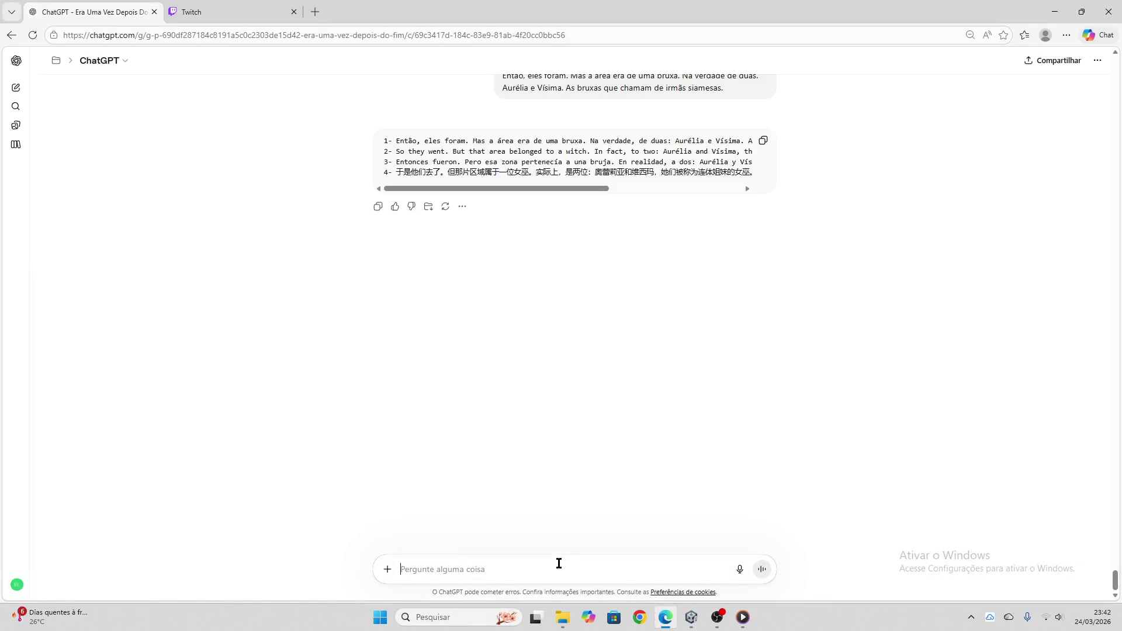
- Send 'Eu tentei conversar com ela, mas infelizmente…' to ChatGPT for translation
{"action": "key", "text": "ctrl+v"}
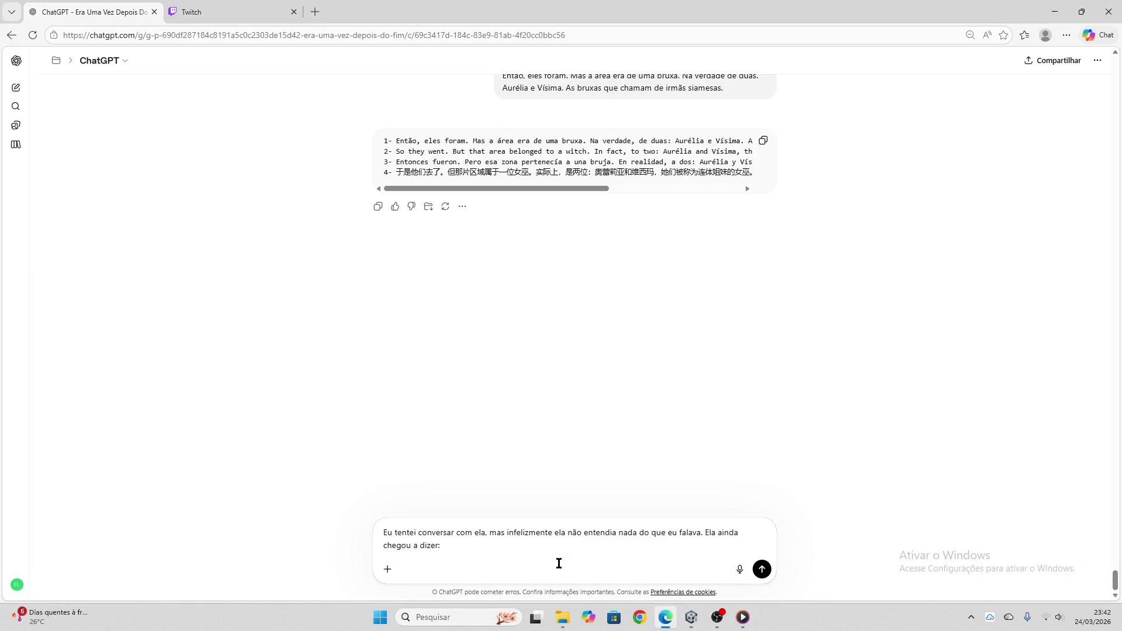
{"action": "key", "text": "Return"}
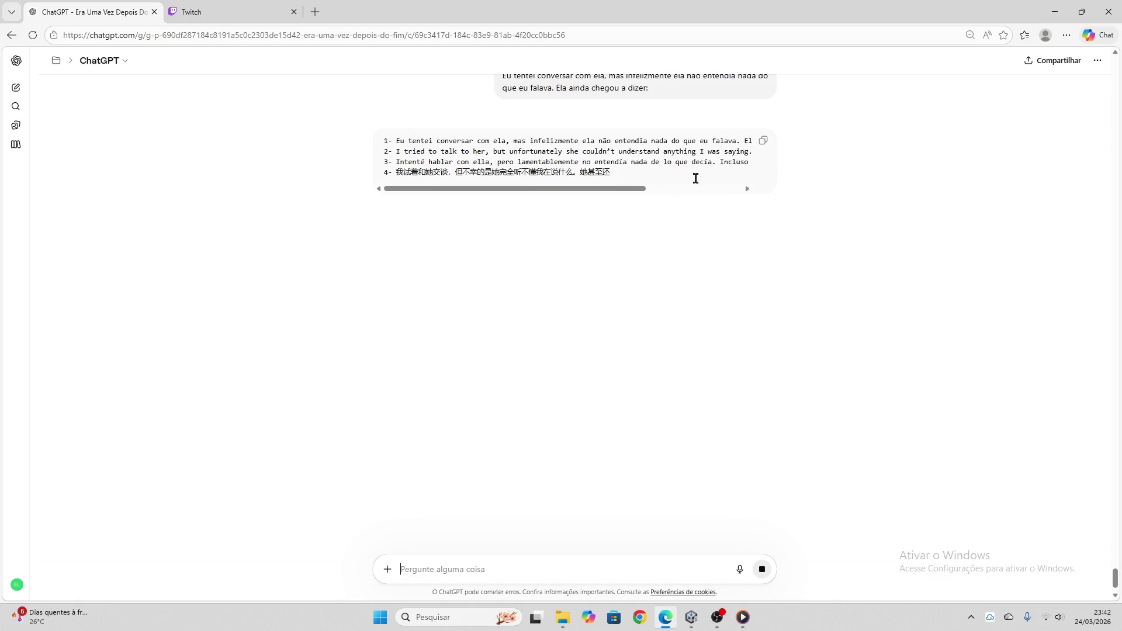
{"action": "left_click", "coordinate": [234, 12]}
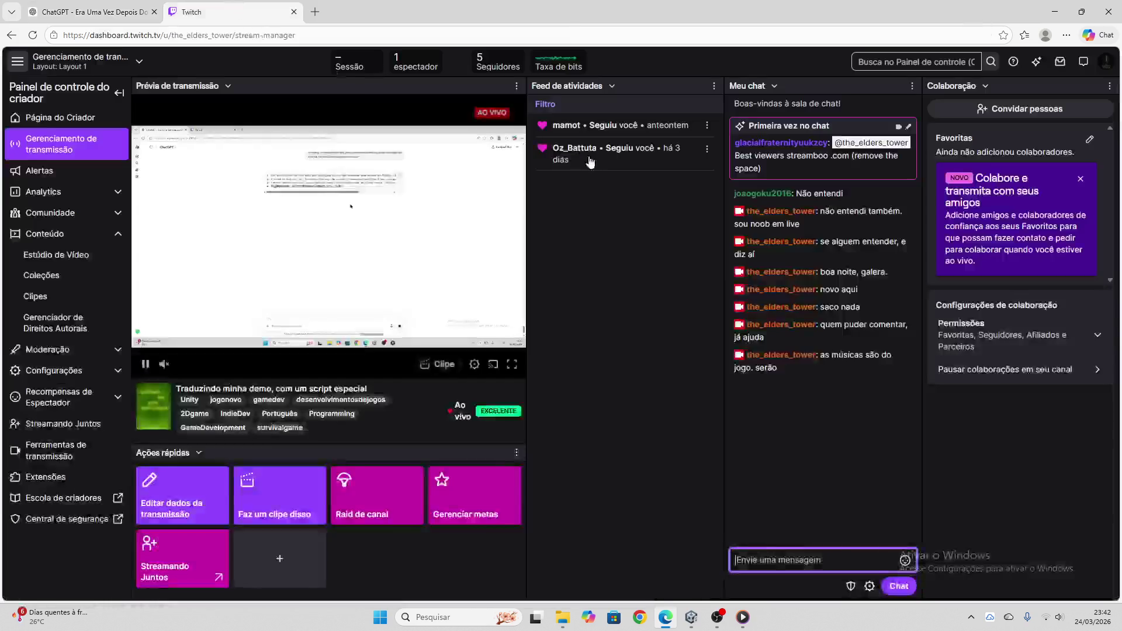
- Extend the stream title to end with '- músicas do jogo ao fundo' and save it
{"action": "left_click", "coordinate": [182, 497]}
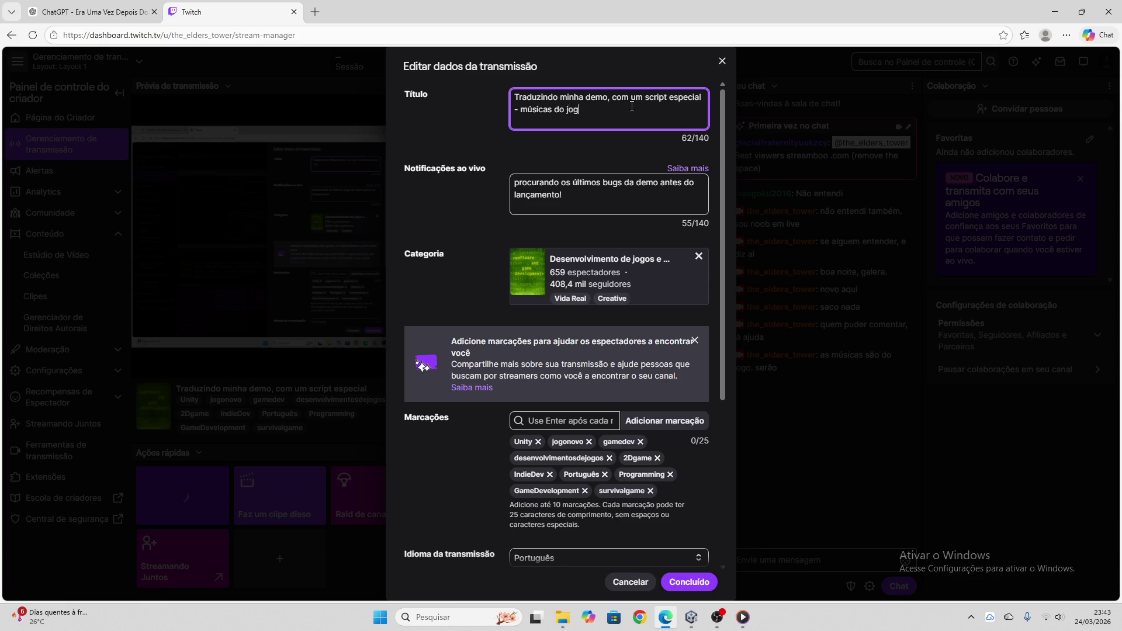
{"action": "type", "text": "o ao fundo"}
{"action": "left_click", "coordinate": [672, 585]}
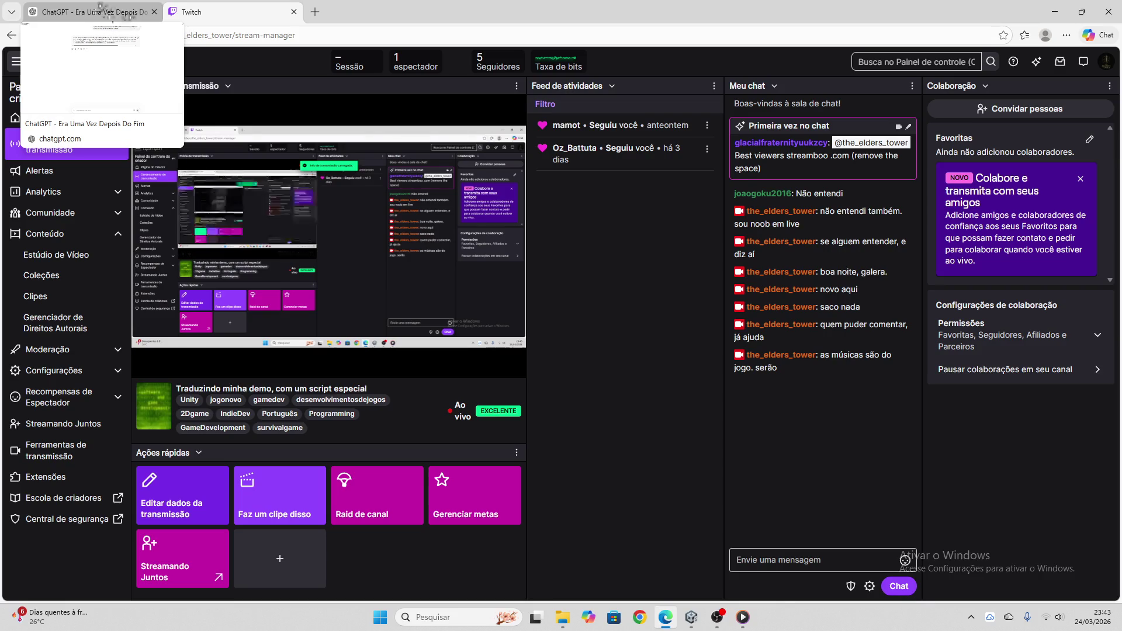
{"action": "left_click", "coordinate": [98, 16]}
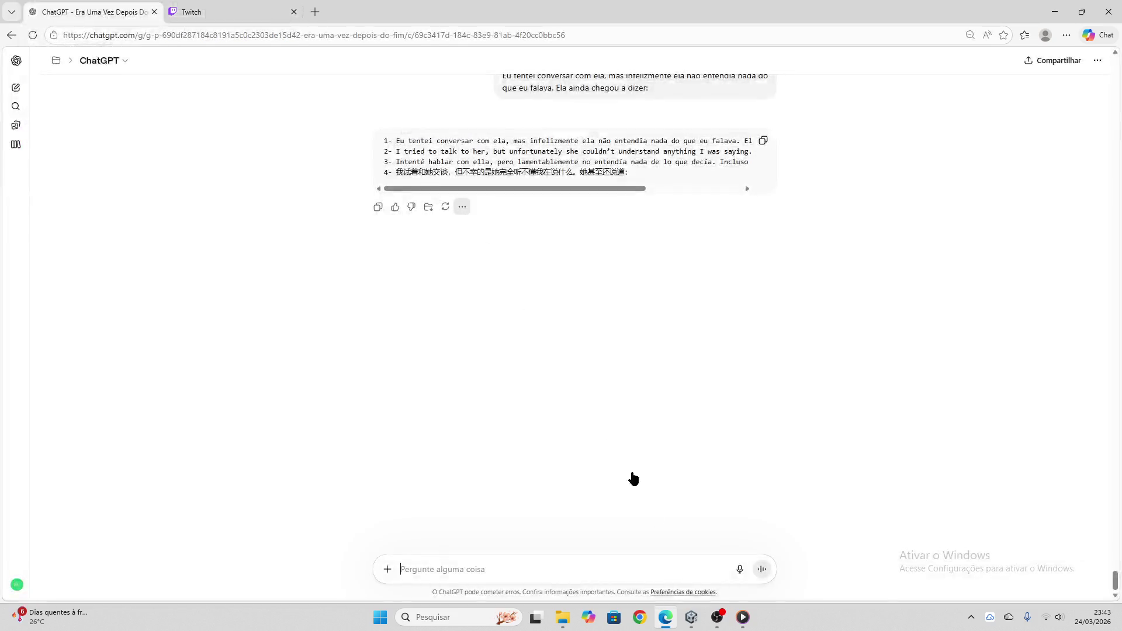
- Paste the new translation block into the 'Eu tentei conversar com ela' node and apply it
{"action": "left_click", "coordinate": [763, 141]}
{"action": "left_click", "coordinate": [692, 618]}
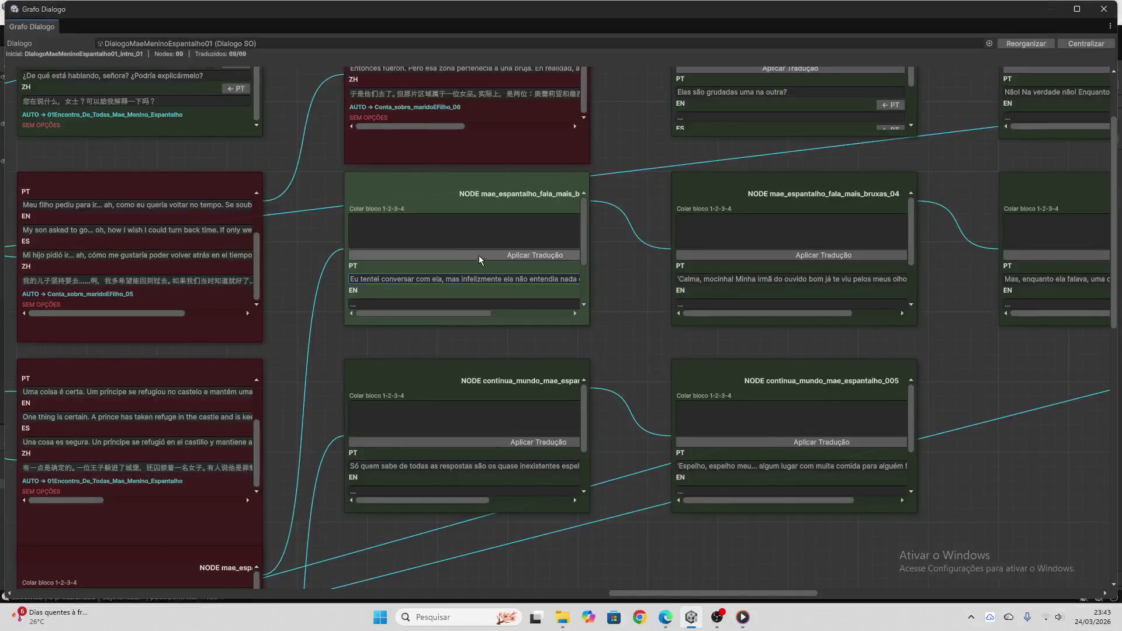
{"action": "left_click", "coordinate": [462, 235]}
{"action": "key", "text": "ctrl+v"}
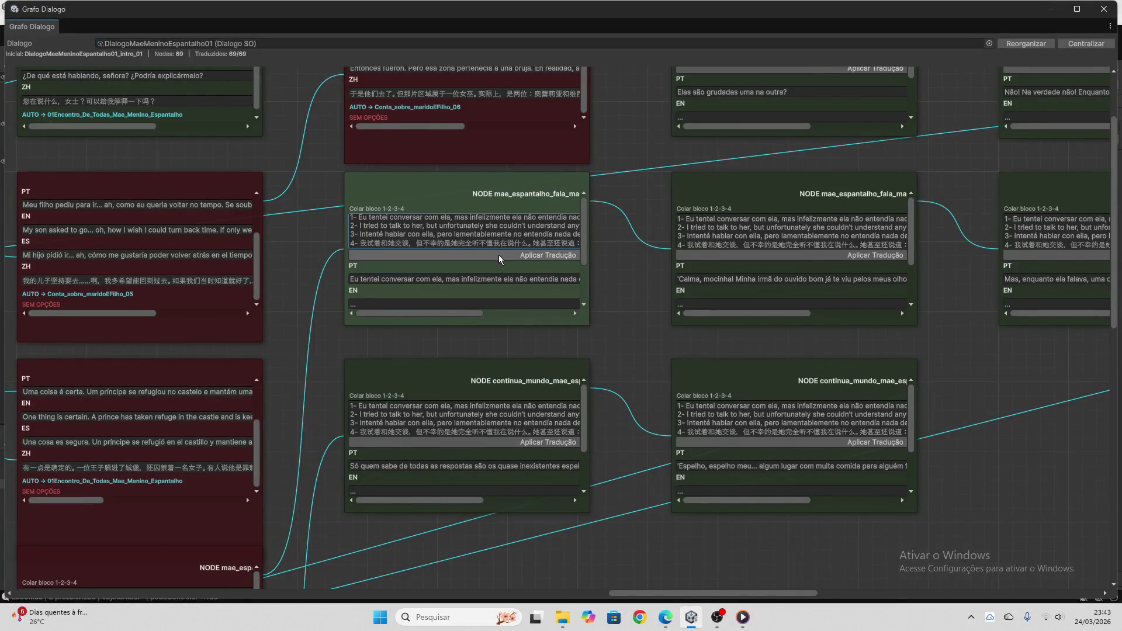
{"action": "left_click", "coordinate": [500, 255]}
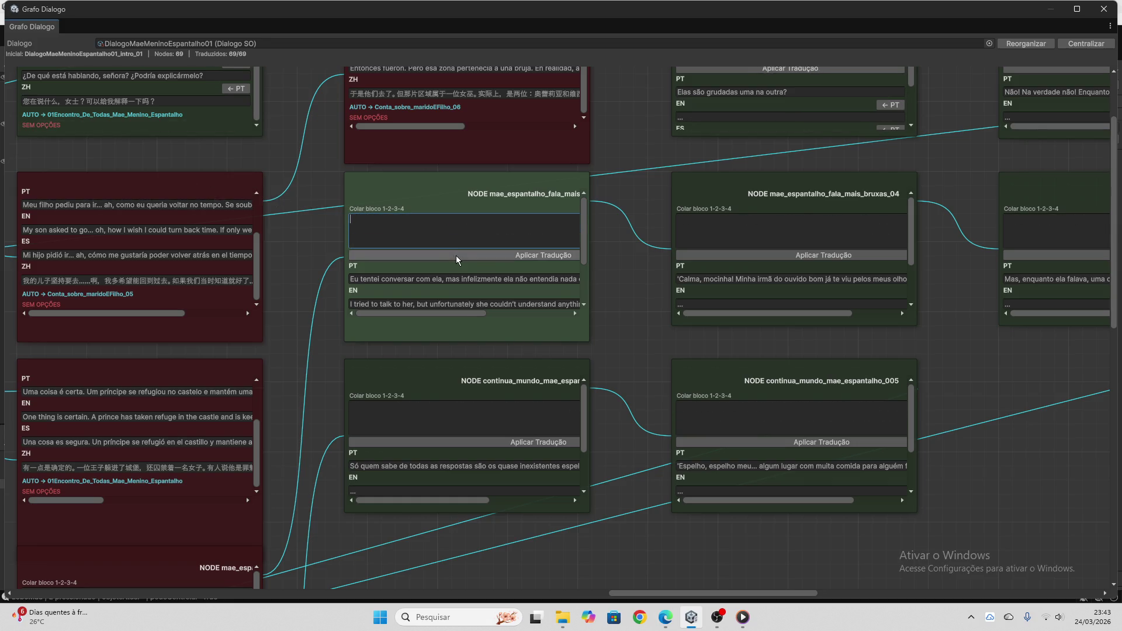
- Copy the next node's Portuguese line, 'Só quem sabe de todas as respostas…', for ChatGPT
{"action": "scroll", "coordinate": [462, 292], "scroll_direction": "down", "scroll_amount": 3}
{"action": "scroll", "coordinate": [604, 389], "scroll_direction": "down", "scroll_amount": 3}
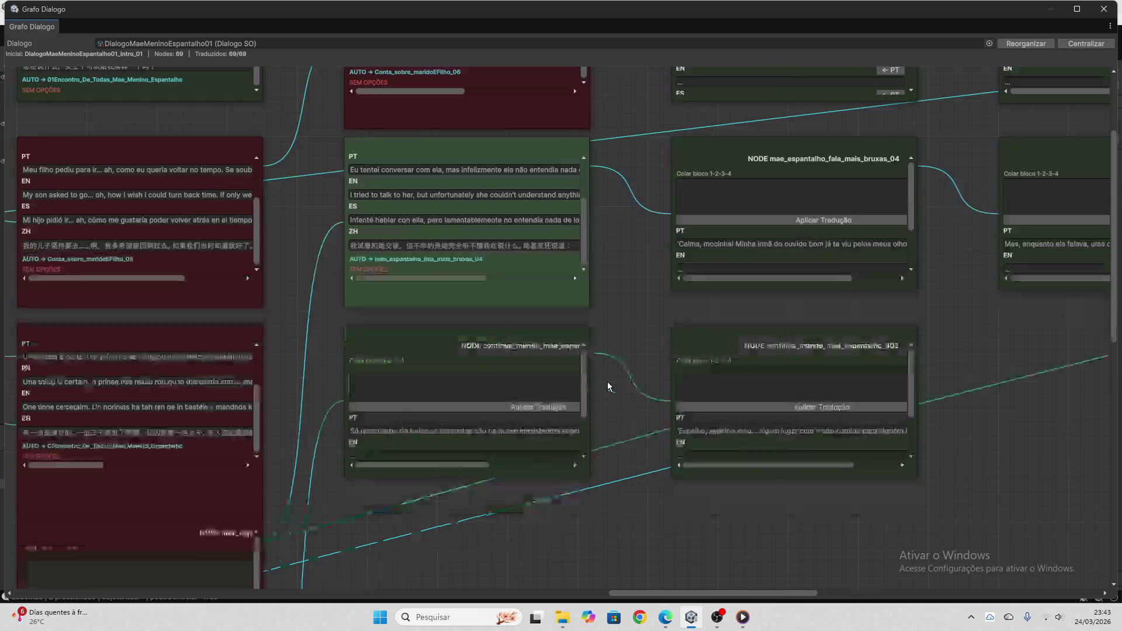
{"action": "left_click", "coordinate": [480, 360]}
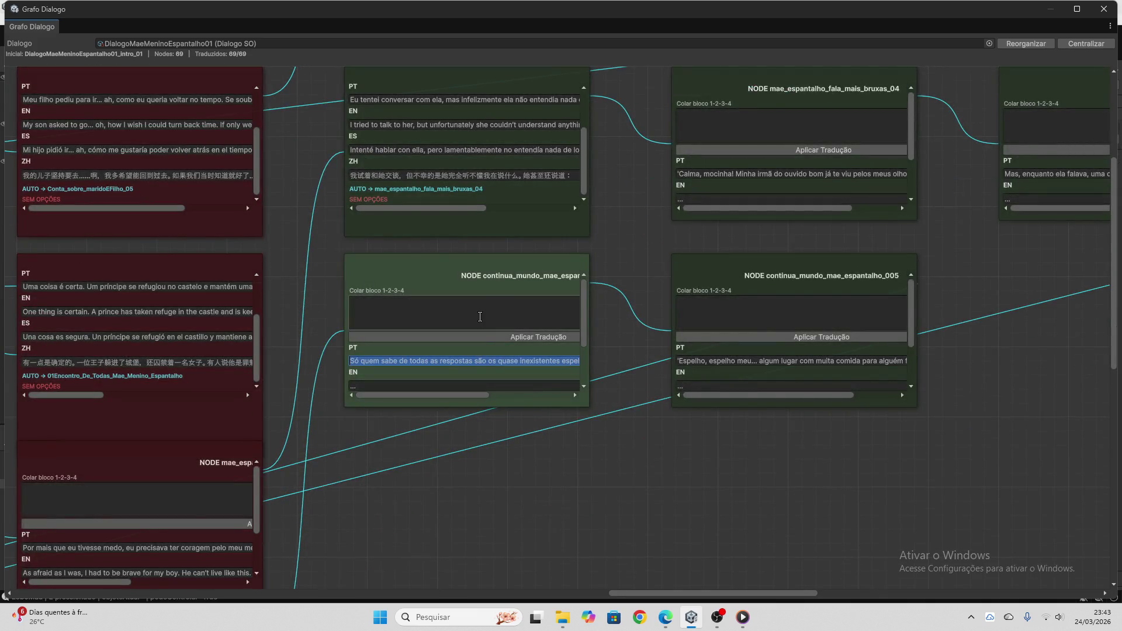
{"action": "left_click", "coordinate": [666, 618]}
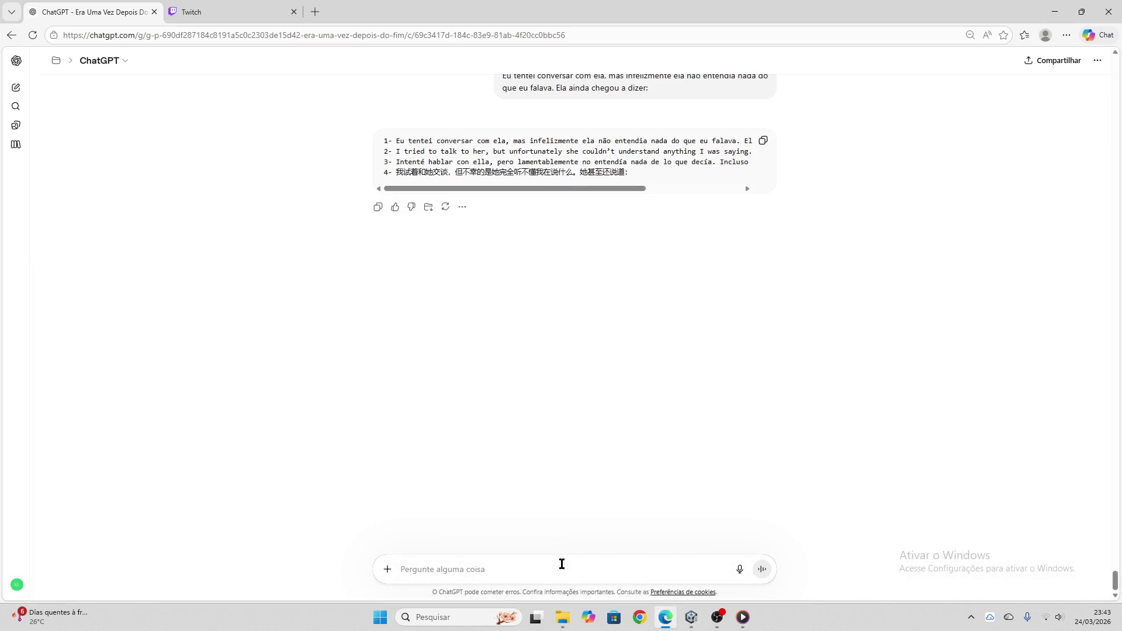
- Send 'Só quem sabe de todas as respostas são os quase inexistentes espelhos mágicos…' to ChatGPT
{"action": "key", "text": "ctrl+v"}
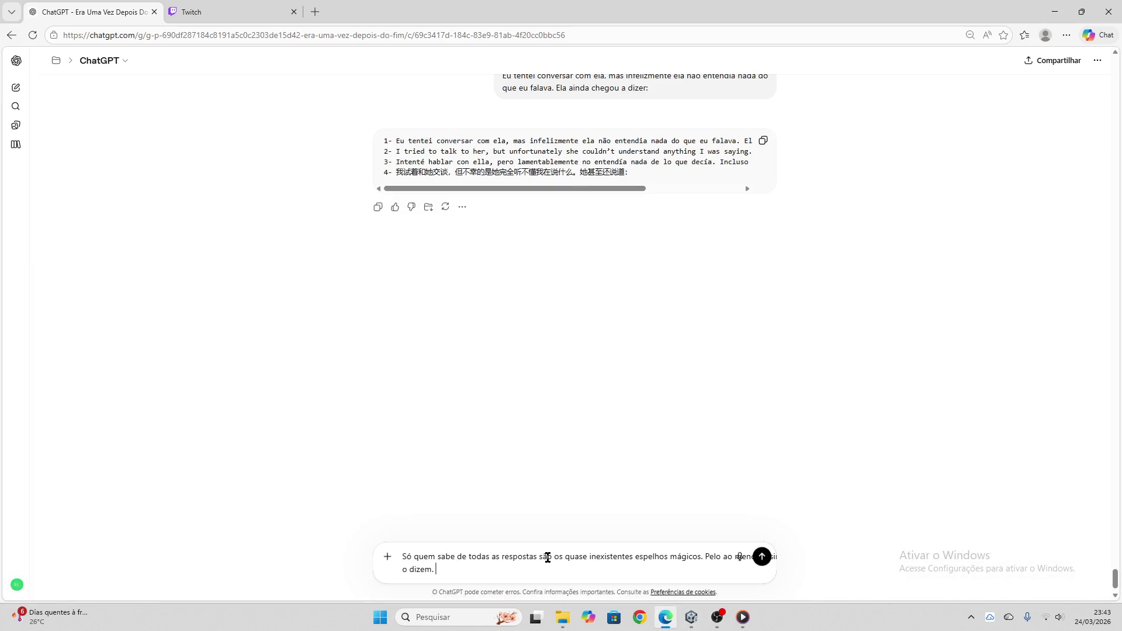
{"action": "key", "text": "Return"}
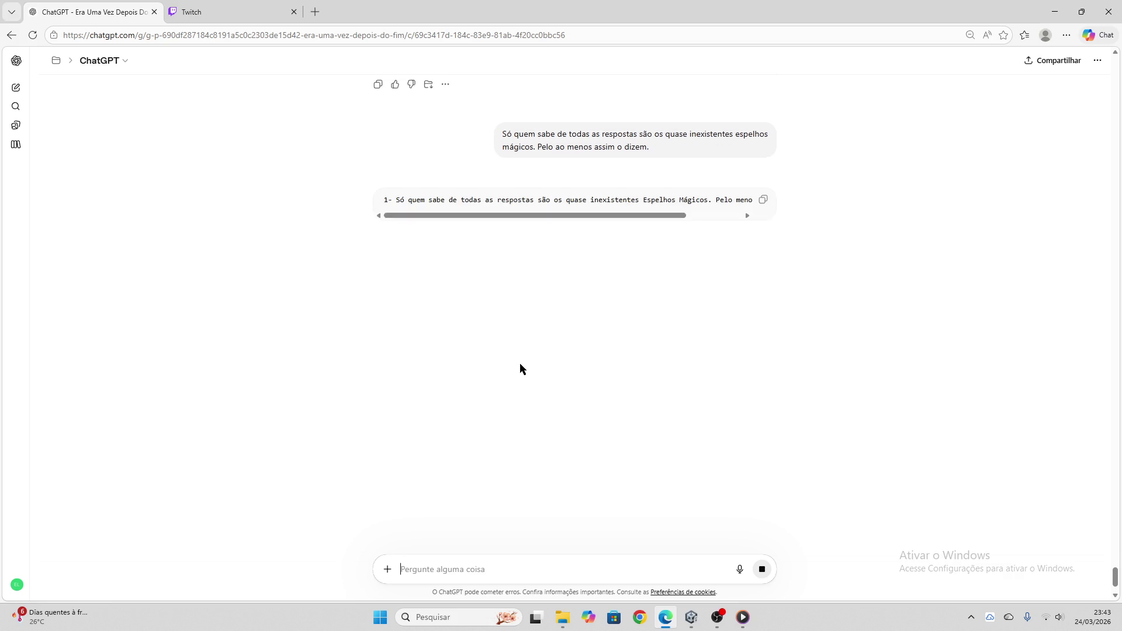
{"action": "left_click", "coordinate": [251, 12]}
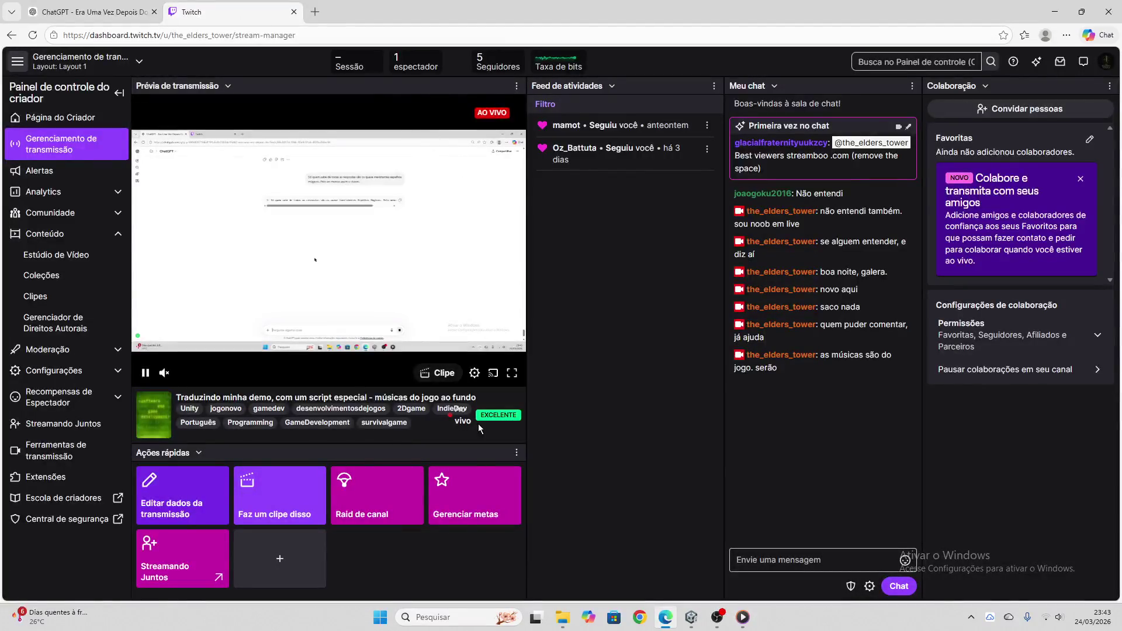
- Insert 'feito na Unity' after 'demo' in the stream title, correcting the typo
{"action": "left_click", "coordinate": [204, 495]}
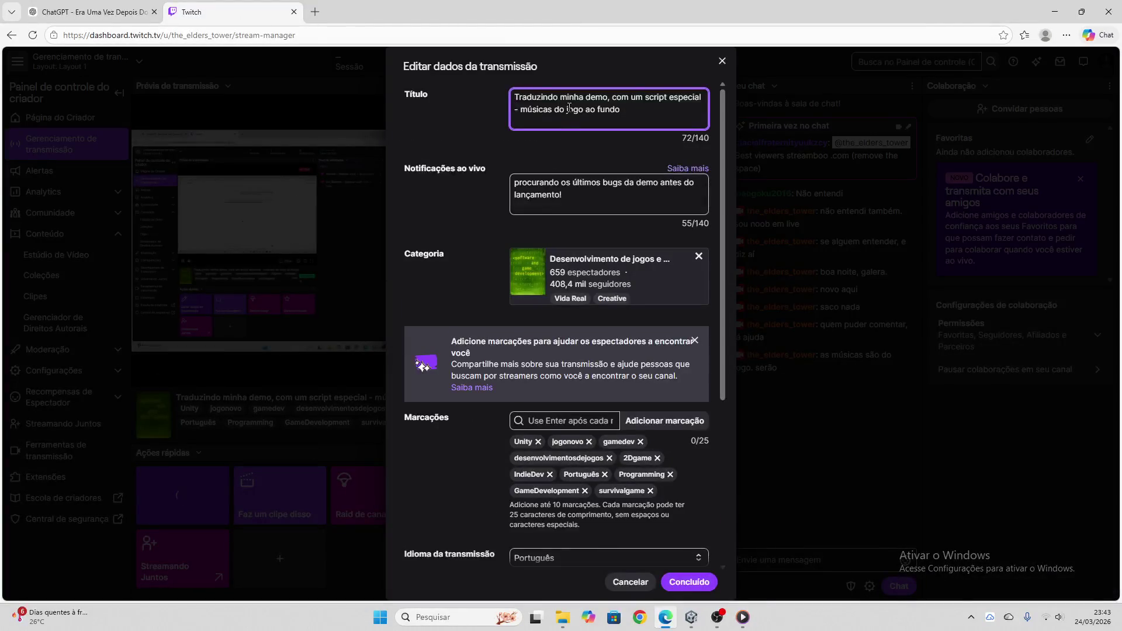
{"action": "left_click", "coordinate": [608, 99]}
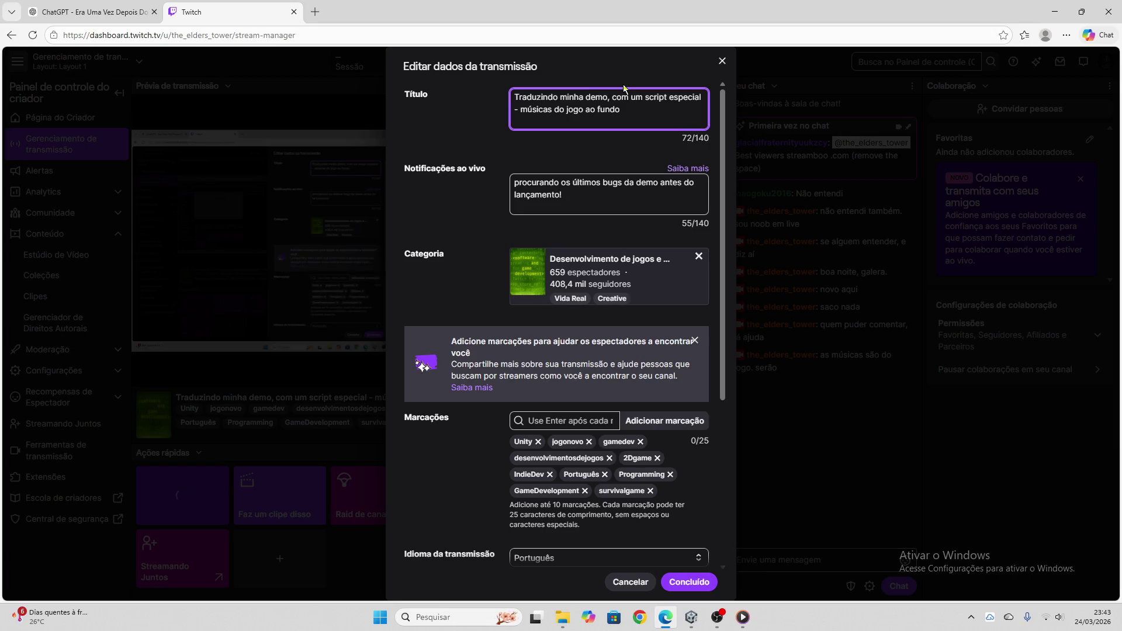
{"action": "type", "text": "feito ma "}
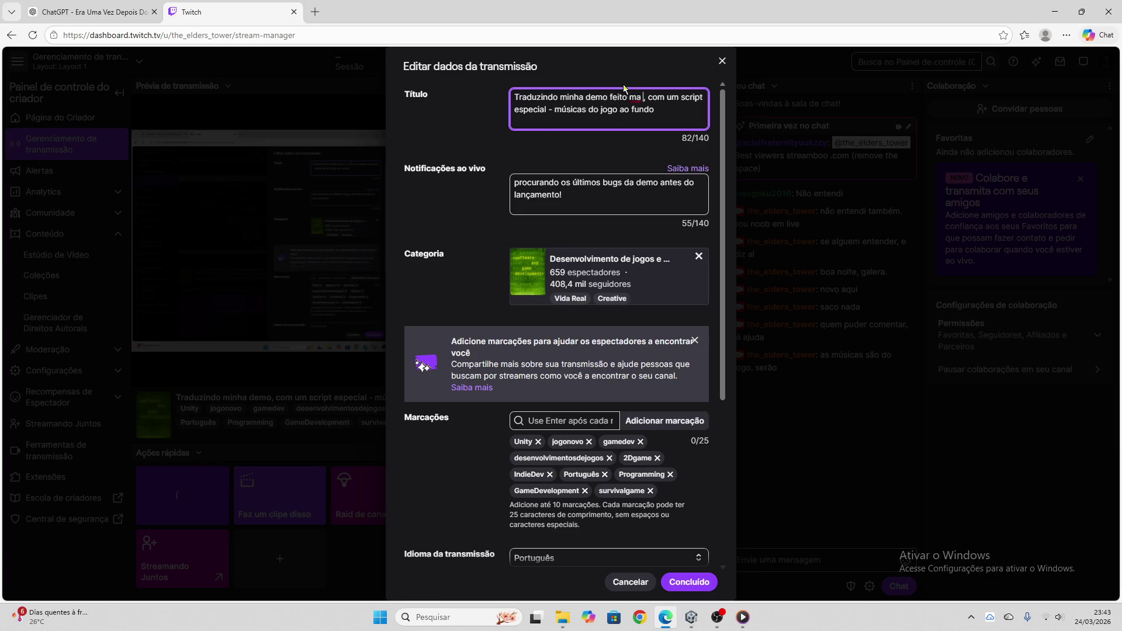
{"action": "type", "text": "Unity"}
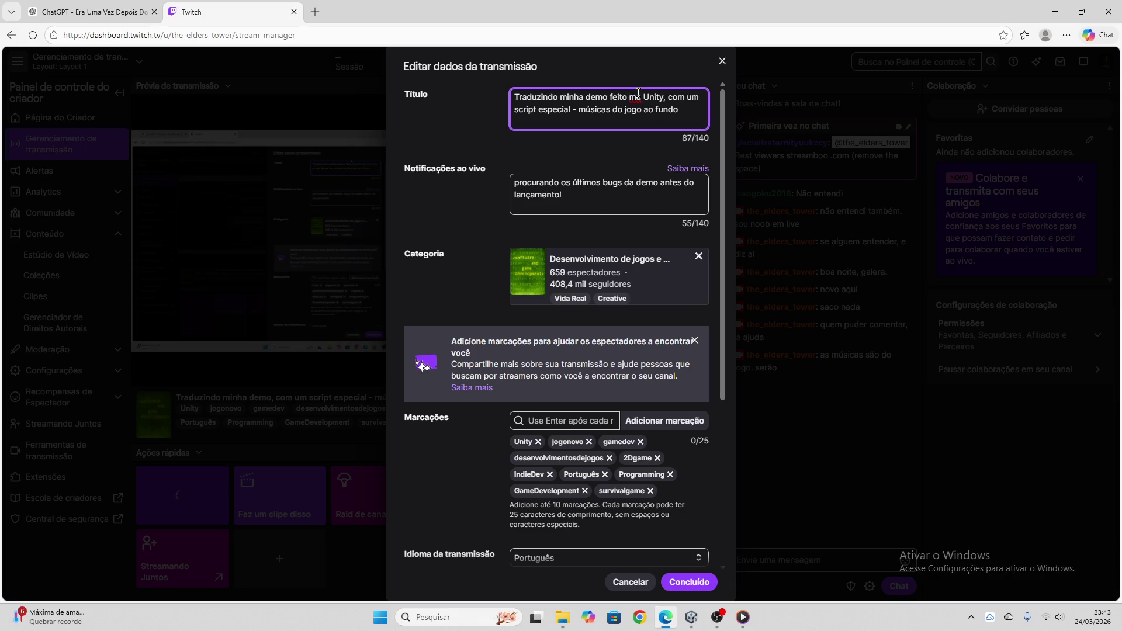
{"action": "left_click", "coordinate": [637, 96]}
{"action": "key", "text": "BackSpace"}
{"action": "type", "text": "n"}
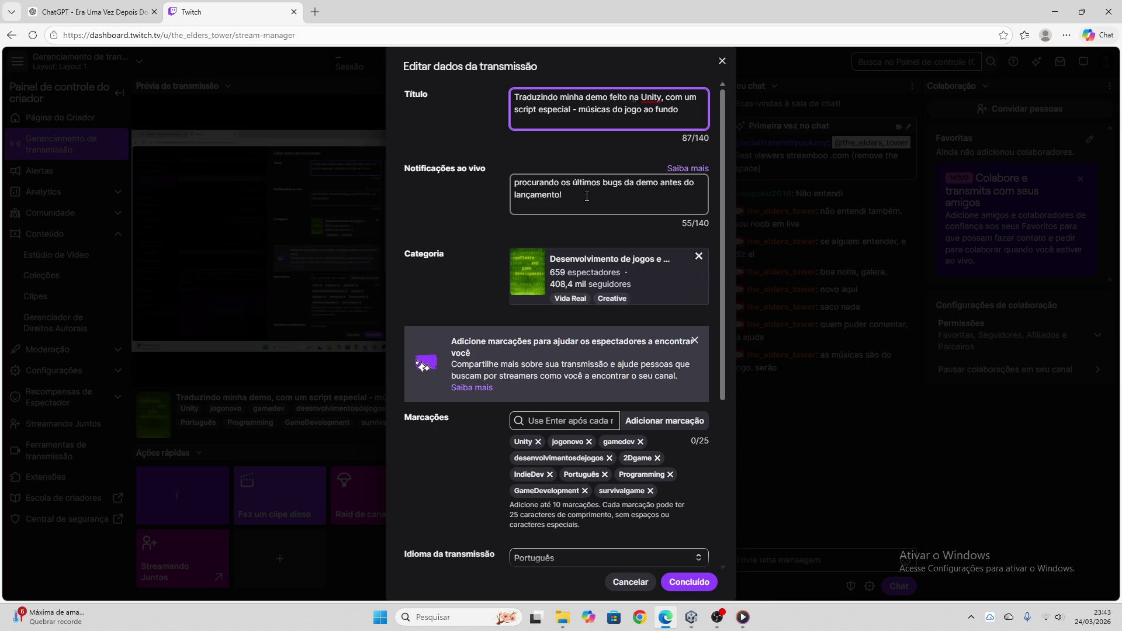
- Rewrite the go-live notification to 'Traduzindo minha demo.' and save the stream details
{"action": "left_click_drag", "start_coordinate": [587, 197], "coordinate": [491, 180]}
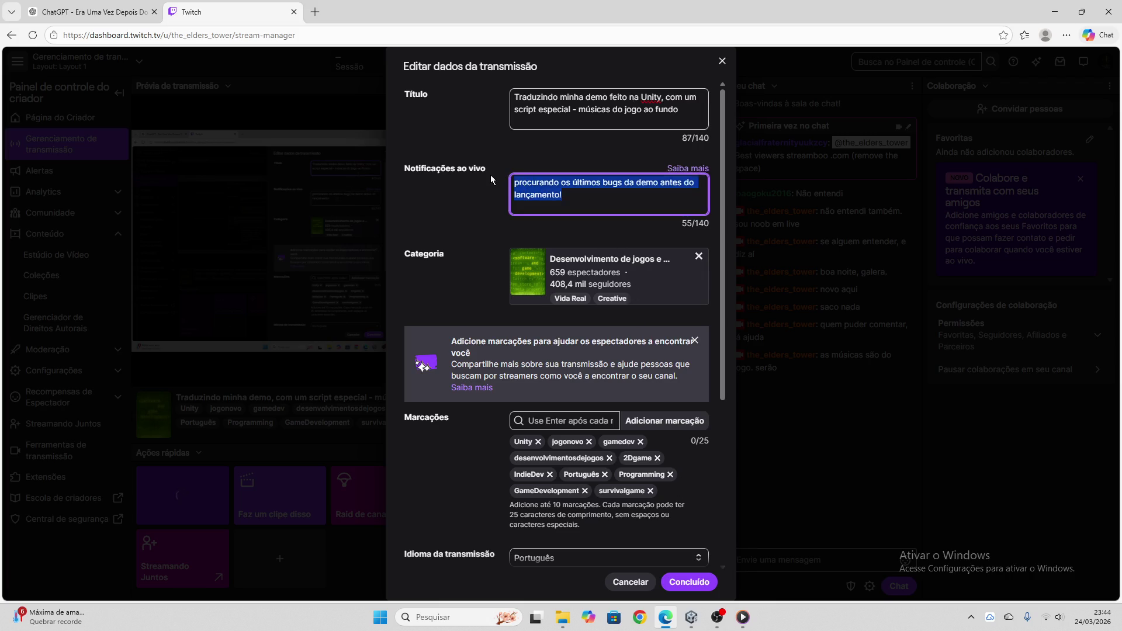
{"action": "type", "text": "Traduzi"}
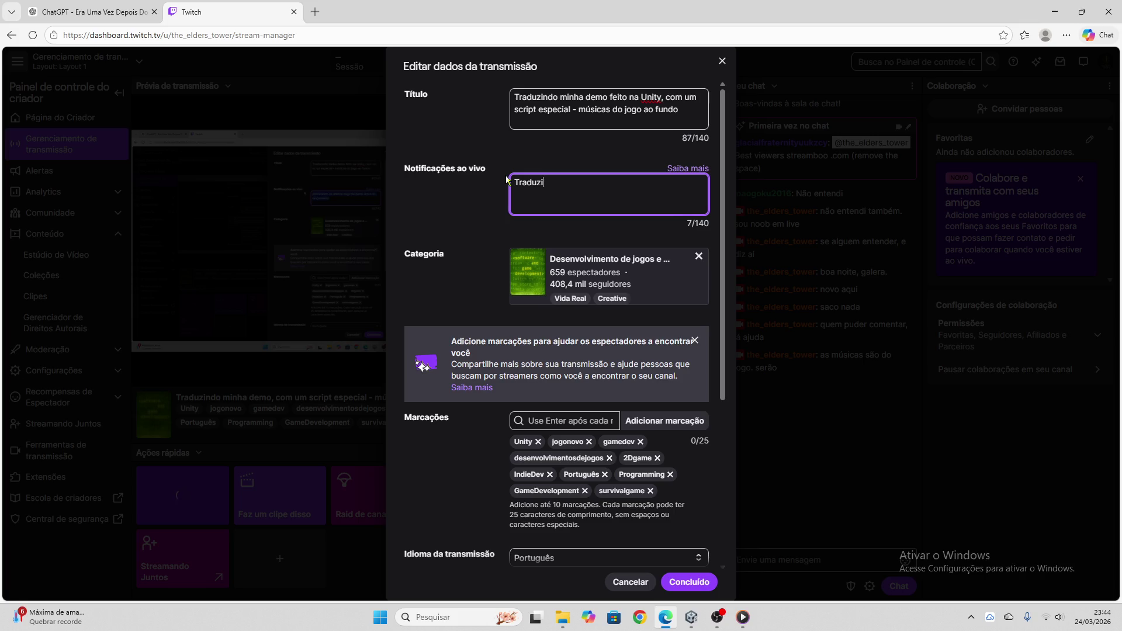
{"action": "type", "text": "nha demo."}
{"action": "left_click", "coordinate": [691, 582]}
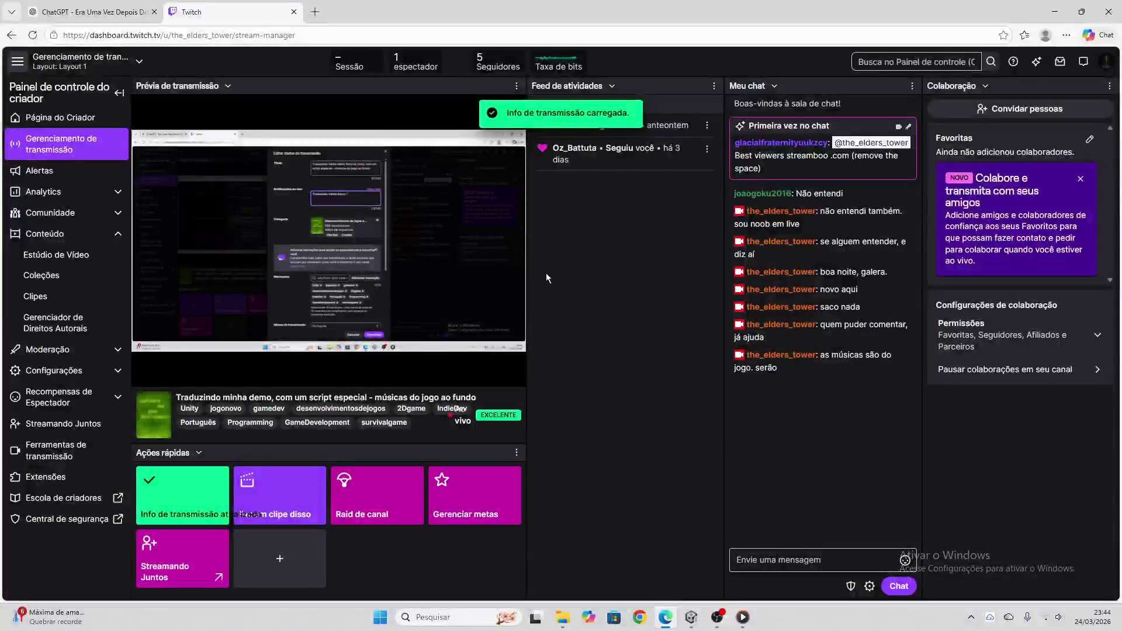
{"action": "key", "text": "ctrl+Tab"}
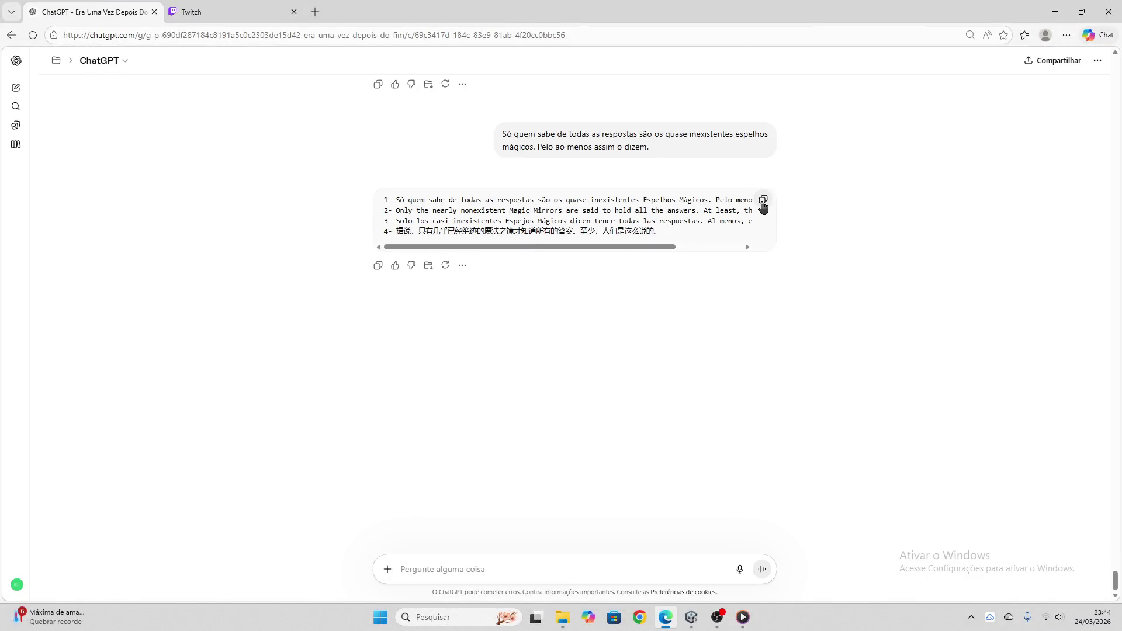
- Paste ChatGPT's reply into the Magic Mirrors node's Colar bloco and apply the translations
{"action": "left_click", "coordinate": [763, 202]}
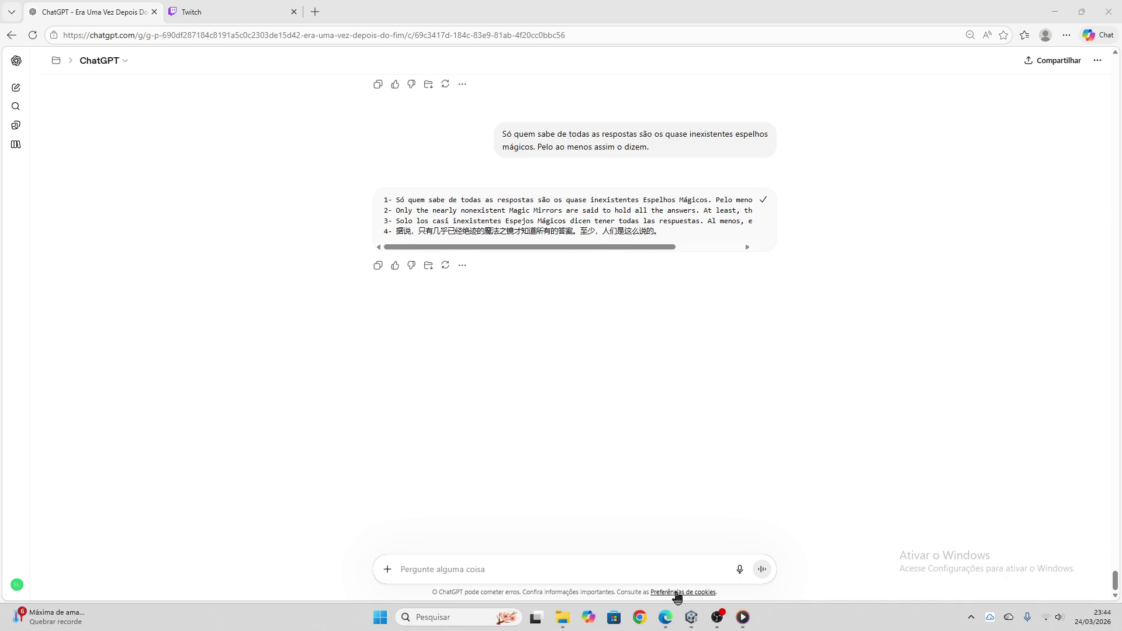
{"action": "left_click", "coordinate": [692, 617]}
{"action": "left_click", "coordinate": [486, 321]}
{"action": "key", "text": "ctrl+v"}
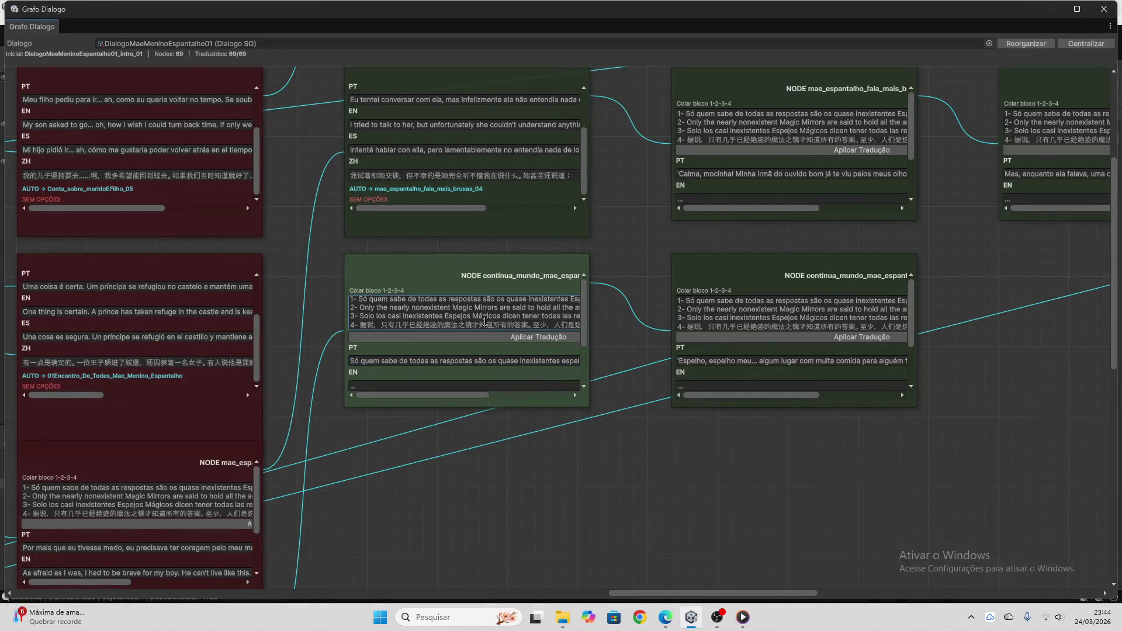
{"action": "left_click_drag", "start_coordinate": [512, 317], "coordinate": [242, 275]}
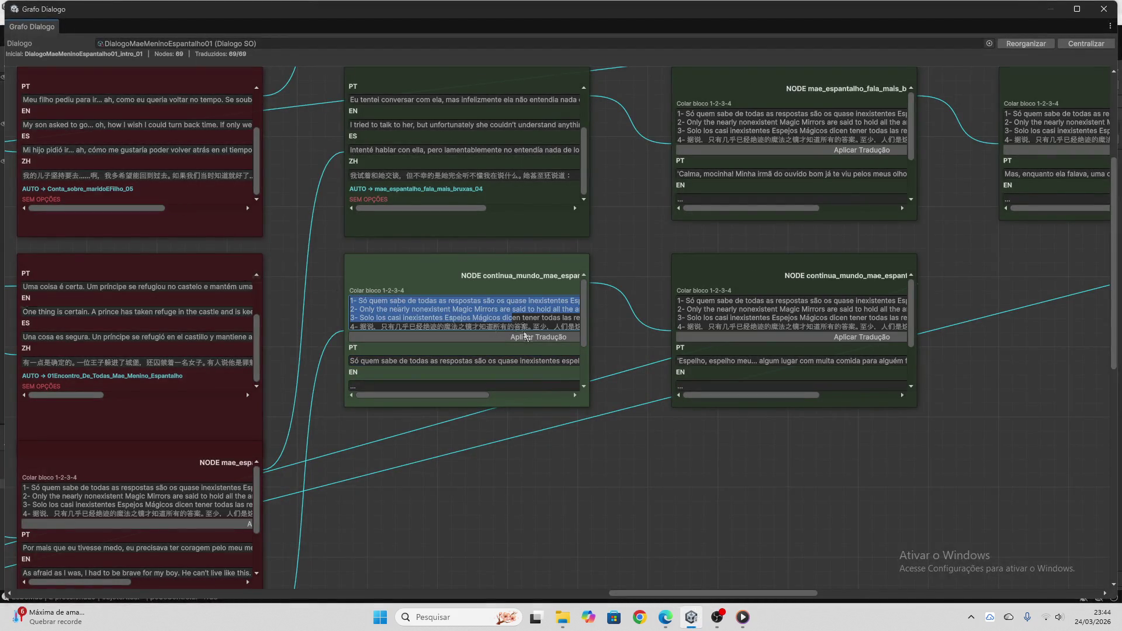
{"action": "left_click", "coordinate": [525, 337]}
- Empty the shared paste box and copy the next node's Portuguese line for ChatGPT
{"action": "key", "text": "BackSpace"}
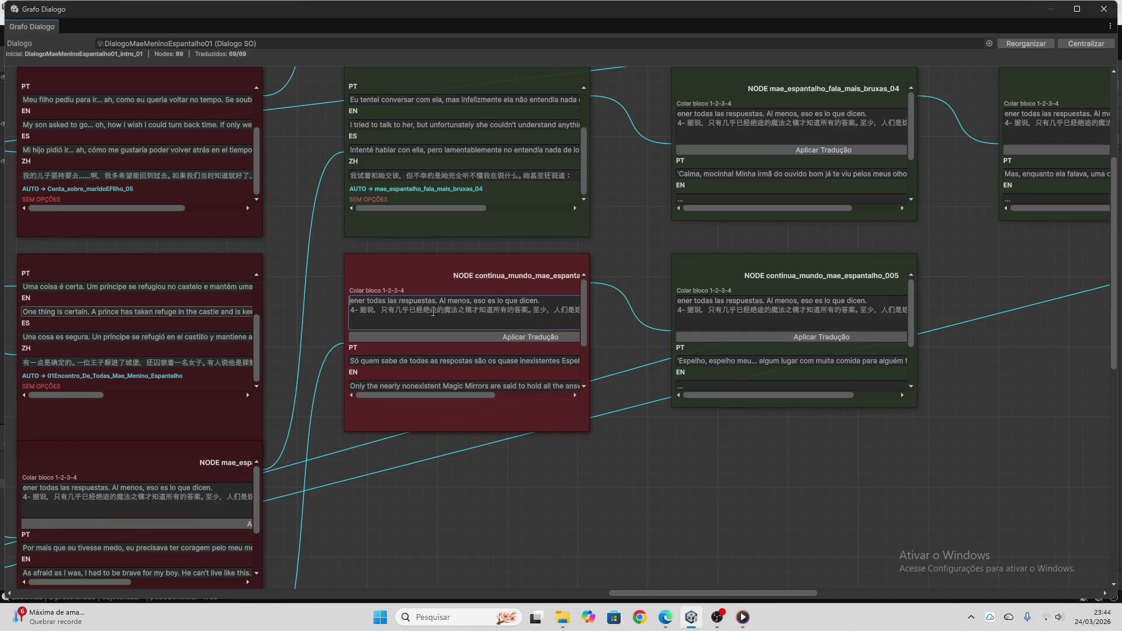
{"action": "key", "text": "ctrl+a"}
{"action": "key", "text": "BackSpace"}
{"action": "key", "text": "ctrl+a"}
{"action": "key", "text": "BackSpace"}
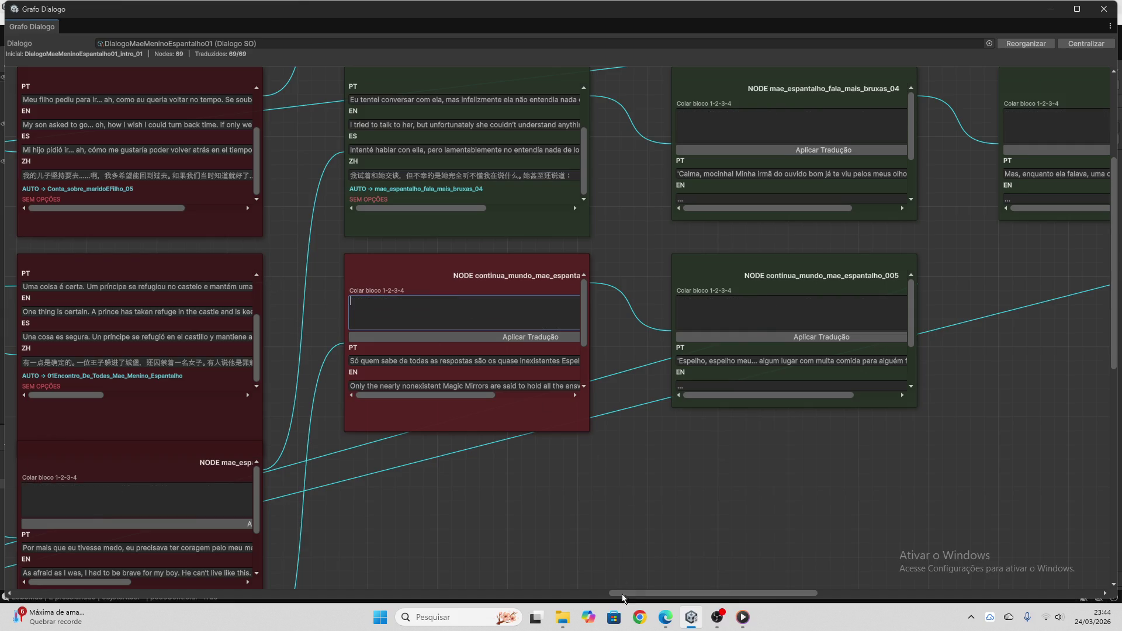
{"action": "left_click_drag", "start_coordinate": [661, 595], "coordinate": [730, 594]}
{"action": "scroll", "coordinate": [636, 443], "scroll_direction": "up", "scroll_amount": 3}
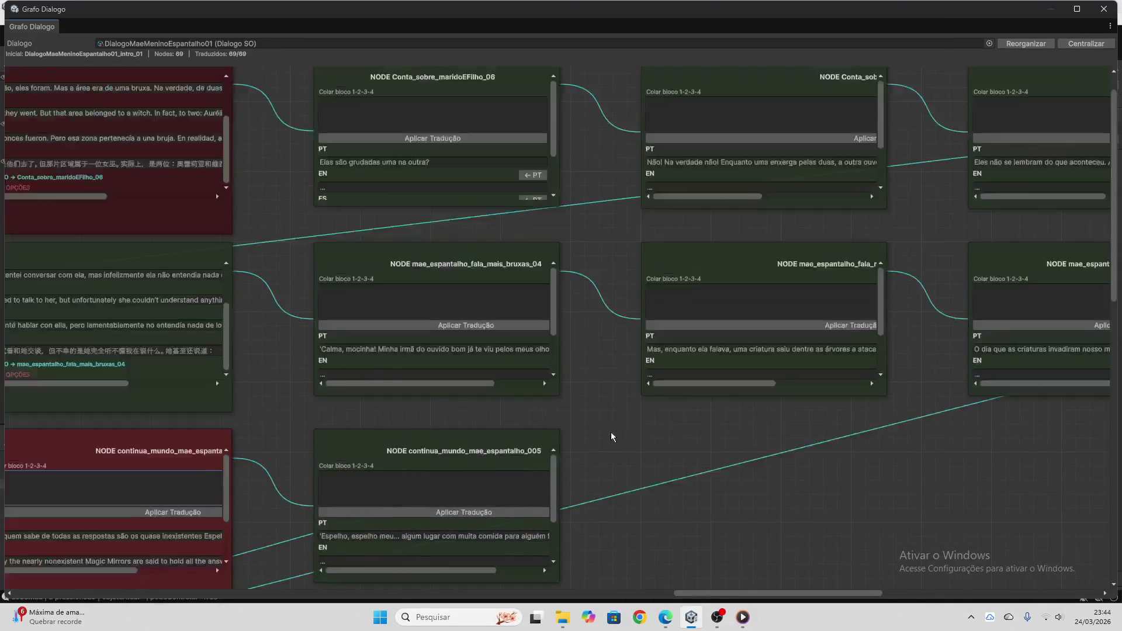
{"action": "left_click", "coordinate": [383, 200]}
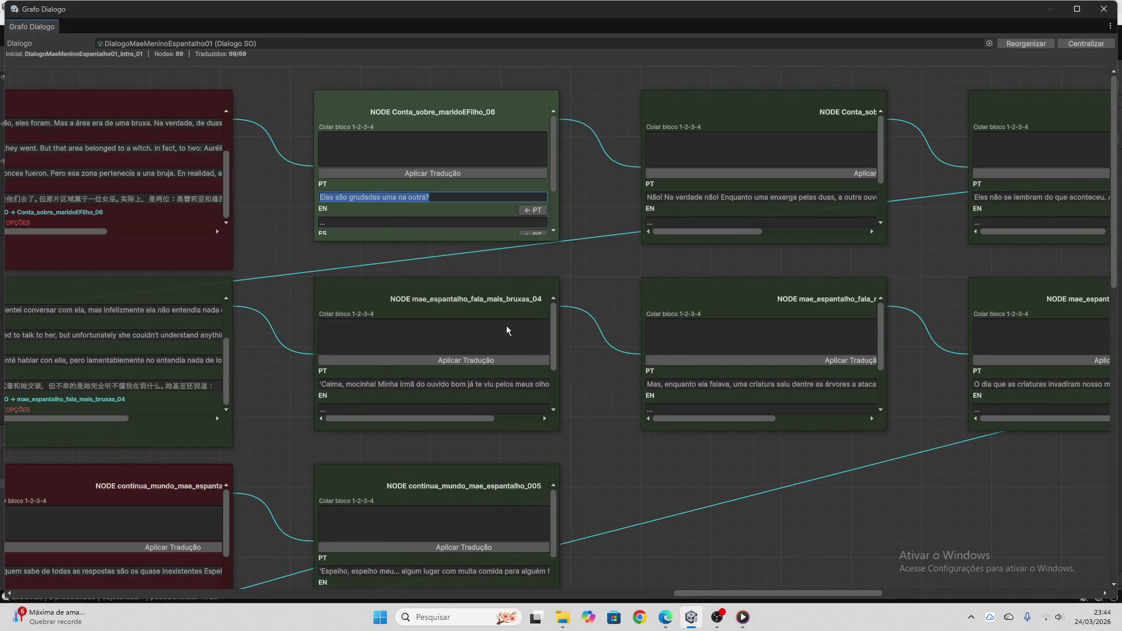
{"action": "left_click", "coordinate": [666, 617]}
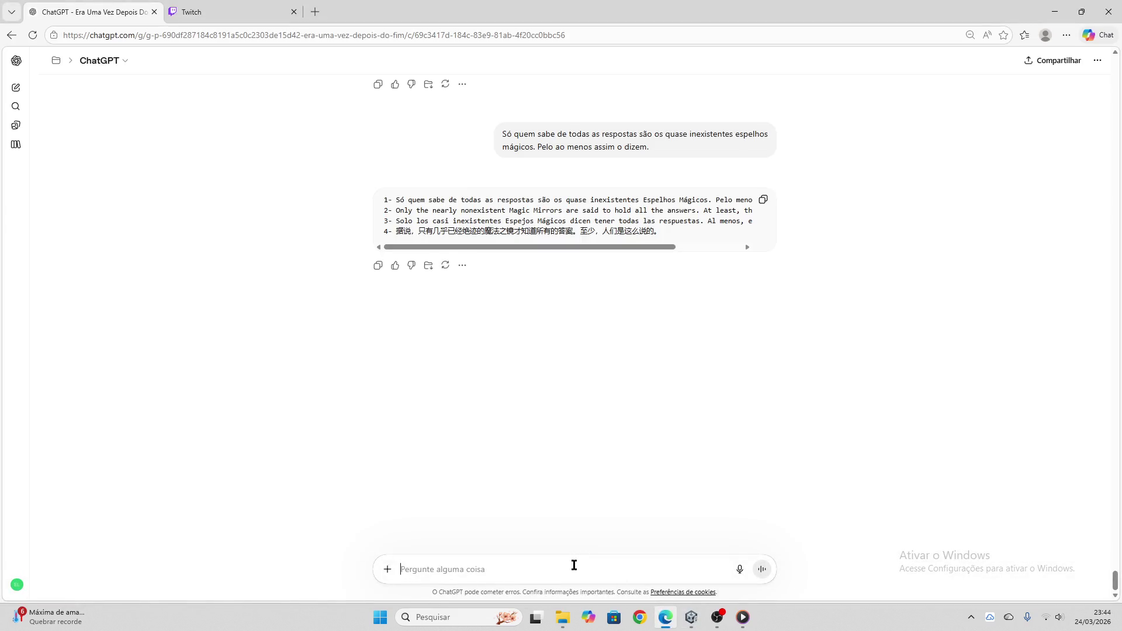
- Send 'Elas são grudadas uma na outra?' to ChatGPT and copy its four numbered translations
{"action": "key", "text": "ctrl+v"}
{"action": "key", "text": "Return"}
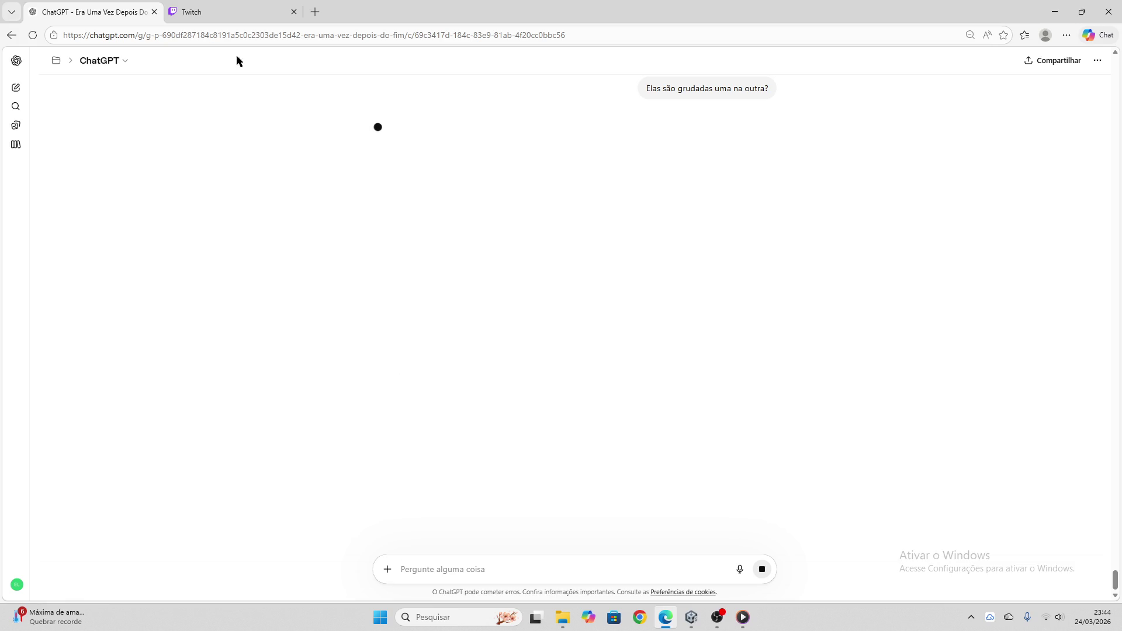
{"action": "left_click", "coordinate": [233, 12]}
{"action": "left_click", "coordinate": [94, 12]}
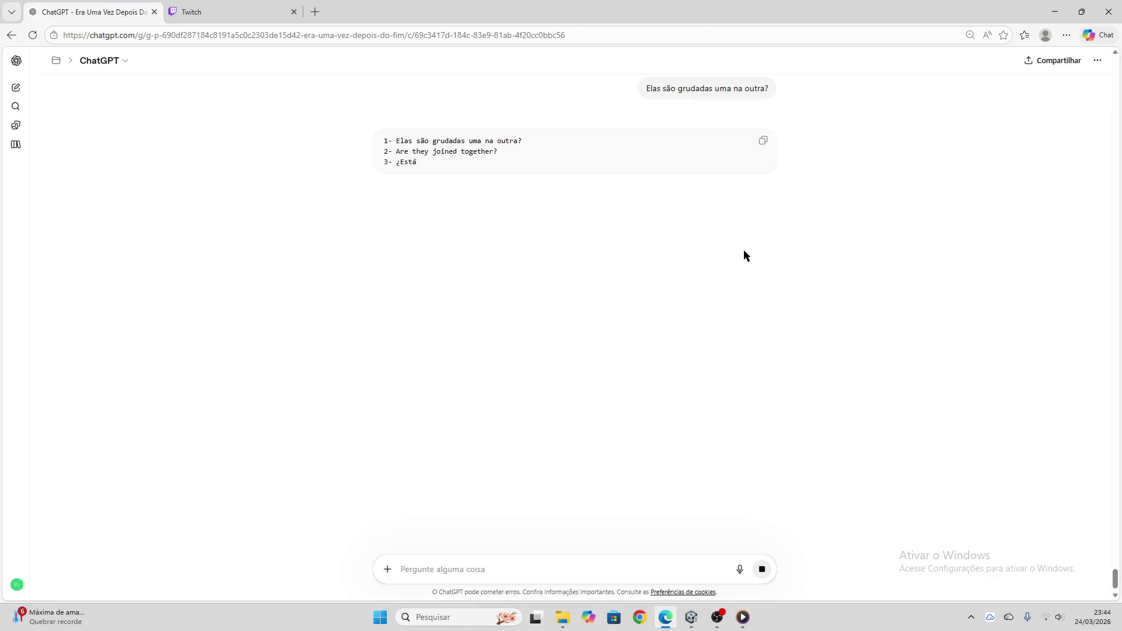
{"action": "left_click", "coordinate": [763, 144]}
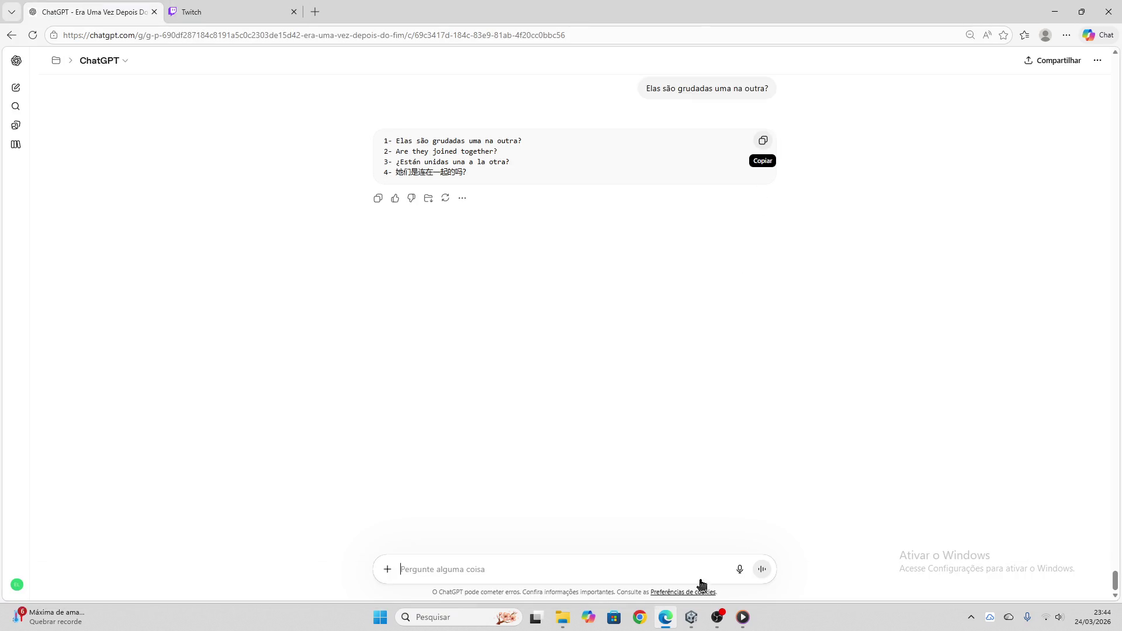
{"action": "mouse_move", "coordinate": [691, 618]}
{"action": "left_click", "coordinate": [678, 590]}
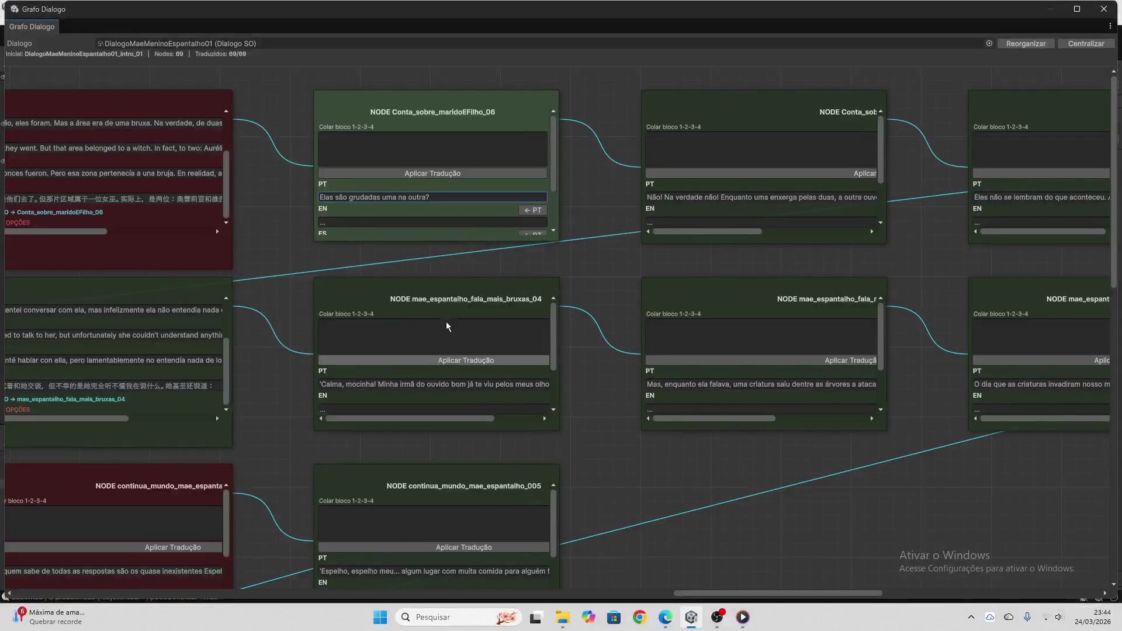
- Paste the translation block into the Conta_sobre_maridoEFilho_06 node and apply it
{"action": "left_click", "coordinate": [433, 149]}
{"action": "left_click", "coordinate": [666, 618]}
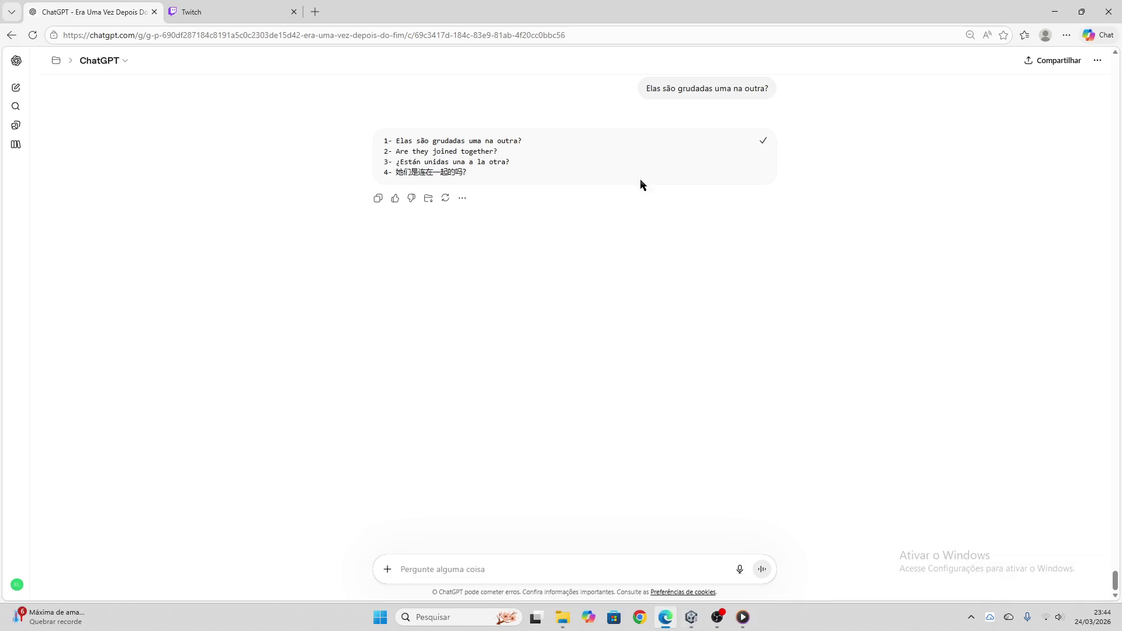
{"action": "left_click", "coordinate": [763, 144]}
{"action": "key", "text": "alt+Tab"}
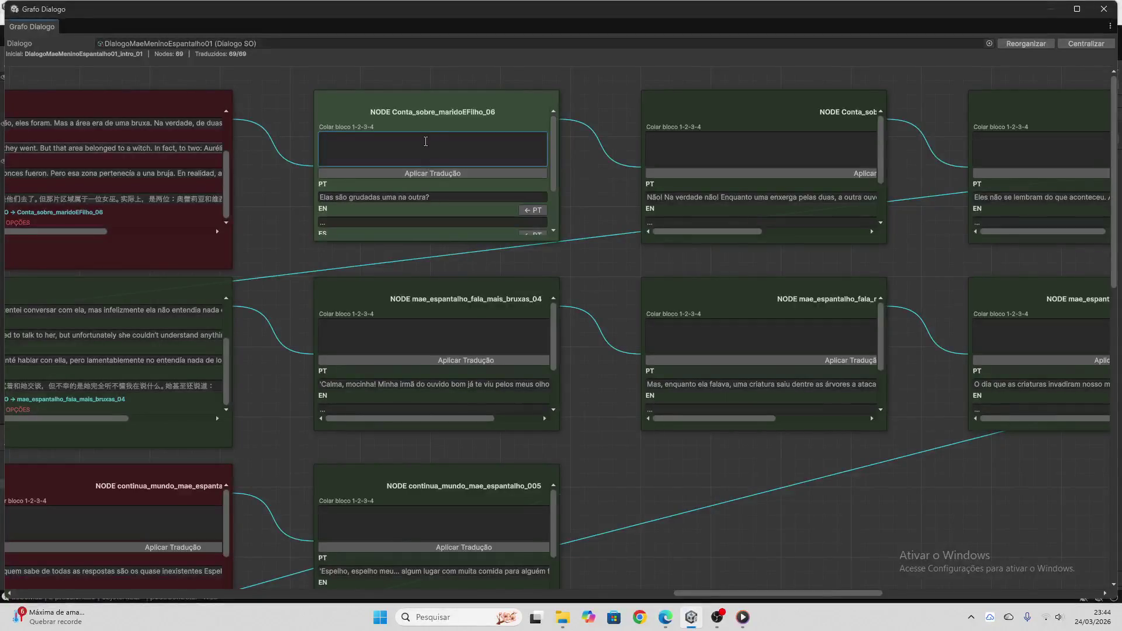
{"action": "key", "text": "ctrl+v"}
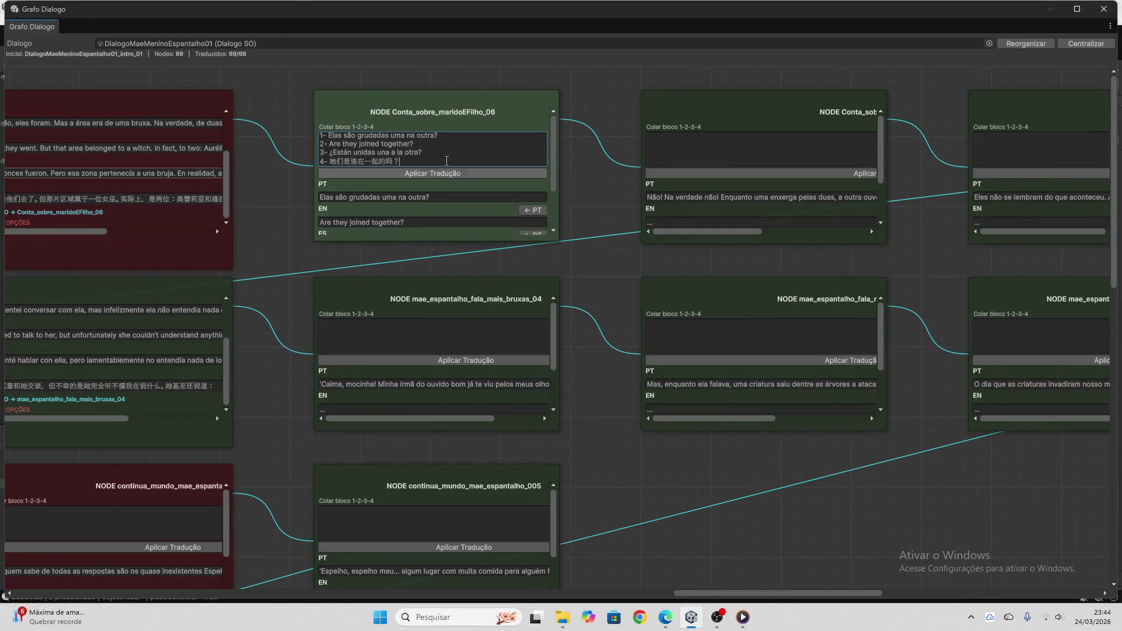
{"action": "left_click", "coordinate": [454, 175]}
- Clear the paste box and copy the 'Calma, mocinha!' Portuguese line for ChatGPT
{"action": "left_click", "coordinate": [400, 173]}
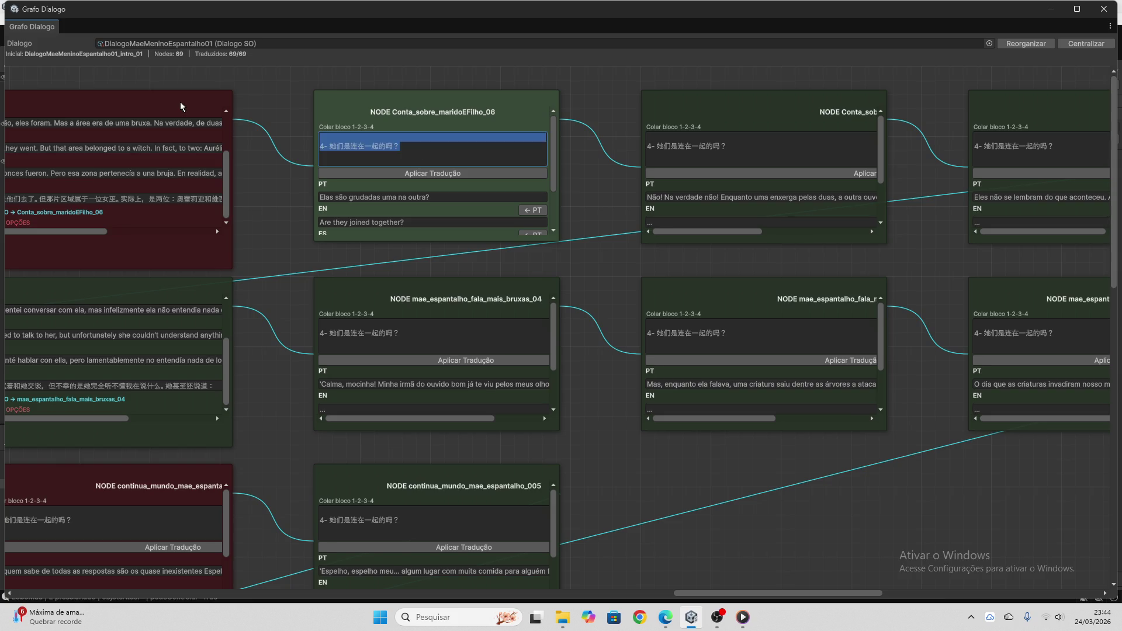
{"action": "scroll", "coordinate": [384, 192], "scroll_direction": "down", "scroll_amount": 3}
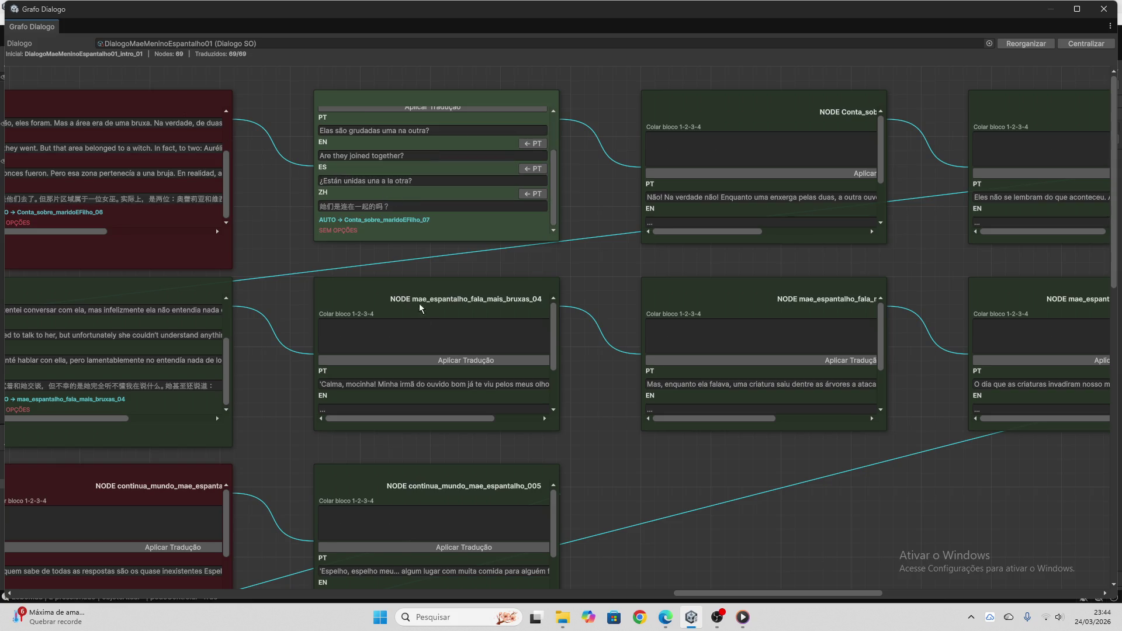
{"action": "left_click", "coordinate": [433, 383]}
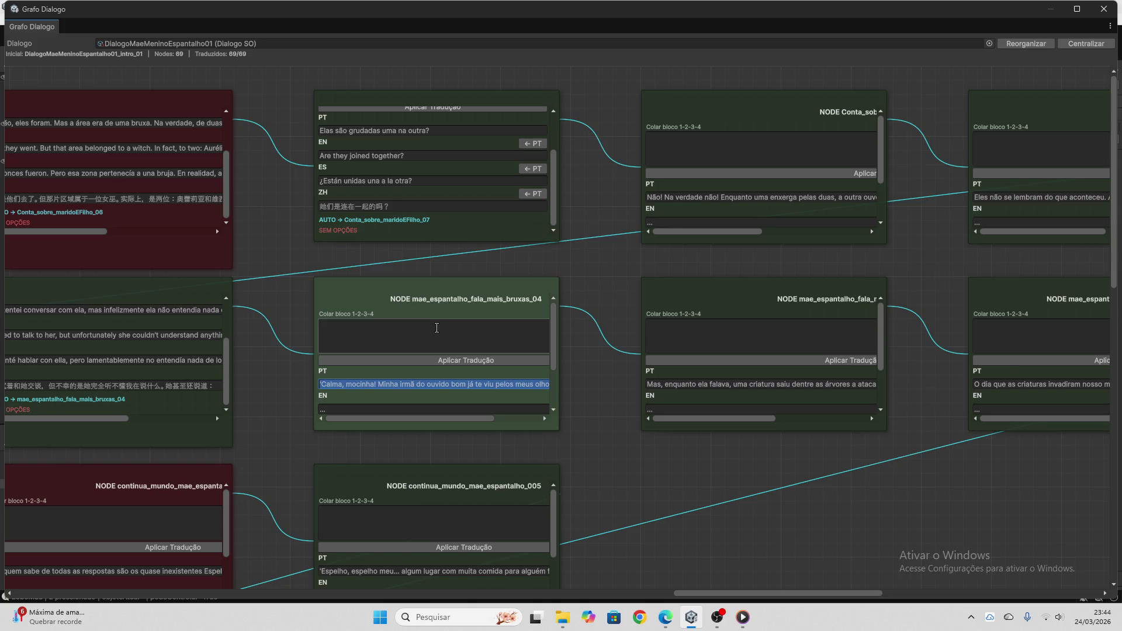
{"action": "left_click", "coordinate": [666, 618]}
- Send 'Calma, mocinha! Minha irmã do ouvido bom…' to ChatGPT and copy its four-language reply
{"action": "left_click", "coordinate": [573, 564]}
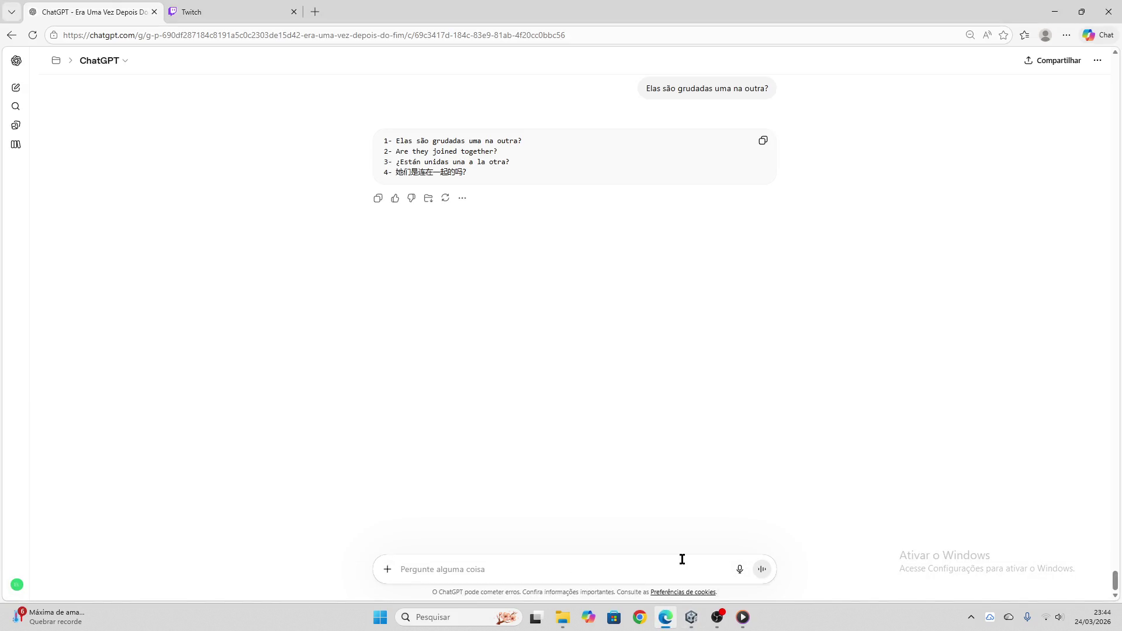
{"action": "key", "text": "ctrl+v"}
{"action": "key", "text": "Return"}
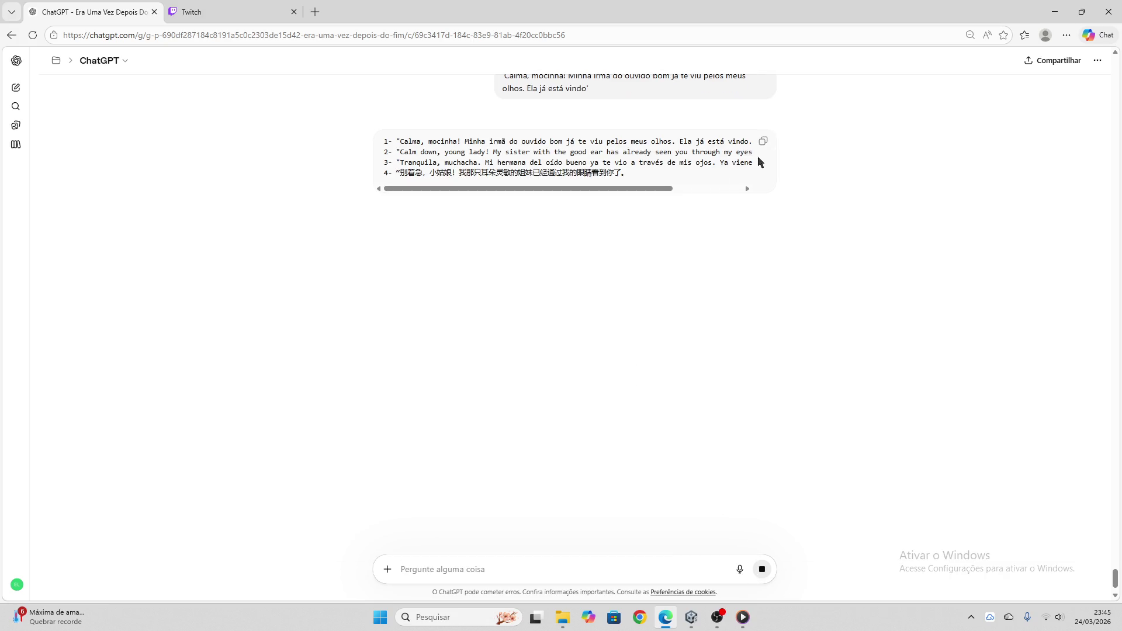
{"action": "left_click", "coordinate": [765, 142]}
- Paste the four-line block into the 'Calma, mocinha!' node, apply the translation, and clear the paste box
{"action": "left_click", "coordinate": [691, 617]}
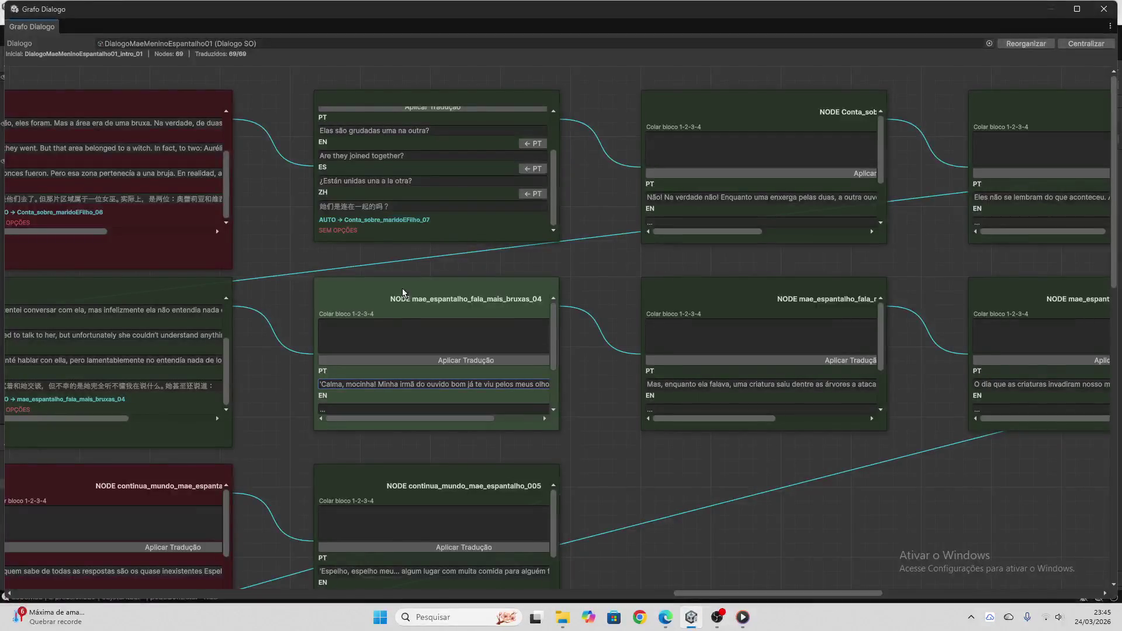
{"action": "left_click", "coordinate": [400, 343]}
{"action": "key", "text": "ctrl+v"}
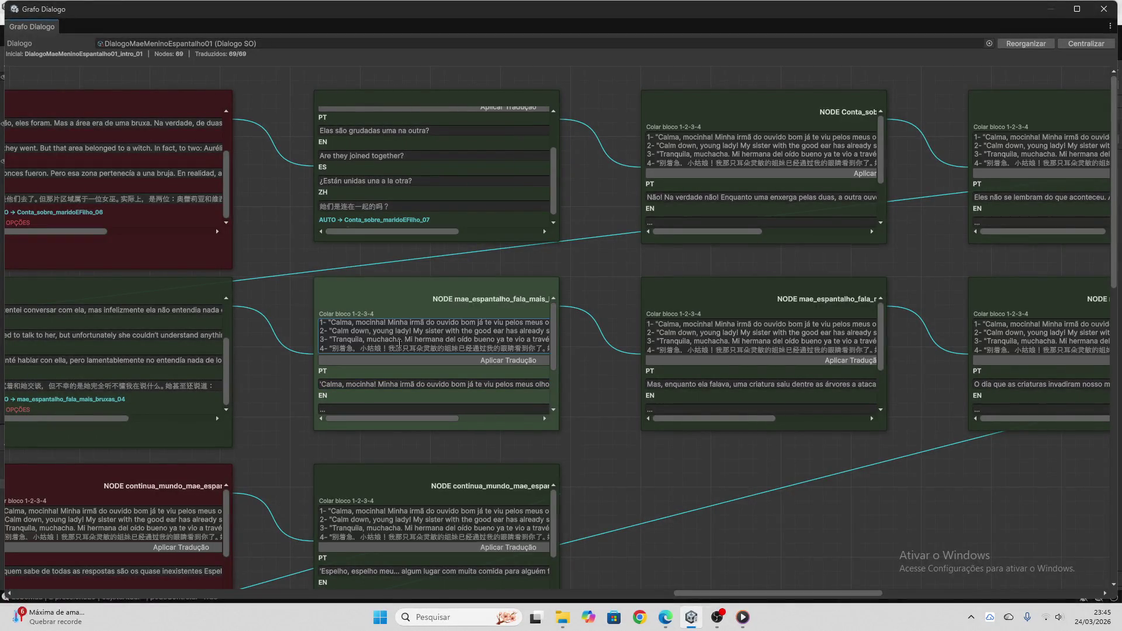
{"action": "left_click", "coordinate": [427, 362]}
{"action": "mouse_move", "coordinate": [431, 340]}
{"action": "left_mouse_down"}
{"action": "mouse_move", "coordinate": [260, 320]}
{"action": "mouse_move", "coordinate": [432, 351]}
{"action": "left_mouse_up"}
{"action": "key", "text": "BackSpace"}
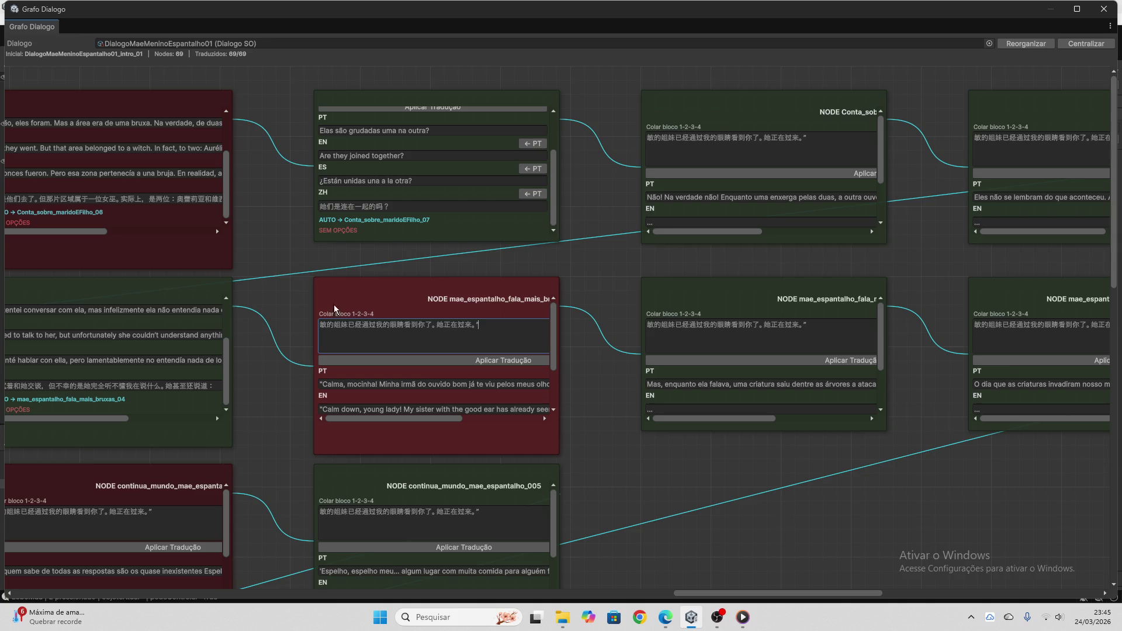
- Copy node 005's Portuguese line 'Espelho, espelho meu' for ChatGPT
{"action": "left_click", "coordinate": [462, 360]}
{"action": "scroll", "coordinate": [616, 396], "scroll_direction": "down", "scroll_amount": 3}
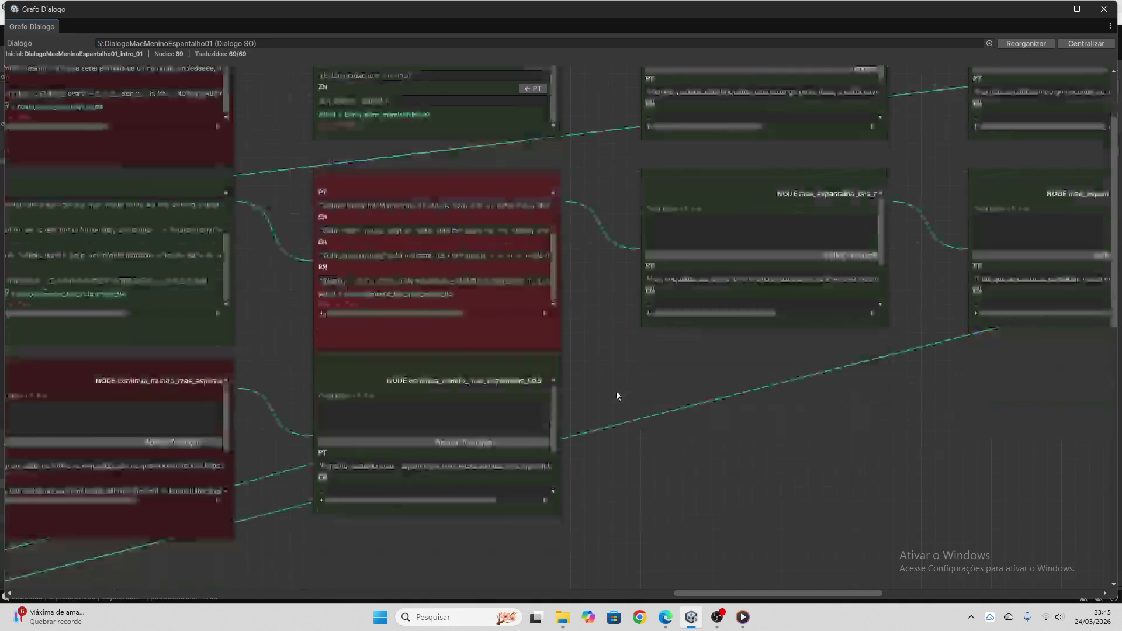
{"action": "left_click", "coordinate": [498, 361]}
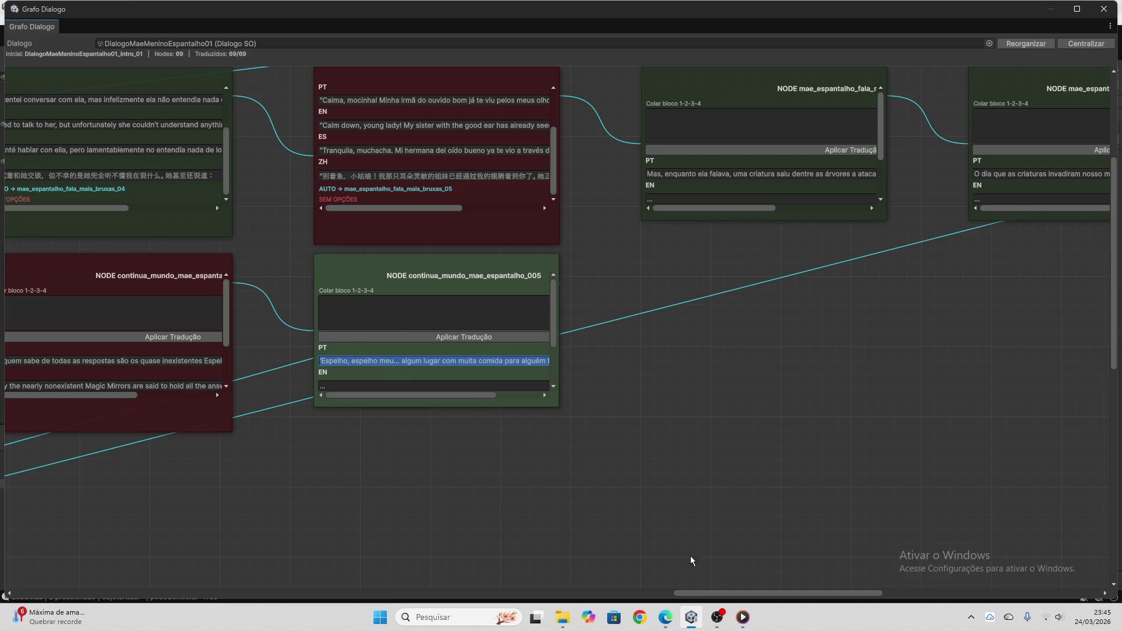
{"action": "left_click", "coordinate": [665, 617]}
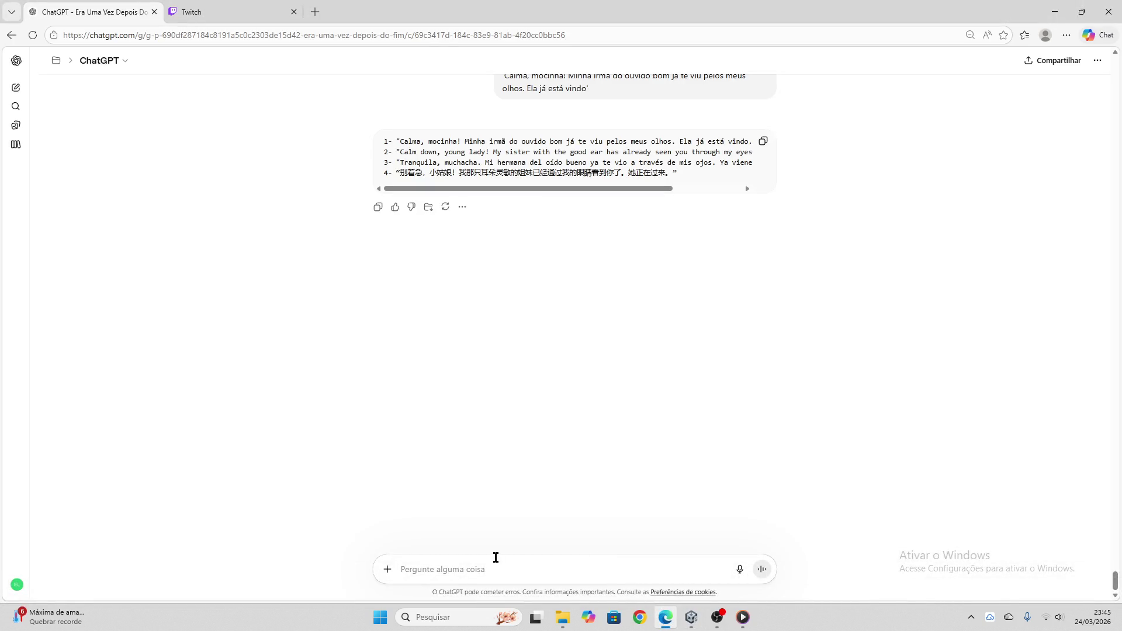
- Send 'Espelho, espelho meu' to ChatGPT and copy its PT/EN/ES/ZH code-block reply
{"action": "key", "text": "ctrl+v"}
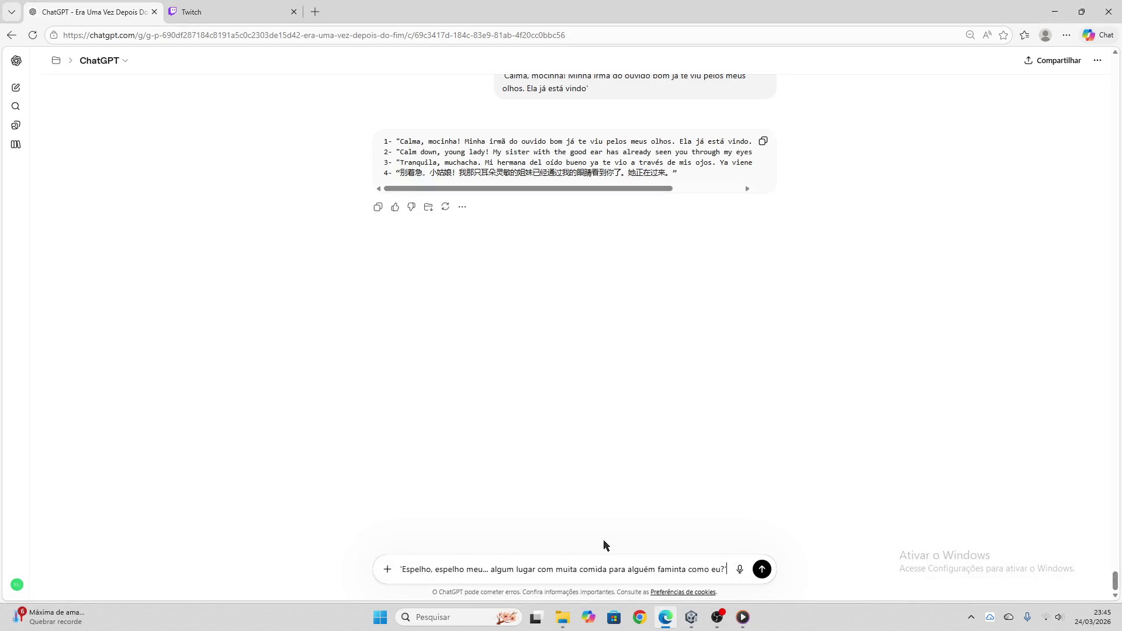
{"action": "key", "text": "Return"}
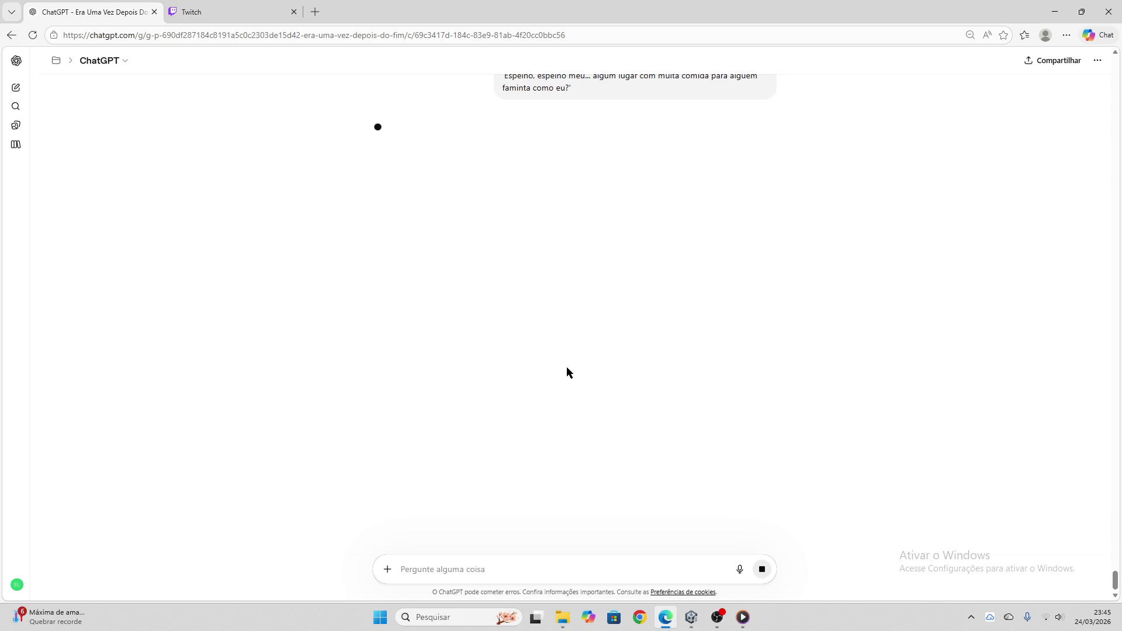
{"action": "left_click", "coordinate": [257, 13]}
{"action": "left_click", "coordinate": [87, 11]}
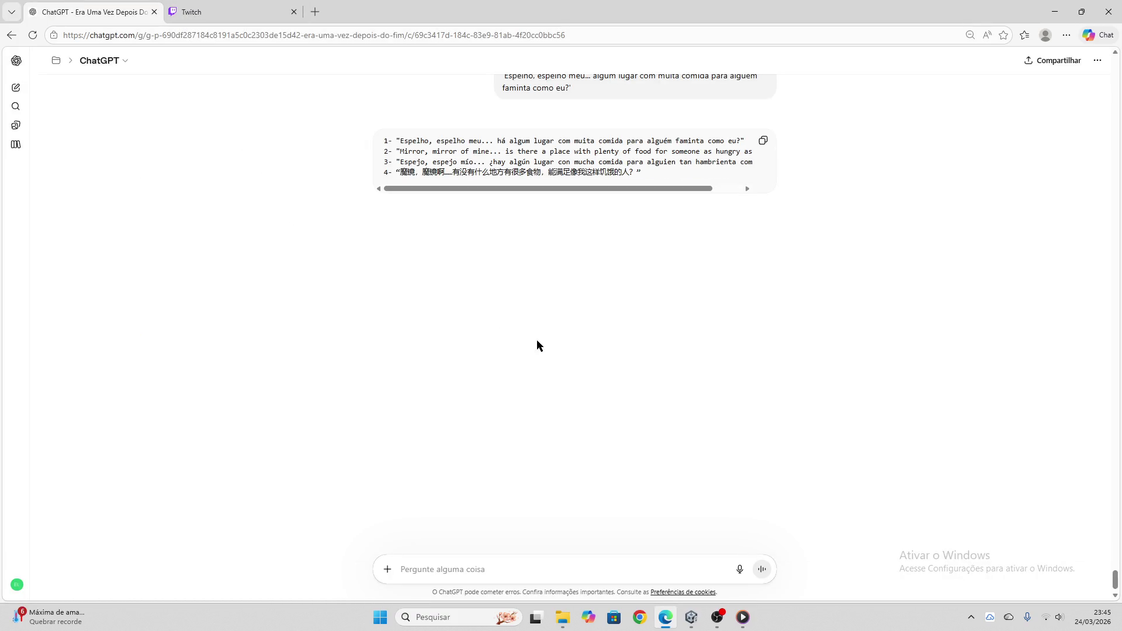
{"action": "left_click", "coordinate": [762, 140]}
{"action": "left_click", "coordinate": [691, 615]}
- Paste the block into the node's Colar bloco field, apply the translation, and clear the field
{"action": "left_click", "coordinate": [450, 323]}
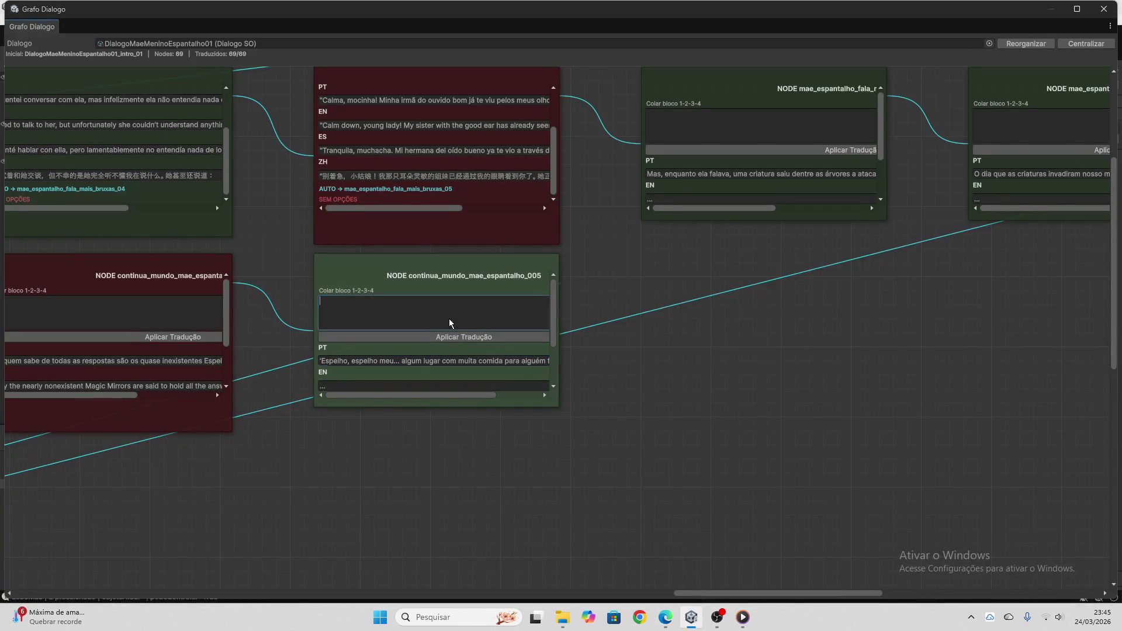
{"action": "key", "text": "ctrl+v"}
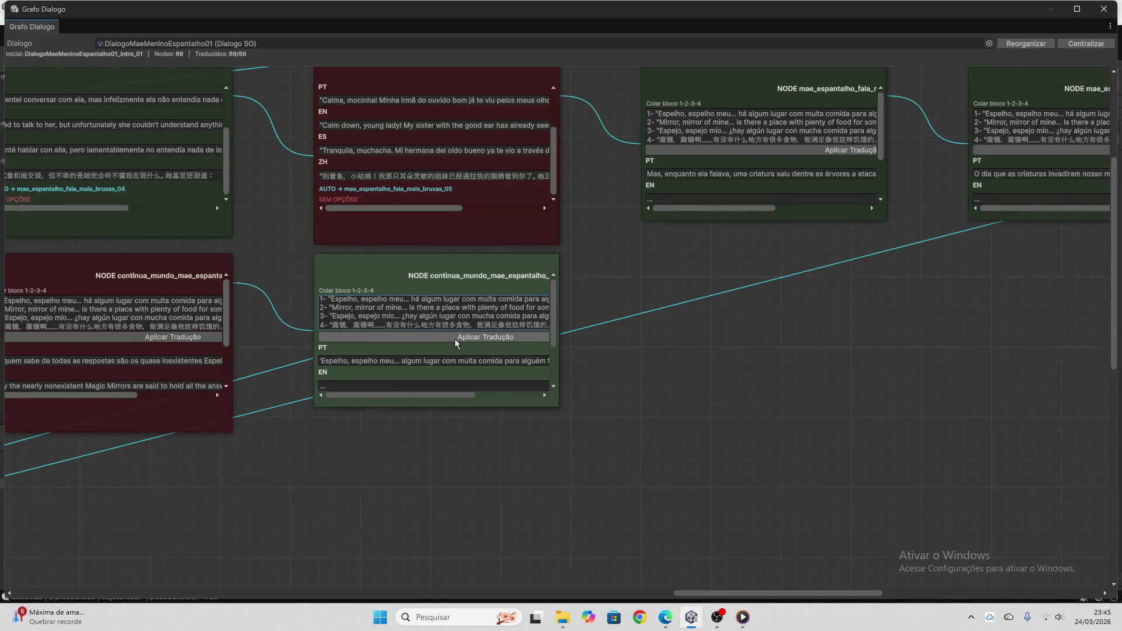
{"action": "left_click", "coordinate": [457, 342]}
{"action": "left_click", "coordinate": [458, 304]}
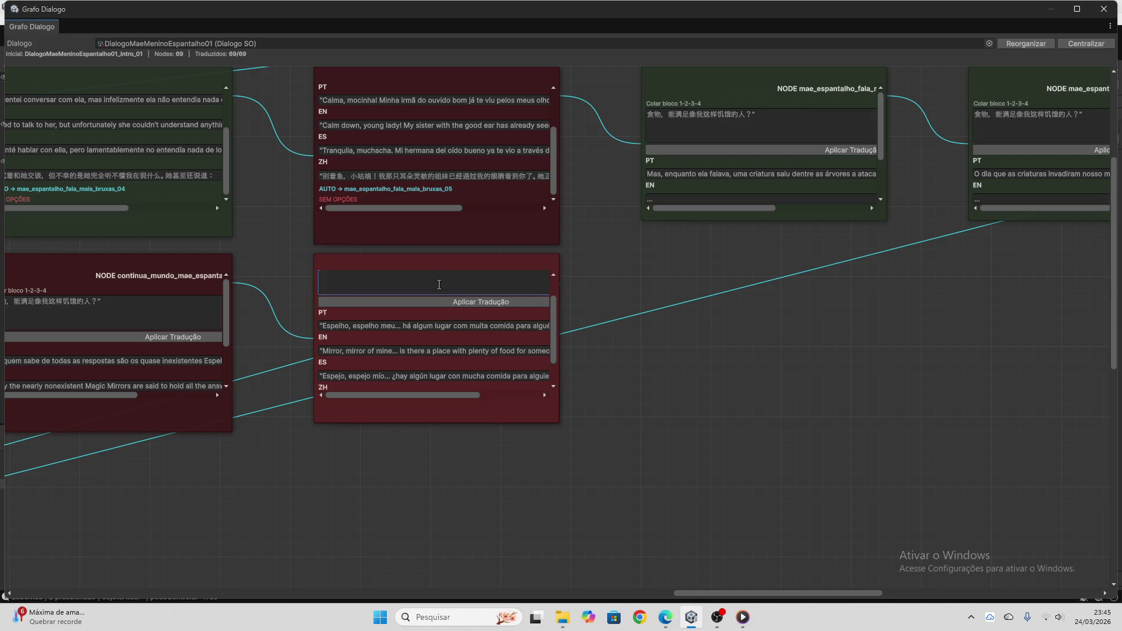
{"action": "left_click", "coordinate": [451, 306]}
{"action": "left_click", "coordinate": [461, 337]}
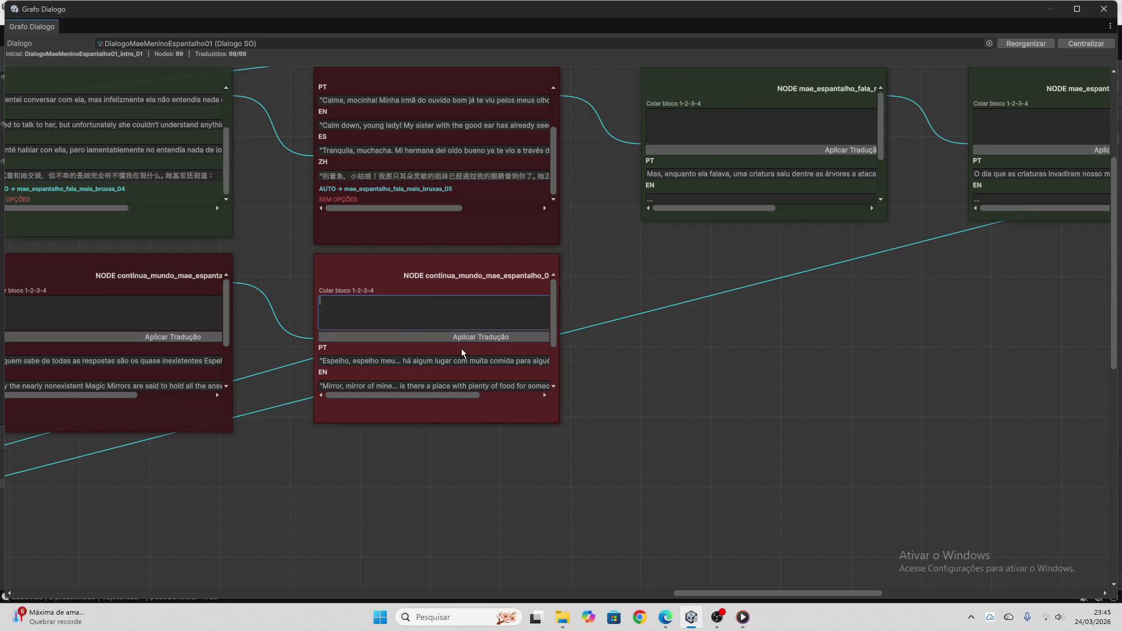
- Pan to the next node and copy its Portuguese line 'Não! Na verdade não!'
{"action": "left_click_drag", "start_coordinate": [735, 596], "coordinate": [793, 590]}
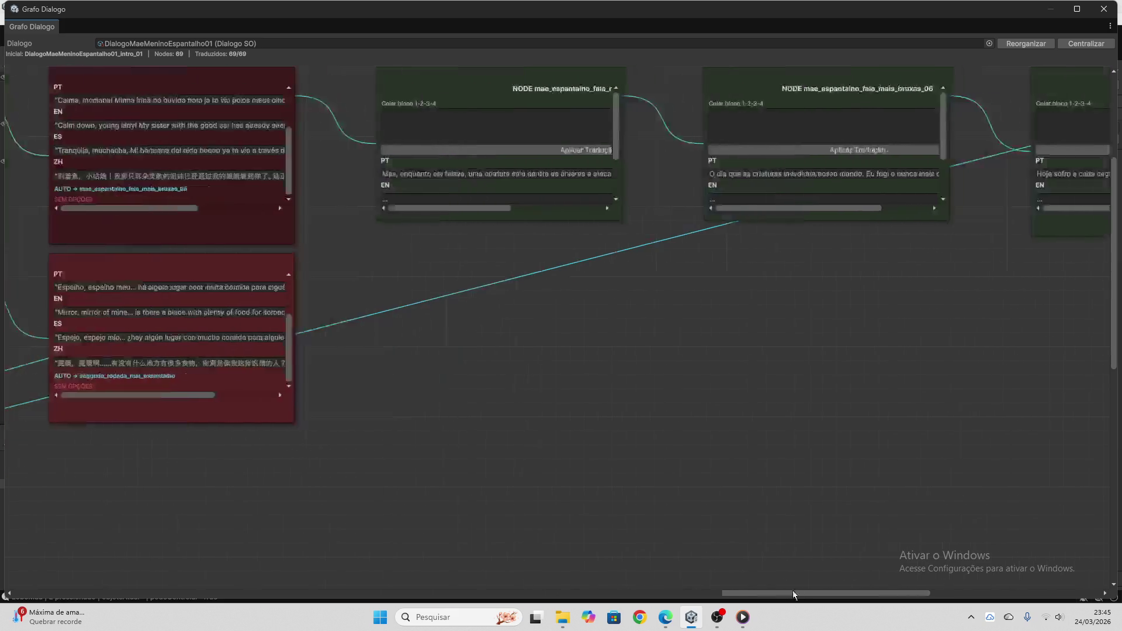
{"action": "scroll", "coordinate": [608, 370], "scroll_direction": "up", "scroll_amount": 3}
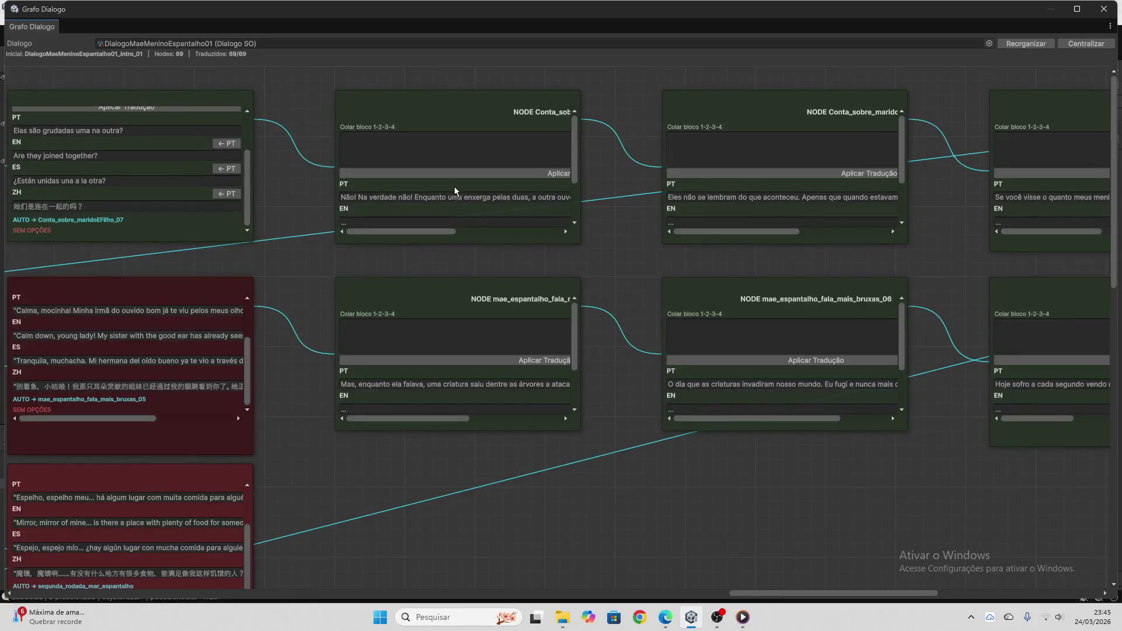
{"action": "left_click", "coordinate": [455, 197]}
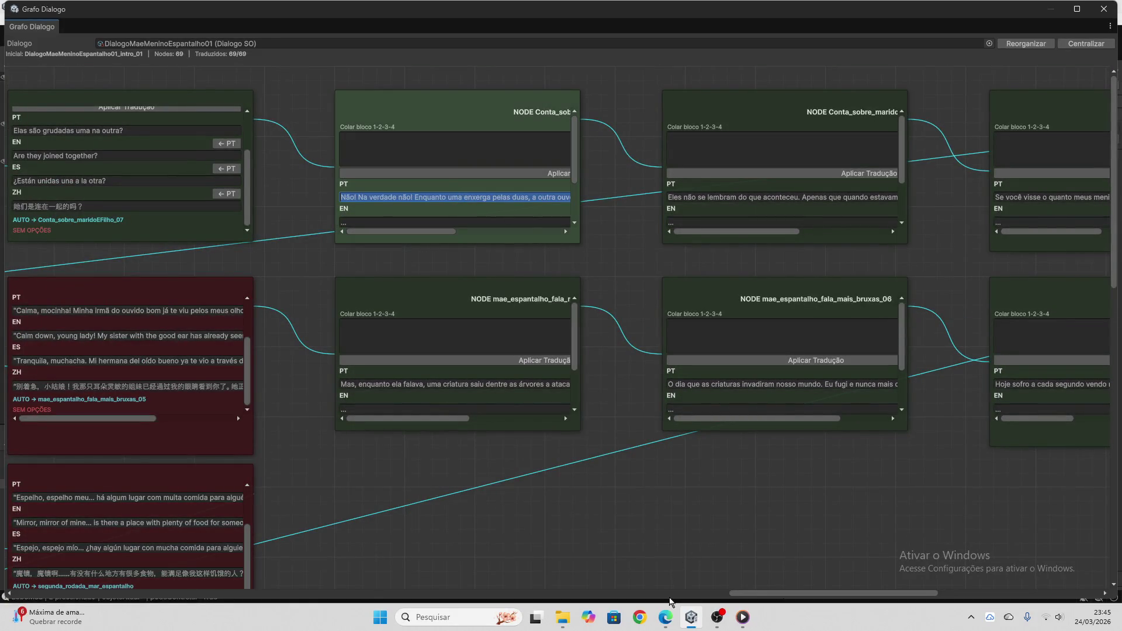
{"action": "left_click", "coordinate": [666, 615]}
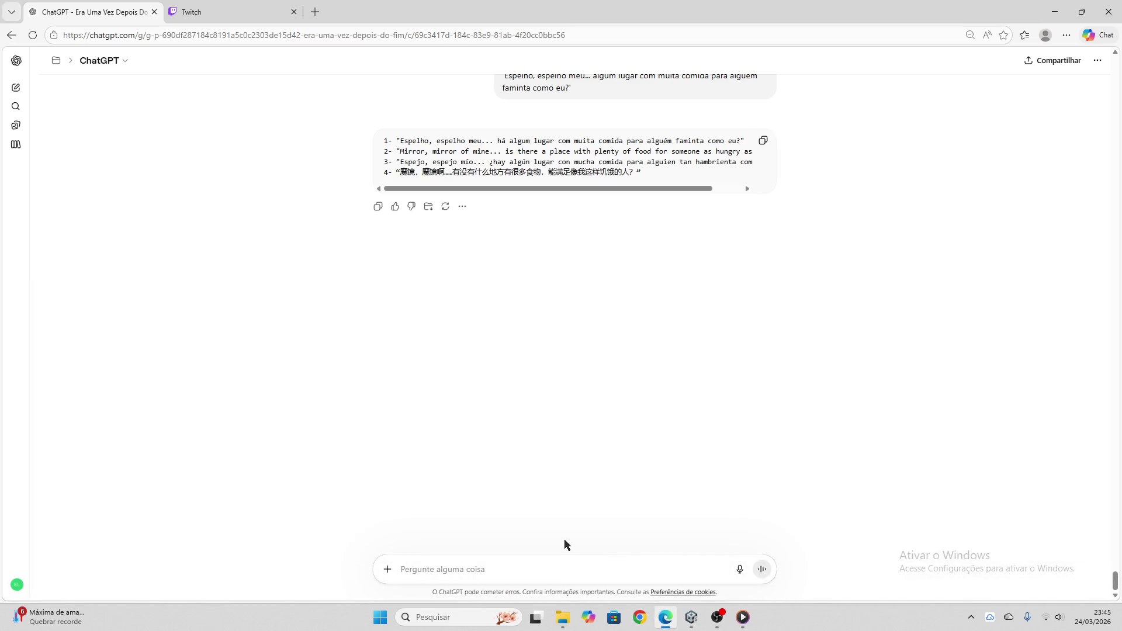
- Send 'Não! Na verdade não!' to ChatGPT and copy its four-language translation block
{"action": "key", "text": "ctrl+v"}
{"action": "key", "text": "Return"}
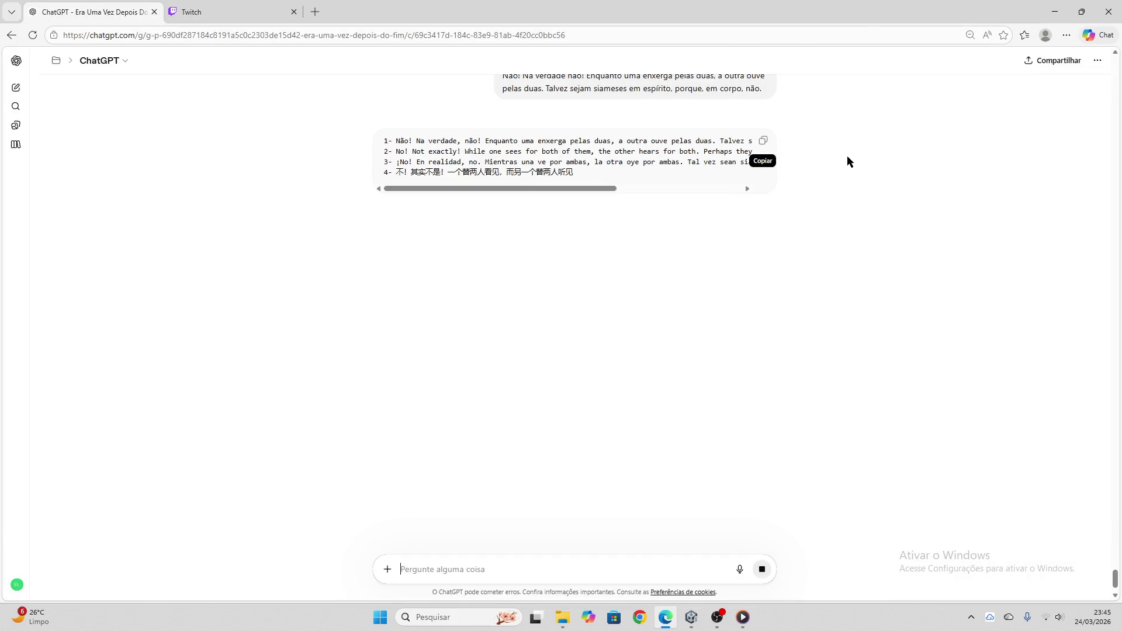
{"action": "left_click", "coordinate": [760, 143]}
{"action": "mouse_move", "coordinate": [743, 623]}
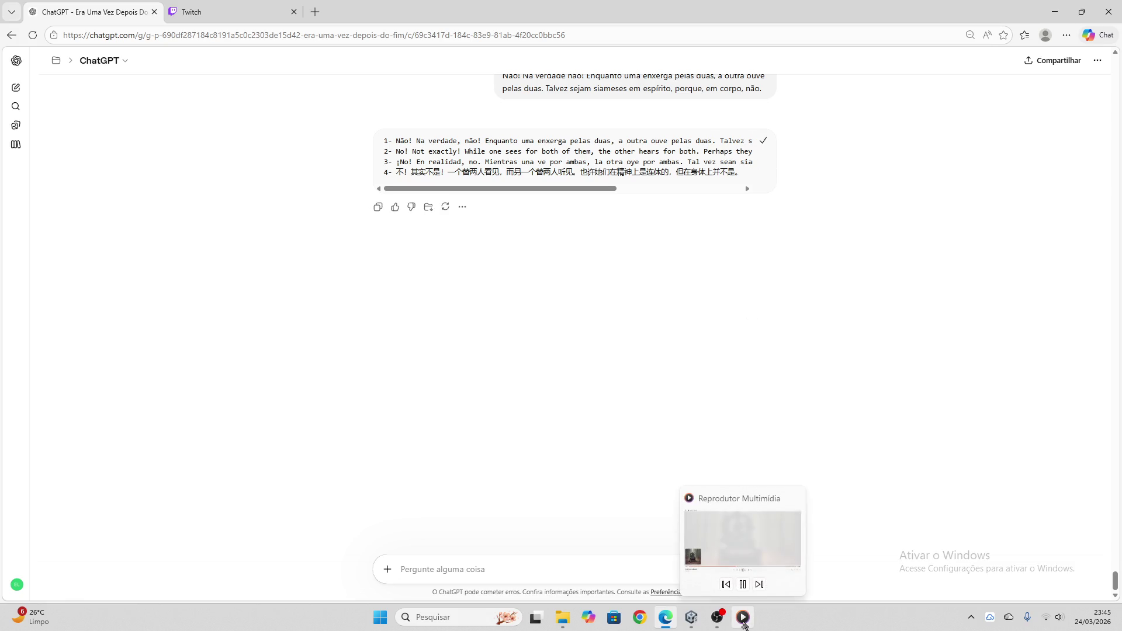
{"action": "left_click", "coordinate": [212, 11]}
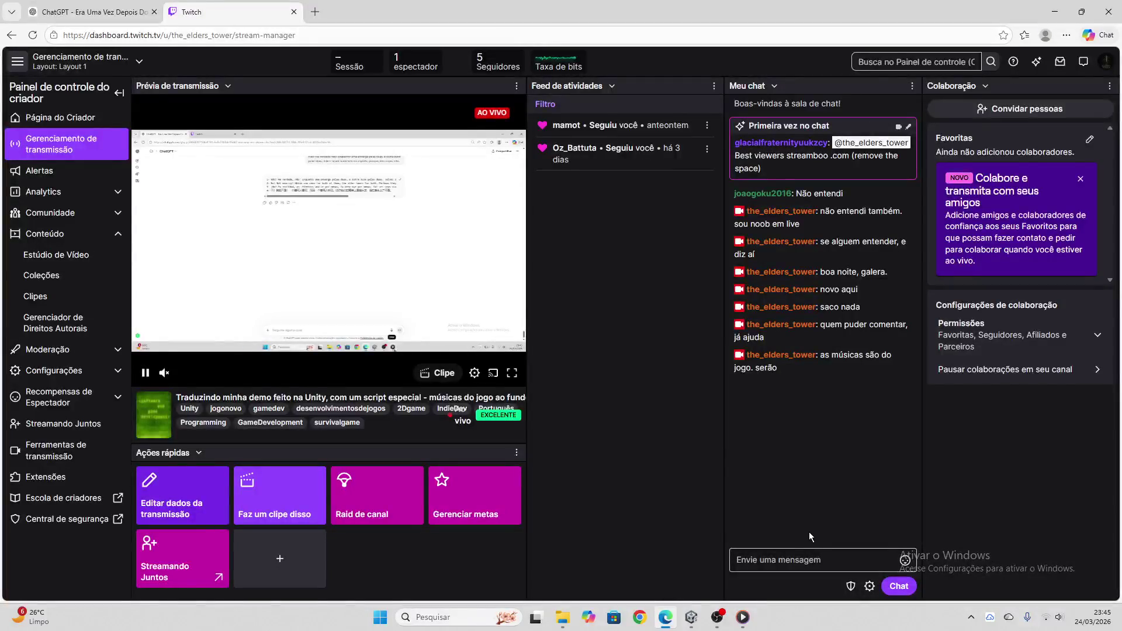
- Post 'Dá um "oi" aí, só pra ajudar k' in Twitch chat, then recopy ChatGPT's translation block
{"action": "left_click", "coordinate": [796, 560]}
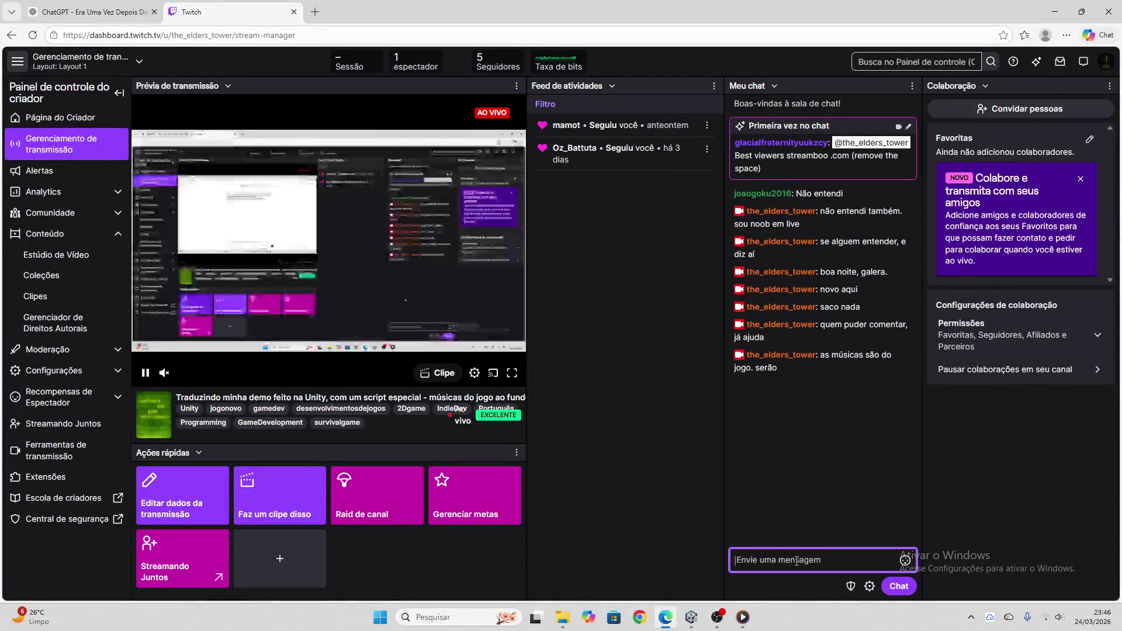
{"action": "type", "text": "Dá"}
{"action": "type", "text": "um \"o"}
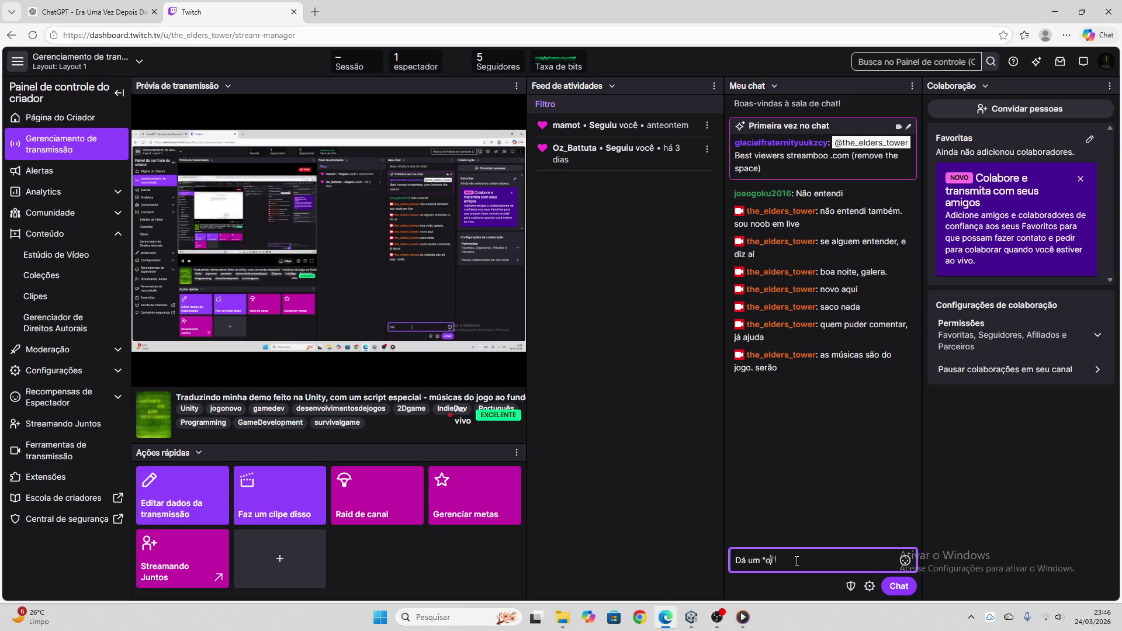
{"action": "type", "text": "i\" aí, "}
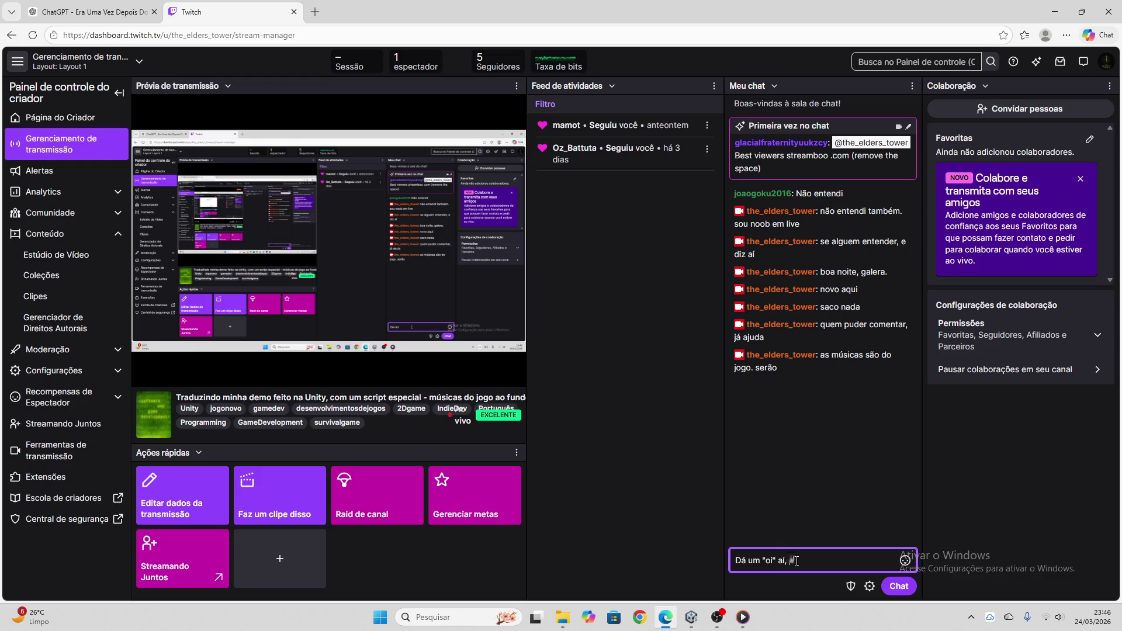
{"action": "type", "text": "só pra ajudar "}
{"action": "type", "text": "kkkk"}
{"action": "key", "text": "Return"}
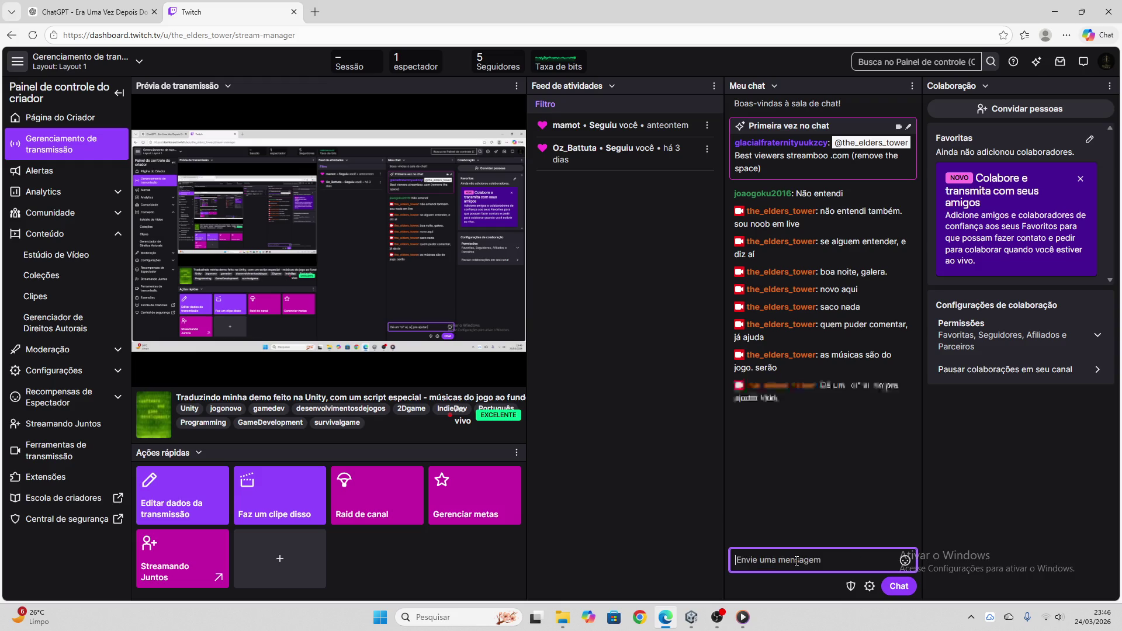
{"action": "left_click", "coordinate": [91, 12]}
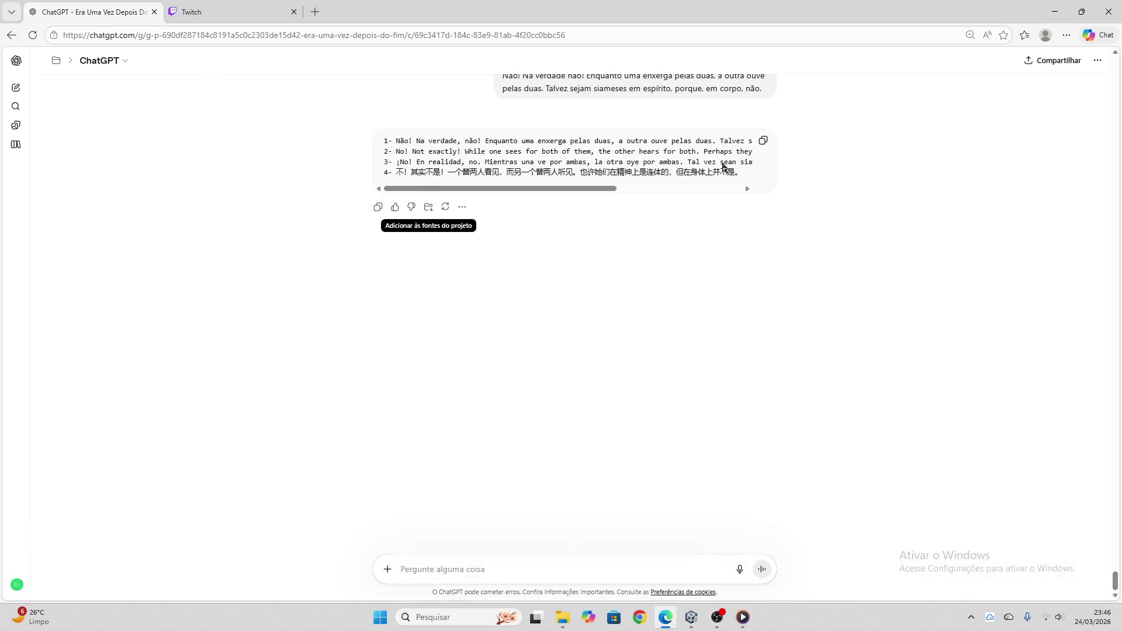
{"action": "left_click", "coordinate": [764, 141]}
- Paste the block into the 'Não! Na verdade não!' node, apply the translation, and empty the field
{"action": "left_click", "coordinate": [692, 617]}
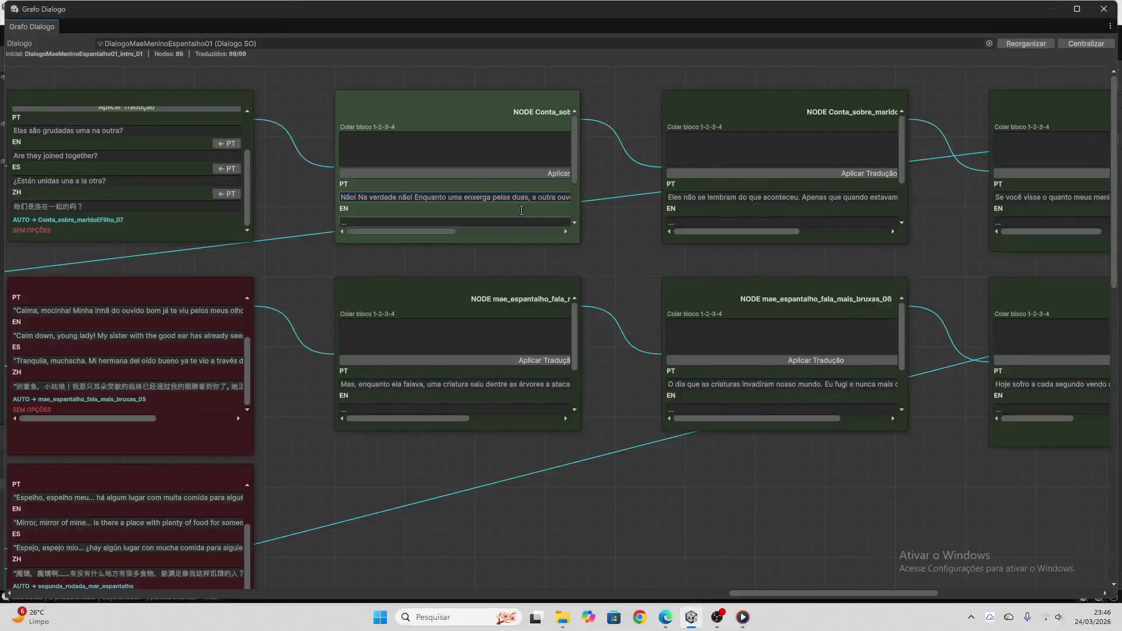
{"action": "left_click", "coordinate": [468, 151]}
{"action": "key", "text": "ctrl+v"}
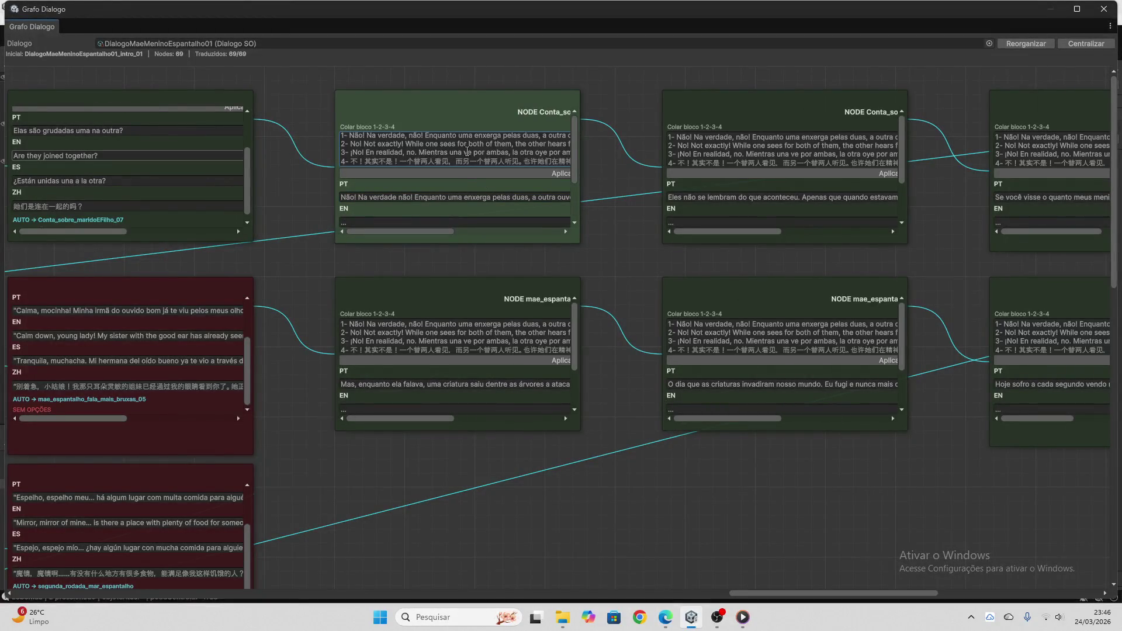
{"action": "left_click", "coordinate": [467, 174]}
{"action": "left_click", "coordinate": [468, 156]}
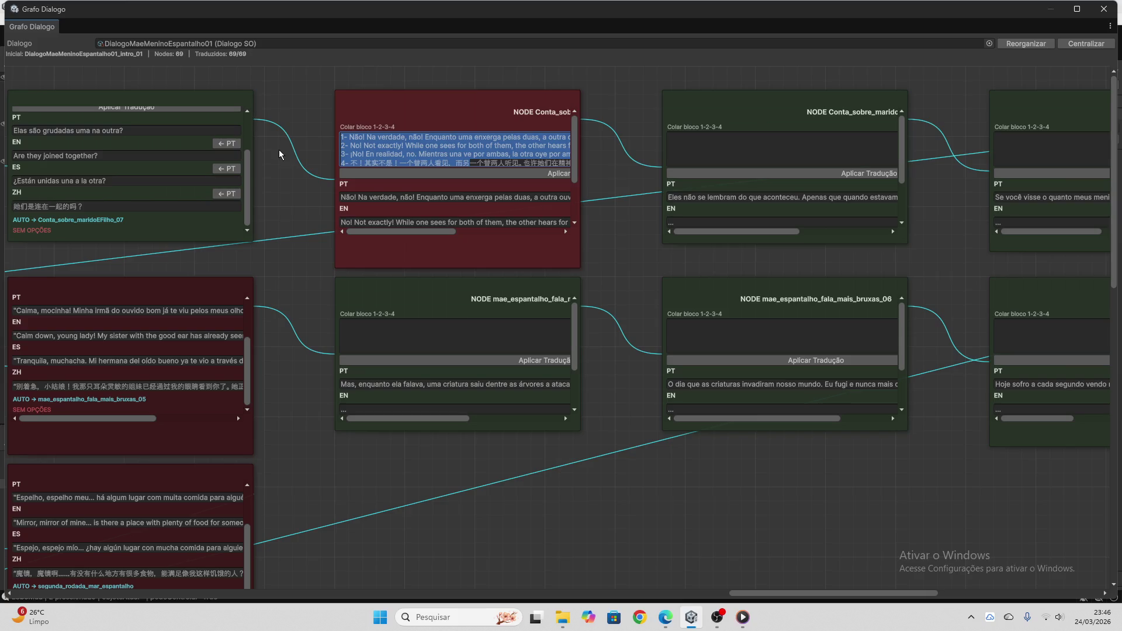
{"action": "key", "text": "BackSpace"}
{"action": "key", "text": "ctrl+a"}
{"action": "key", "text": "BackSpace"}
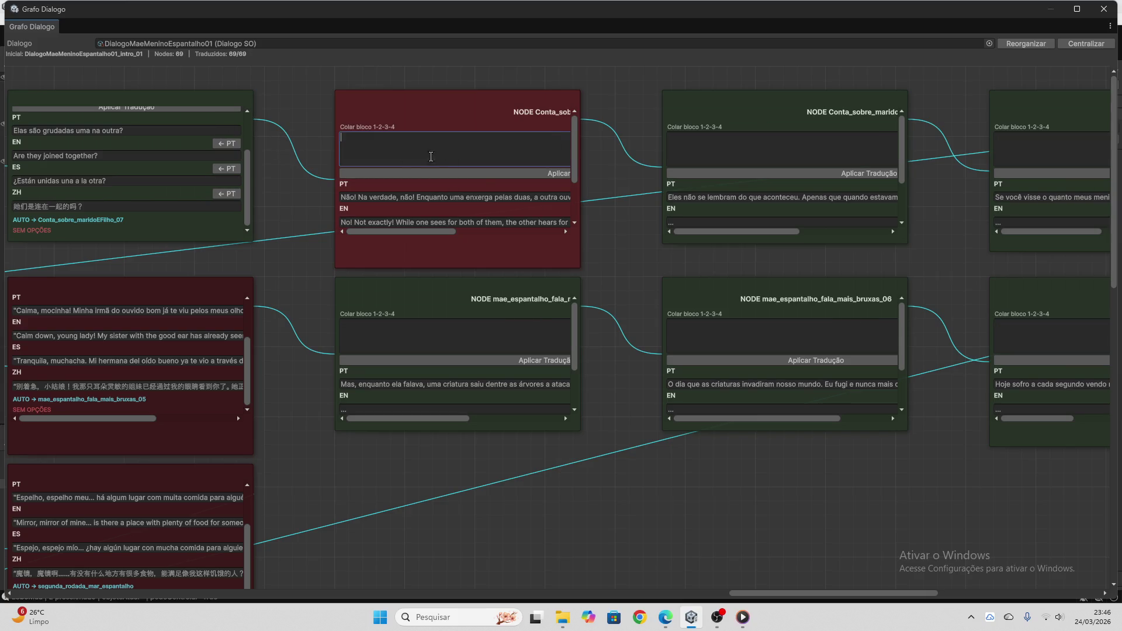
- Copy the next node's Portuguese line 'Mas, enquanto ela falava…' for ChatGPT
{"action": "scroll", "coordinate": [431, 155], "scroll_direction": "down", "scroll_amount": 3}
{"action": "left_click", "coordinate": [459, 383]}
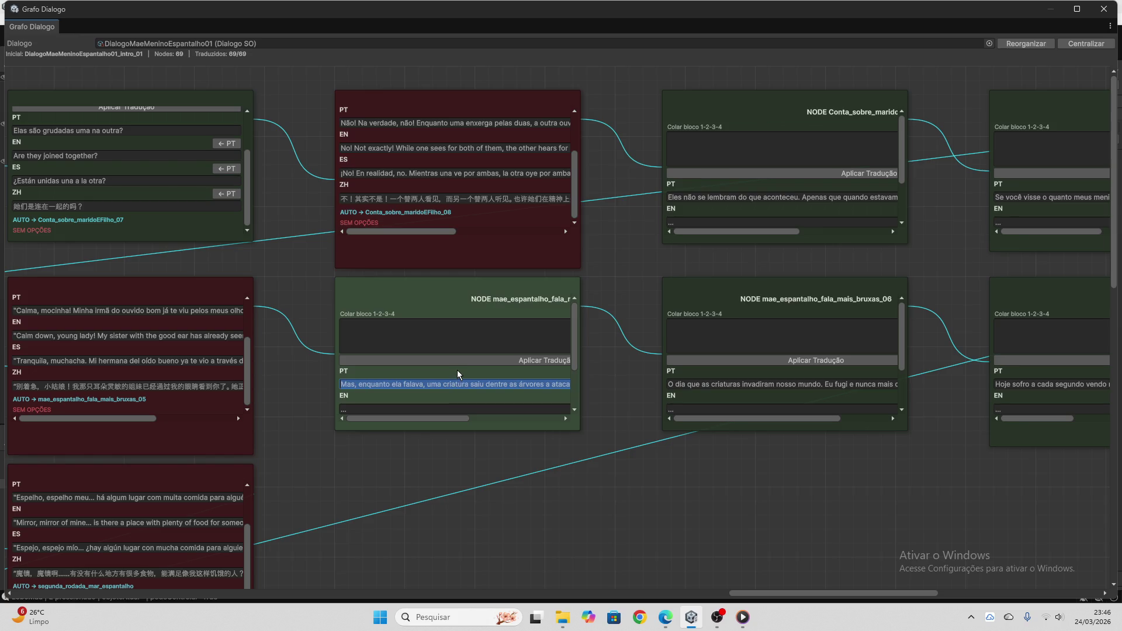
{"action": "left_click", "coordinate": [665, 617]}
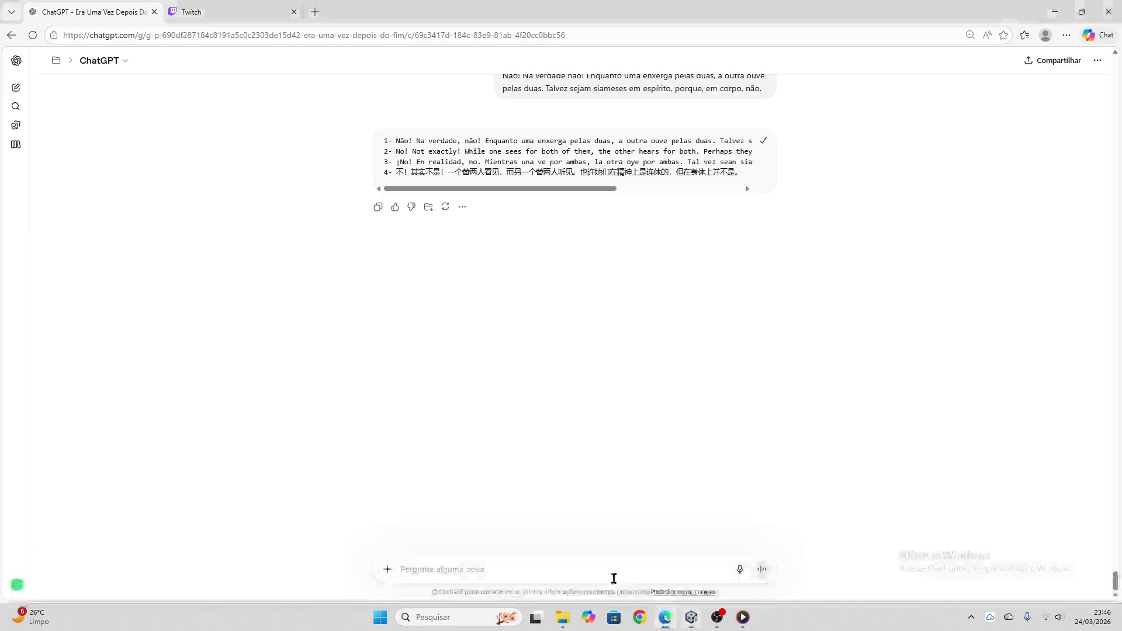
- Send the 'Mas, enquanto ela falava' paragraph to ChatGPT and copy the four-language reply
{"action": "key", "text": "ctrl+v"}
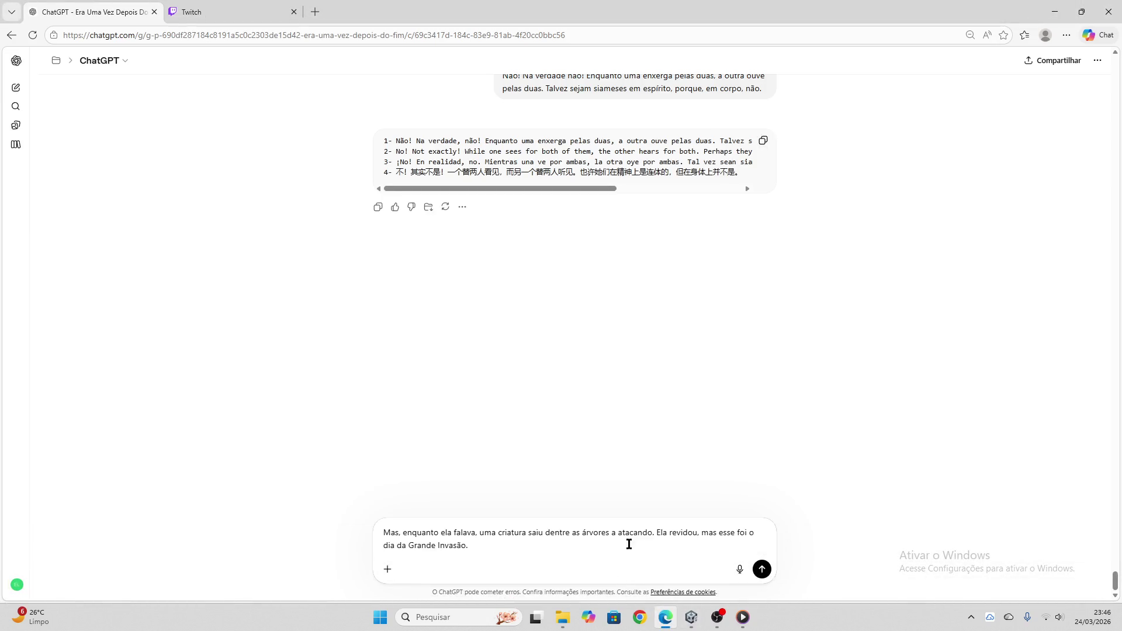
{"action": "key", "text": "Return"}
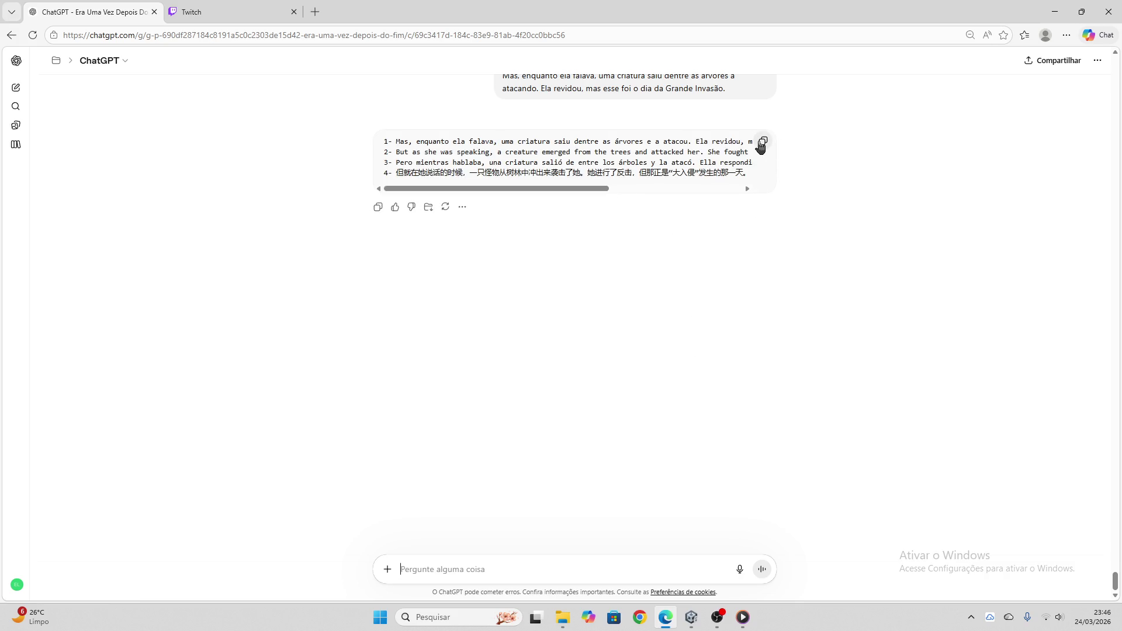
{"action": "left_click", "coordinate": [692, 617]}
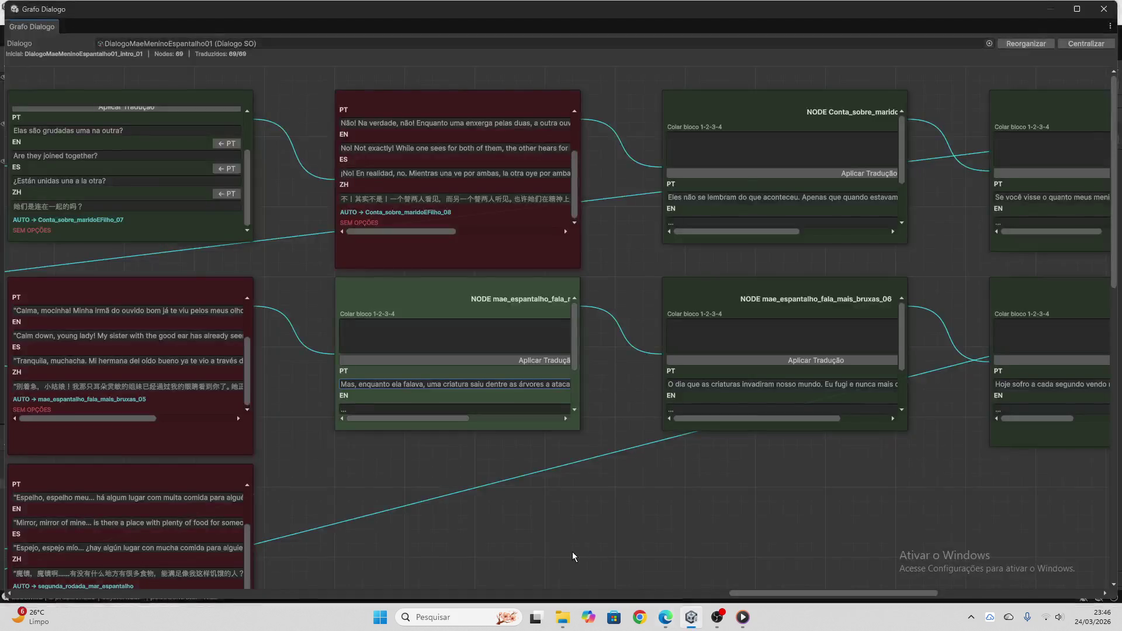
- Paste the translations into the 'Mas, enquanto ela falava…' node, apply them, and clear the field
{"action": "left_click", "coordinate": [469, 337]}
{"action": "key", "text": "ctrl+v"}
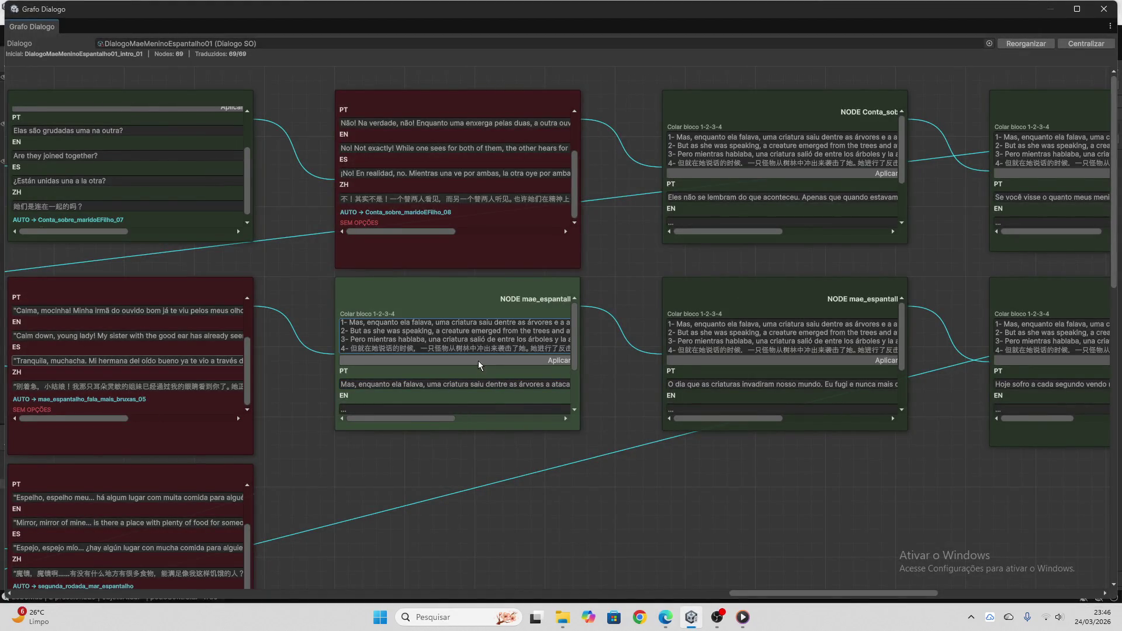
{"action": "left_click", "coordinate": [484, 359]}
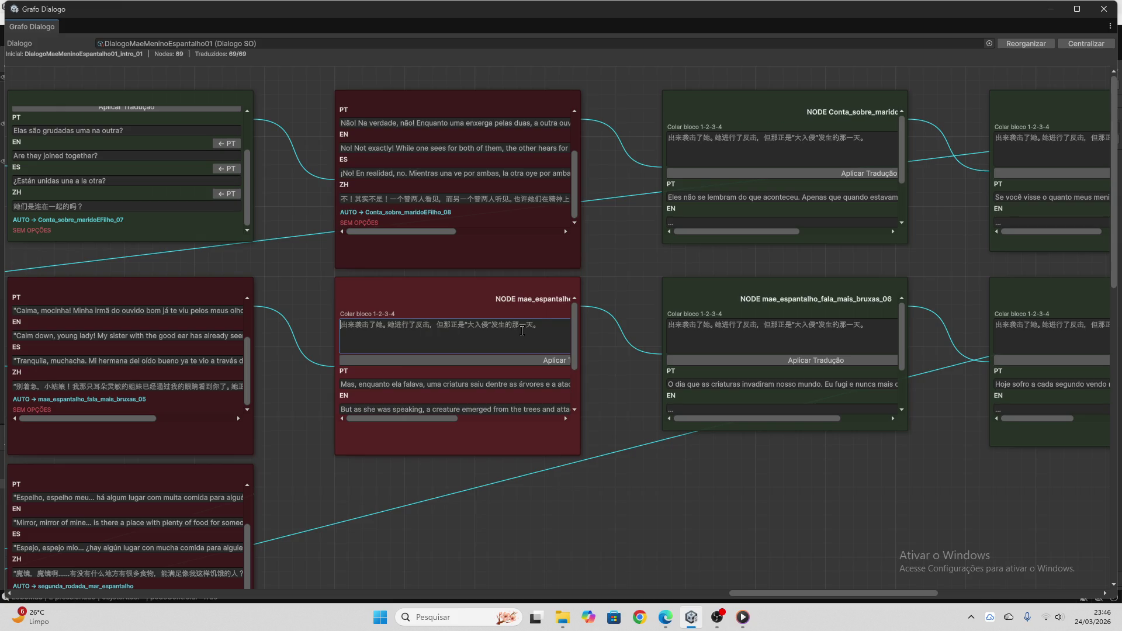
{"action": "left_click_drag", "start_coordinate": [544, 325], "coordinate": [301, 321]}
{"action": "key", "text": "BackSpace"}
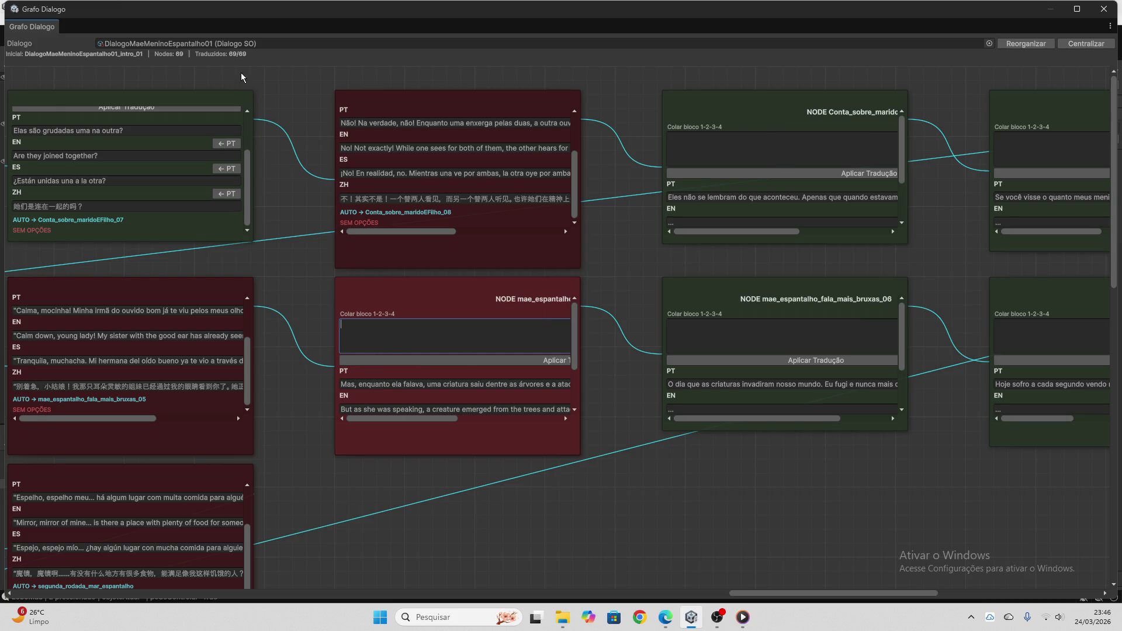
- Copy the Conta_sobre_maridoEFilho_08 node's line 'Eles não se lembram do que aconteceu…'
{"action": "left_click_drag", "start_coordinate": [762, 594], "coordinate": [818, 594]}
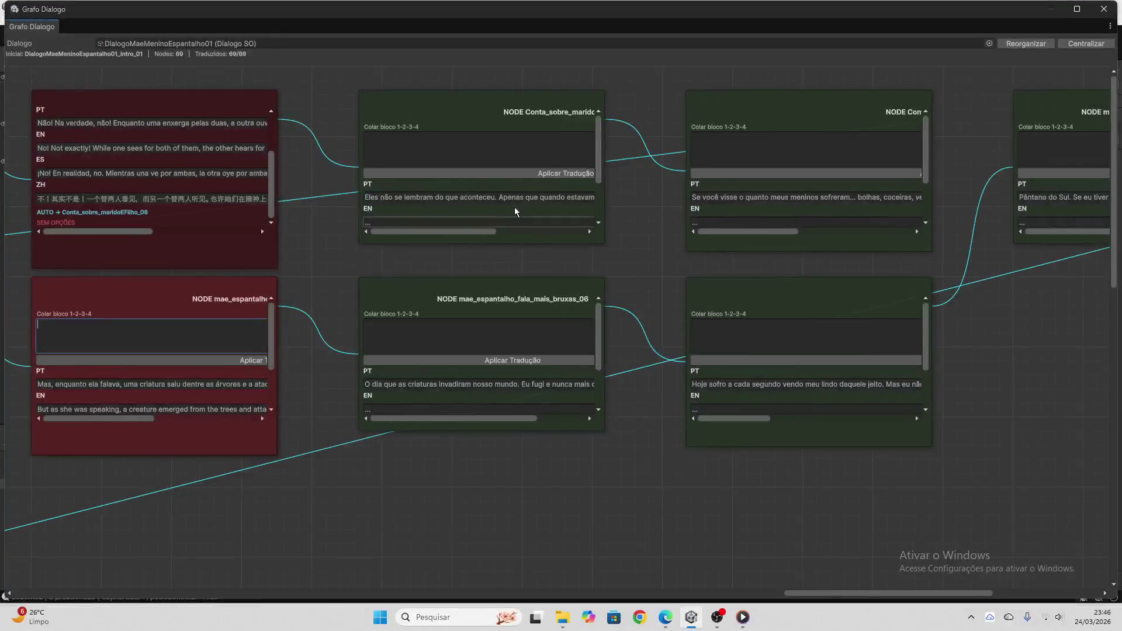
{"action": "left_click", "coordinate": [516, 199]}
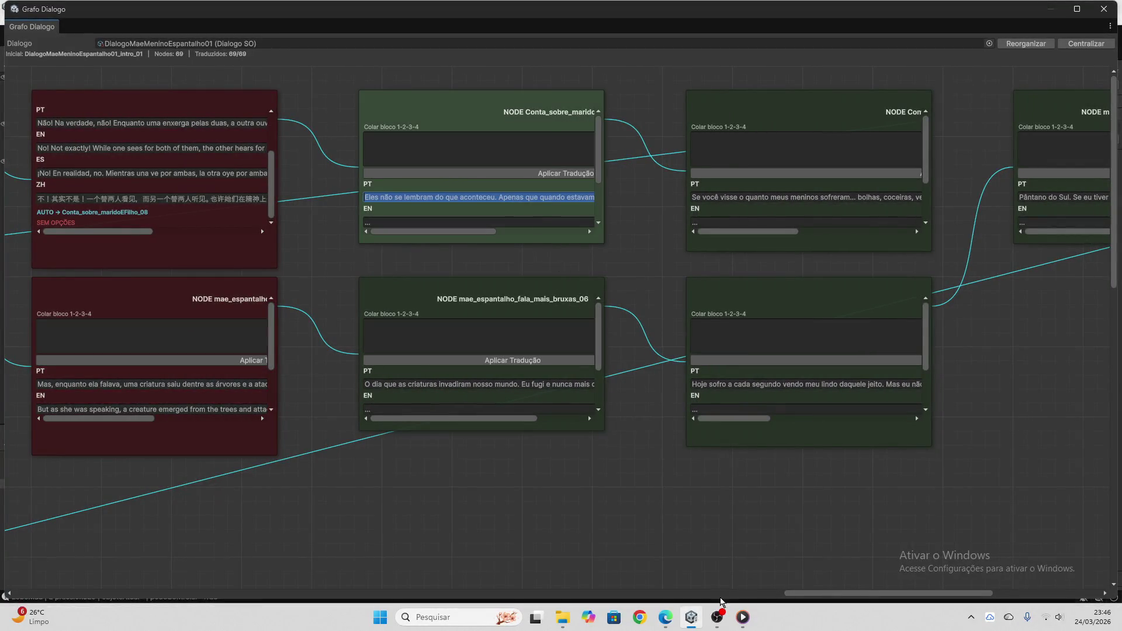
{"action": "left_click", "coordinate": [666, 618]}
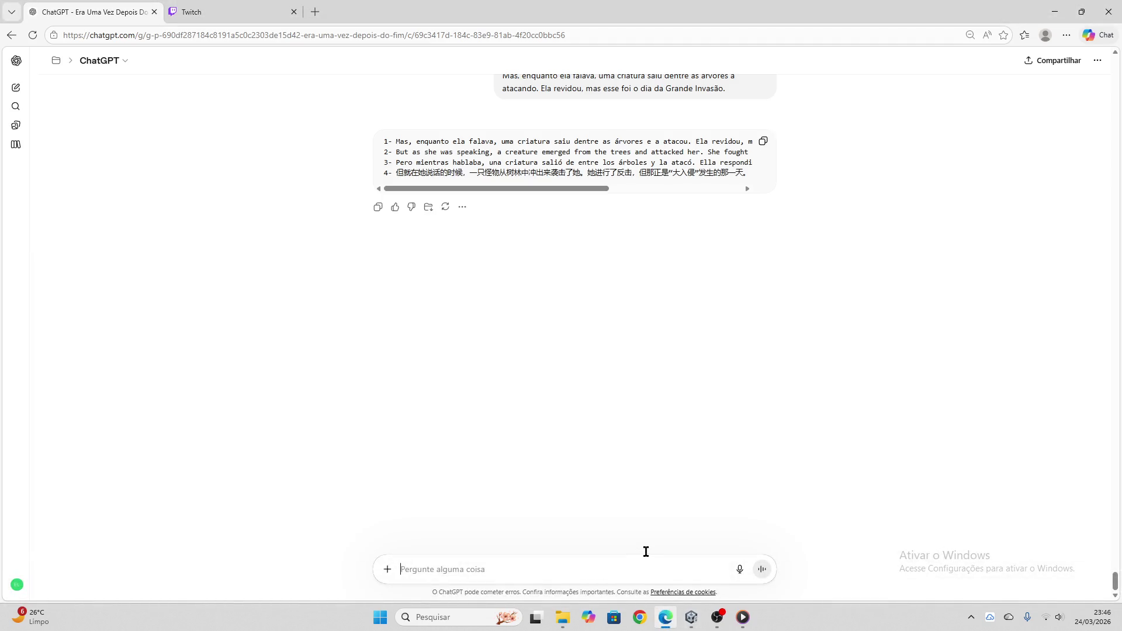
- Send 'Eles não se lembram do que aconteceu…' to ChatGPT and copy the four-line translation
{"action": "key", "text": "ctrl+v"}
{"action": "key", "text": "Return"}
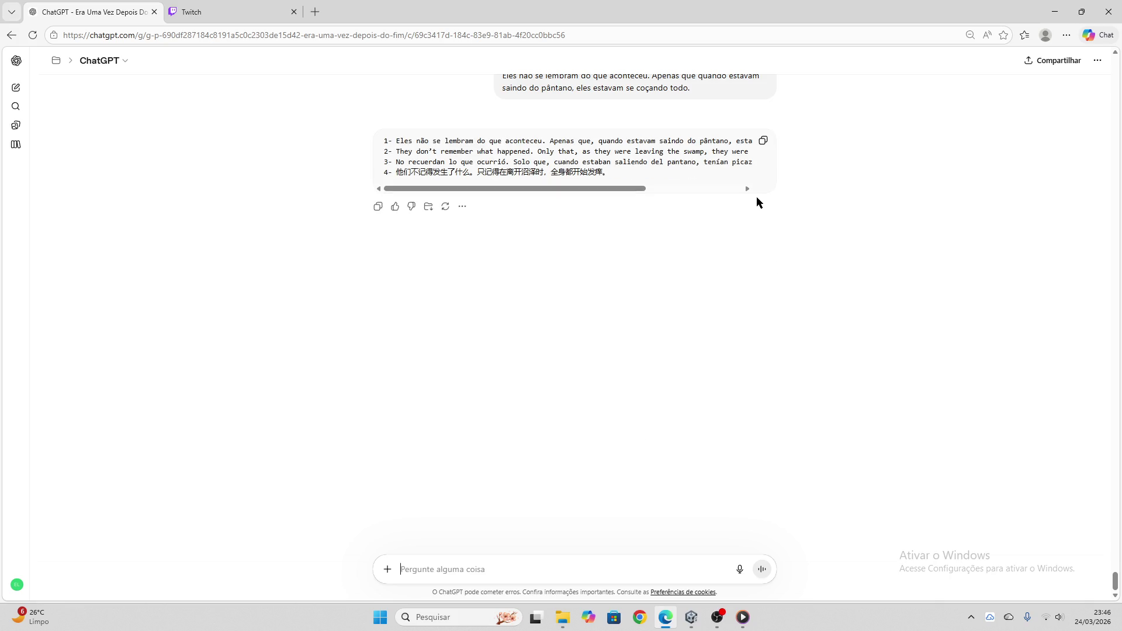
{"action": "left_click", "coordinate": [768, 143]}
{"action": "left_click", "coordinate": [692, 617]}
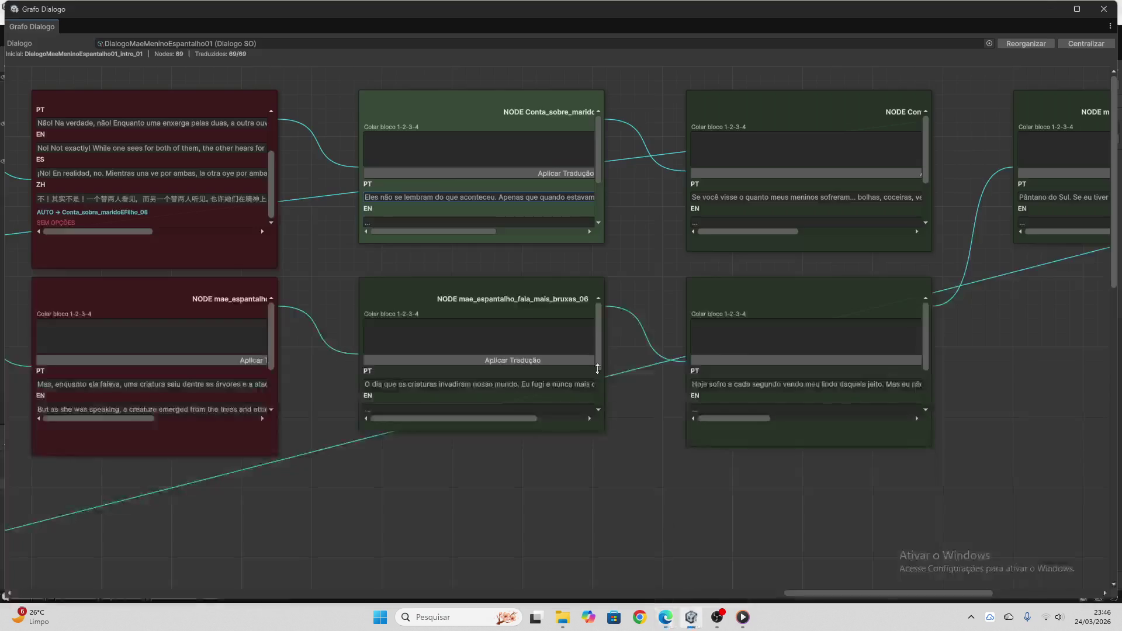
- Apply the pasted translations to Conta_sobre_maridoEFilho_08, clear the field, and select mae_espantalho_fala_mais_bruxas_06's PT line
{"action": "left_click", "coordinate": [491, 153]}
{"action": "key", "text": "ctrl+v"}
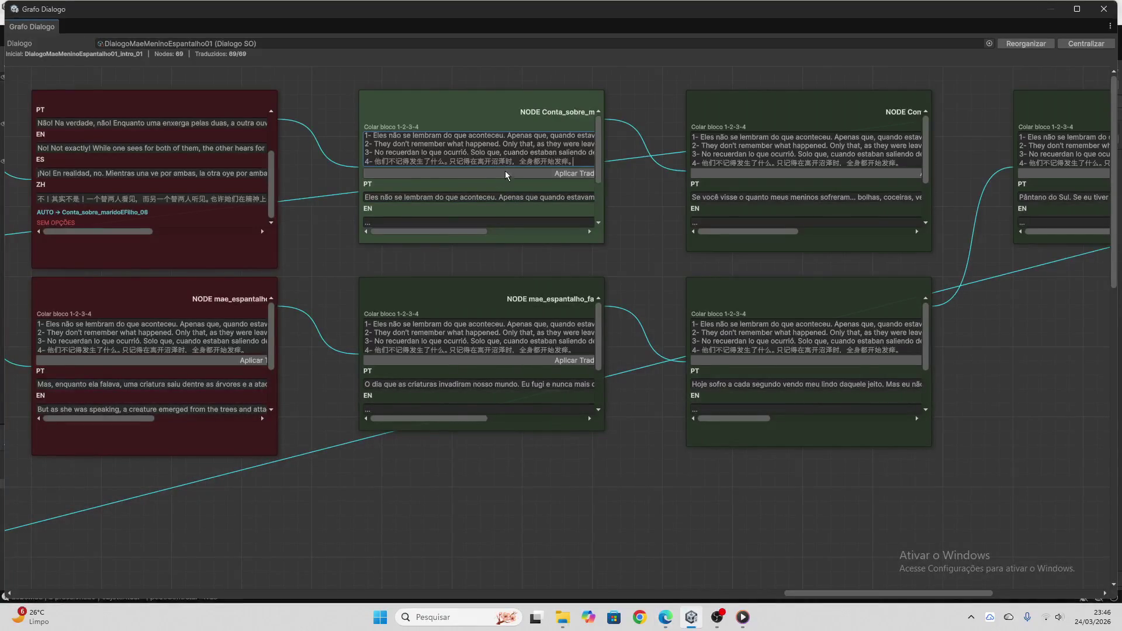
{"action": "left_click", "coordinate": [507, 173]}
{"action": "left_click_drag", "start_coordinate": [512, 155], "coordinate": [295, 117]}
{"action": "key", "text": "ctrl+a"}
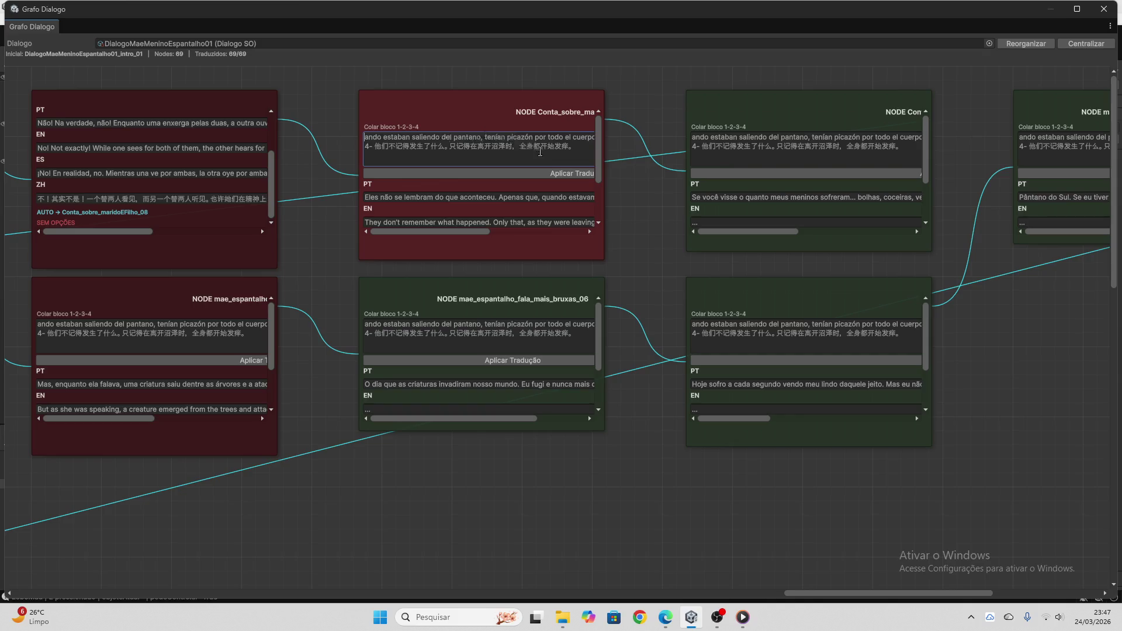
{"action": "key", "text": "BackSpace"}
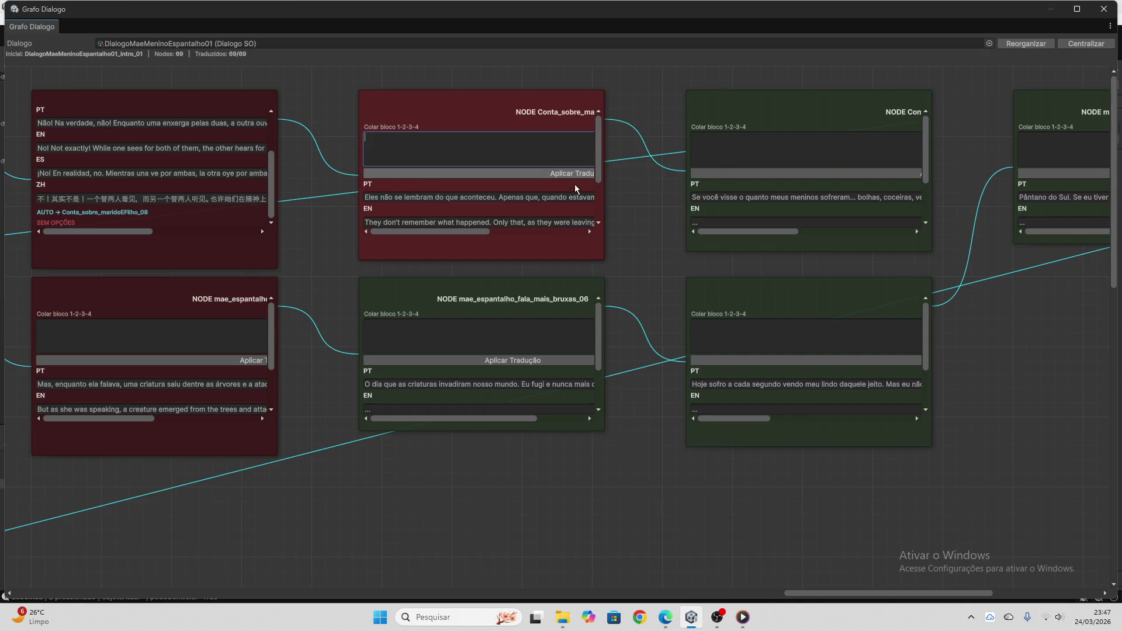
{"action": "scroll", "coordinate": [626, 293], "scroll_direction": "down", "scroll_amount": 3}
{"action": "left_click", "coordinate": [524, 279]}
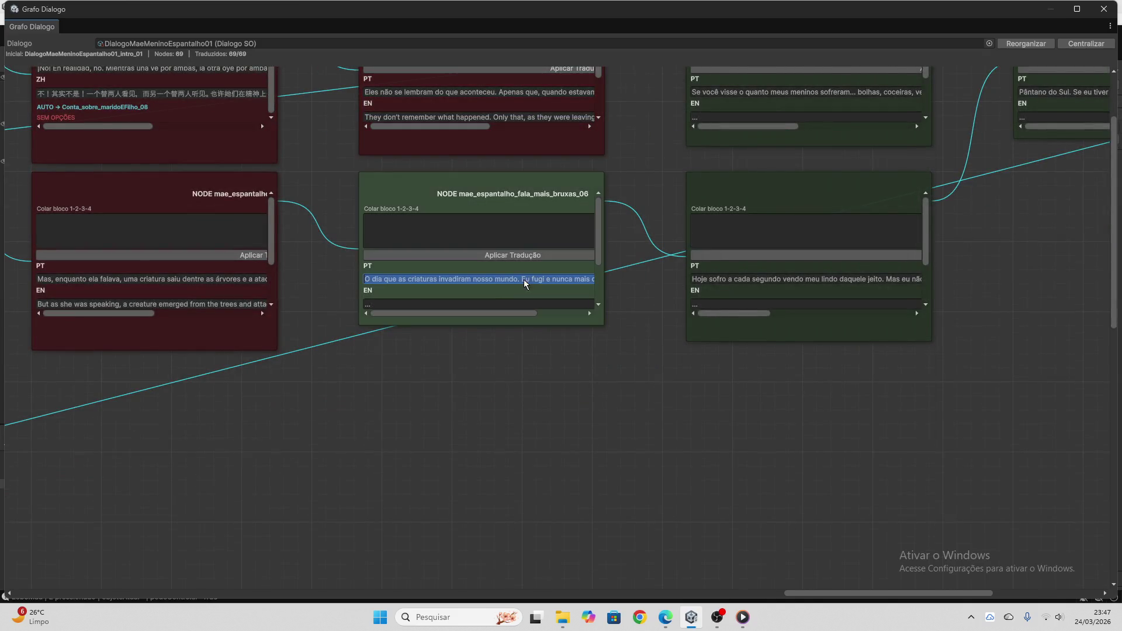
- Get ChatGPT's four-language translation of 'O dia em que as criaturas invadiram nosso mundo…' and copy it
{"action": "left_click", "coordinate": [666, 618]}
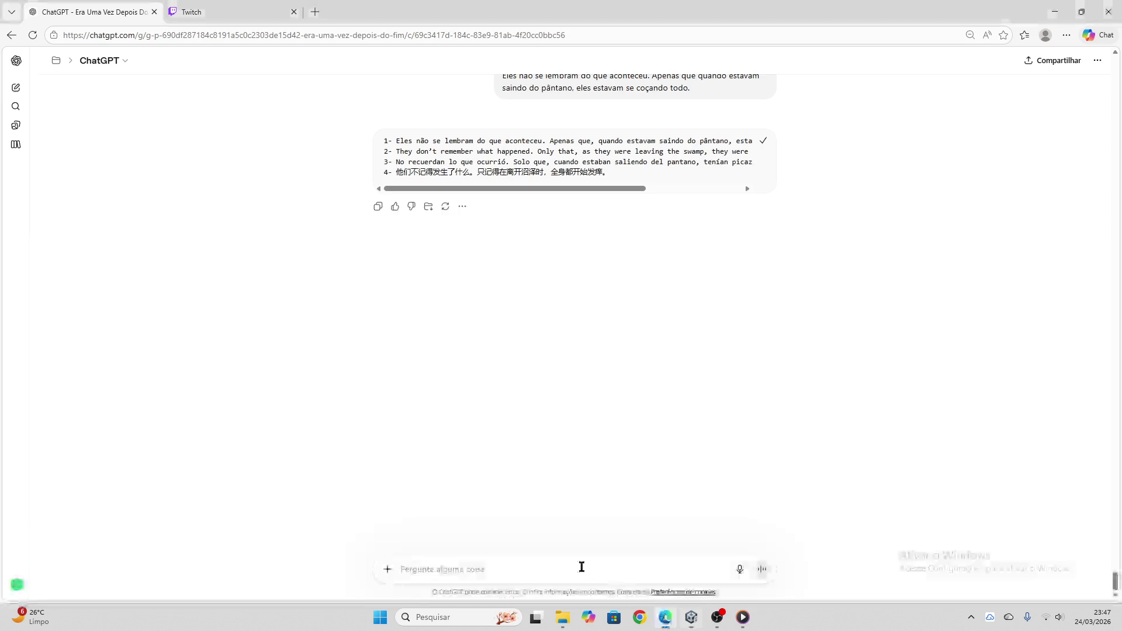
{"action": "key", "text": "ctrl+v"}
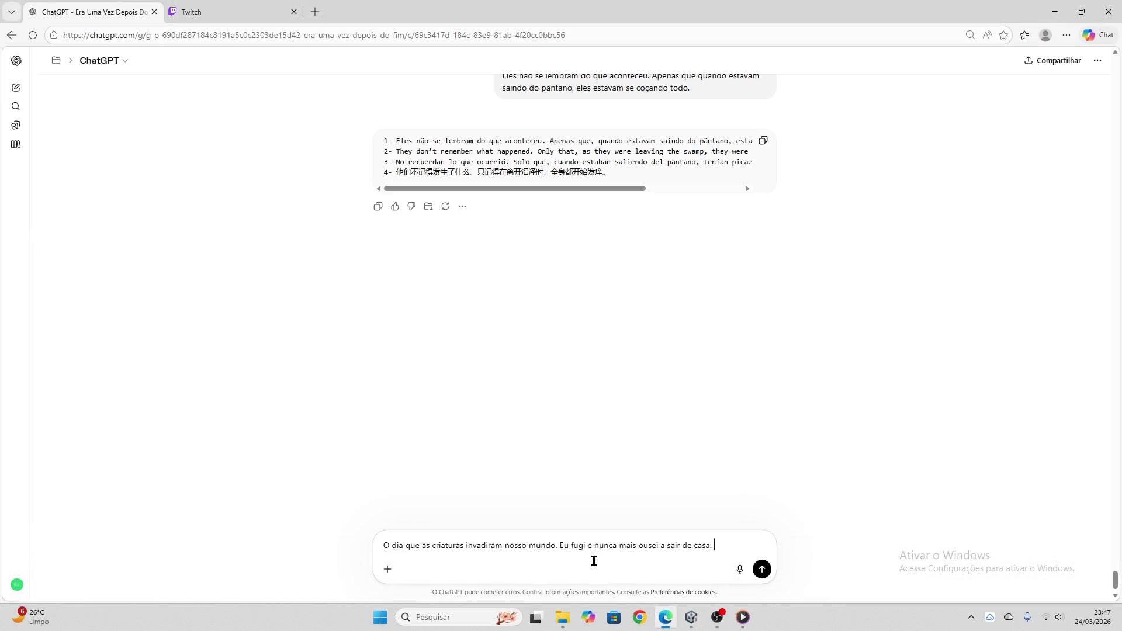
{"action": "key", "text": "Return"}
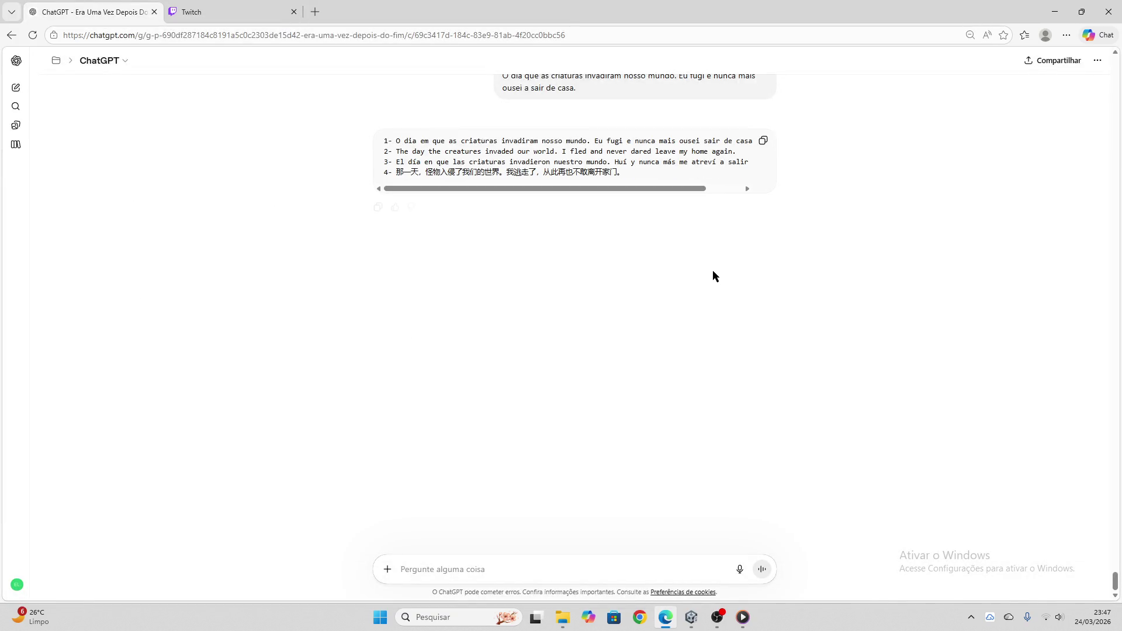
{"action": "left_click", "coordinate": [763, 141]}
- Paste the translation block into the node's Colar bloco field, apply it, and clear the field
{"action": "left_click", "coordinate": [692, 617]}
{"action": "left_click", "coordinate": [460, 233]}
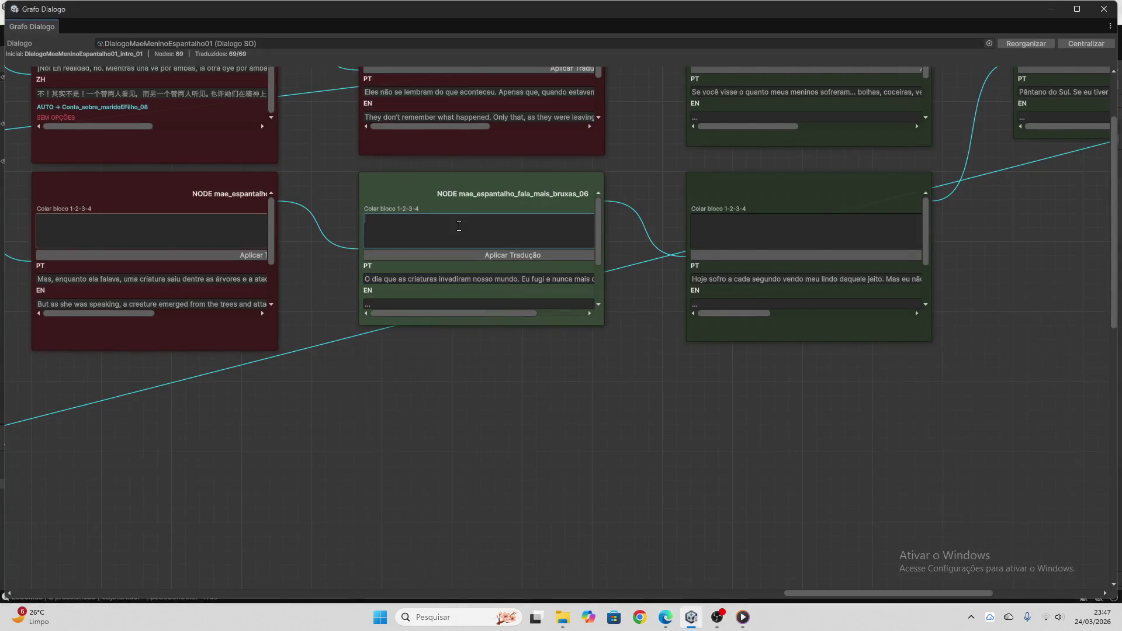
{"action": "key", "text": "ctrl+v"}
{"action": "left_click", "coordinate": [512, 256]}
{"action": "key", "text": "ctrl+a"}
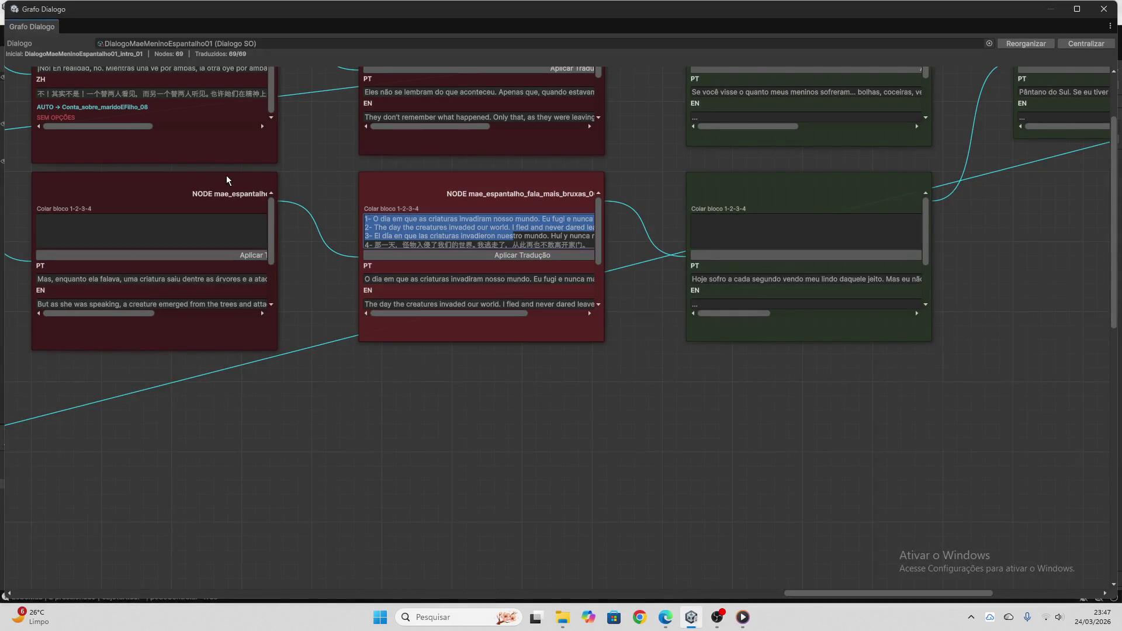
{"action": "left_click_drag", "start_coordinate": [477, 228], "coordinate": [526, 228]}
{"action": "key", "text": "ctrl+a"}
{"action": "key", "text": "BackSpace"}
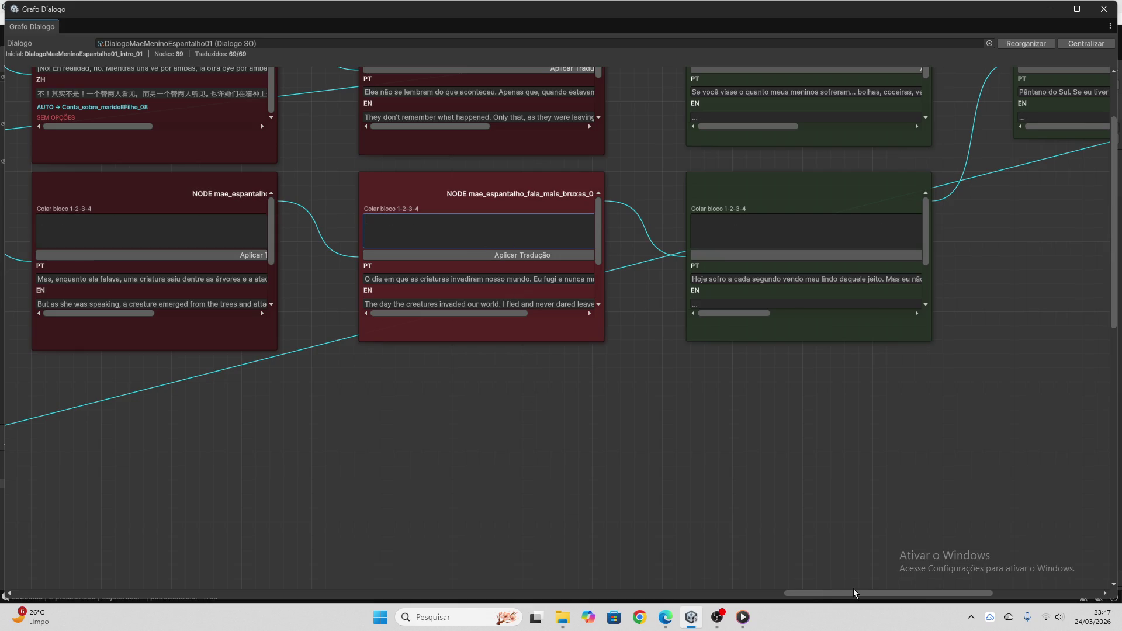
- Select the next node's Portuguese line starting 'Se você visse'
{"action": "left_click_drag", "start_coordinate": [882, 588], "coordinate": [931, 593]}
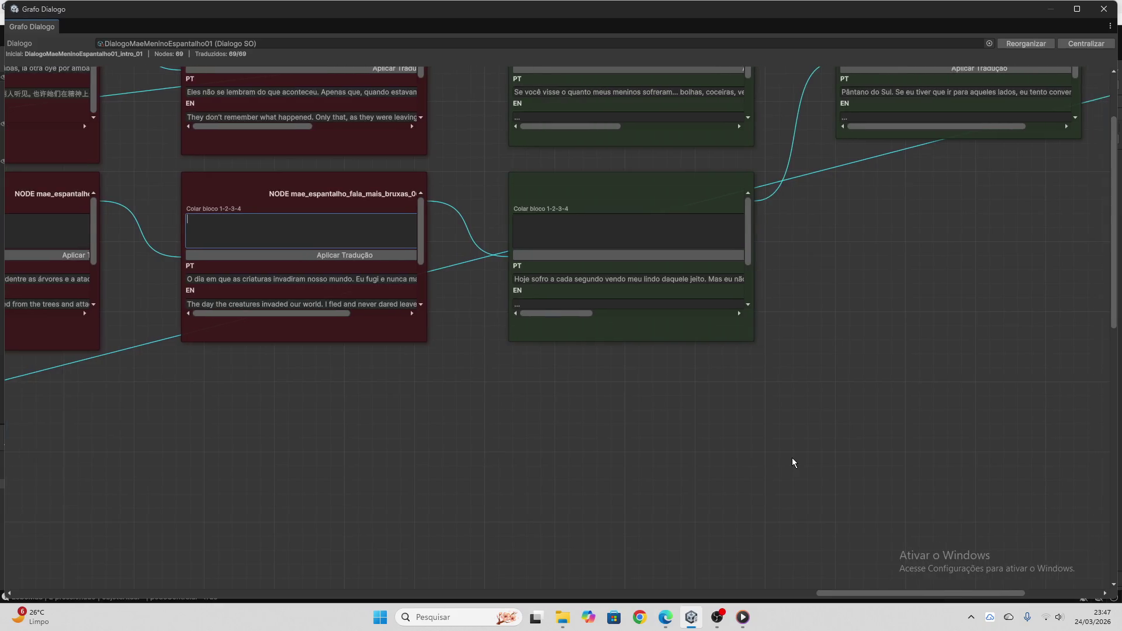
{"action": "scroll", "coordinate": [791, 458], "scroll_direction": "up", "scroll_amount": 2}
{"action": "left_click", "coordinate": [648, 199]}
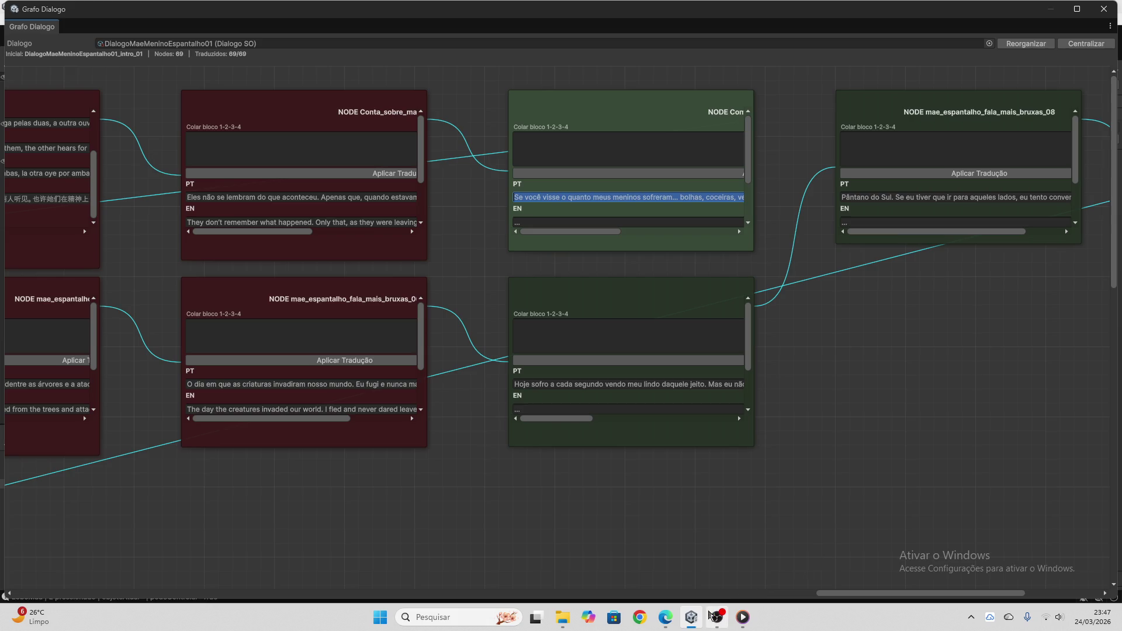
- Have ChatGPT translate 'Se você visse o quanto meus meninos sofreram…' and copy the four-line reply
{"action": "left_click", "coordinate": [666, 617]}
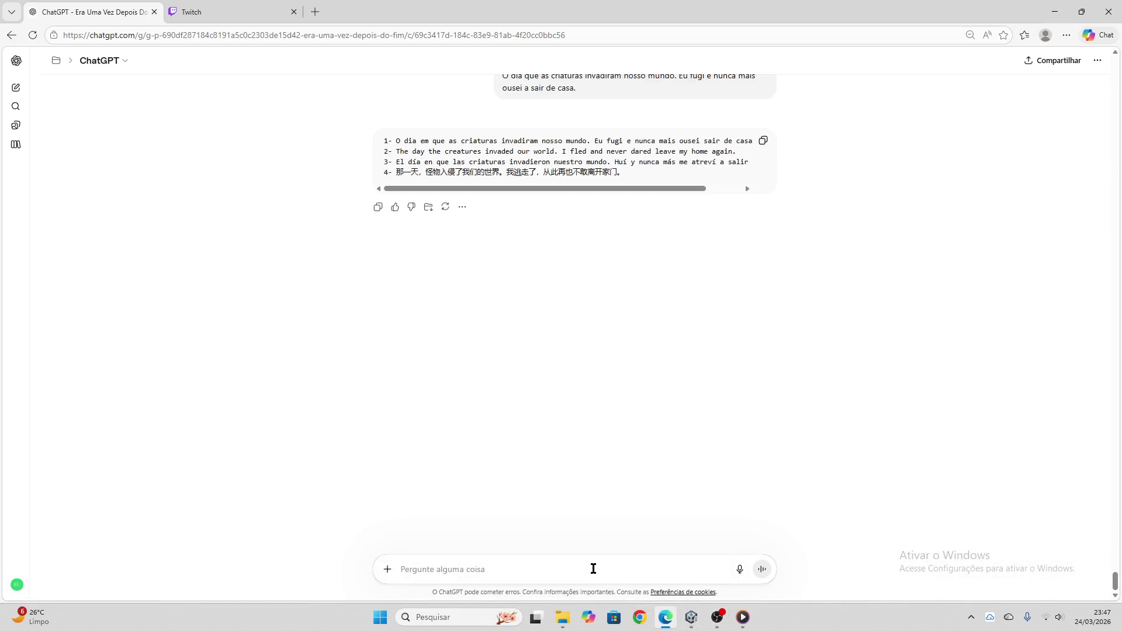
{"action": "key", "text": "ctrl+v"}
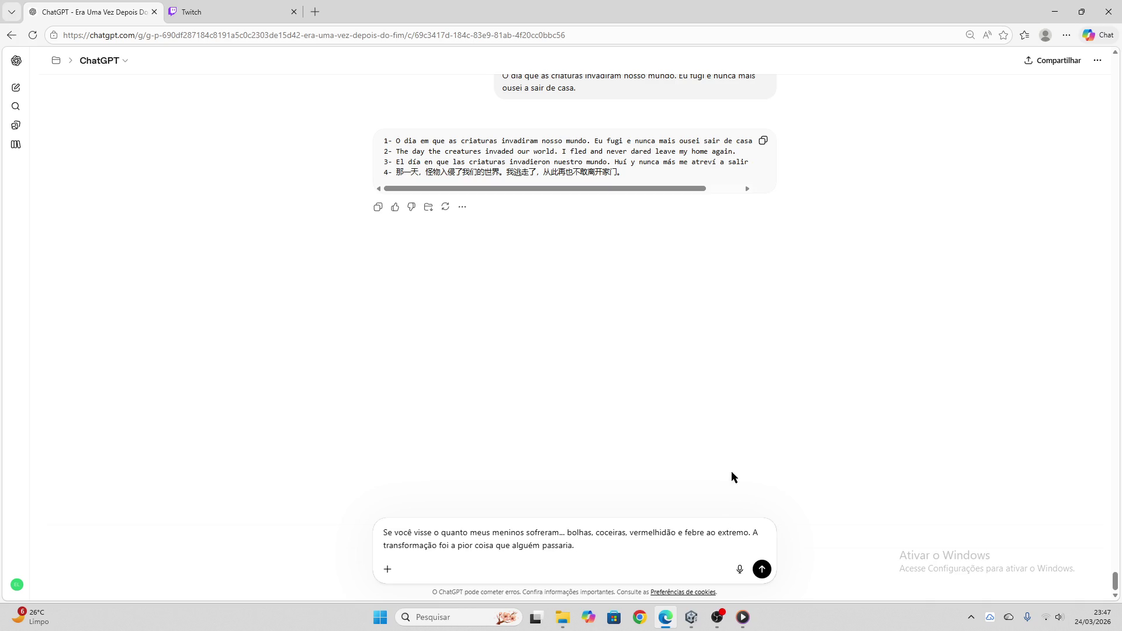
{"action": "key", "text": "Return"}
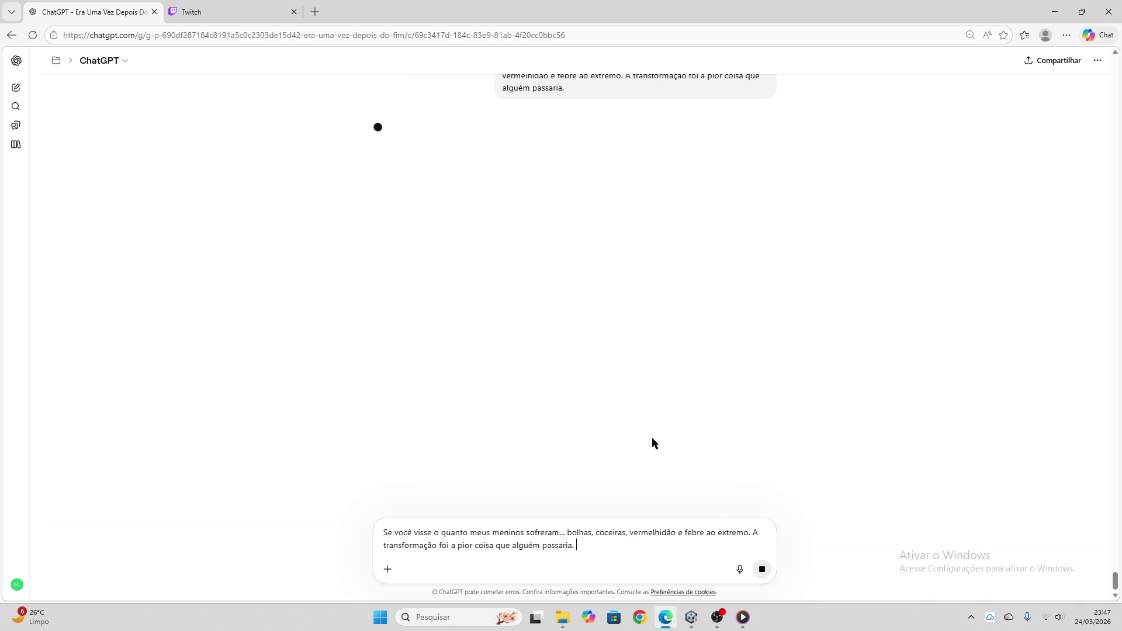
{"action": "left_click", "coordinate": [205, 7]}
{"action": "left_click", "coordinate": [91, 11]}
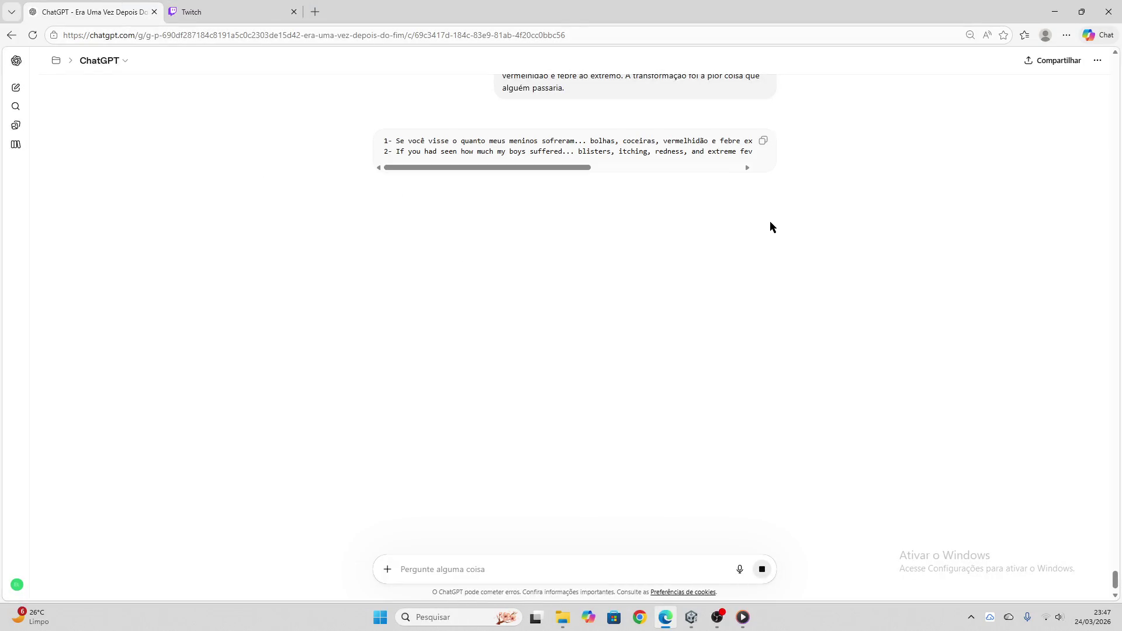
{"action": "left_click", "coordinate": [765, 143]}
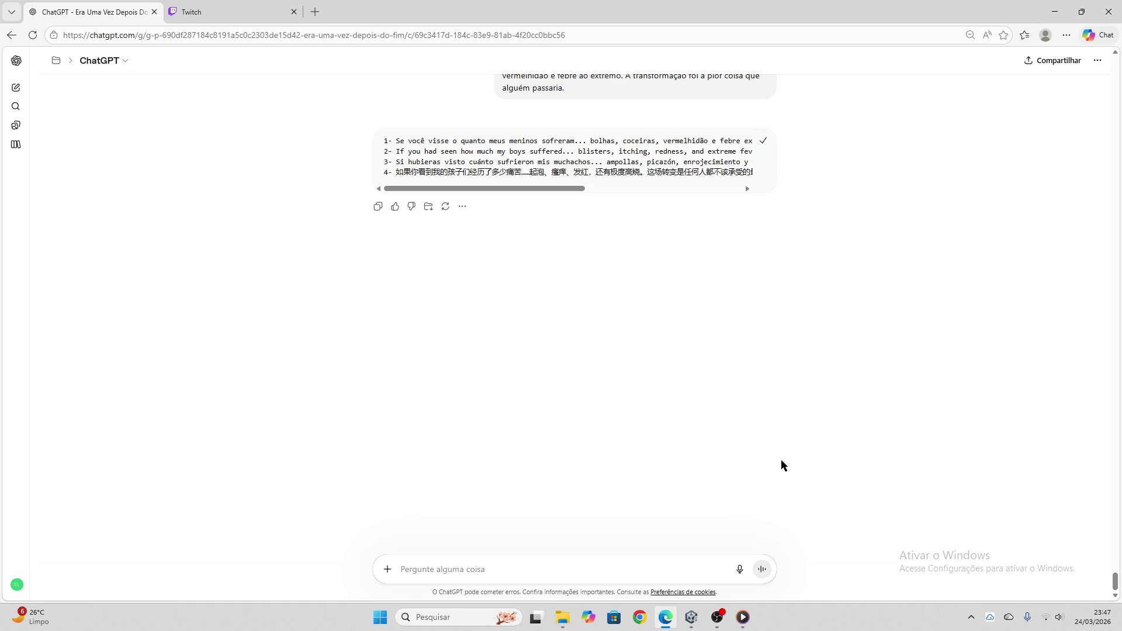
- Apply the pasted block to the node, clear the paste field, and select the 'Hoje sofro a cada segundo' line
{"action": "left_click", "coordinate": [691, 615]}
{"action": "left_click", "coordinate": [592, 163]}
{"action": "key", "text": "ctrl+v"}
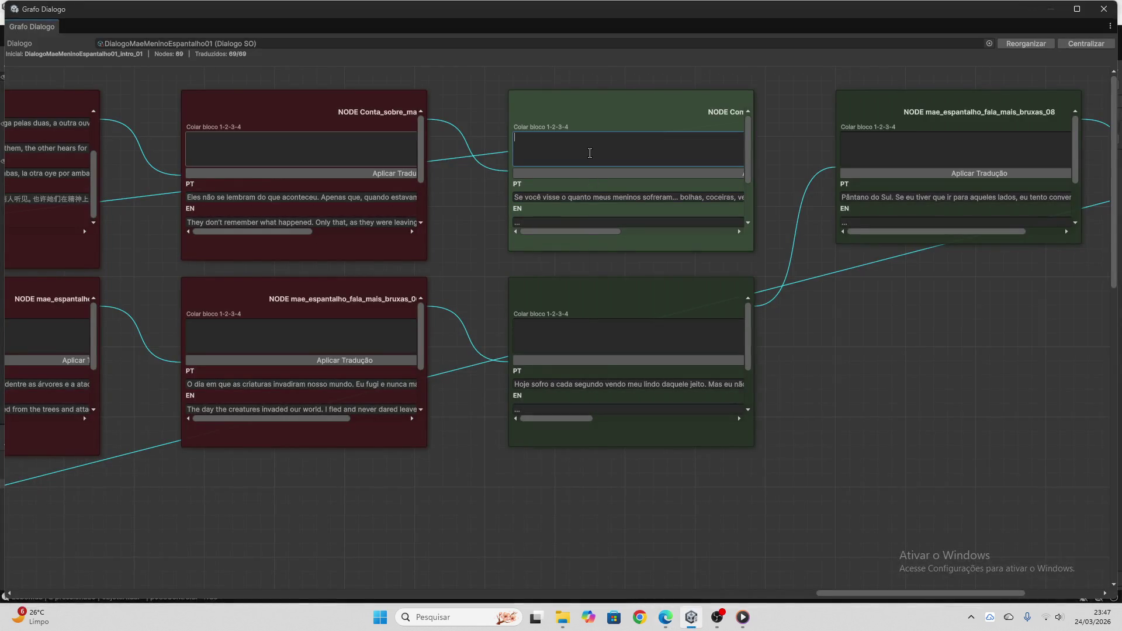
{"action": "left_click", "coordinate": [603, 171]}
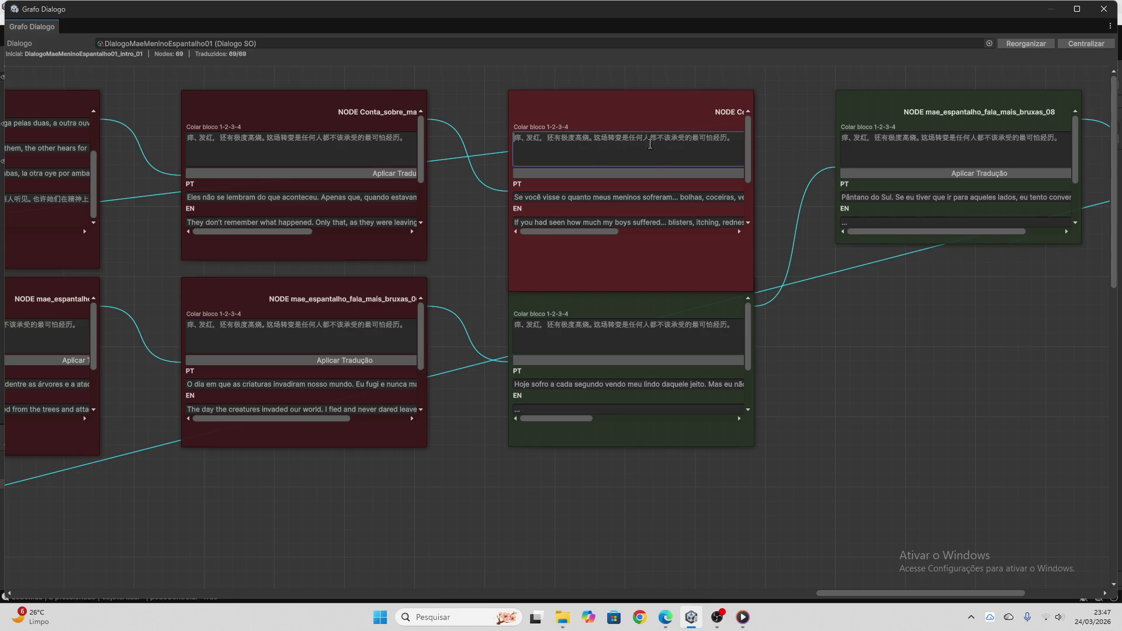
{"action": "left_click_drag", "start_coordinate": [729, 142], "coordinate": [468, 141]}
{"action": "key", "text": "BackSpace"}
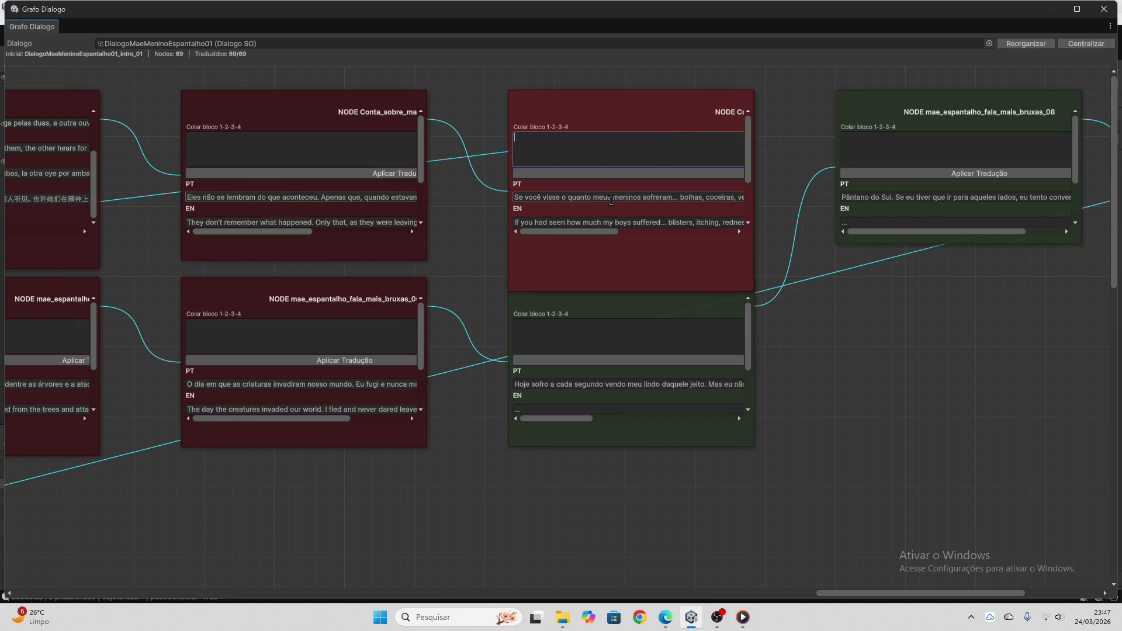
{"action": "left_click", "coordinate": [598, 382]}
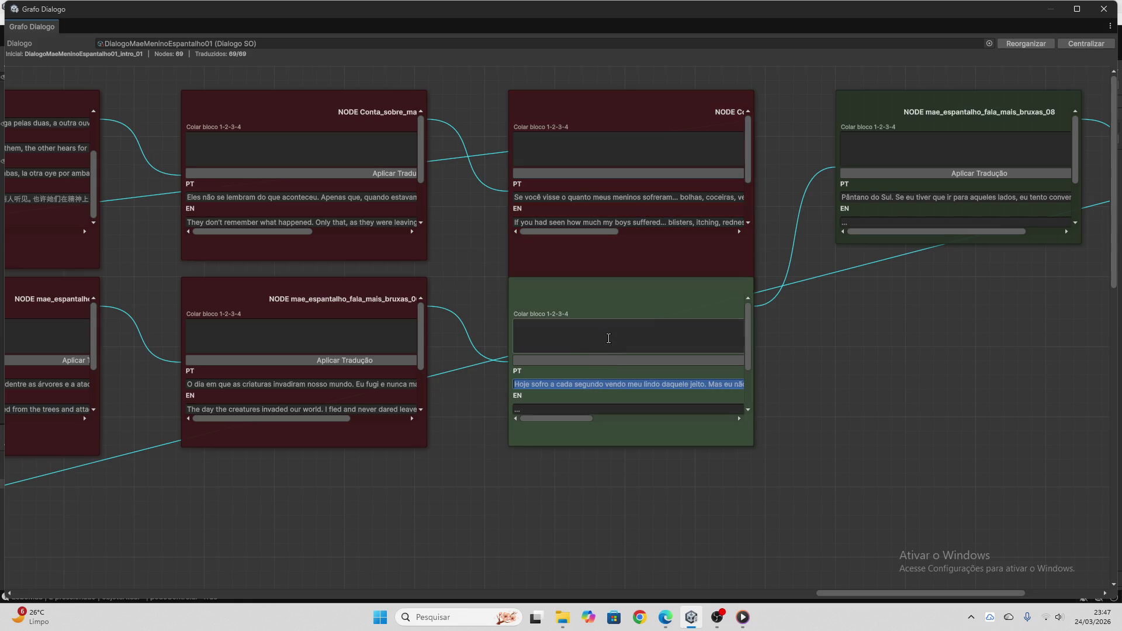
- Translate 'Hoje sofro a cada segundo vendo meu lindo daquele jeito…' in ChatGPT and copy the four numbered lines
{"action": "left_click", "coordinate": [666, 618]}
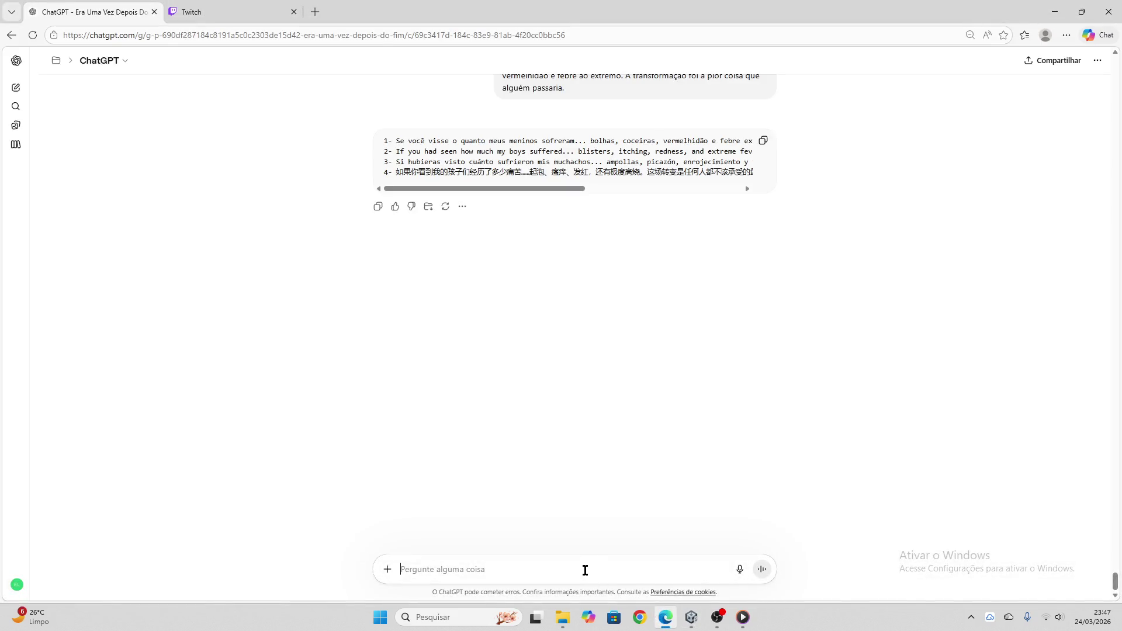
{"action": "key", "text": "ctrl+v"}
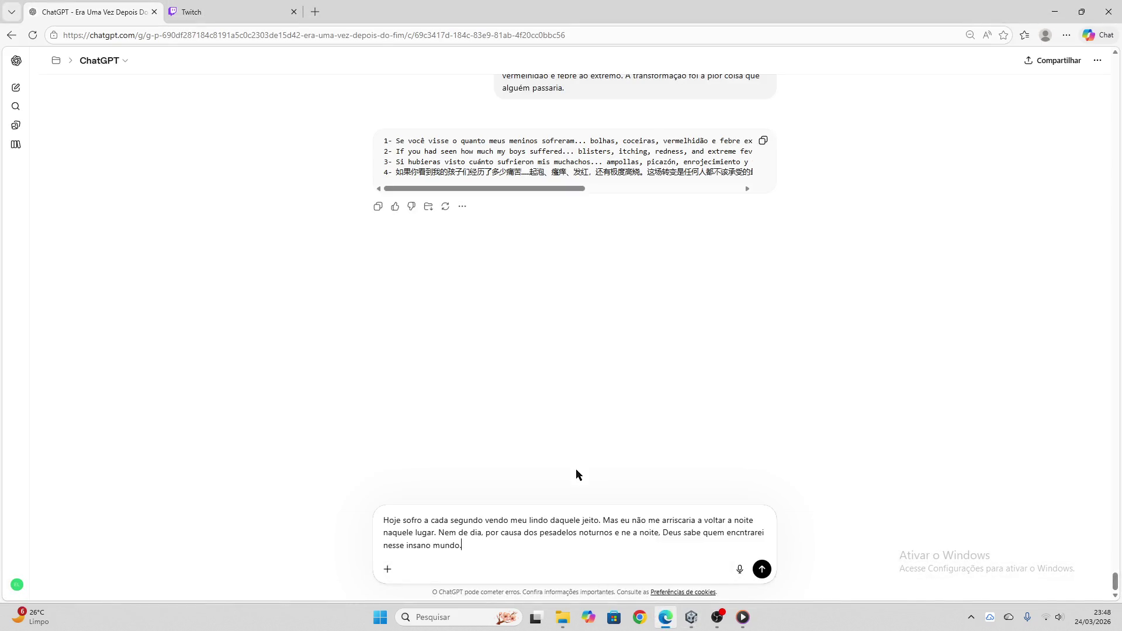
{"action": "key", "text": "Return"}
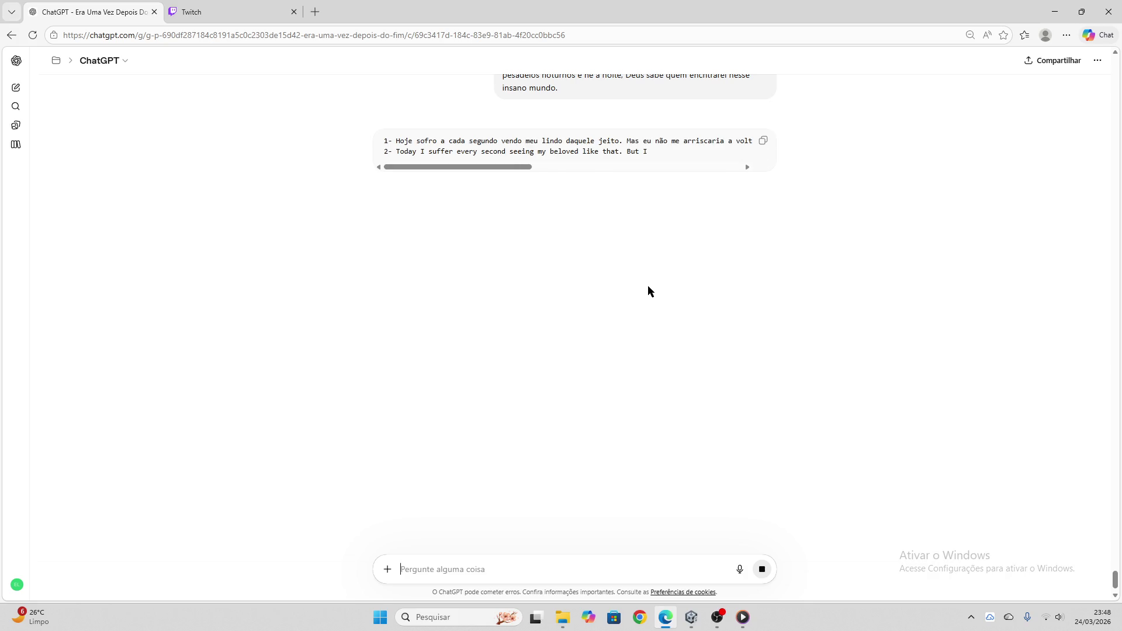
{"action": "left_click", "coordinate": [762, 142]}
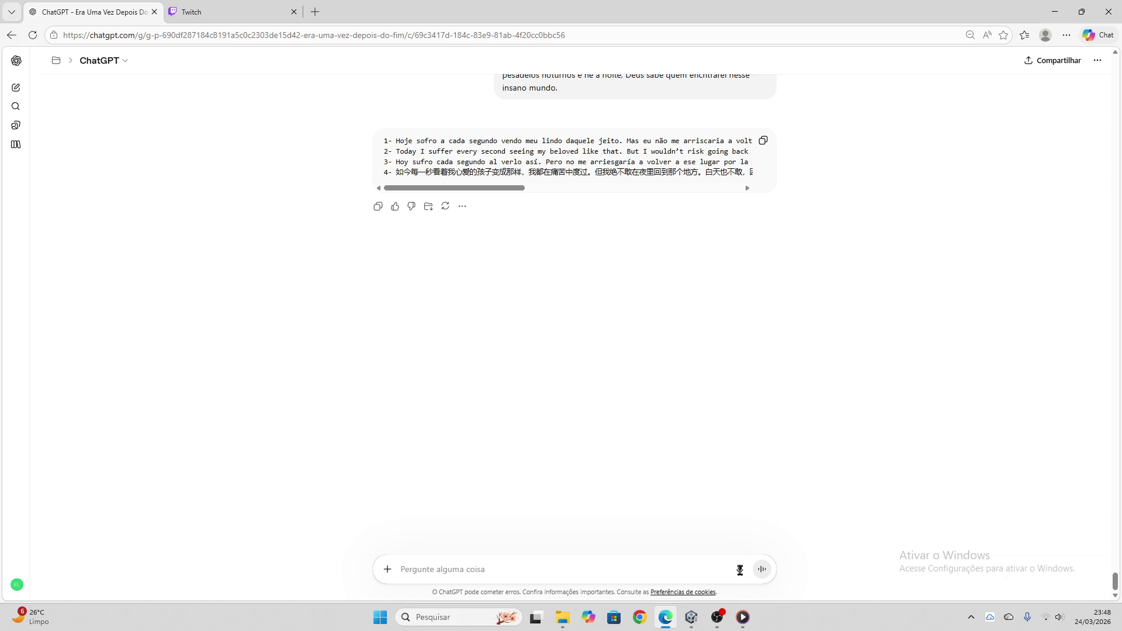
{"action": "mouse_move", "coordinate": [718, 619]}
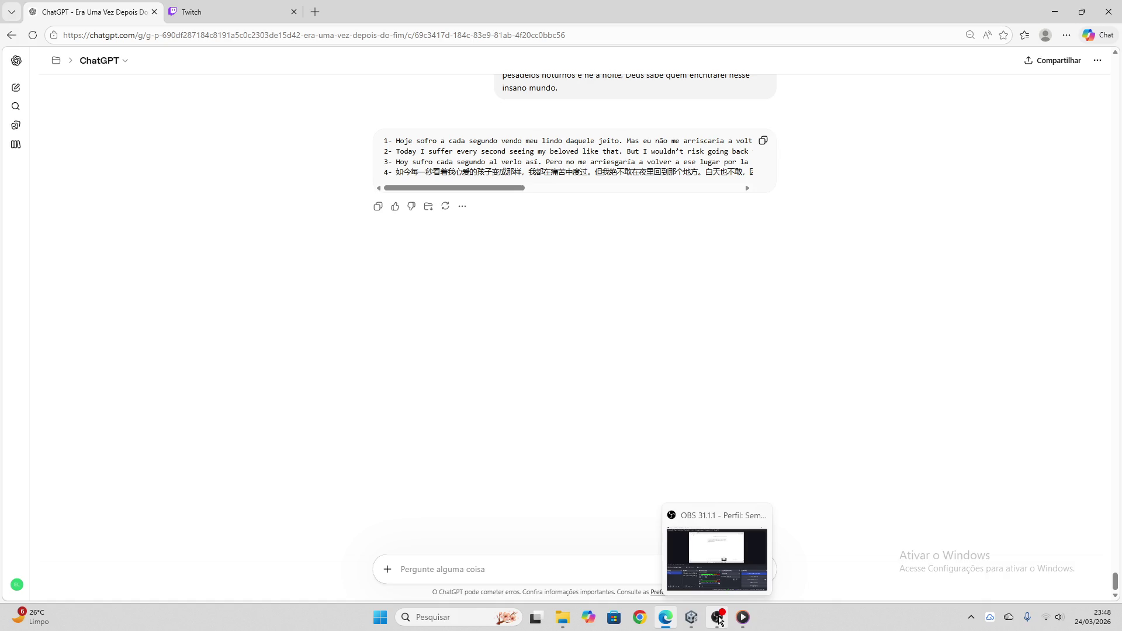
{"action": "left_click", "coordinate": [692, 617]}
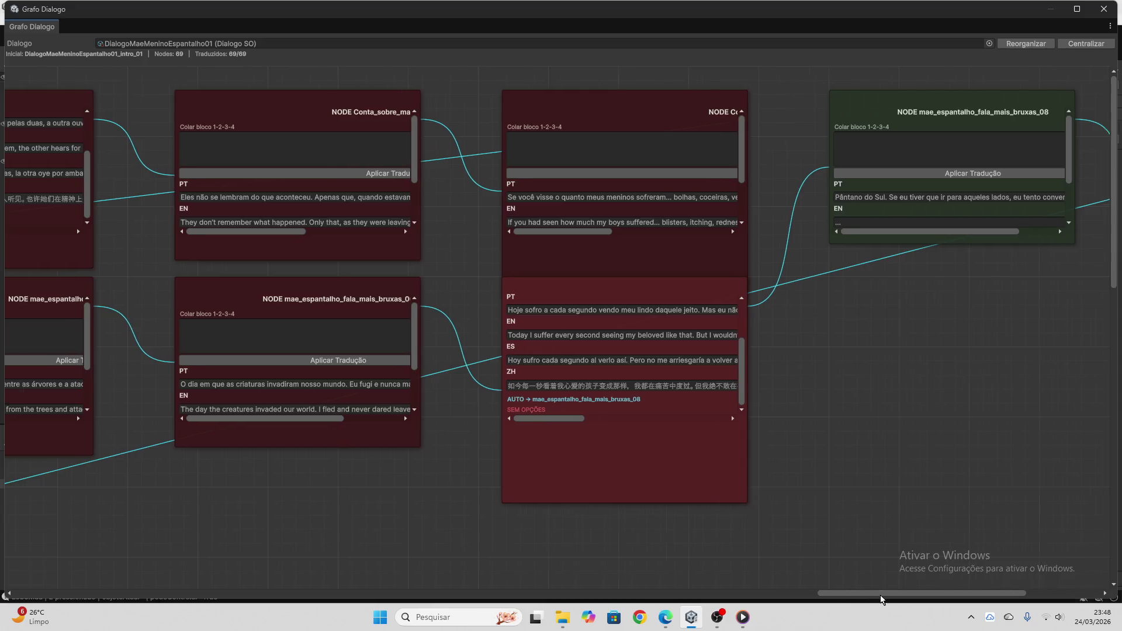
{"action": "left_click", "coordinate": [665, 618]}
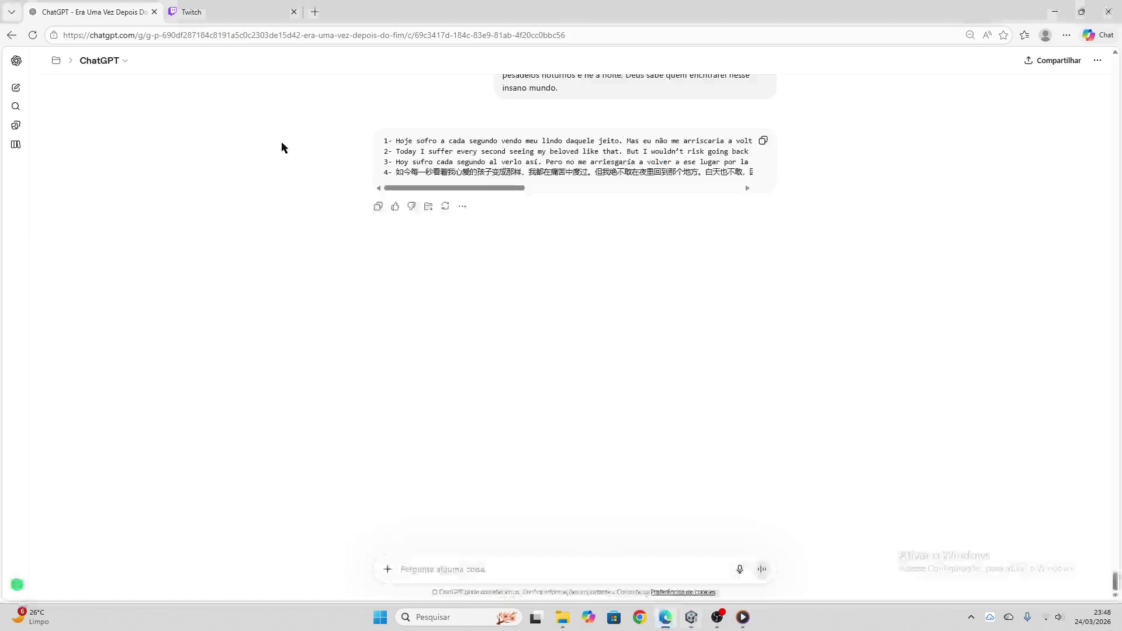
- Resume playback of the 'Final, letras subindo??' track in Media Player
{"action": "mouse_move", "coordinate": [218, 5]}
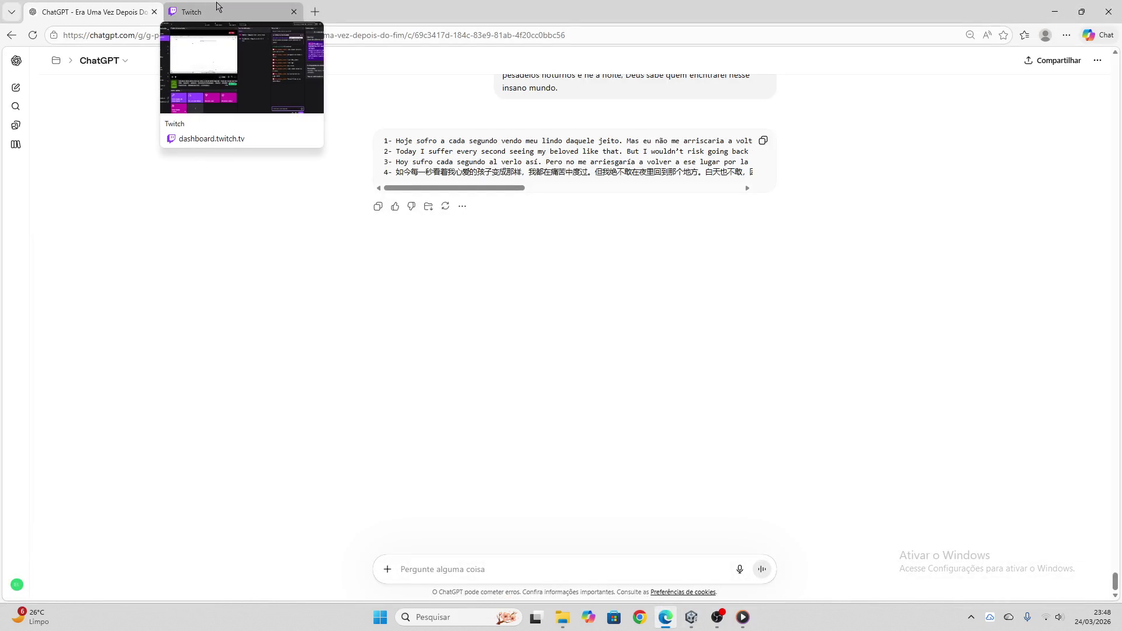
{"action": "left_click", "coordinate": [217, 7]}
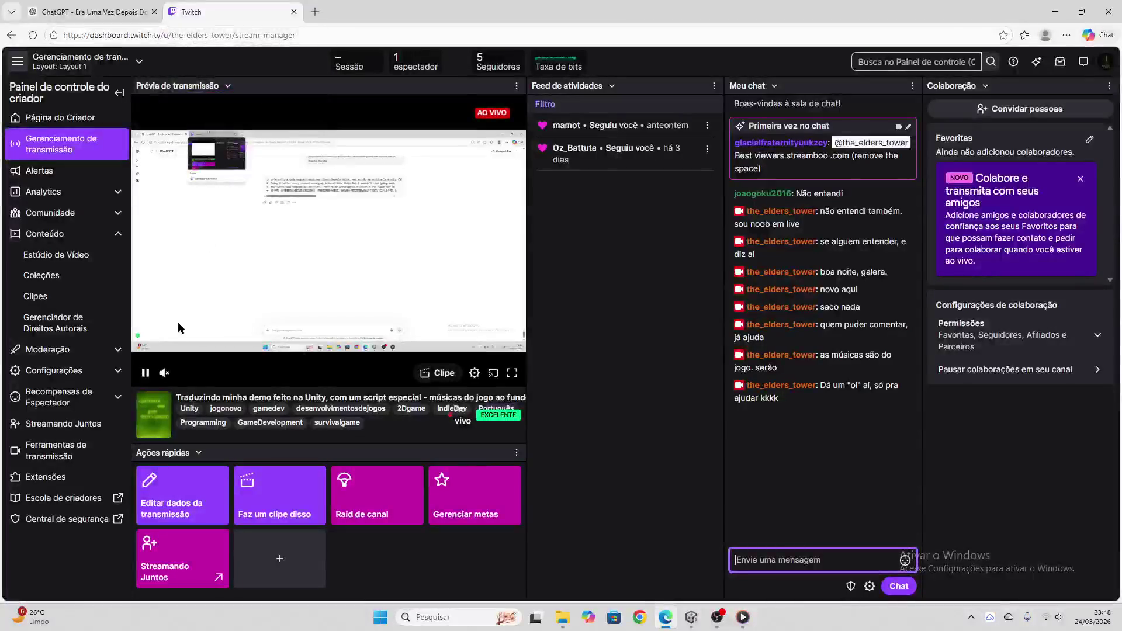
{"action": "left_click", "coordinate": [743, 617]}
{"action": "left_click", "coordinate": [568, 578]}
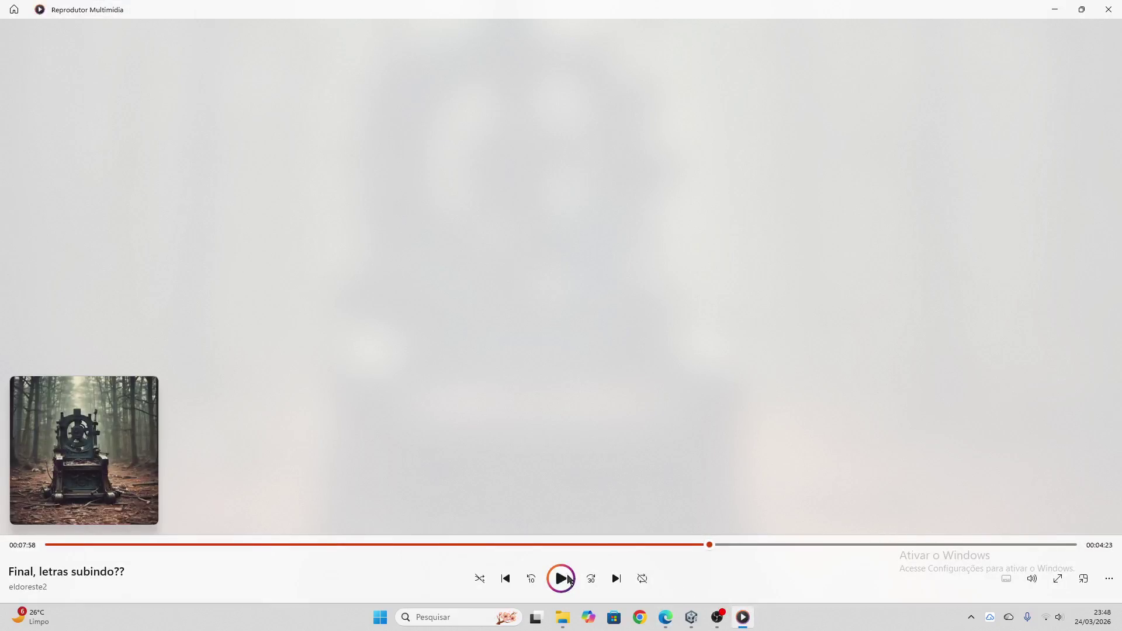
{"action": "left_click", "coordinate": [568, 579]}
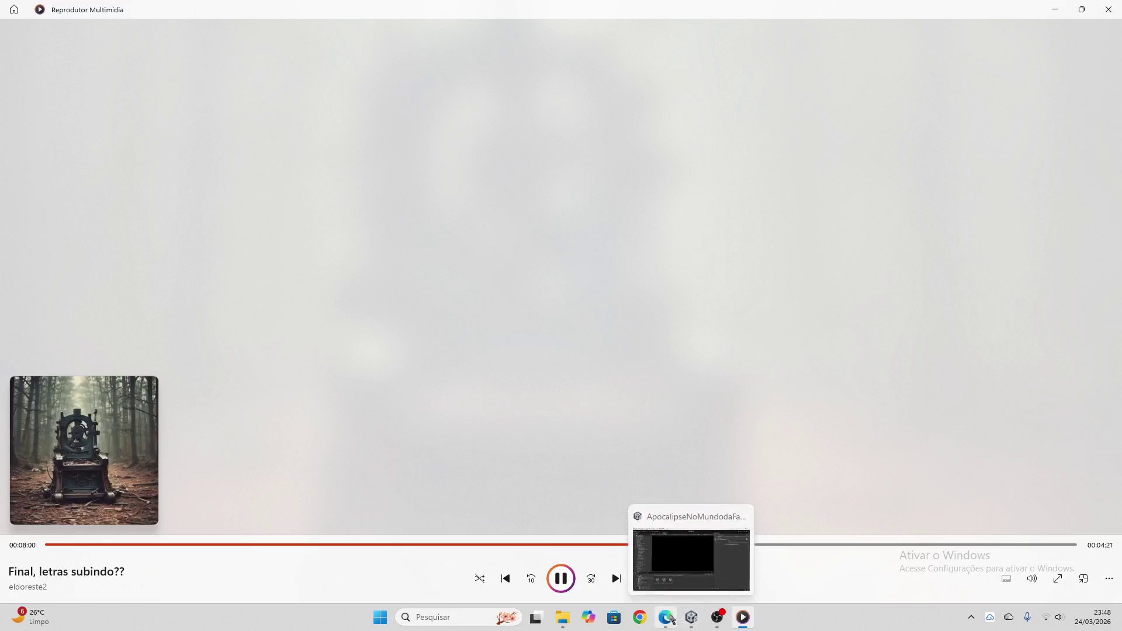
- Drag the Twitch stream preview's volume down to zero
{"action": "left_click", "coordinate": [666, 618]}
{"action": "left_click_drag", "start_coordinate": [231, 373], "coordinate": [178, 373]}
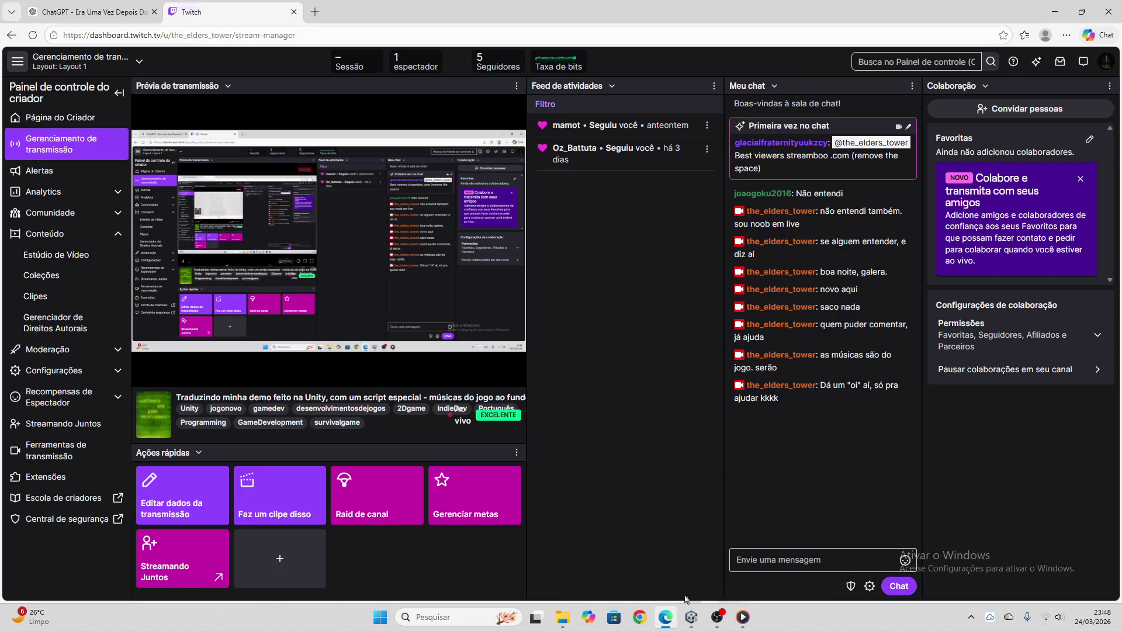
{"action": "left_click", "coordinate": [695, 618]}
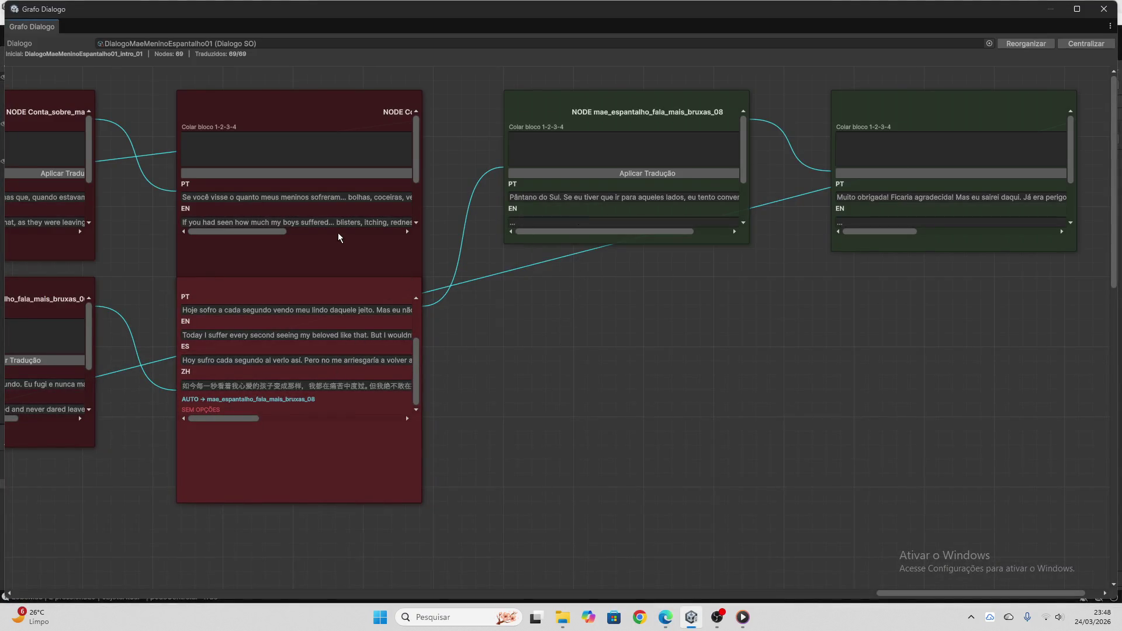
- Send the node's 'Pântano do Sul' line to ChatGPT and copy its four-language reply
{"action": "scroll", "coordinate": [340, 217], "scroll_direction": "down", "scroll_amount": 3}
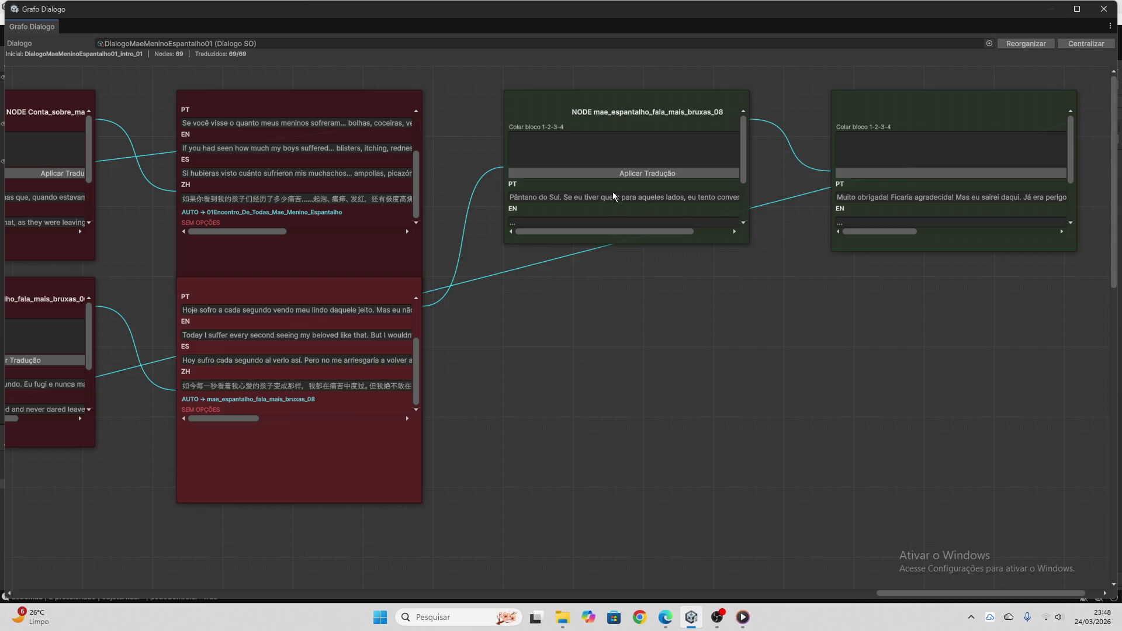
{"action": "left_click", "coordinate": [616, 197]}
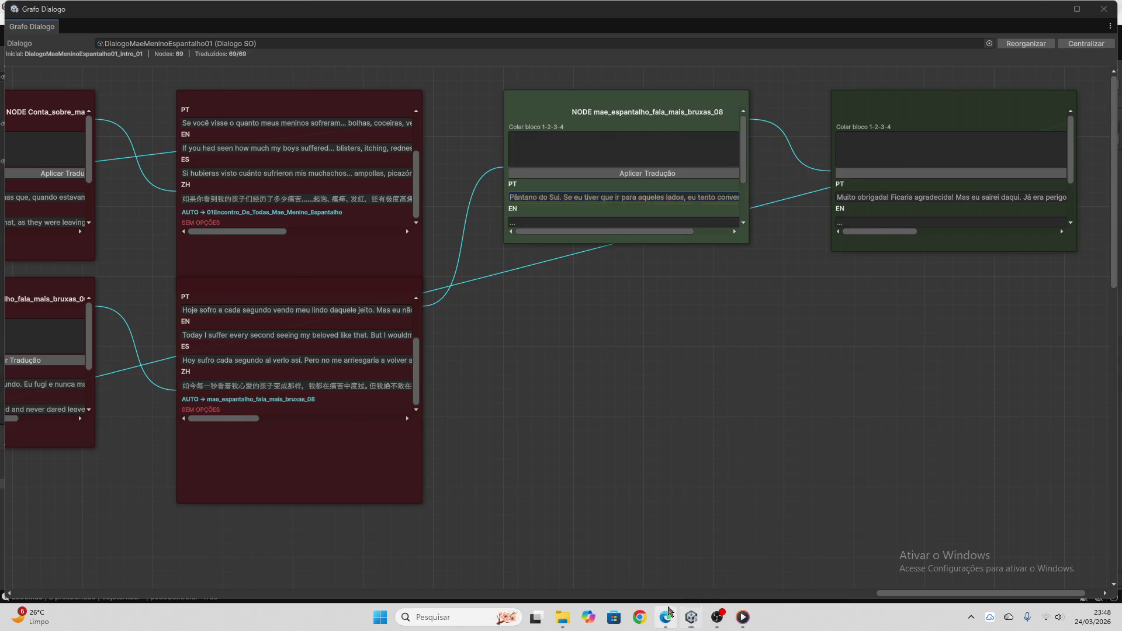
{"action": "left_click", "coordinate": [666, 617]}
{"action": "left_click", "coordinate": [93, 12]}
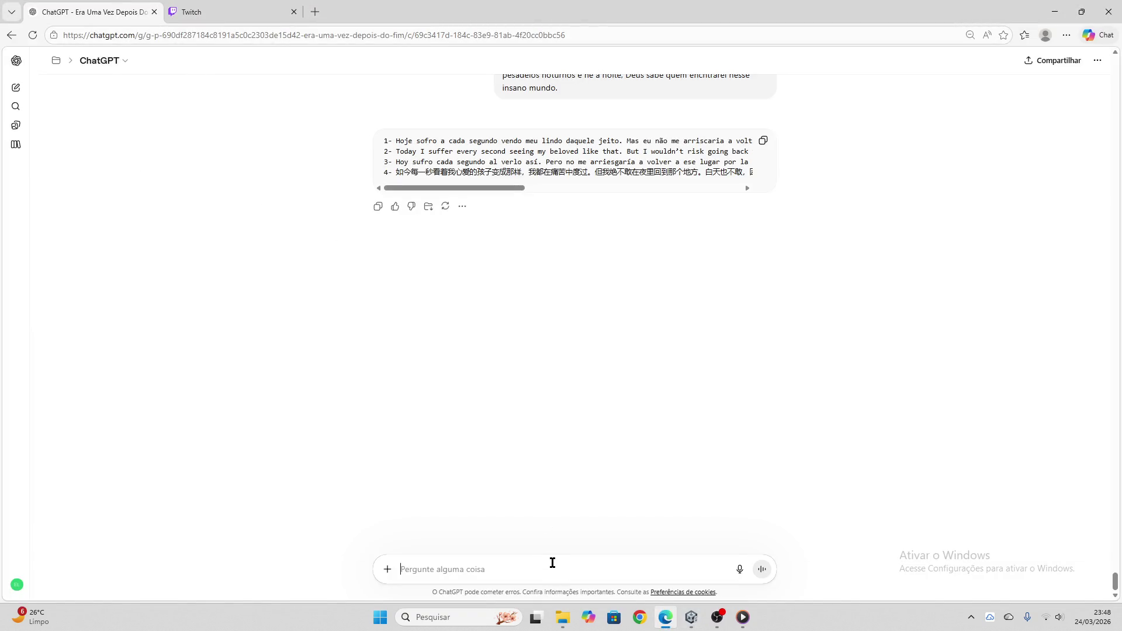
{"action": "key", "text": "ctrl+v"}
{"action": "key", "text": "Return"}
{"action": "key", "text": "ctrl+Tab"}
{"action": "left_click", "coordinate": [87, 4]}
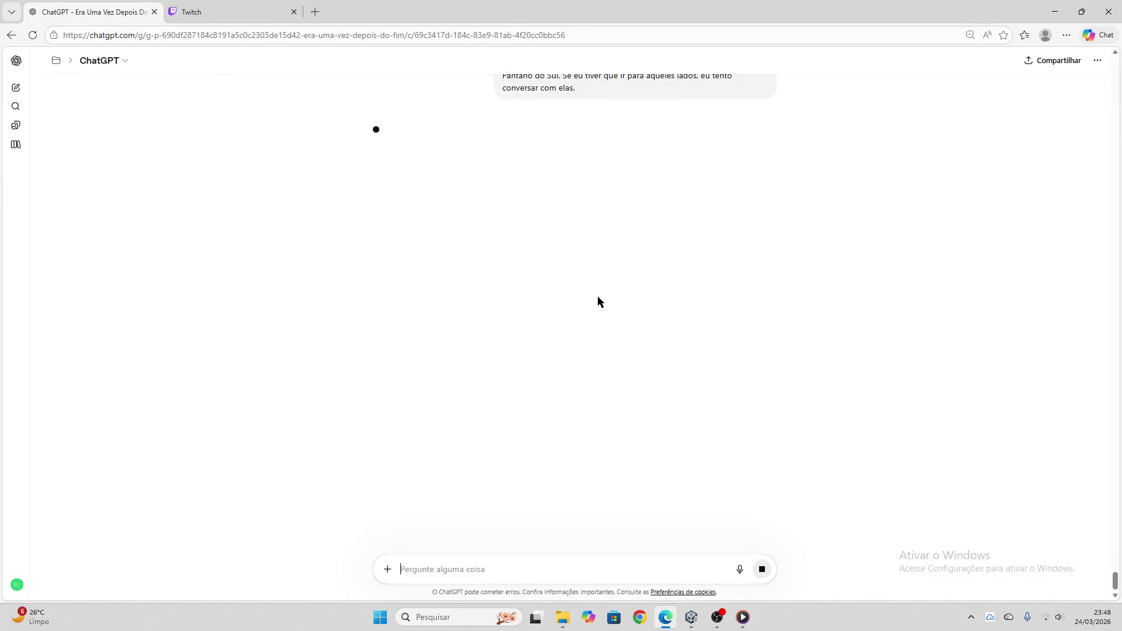
{"action": "left_click", "coordinate": [763, 141]}
- Apply the reply via 'Colar bloco 1-2-3-4', clear the box, and select the next node's text
{"action": "left_click", "coordinate": [692, 617]}
{"action": "left_click", "coordinate": [659, 157]}
{"action": "key", "text": "ctrl+v"}
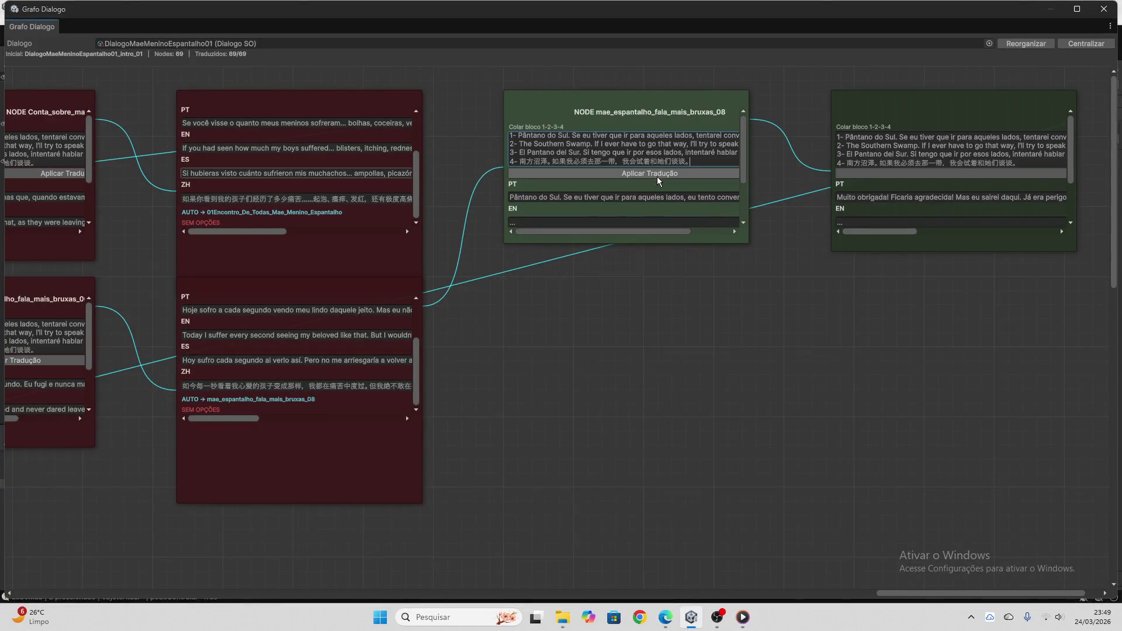
{"action": "left_click", "coordinate": [658, 175]}
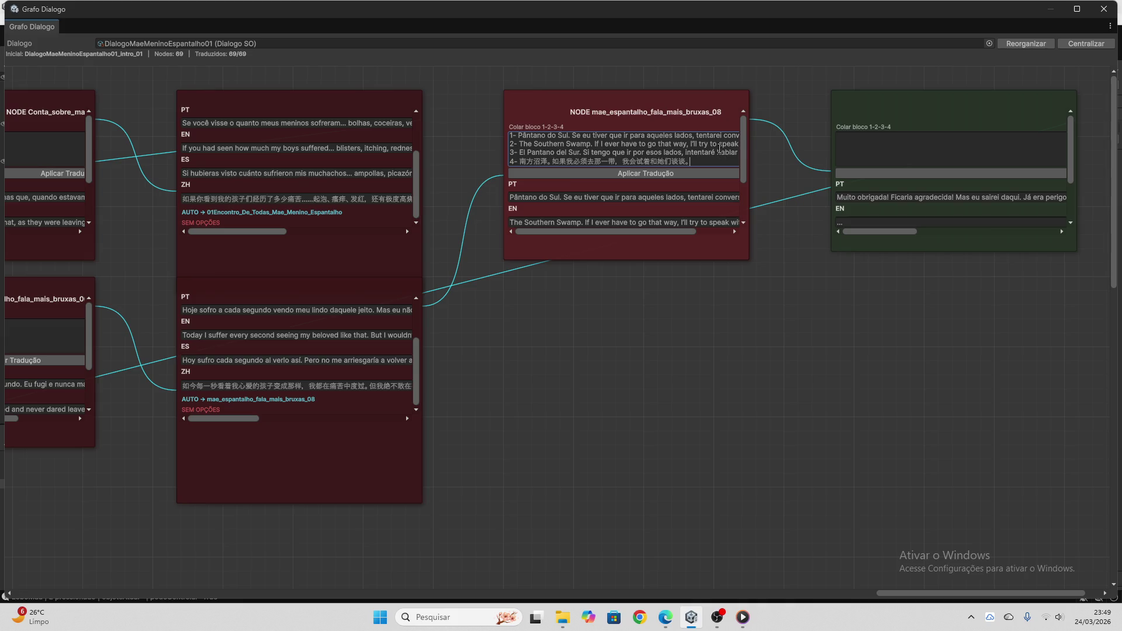
{"action": "left_click_drag", "start_coordinate": [720, 149], "coordinate": [434, 115]}
{"action": "key", "text": "ctrl+a"}
{"action": "key", "text": "Delete"}
{"action": "scroll", "coordinate": [600, 183], "scroll_direction": "down", "scroll_amount": 3}
{"action": "left_click", "coordinate": [884, 197]}
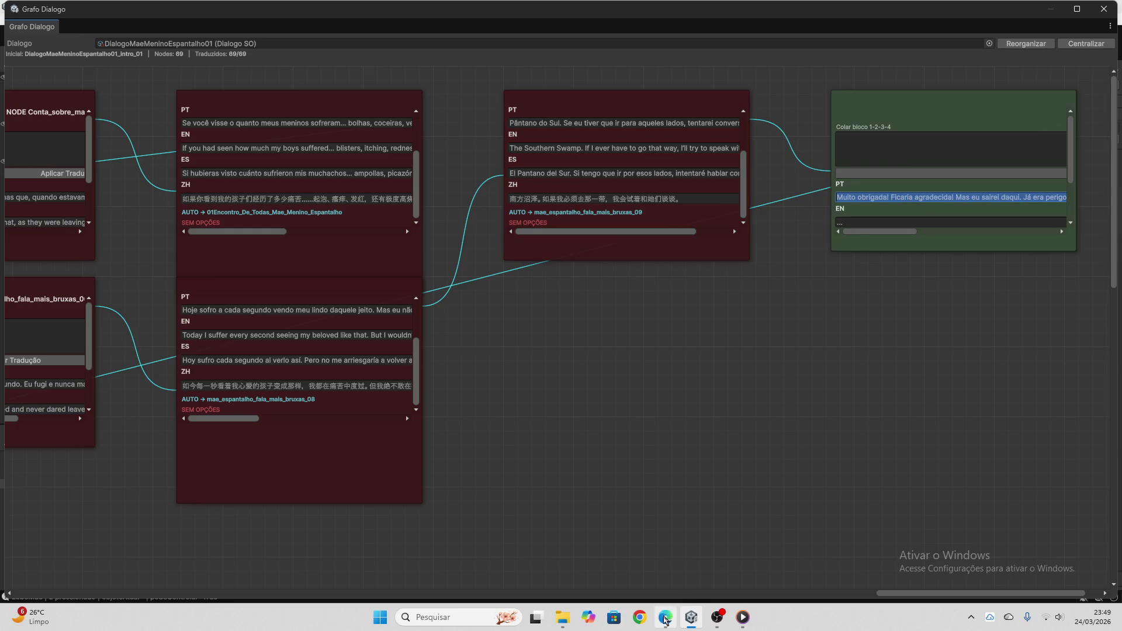
- Have ChatGPT translate 'Muito obrigada! Ficarei agradecida!' and copy its reply
{"action": "left_click", "coordinate": [665, 618]}
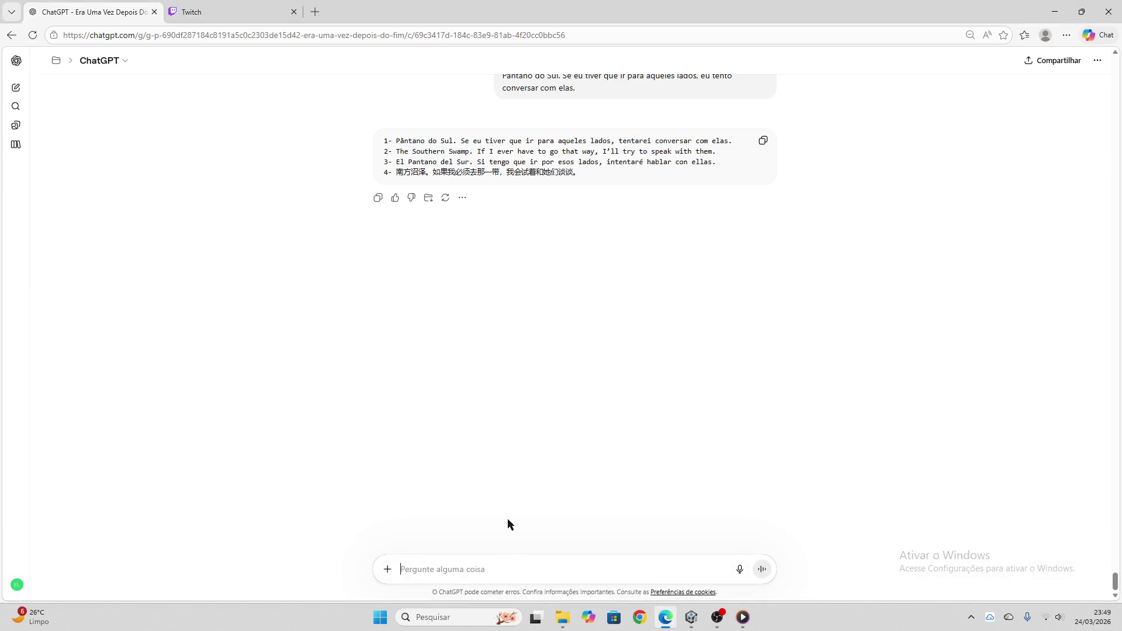
{"action": "key", "text": "ctrl+v"}
{"action": "key", "text": "Return"}
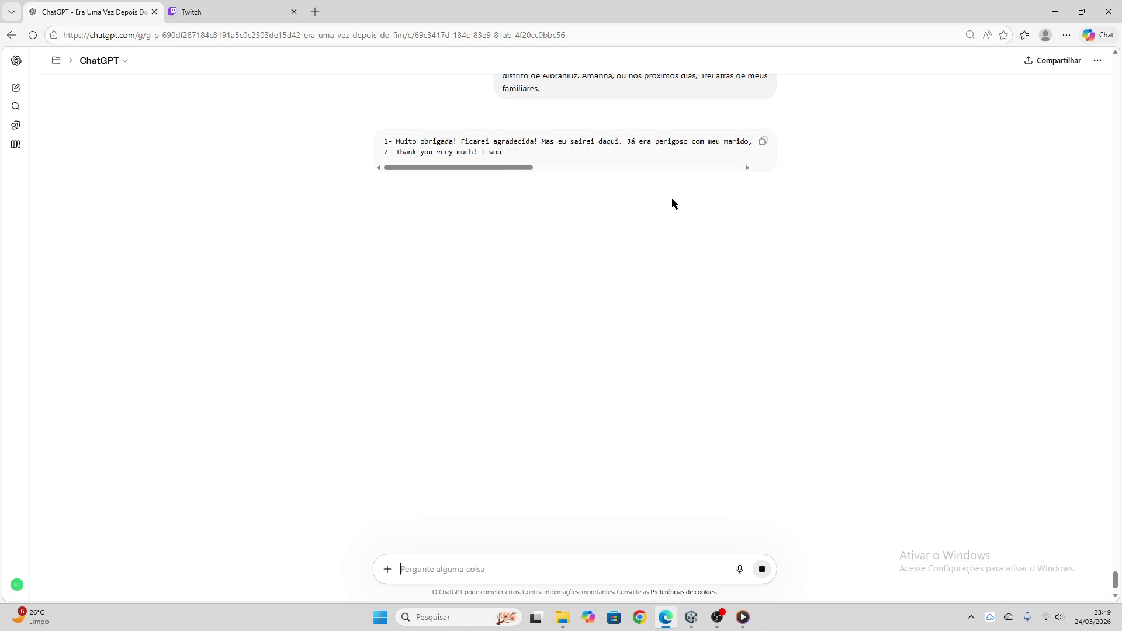
{"action": "left_click", "coordinate": [764, 142]}
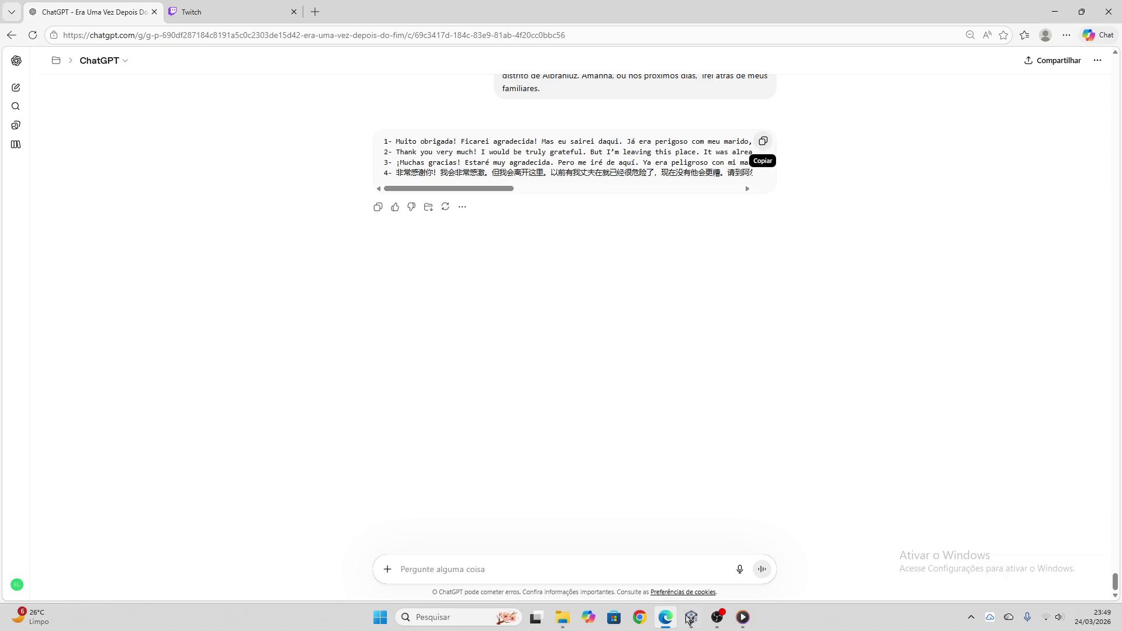
- Paste the four numbered translation lines into the node's 'Colar bloco 1-2-3-4' box
{"action": "left_click", "coordinate": [692, 617]}
{"action": "left_click", "coordinate": [863, 152]}
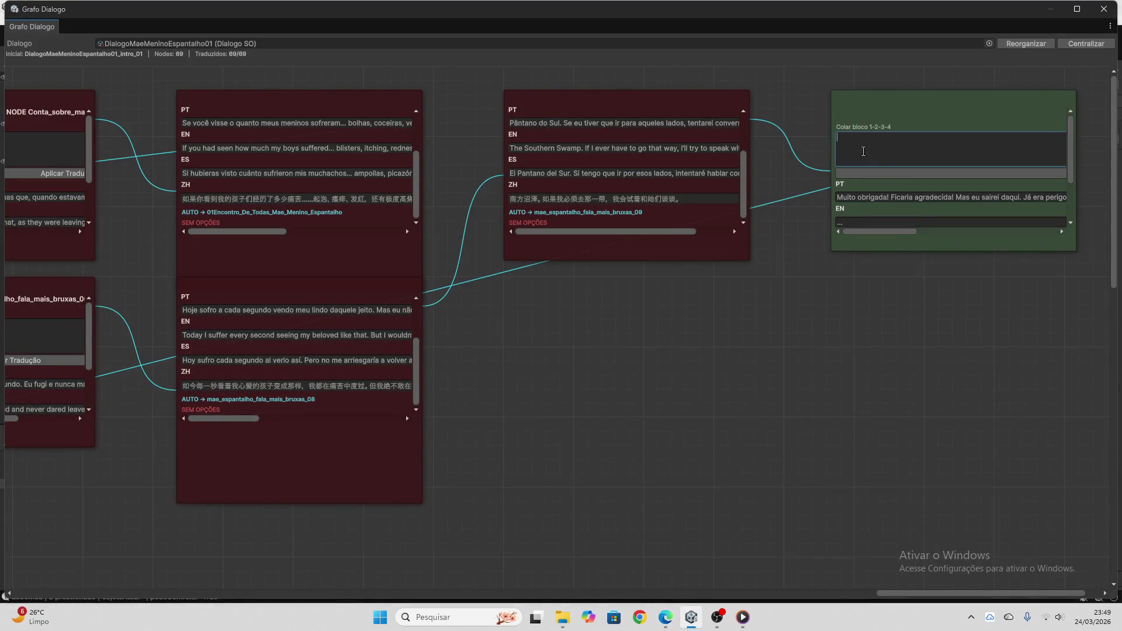
{"action": "key", "text": "ctrl+v"}
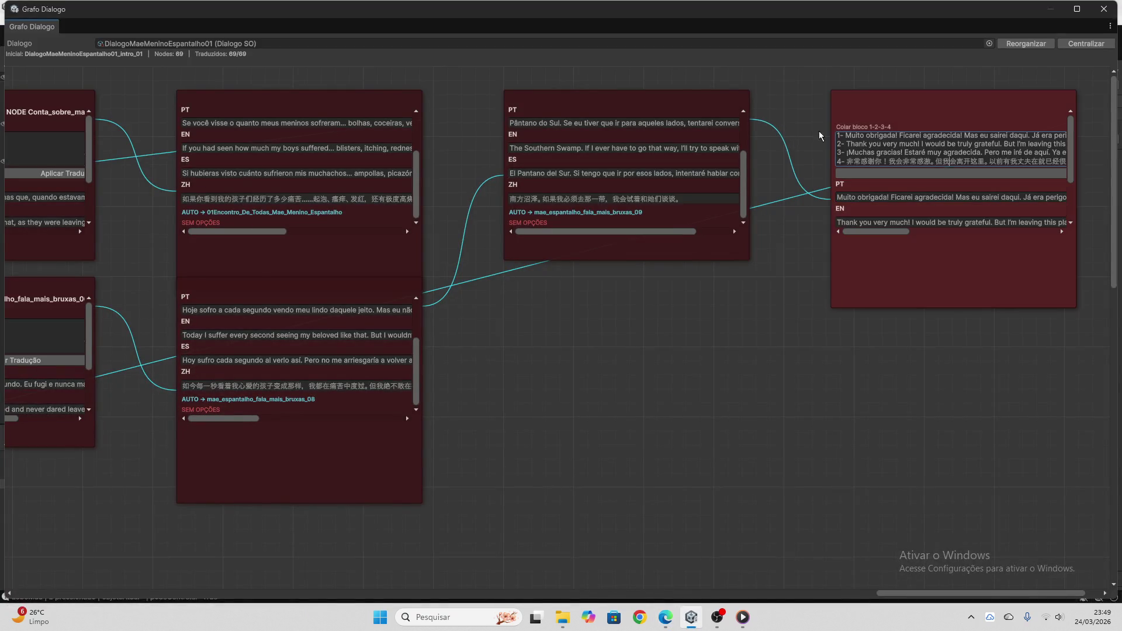
{"action": "mouse_move", "coordinate": [926, 150]}
{"action": "left_mouse_down"}
{"action": "mouse_move", "coordinate": [726, 120]}
{"action": "mouse_move", "coordinate": [794, 119]}
{"action": "left_mouse_up"}
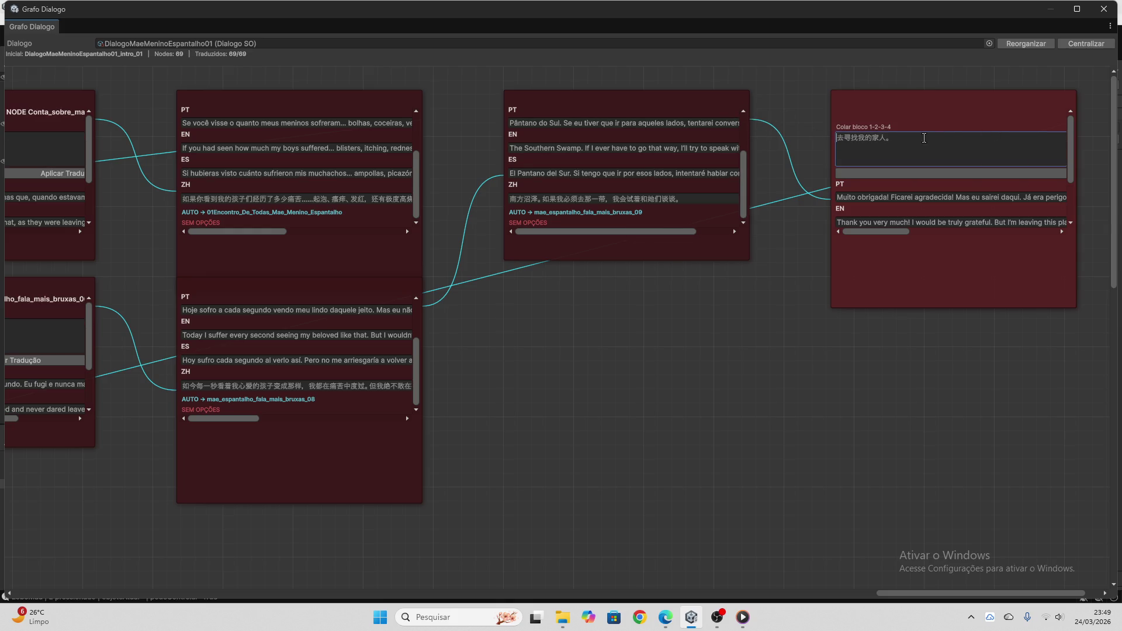
{"action": "left_click_drag", "start_coordinate": [899, 594], "coordinate": [857, 598]}
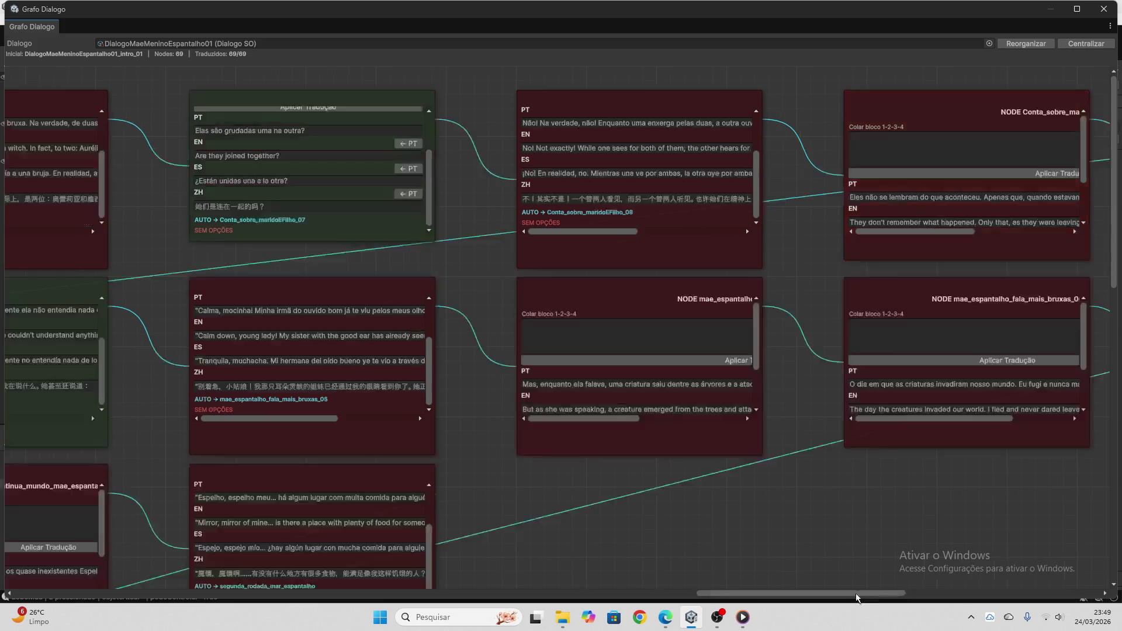
- Close the graph window and select the Dialogo Mae Menino Espantalho 01 asset
{"action": "left_click", "coordinate": [1104, 9]}
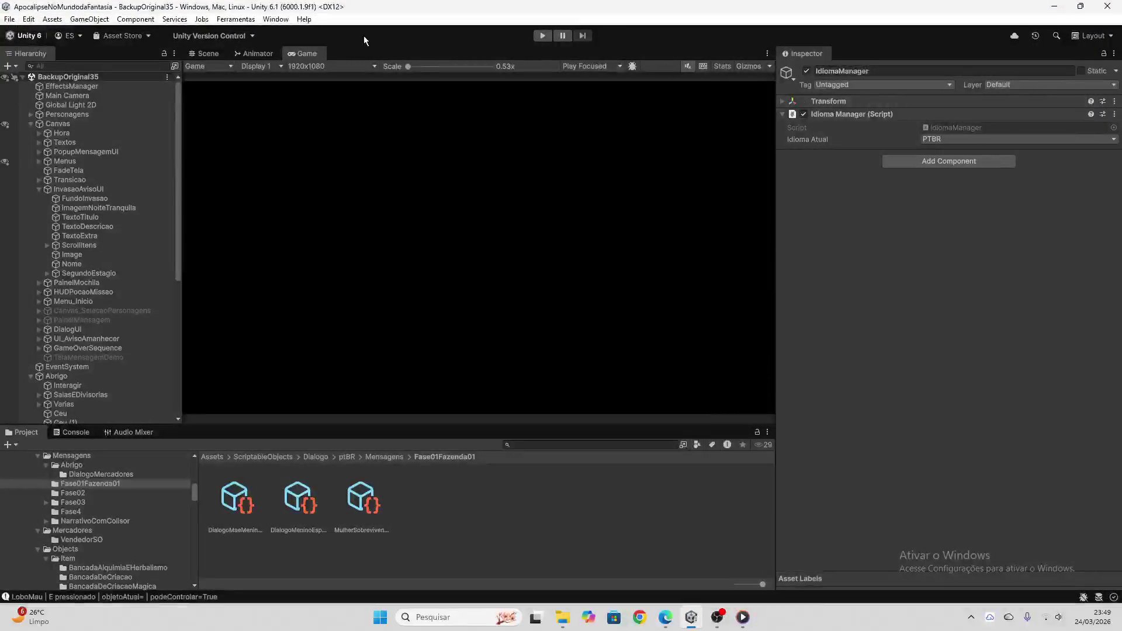
{"action": "left_click", "coordinate": [237, 498]}
{"action": "scroll", "coordinate": [888, 263], "scroll_direction": "down", "scroll_amount": 5}
{"action": "scroll", "coordinate": [868, 183], "scroll_direction": "up", "scroll_amount": 10}
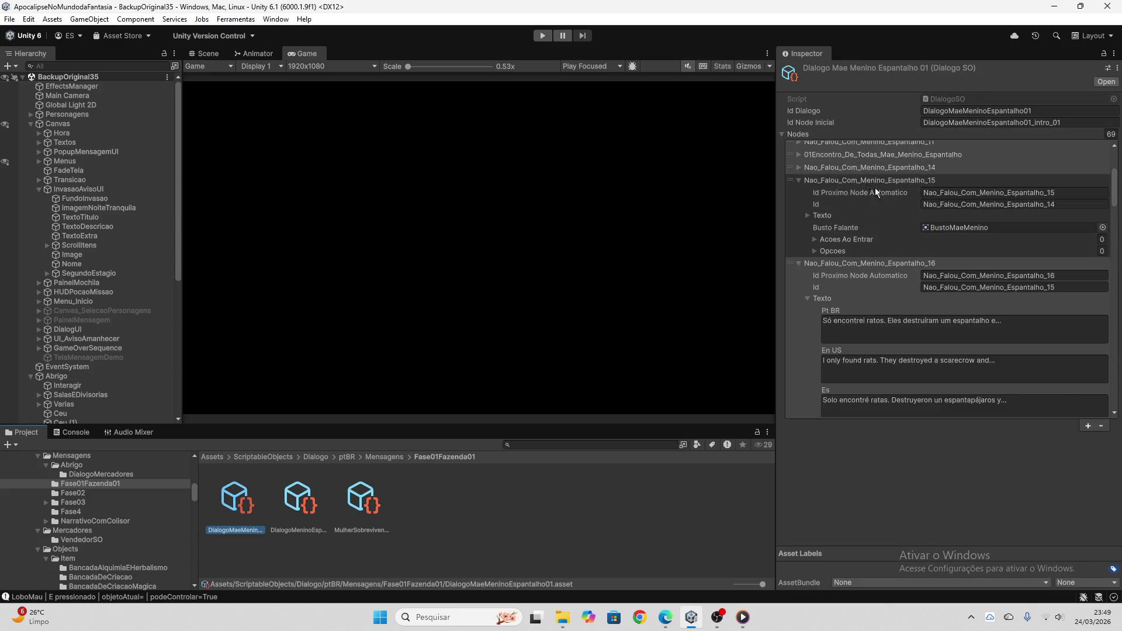
- Collapse the expanded node entries in the asset's Nodes list and reselect the asset
{"action": "left_click", "coordinate": [868, 183]}
{"action": "left_click", "coordinate": [798, 199]}
{"action": "left_click", "coordinate": [798, 212]}
{"action": "left_click", "coordinate": [800, 301]}
{"action": "left_click", "coordinate": [798, 307]}
{"action": "scroll", "coordinate": [798, 306], "scroll_direction": "down", "scroll_amount": 3}
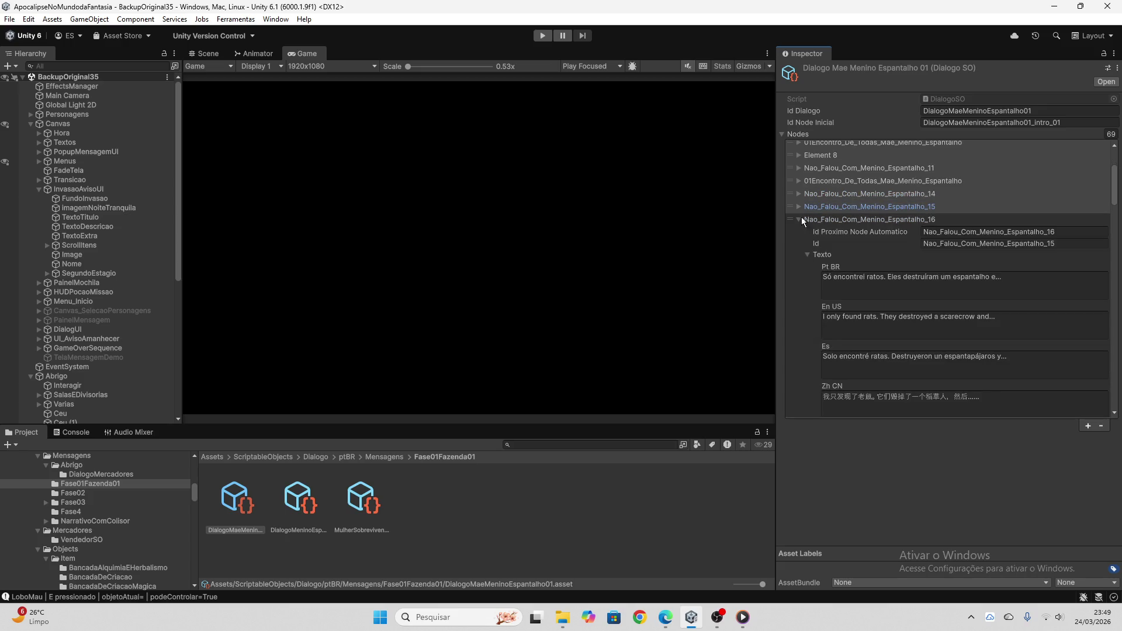
{"action": "left_click", "coordinate": [798, 232]}
{"action": "scroll", "coordinate": [800, 310], "scroll_direction": "down", "scroll_amount": 15}
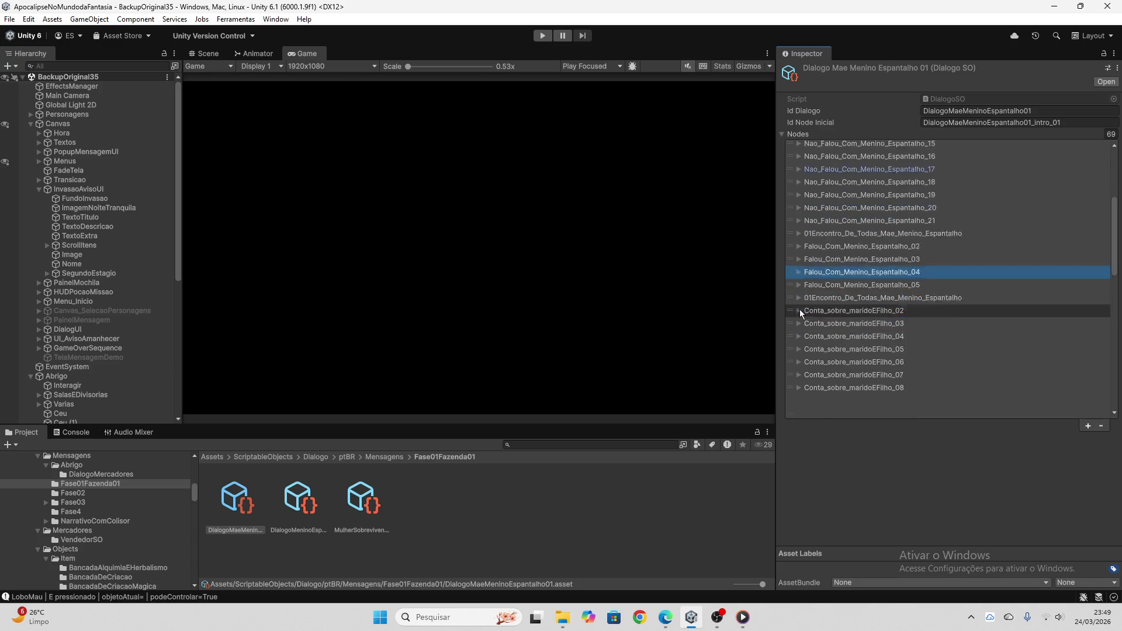
{"action": "scroll", "coordinate": [810, 326], "scroll_direction": "up", "scroll_amount": 20}
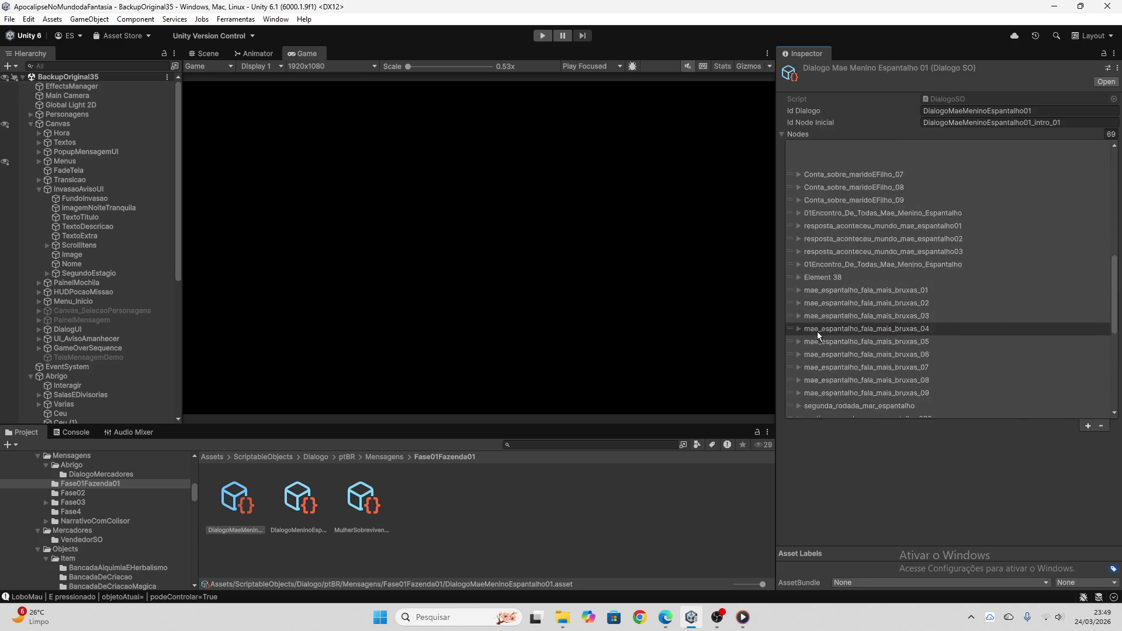
{"action": "left_click", "coordinate": [650, 494]}
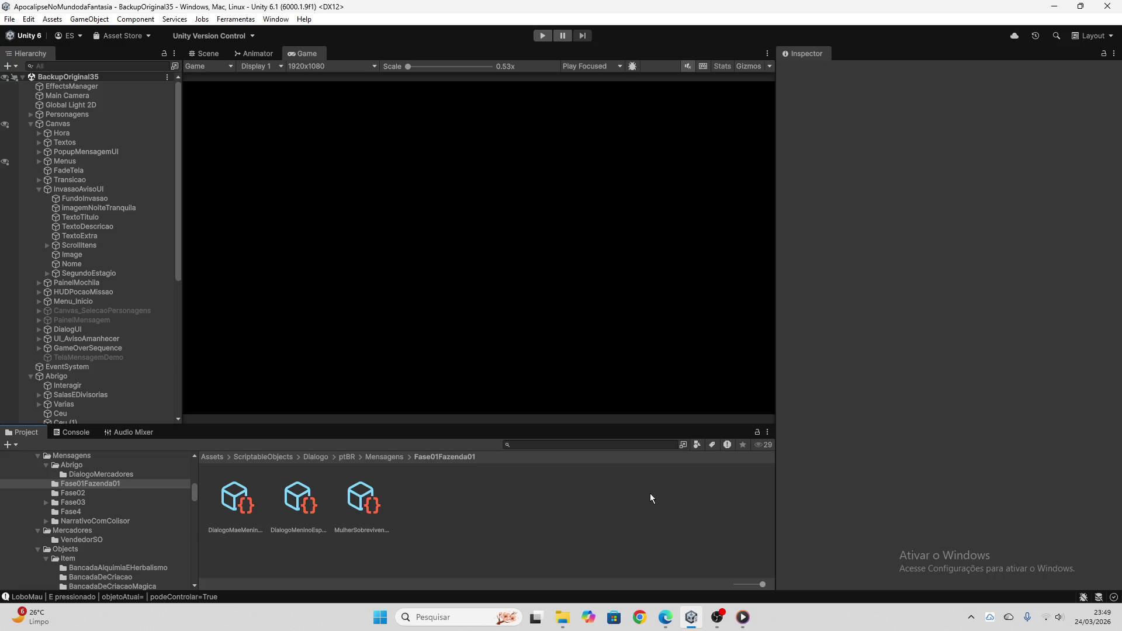
{"action": "left_click", "coordinate": [238, 498]}
- Expand Nodes > Element 0 and its first answer option in the Inspector
{"action": "left_click", "coordinate": [798, 148]}
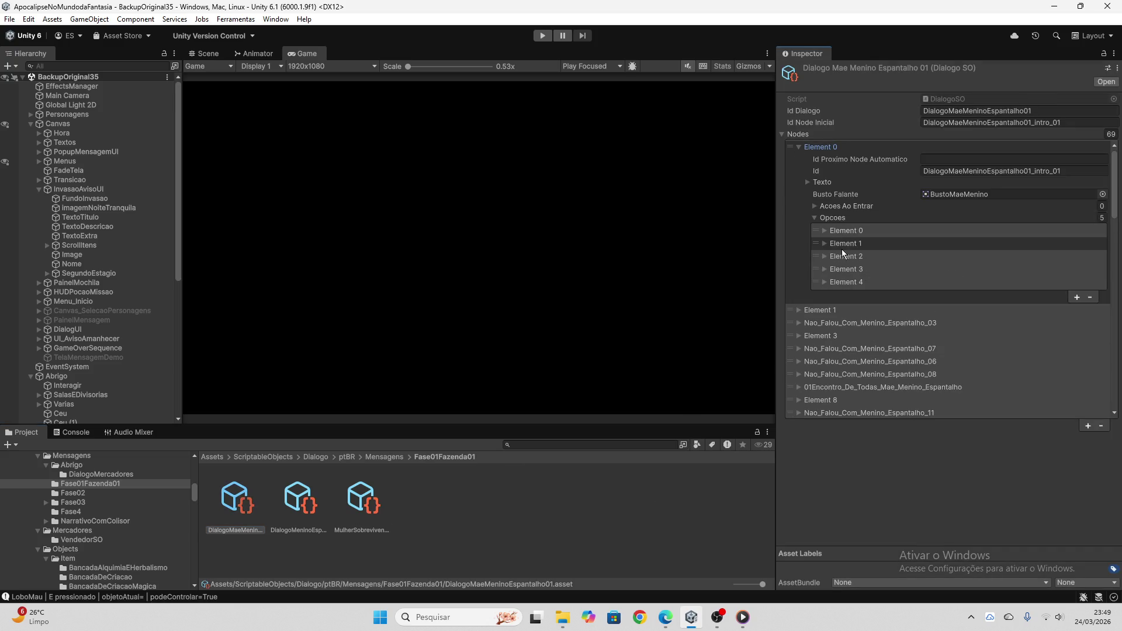
{"action": "left_click", "coordinate": [809, 183]}
{"action": "left_click", "coordinate": [808, 185]}
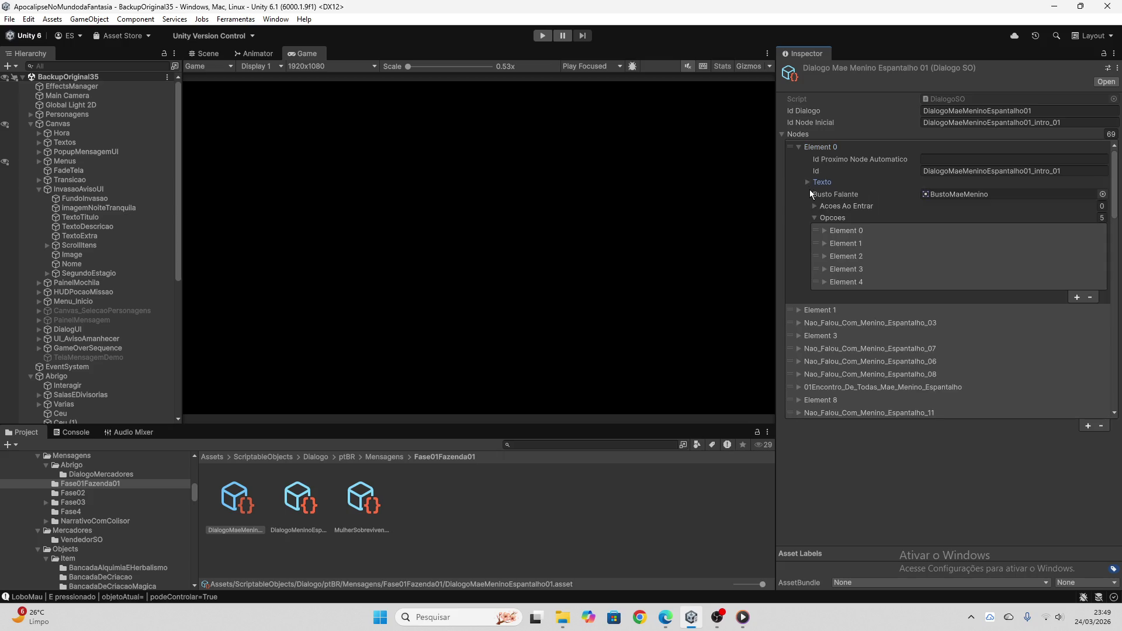
{"action": "left_click", "coordinate": [816, 230]}
{"action": "left_click", "coordinate": [823, 231]}
{"action": "scroll", "coordinate": [844, 256], "scroll_direction": "down", "scroll_amount": 3}
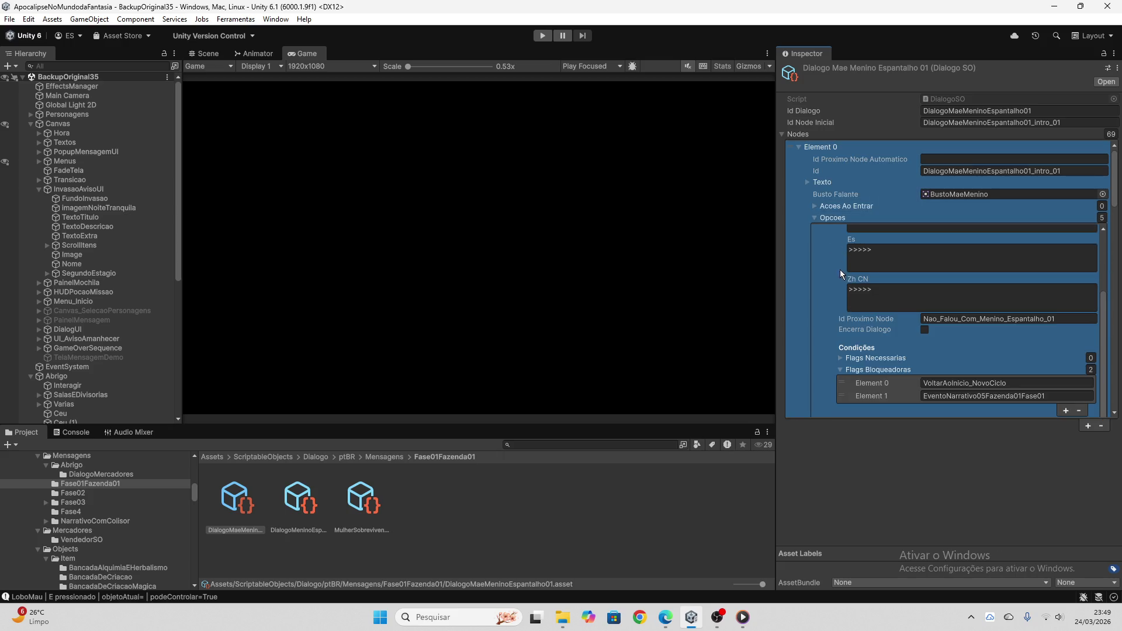
{"action": "scroll", "coordinate": [840, 266], "scroll_direction": "down", "scroll_amount": 4}
{"action": "scroll", "coordinate": [832, 363], "scroll_direction": "down", "scroll_amount": 4}
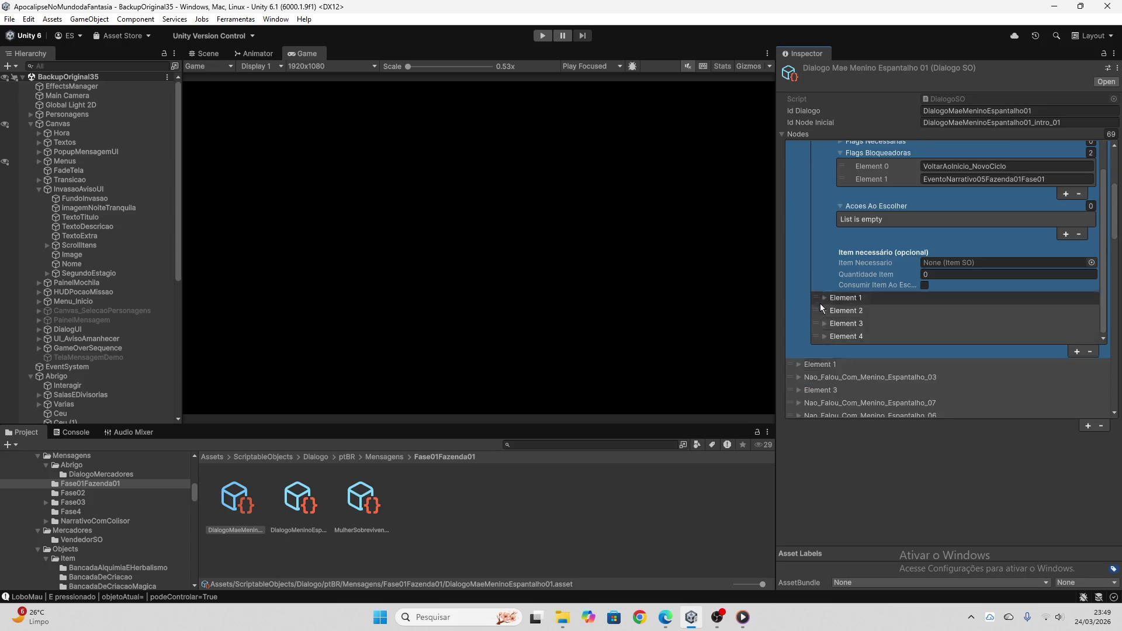
- Expand the second, third and fourth answer options to show their Texto translations
{"action": "left_click", "coordinate": [825, 297]}
{"action": "scroll", "coordinate": [827, 299], "scroll_direction": "down", "scroll_amount": 5}
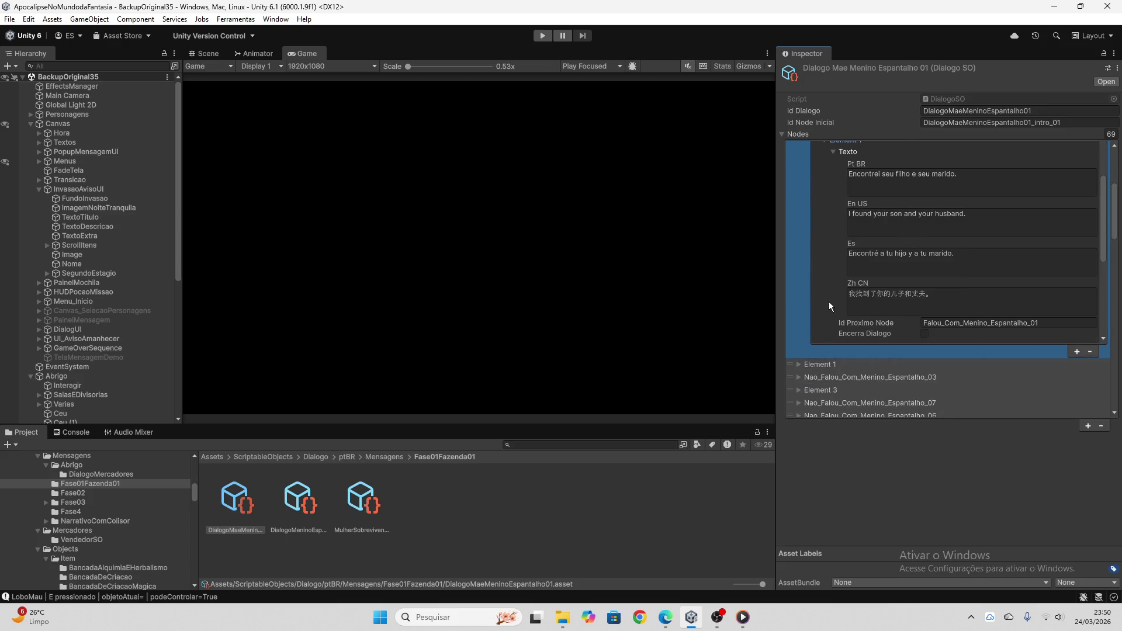
{"action": "scroll", "coordinate": [836, 281], "scroll_direction": "down", "scroll_amount": 4}
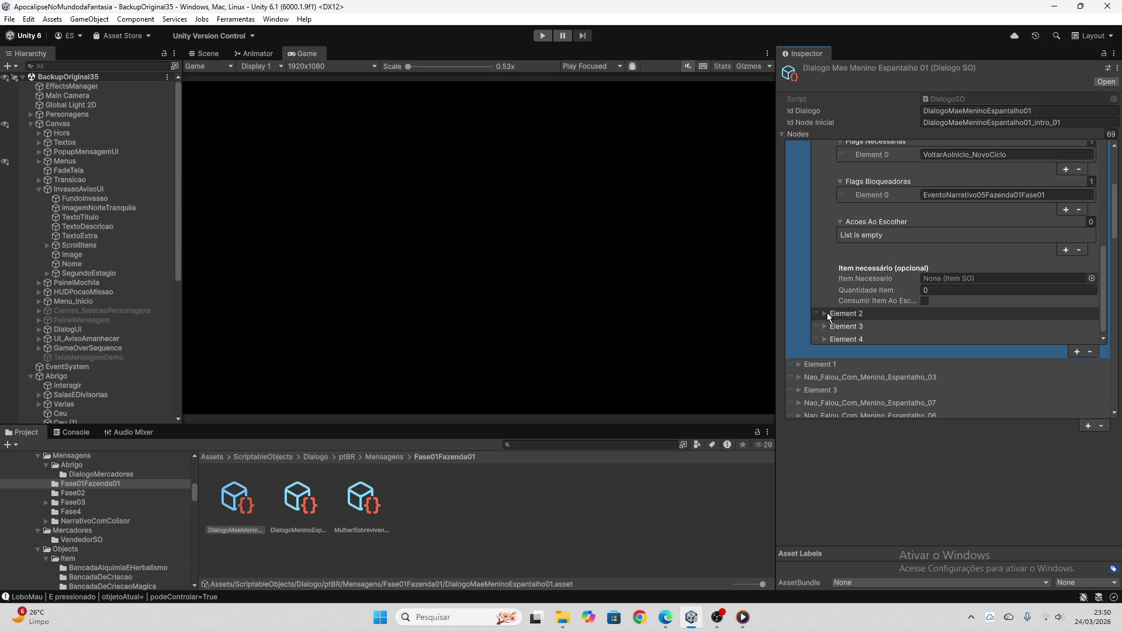
{"action": "left_click", "coordinate": [826, 313]}
{"action": "scroll", "coordinate": [827, 313], "scroll_direction": "down", "scroll_amount": 3}
{"action": "scroll", "coordinate": [826, 310], "scroll_direction": "down", "scroll_amount": 5}
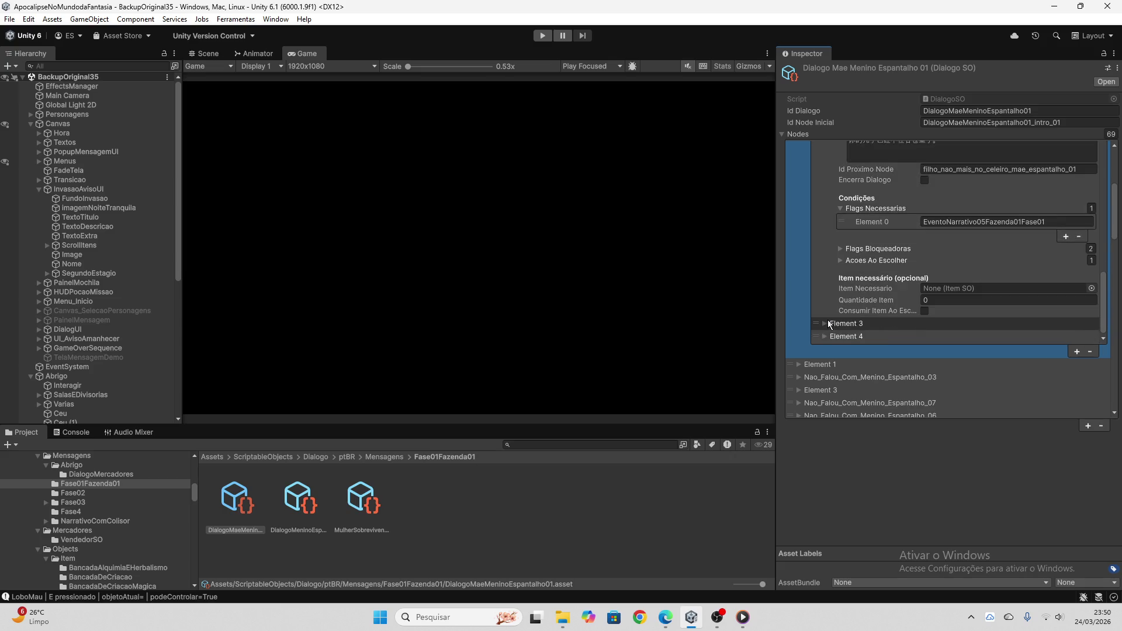
{"action": "left_click", "coordinate": [824, 324]}
{"action": "scroll", "coordinate": [825, 321], "scroll_direction": "down", "scroll_amount": 5}
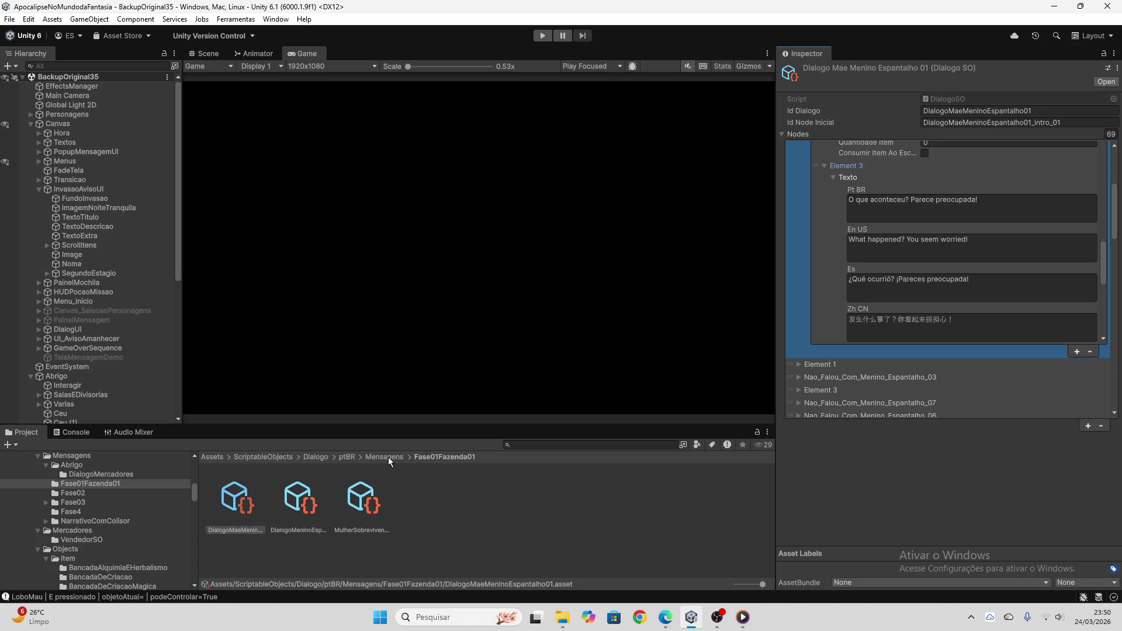
{"action": "left_click", "coordinate": [235, 20]}
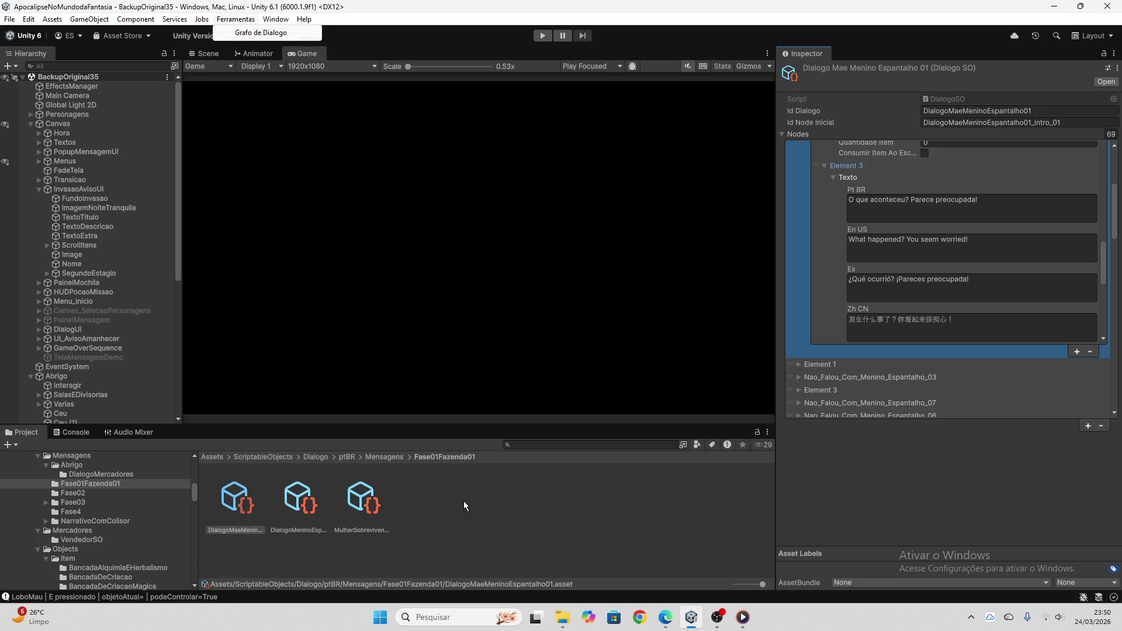
- Open Ferramentas > Grafo de Dialogo and load DialogoMaeMeninoEspantalho01 into it
{"action": "left_click", "coordinate": [463, 502]}
{"action": "left_click", "coordinate": [235, 19]}
{"action": "left_click", "coordinate": [261, 32]}
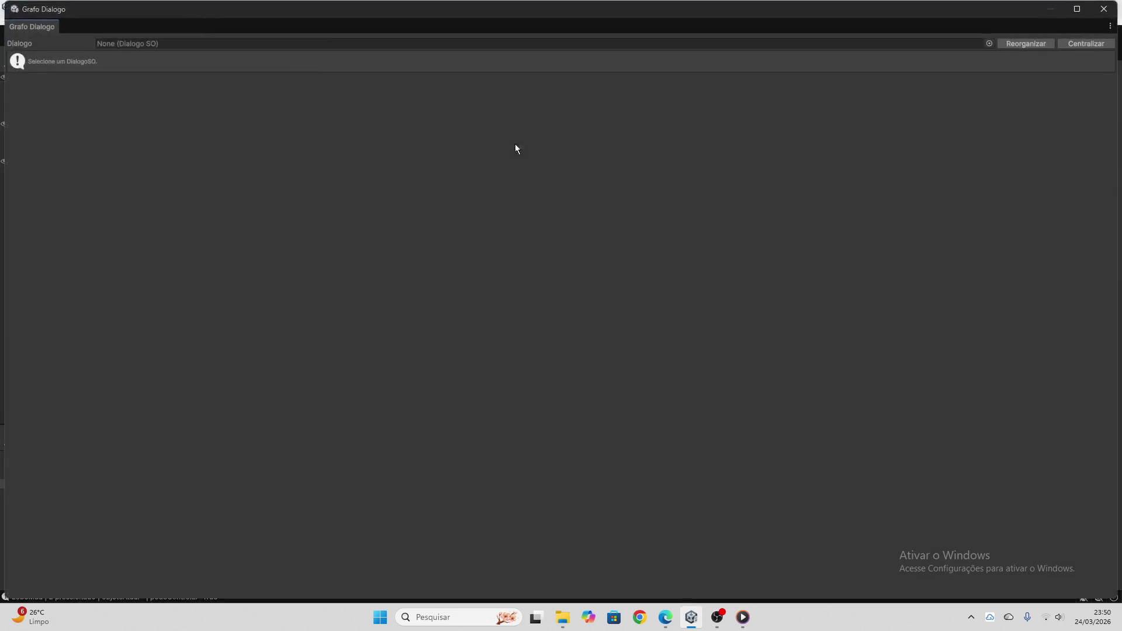
{"action": "left_click", "coordinate": [990, 43]}
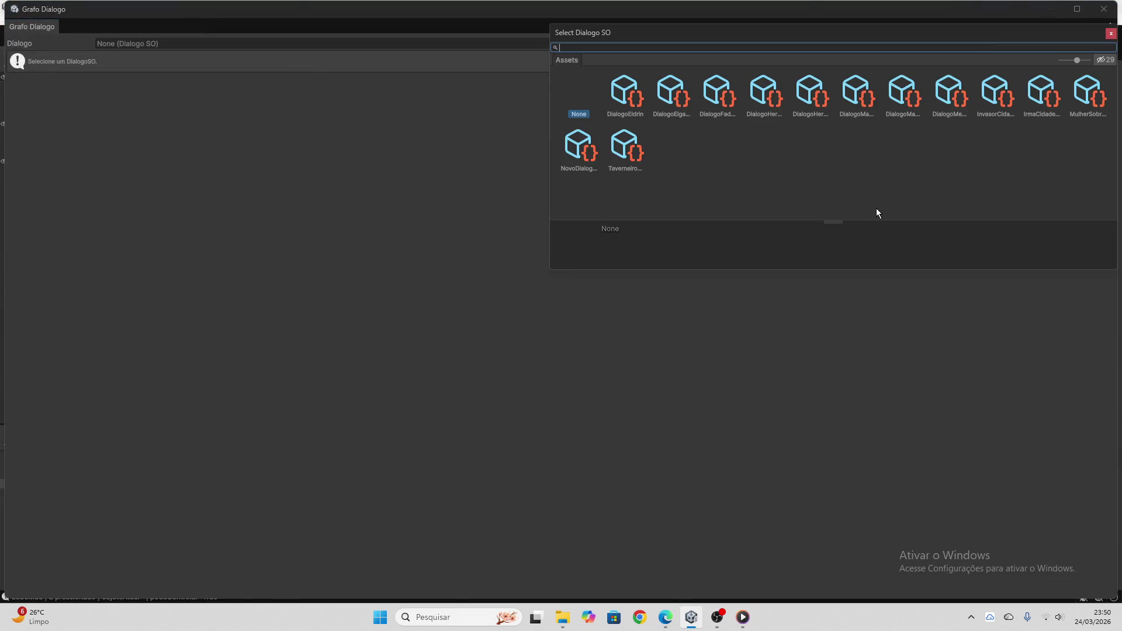
{"action": "left_click", "coordinate": [860, 101]}
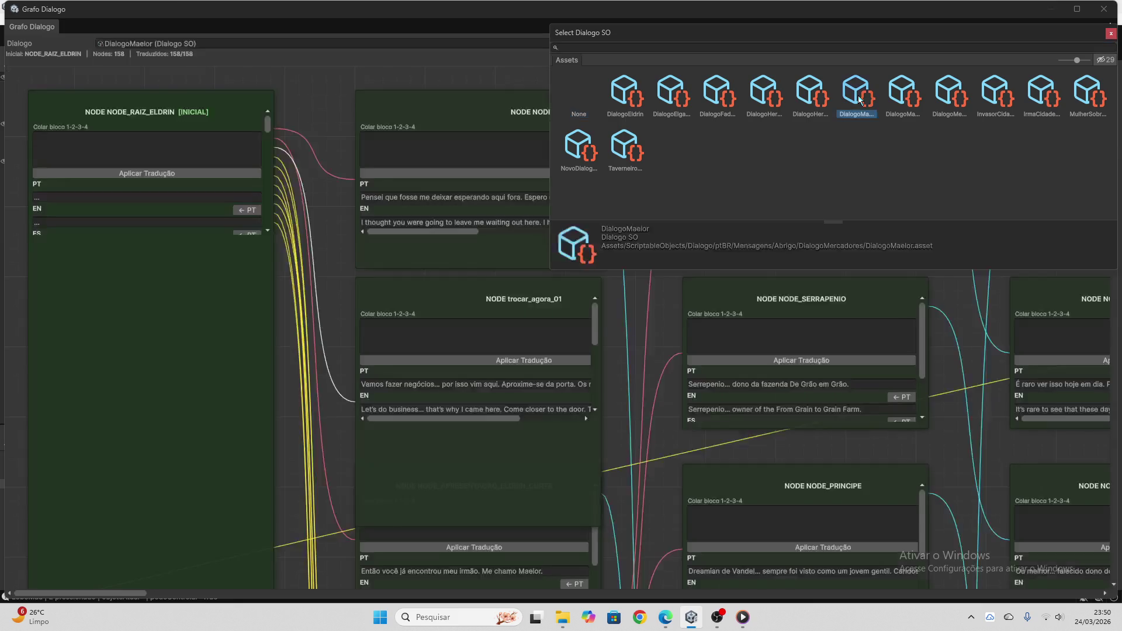
{"action": "left_click", "coordinate": [905, 96]}
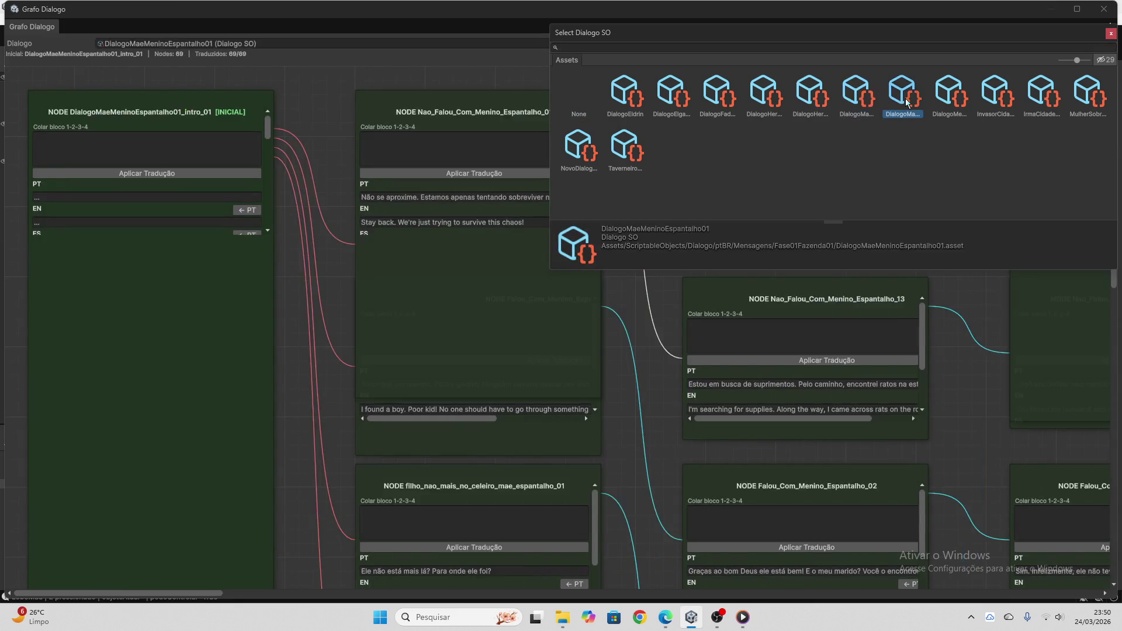
{"action": "double_click", "coordinate": [907, 101]}
{"action": "scroll", "coordinate": [153, 214], "scroll_direction": "down", "scroll_amount": 5}
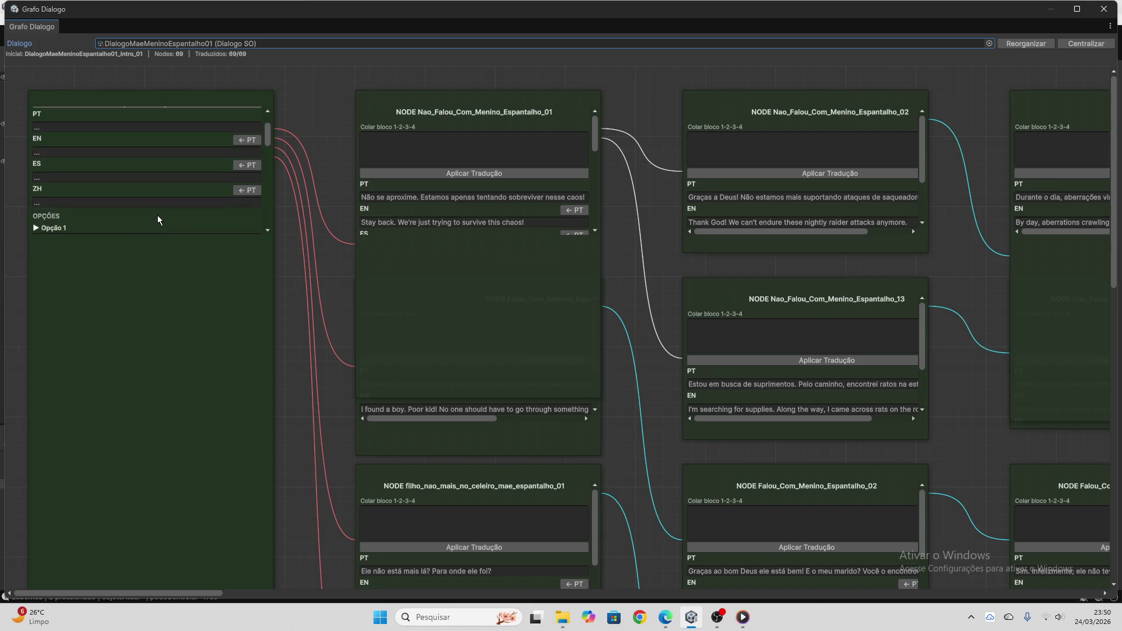
- Scroll through the graph and inspect the translated node about finding a boy
{"action": "scroll", "coordinate": [164, 182], "scroll_direction": "down", "scroll_amount": 10}
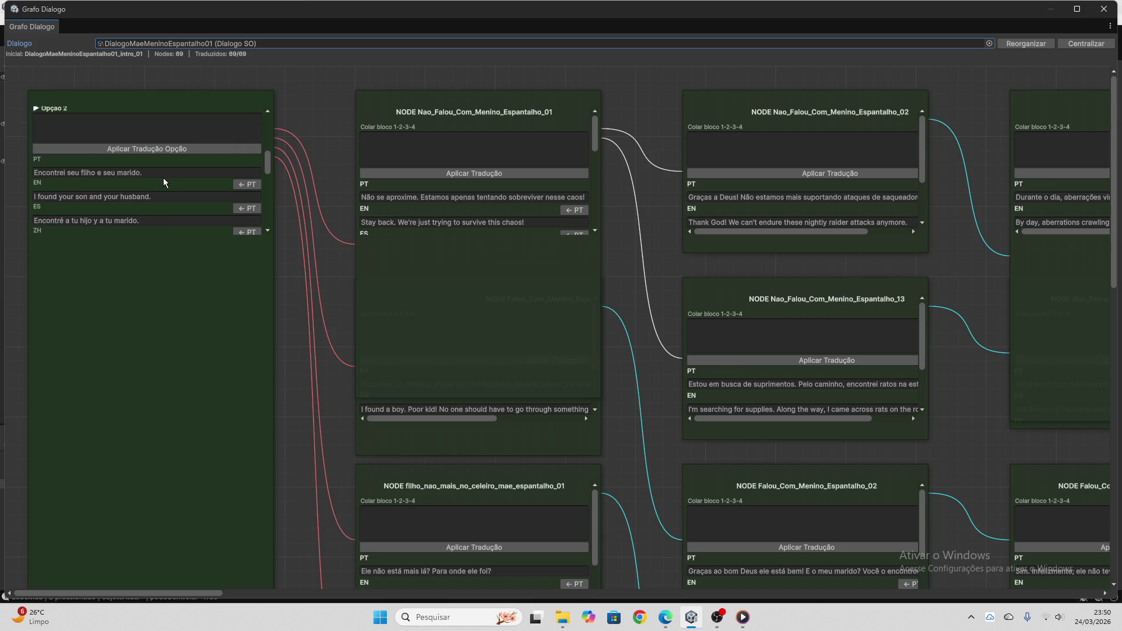
{"action": "scroll", "coordinate": [163, 178], "scroll_direction": "down", "scroll_amount": 8}
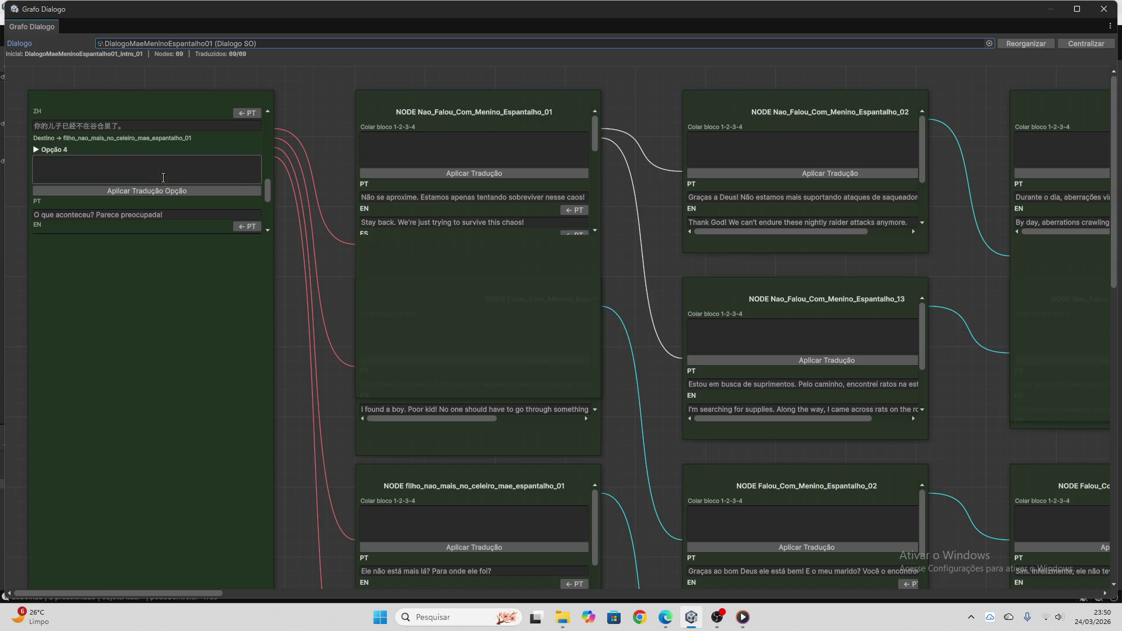
{"action": "scroll", "coordinate": [163, 178], "scroll_direction": "down", "scroll_amount": 6}
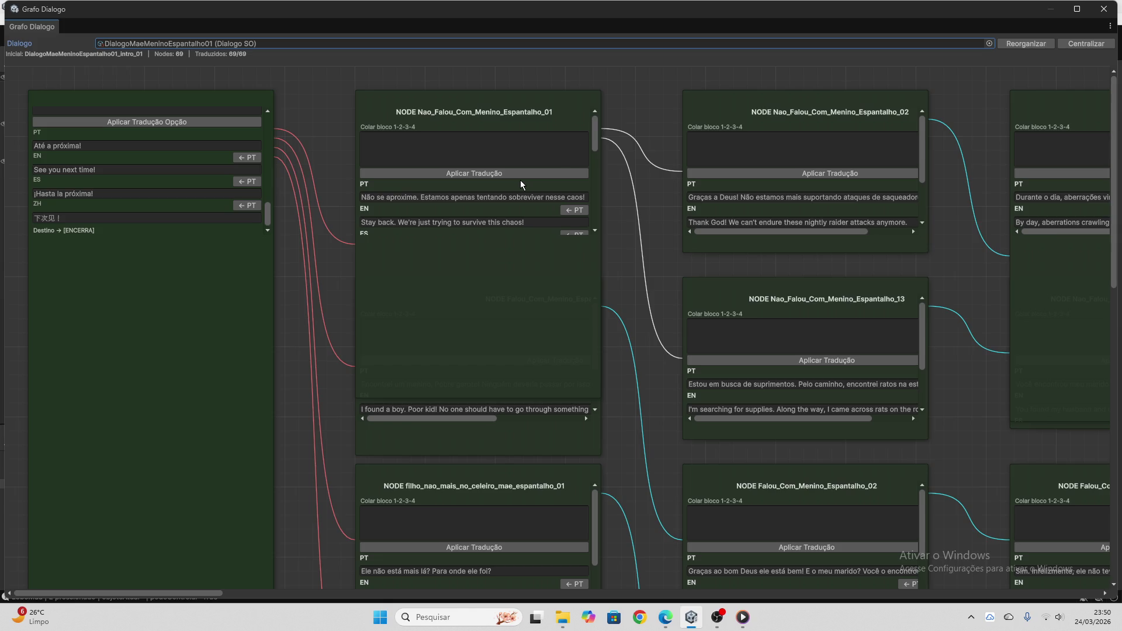
{"action": "scroll", "coordinate": [521, 183], "scroll_direction": "down", "scroll_amount": 3}
{"action": "scroll", "coordinate": [521, 181], "scroll_direction": "down", "scroll_amount": 8}
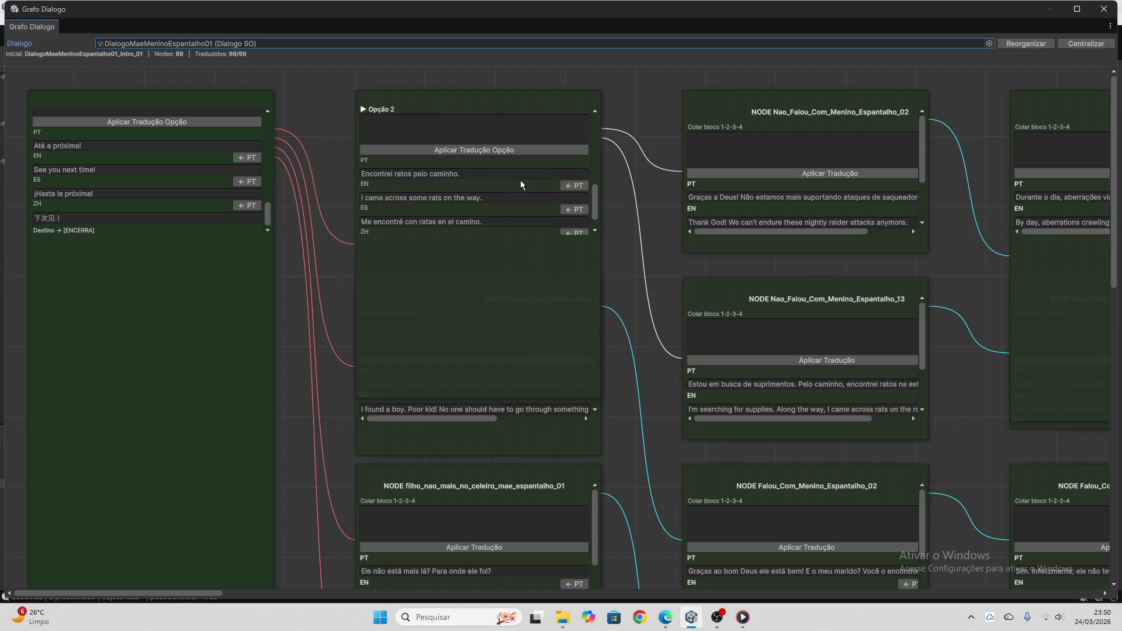
{"action": "scroll", "coordinate": [617, 201], "scroll_direction": "down", "scroll_amount": 4}
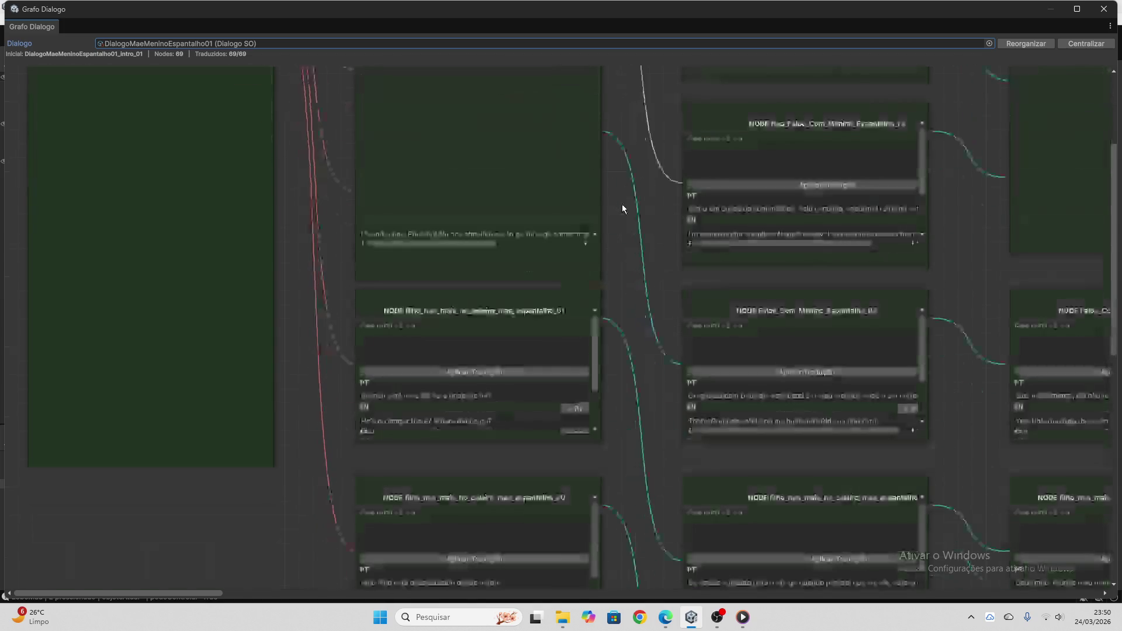
{"action": "scroll", "coordinate": [606, 219], "scroll_direction": "up", "scroll_amount": 1}
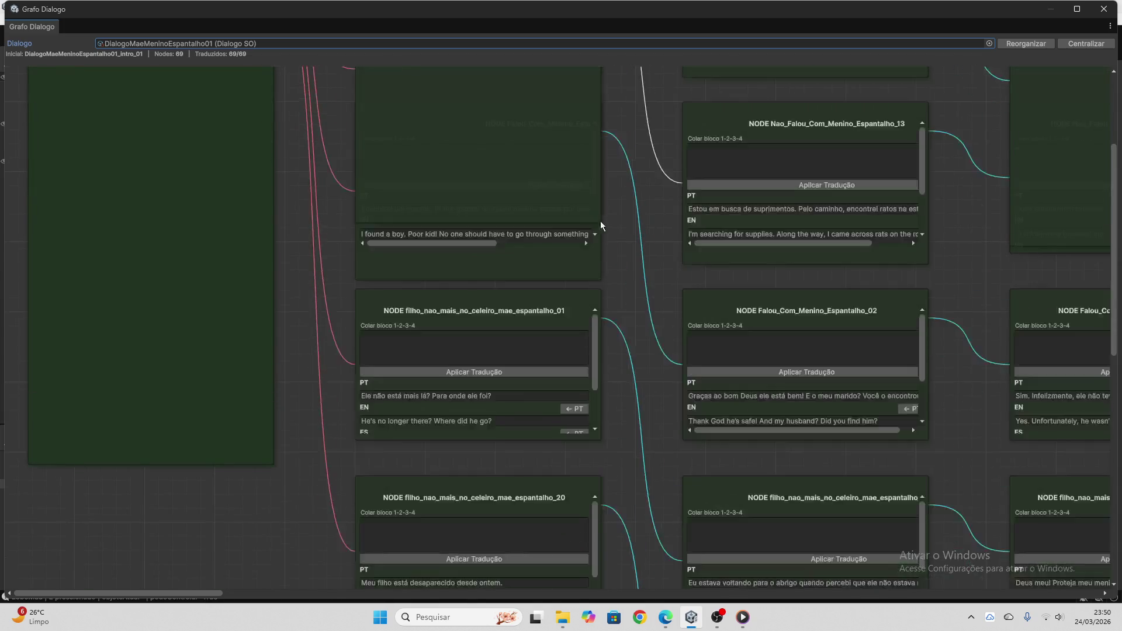
{"action": "left_click", "coordinate": [549, 252]}
{"action": "scroll", "coordinate": [477, 193], "scroll_direction": "down", "scroll_amount": 3}
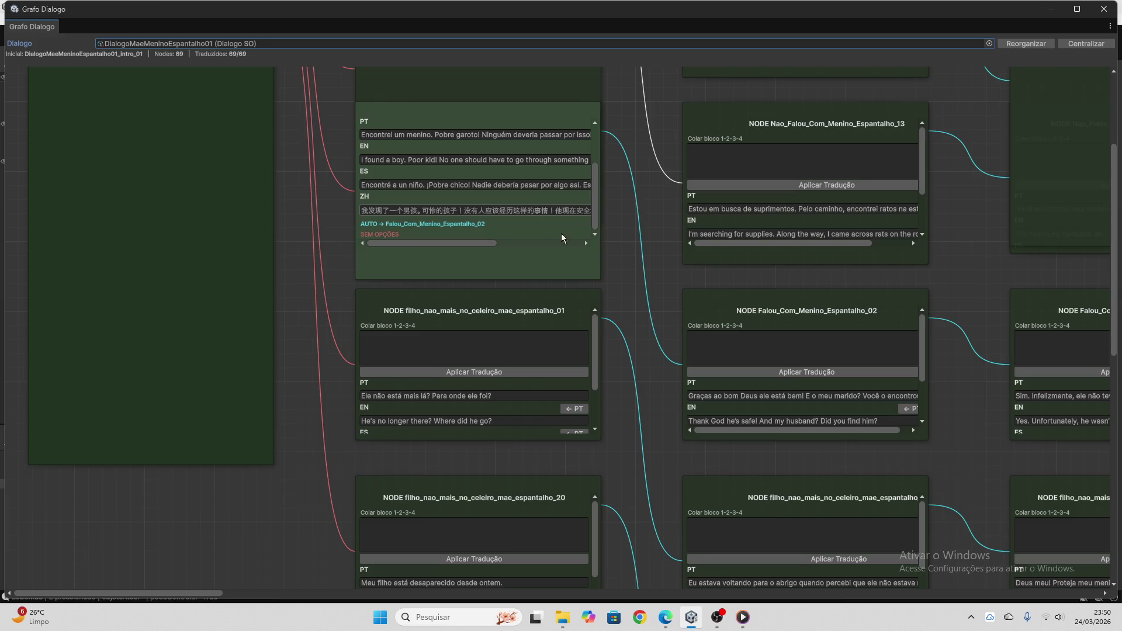
{"action": "scroll", "coordinate": [638, 281], "scroll_direction": "down", "scroll_amount": 1}
{"action": "scroll", "coordinate": [635, 290], "scroll_direction": "down", "scroll_amount": 1}
{"action": "scroll", "coordinate": [508, 257], "scroll_direction": "down", "scroll_amount": 3}
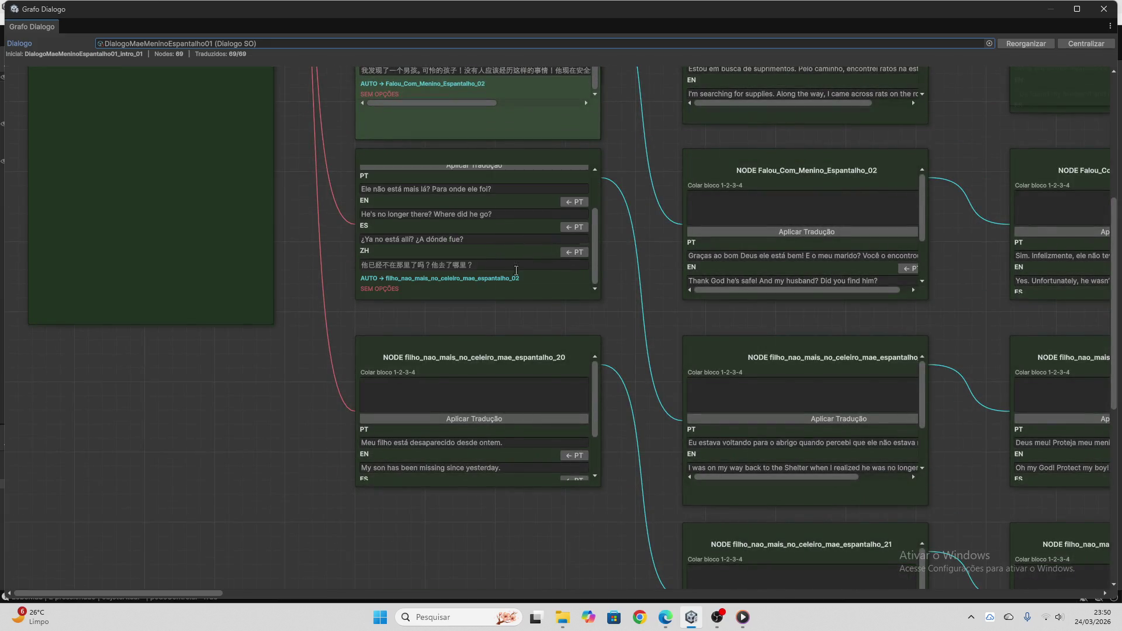
{"action": "scroll", "coordinate": [540, 435], "scroll_direction": "down", "scroll_amount": 1}
{"action": "scroll", "coordinate": [970, 405], "scroll_direction": "up", "scroll_amount": 4}
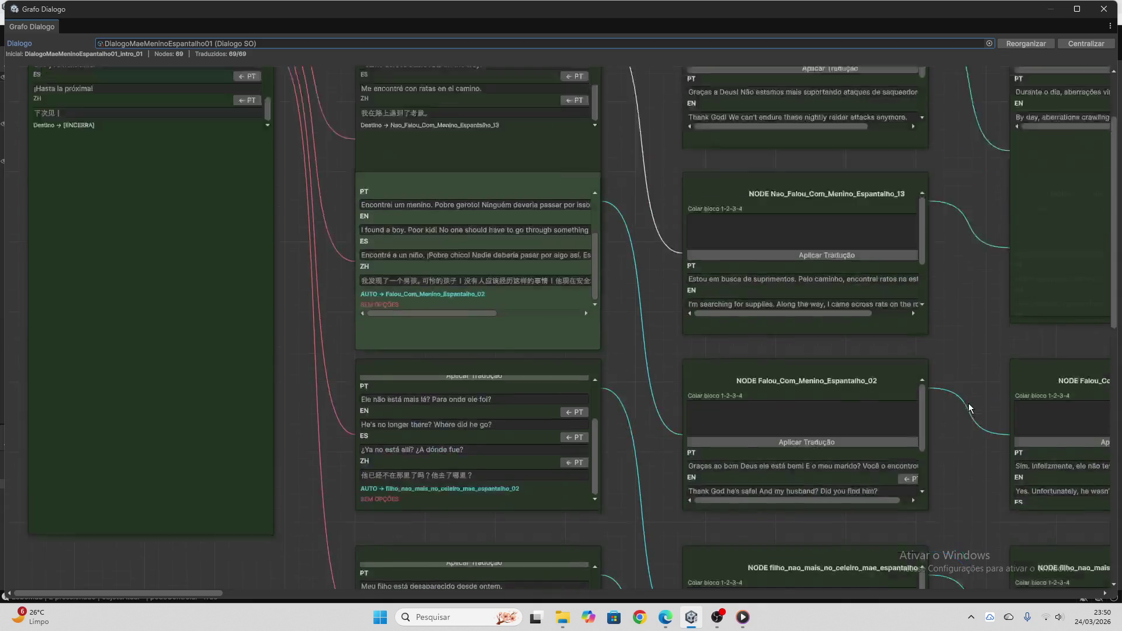
{"action": "scroll", "coordinate": [844, 210], "scroll_direction": "down", "scroll_amount": 3}
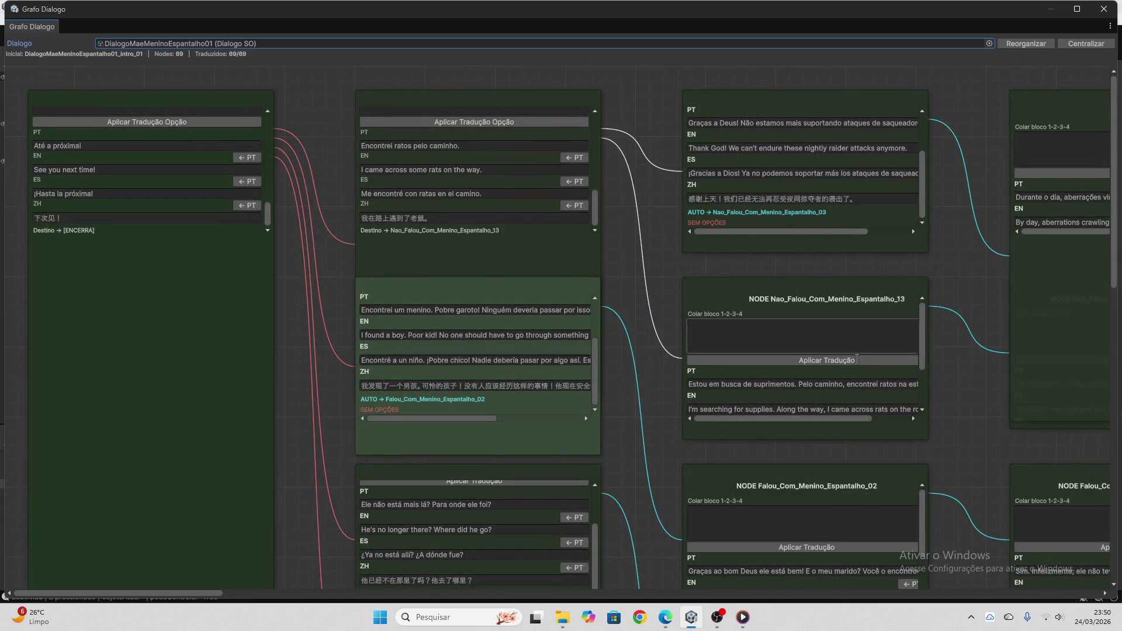
{"action": "scroll", "coordinate": [865, 384], "scroll_direction": "down", "scroll_amount": 3}
{"action": "scroll", "coordinate": [952, 357], "scroll_direction": "down", "scroll_amount": 4}
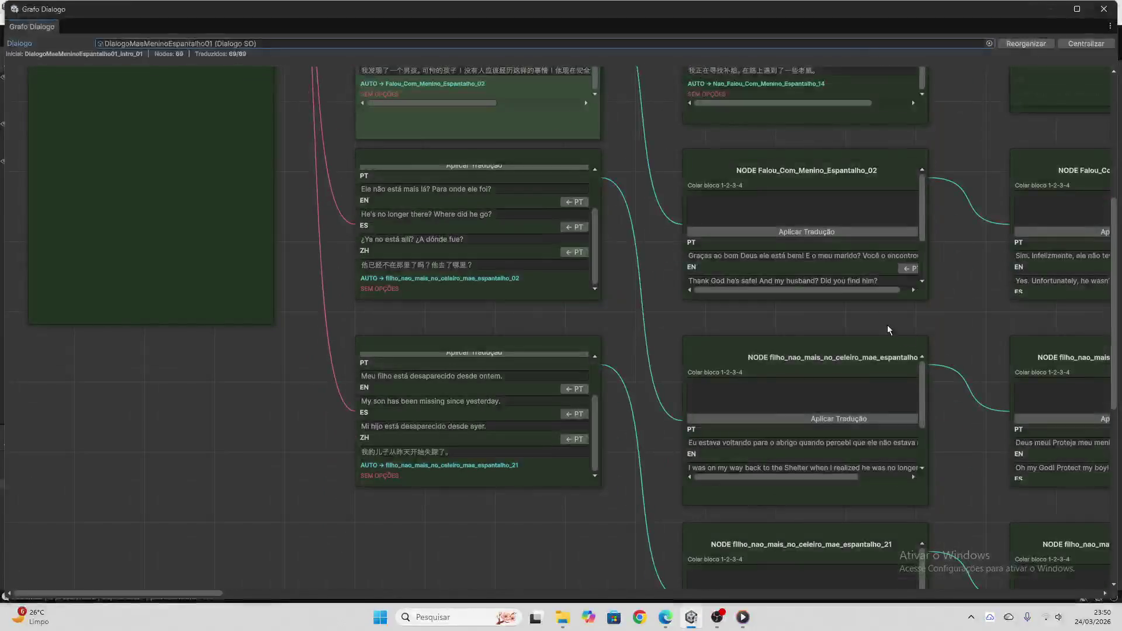
{"action": "scroll", "coordinate": [820, 253], "scroll_direction": "down", "scroll_amount": 3}
{"action": "scroll", "coordinate": [947, 287], "scroll_direction": "down", "scroll_amount": 2}
{"action": "scroll", "coordinate": [817, 268], "scroll_direction": "down", "scroll_amount": 3}
{"action": "scroll", "coordinate": [882, 437], "scroll_direction": "down", "scroll_amount": 3}
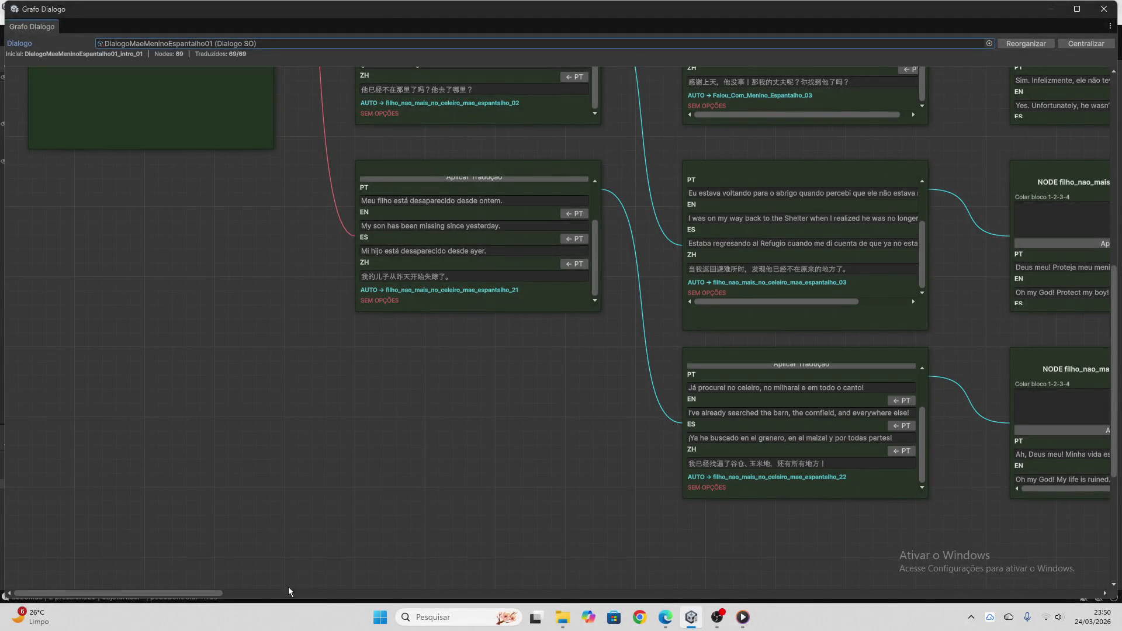
- Pan along the graph and check the Nao_Falou_Com_Menino_Espantalho_14 node
{"action": "left_click_drag", "start_coordinate": [218, 592], "coordinate": [372, 592]}
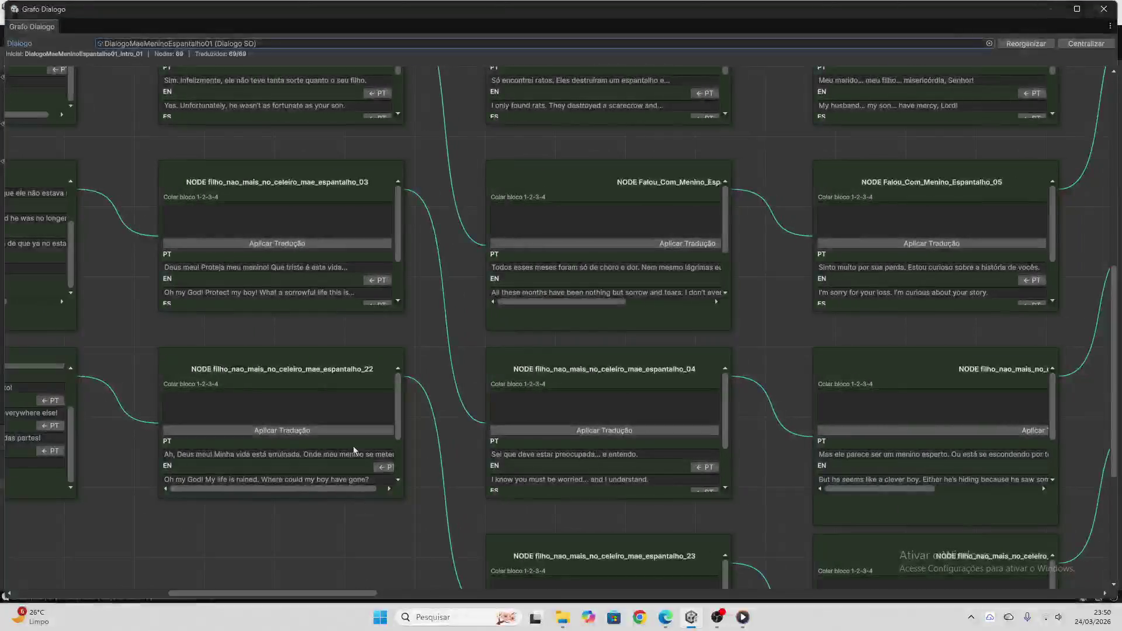
{"action": "scroll", "coordinate": [401, 457], "scroll_direction": "up", "scroll_amount": 4}
{"action": "scroll", "coordinate": [349, 245], "scroll_direction": "up", "scroll_amount": 1}
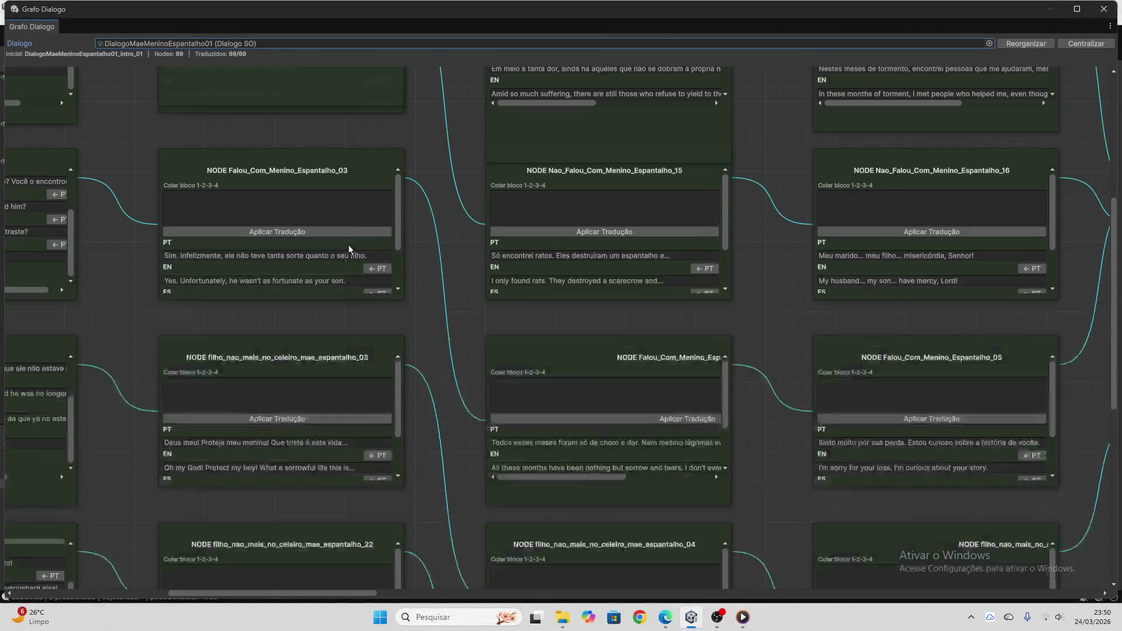
{"action": "scroll", "coordinate": [402, 201], "scroll_direction": "up", "scroll_amount": 5}
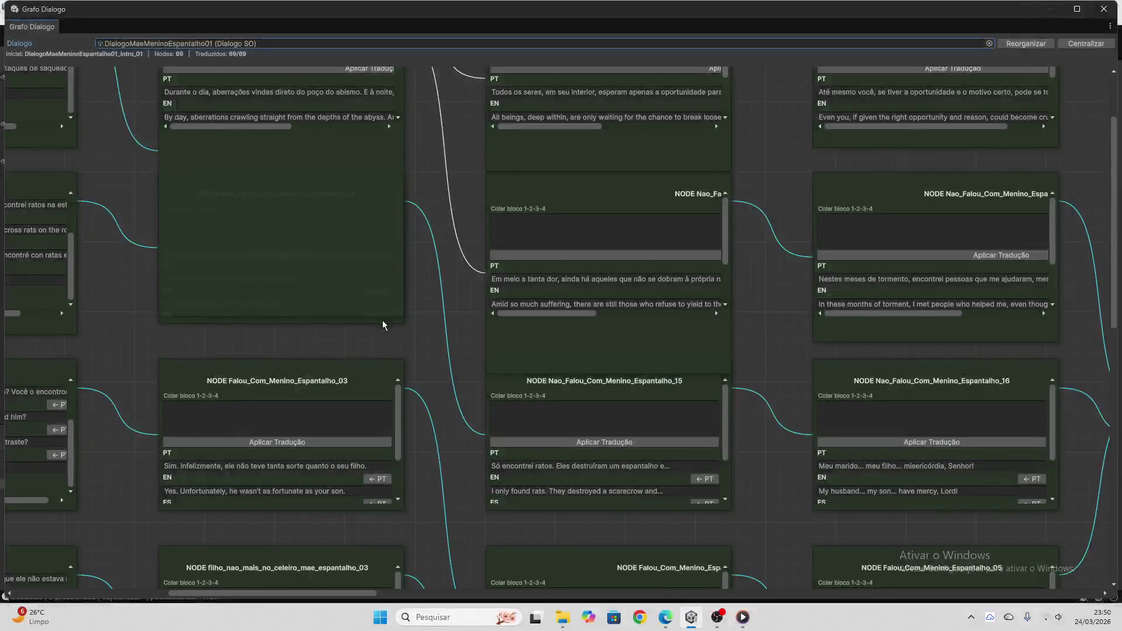
{"action": "left_click", "coordinate": [382, 320]}
{"action": "scroll", "coordinate": [442, 301], "scroll_direction": "up", "scroll_amount": 3}
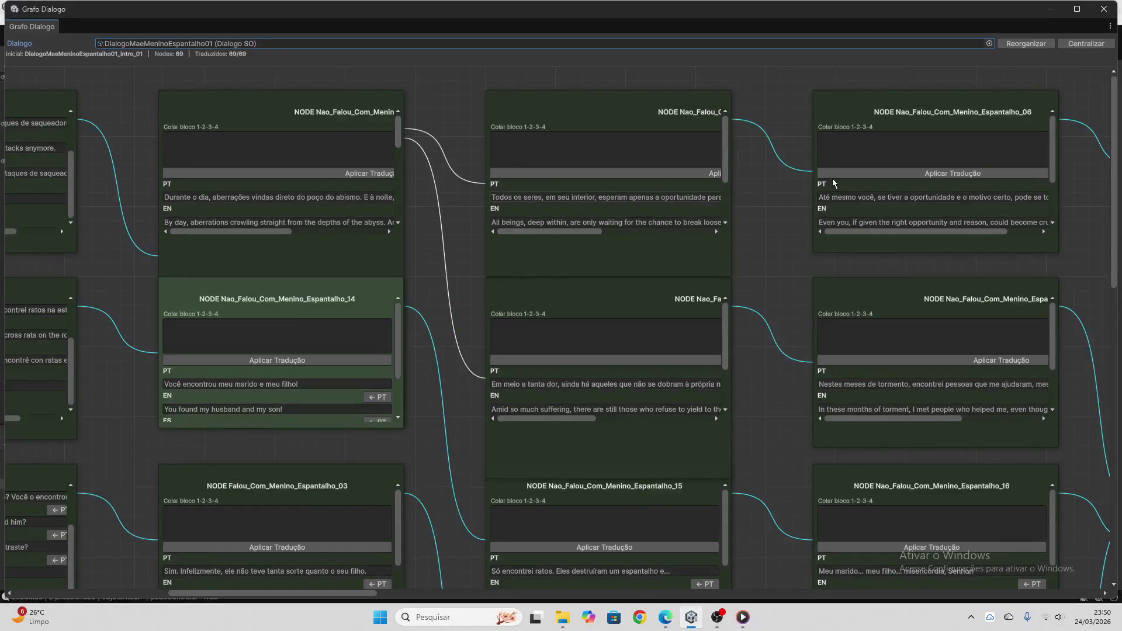
{"action": "scroll", "coordinate": [780, 353], "scroll_direction": "down", "scroll_amount": 8}
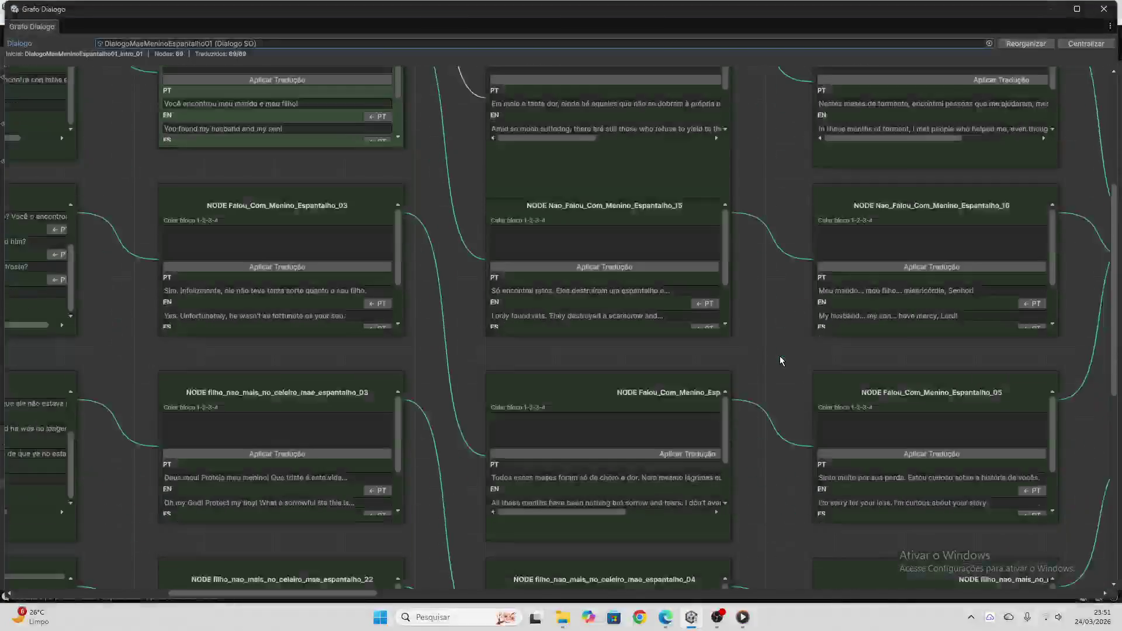
{"action": "scroll", "coordinate": [781, 360], "scroll_direction": "down", "scroll_amount": 11}
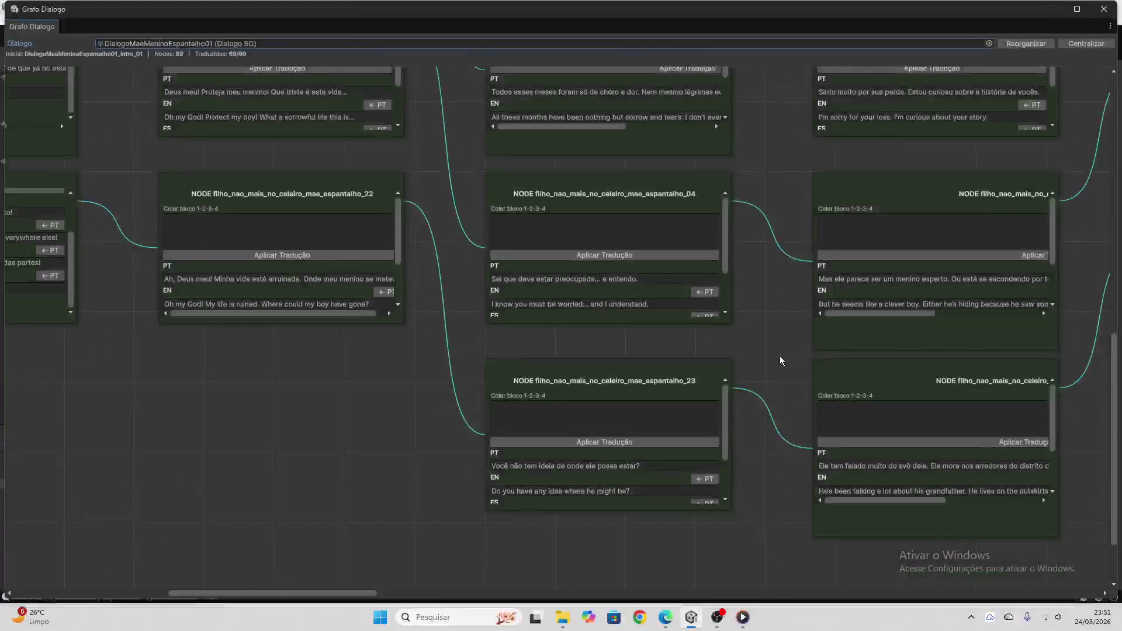
{"action": "left_click_drag", "start_coordinate": [360, 593], "coordinate": [522, 594]}
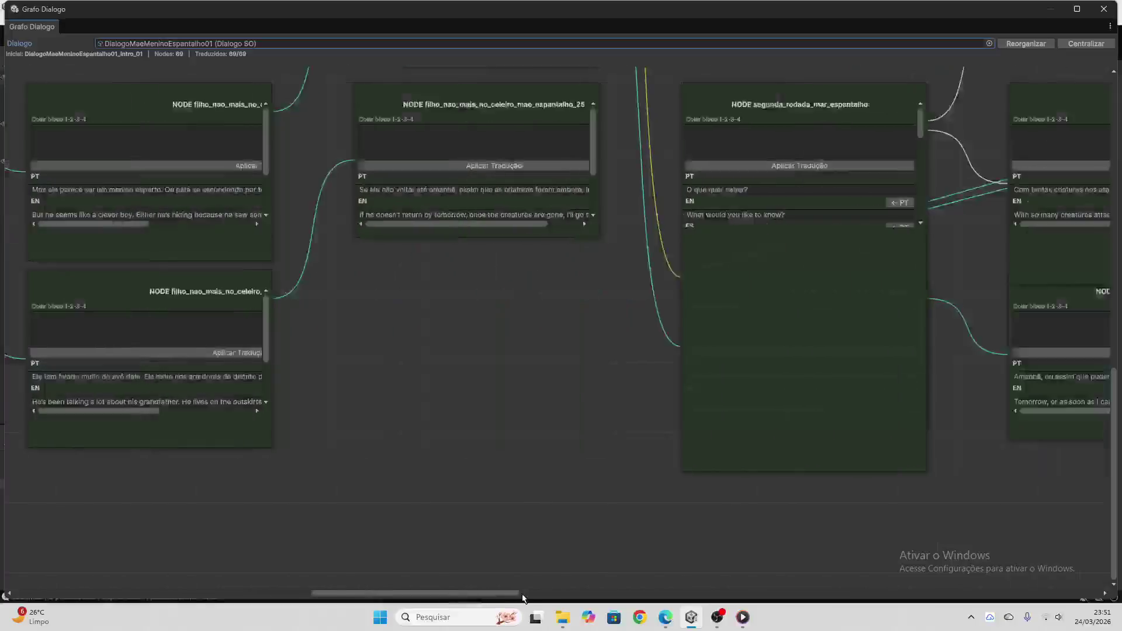
{"action": "scroll", "coordinate": [507, 373], "scroll_direction": "up", "scroll_amount": 7}
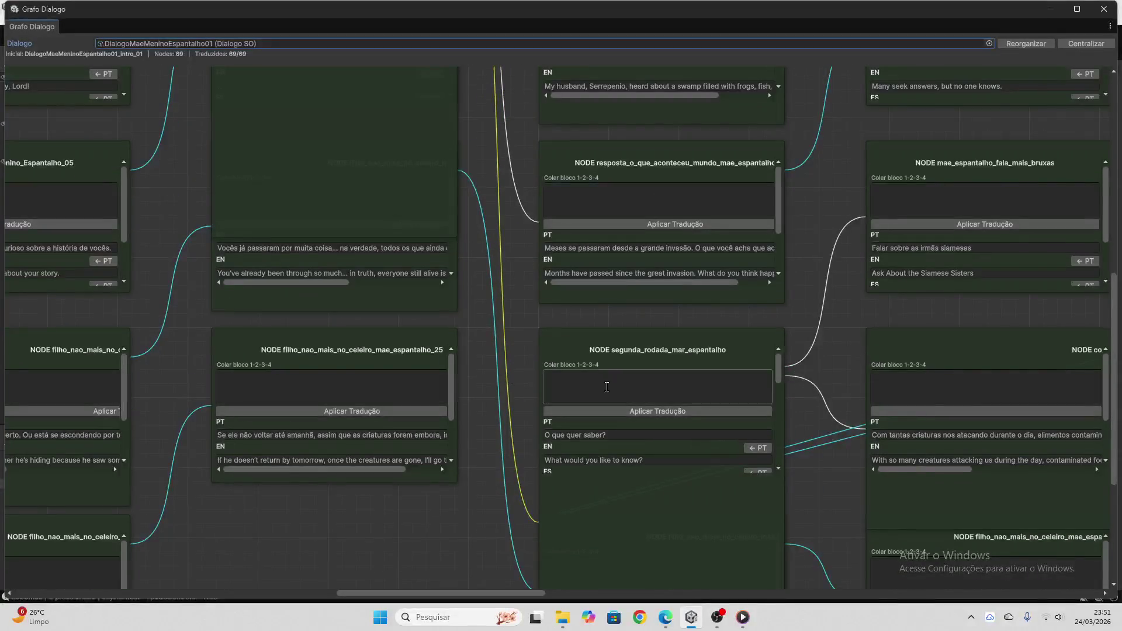
{"action": "scroll", "coordinate": [500, 353], "scroll_direction": "up", "scroll_amount": 14}
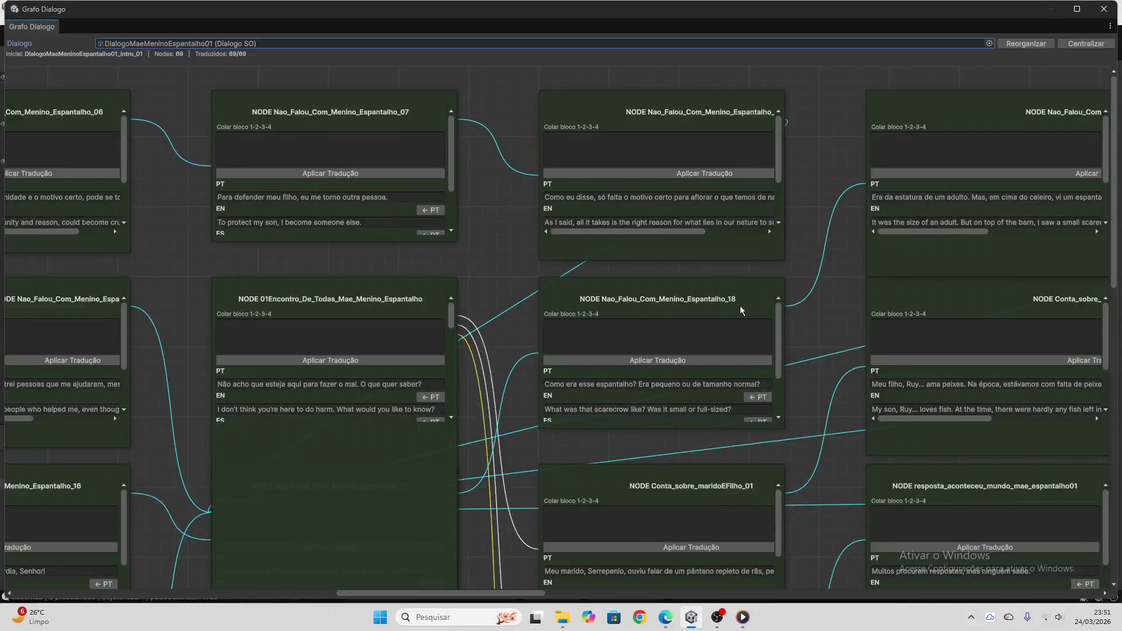
- Pan over the remaining nodes to the right, then close the Grafo Dialogo window
{"action": "left_click", "coordinate": [574, 594]}
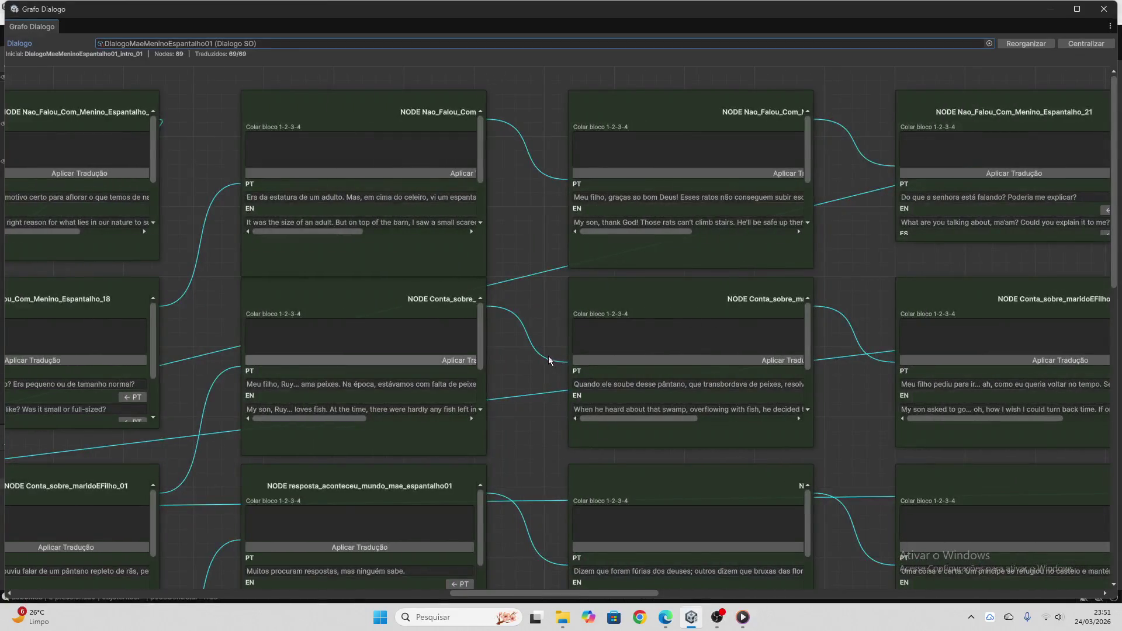
{"action": "scroll", "coordinate": [542, 359], "scroll_direction": "down", "scroll_amount": 10}
{"action": "scroll", "coordinate": [543, 359], "scroll_direction": "down", "scroll_amount": 10}
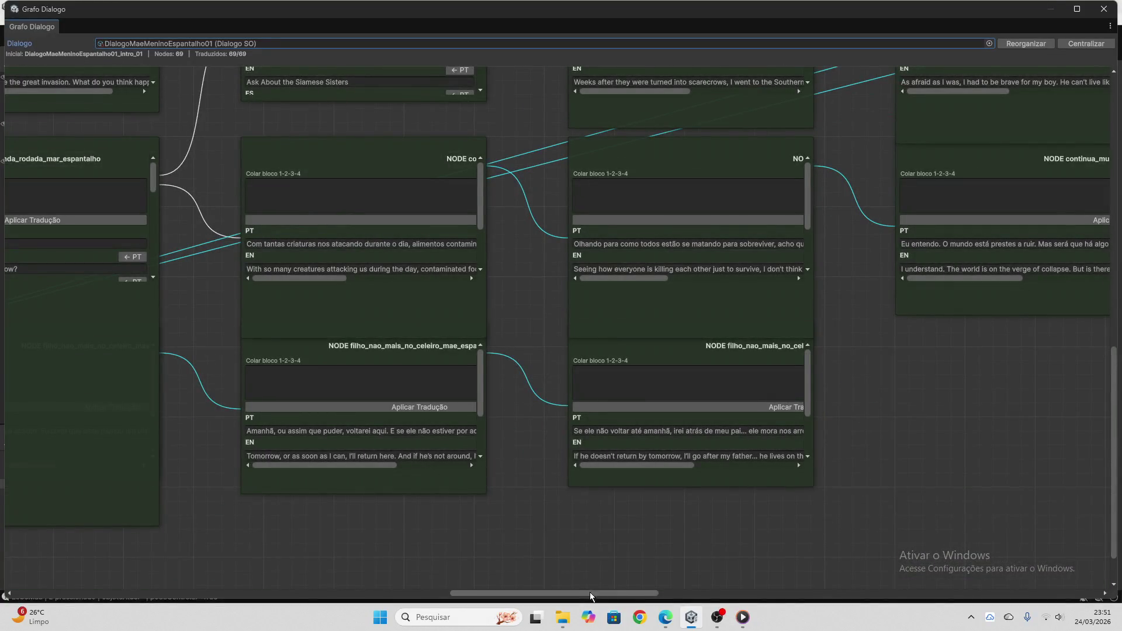
{"action": "left_click_drag", "start_coordinate": [589, 592], "coordinate": [696, 593]}
{"action": "scroll", "coordinate": [732, 472], "scroll_direction": "up", "scroll_amount": 10}
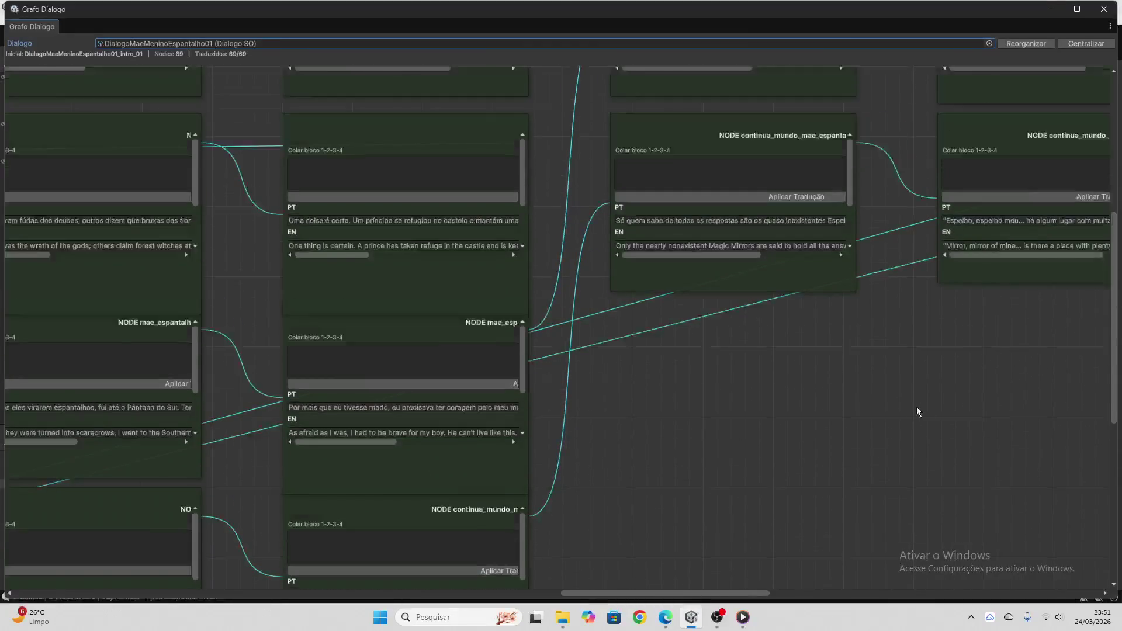
{"action": "scroll", "coordinate": [915, 412], "scroll_direction": "up", "scroll_amount": 10}
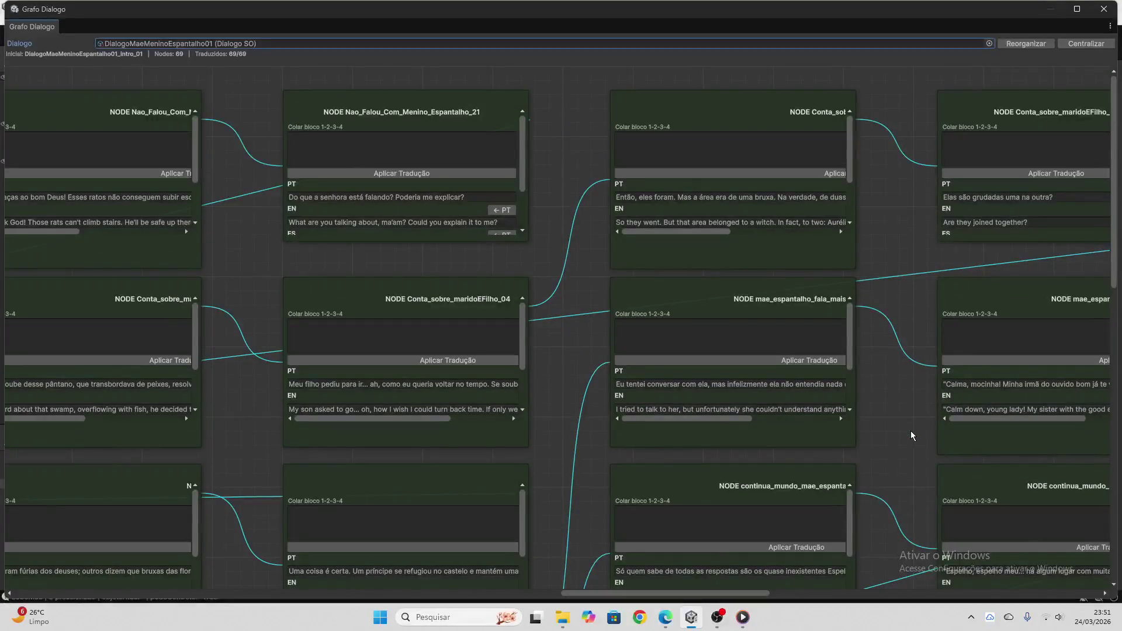
{"action": "mouse_move", "coordinate": [653, 593]}
{"action": "left_mouse_down"}
{"action": "mouse_move", "coordinate": [775, 614]}
{"action": "mouse_move", "coordinate": [836, 596]}
{"action": "mouse_move", "coordinate": [1036, 598]}
{"action": "left_mouse_up"}
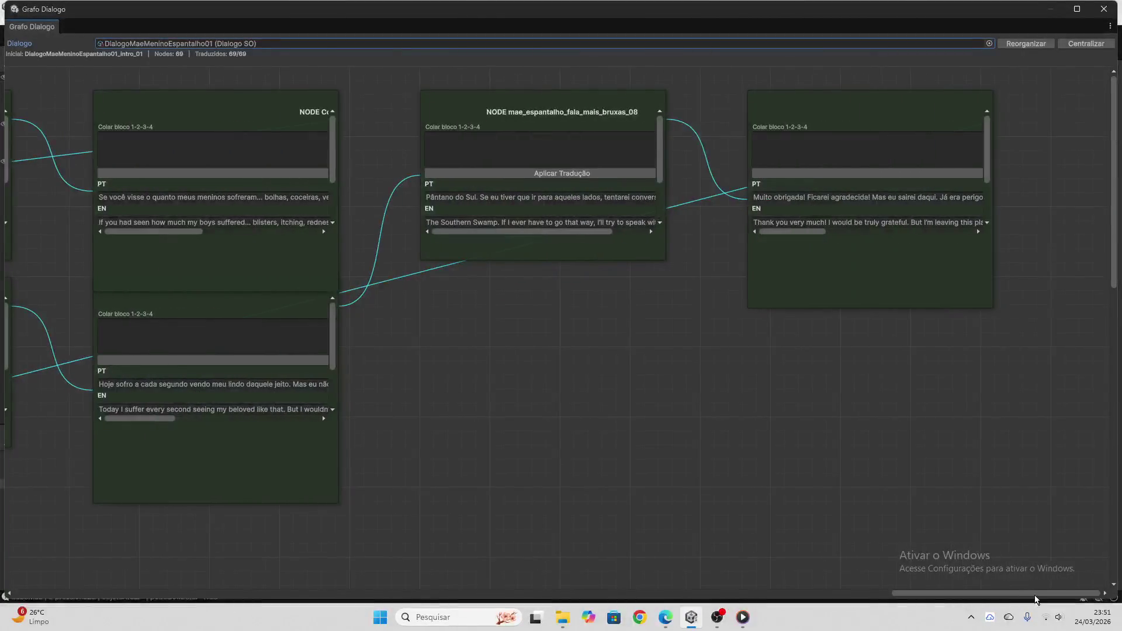
{"action": "left_click", "coordinate": [1105, 9]}
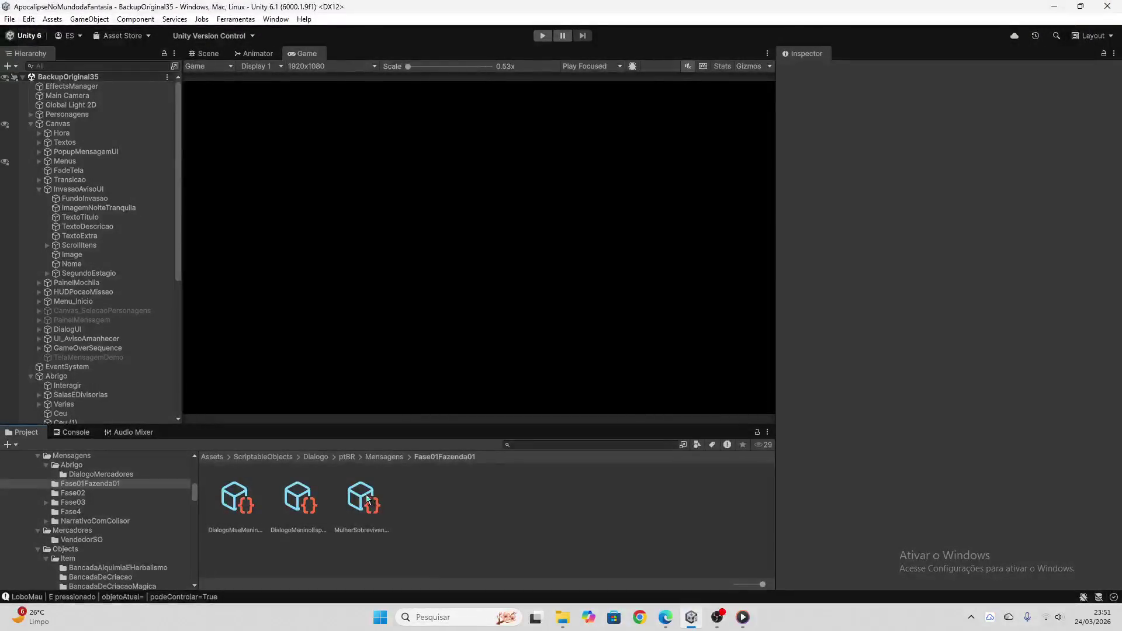
- Review MulherSobrevivente_01's 50 nodes in the Inspector, then reopen Ferramentas > Grafo de Dialogo
{"action": "left_click", "coordinate": [906, 252]}
{"action": "scroll", "coordinate": [813, 173], "scroll_direction": "up", "scroll_amount": 5}
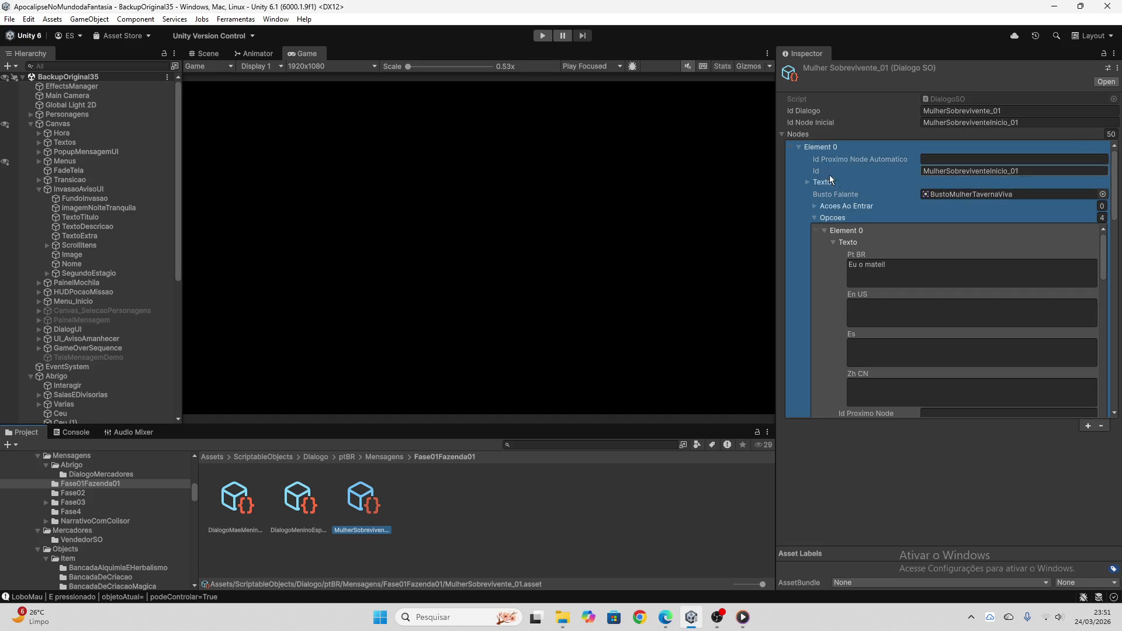
{"action": "left_click", "coordinate": [797, 147]}
{"action": "scroll", "coordinate": [851, 216], "scroll_direction": "down", "scroll_amount": 10}
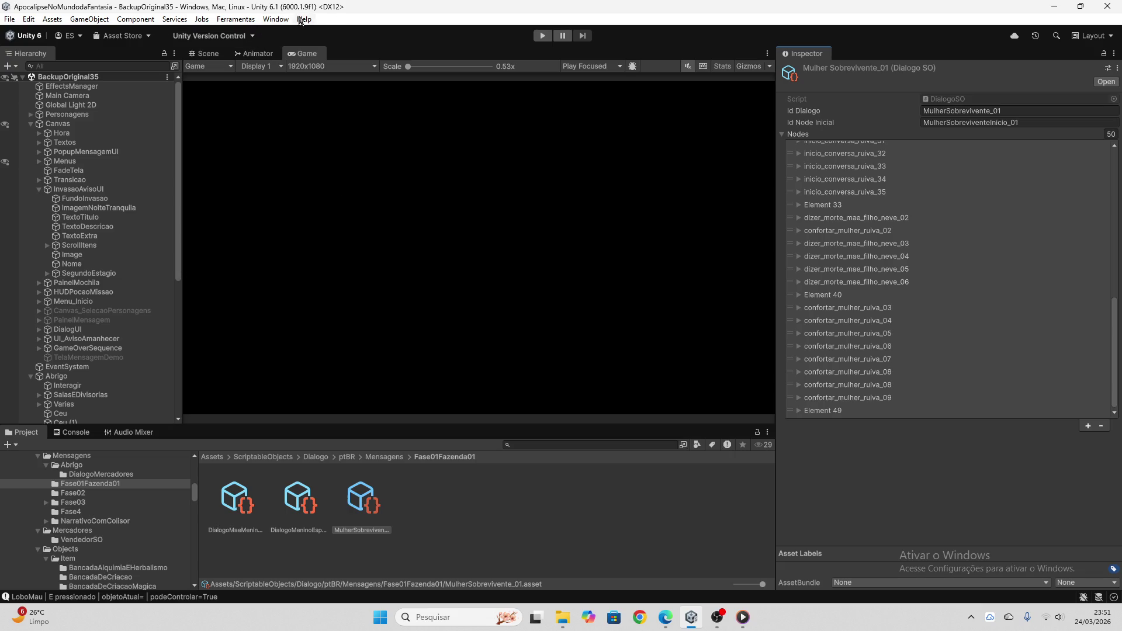
{"action": "left_click", "coordinate": [236, 19]}
{"action": "left_click", "coordinate": [250, 34]}
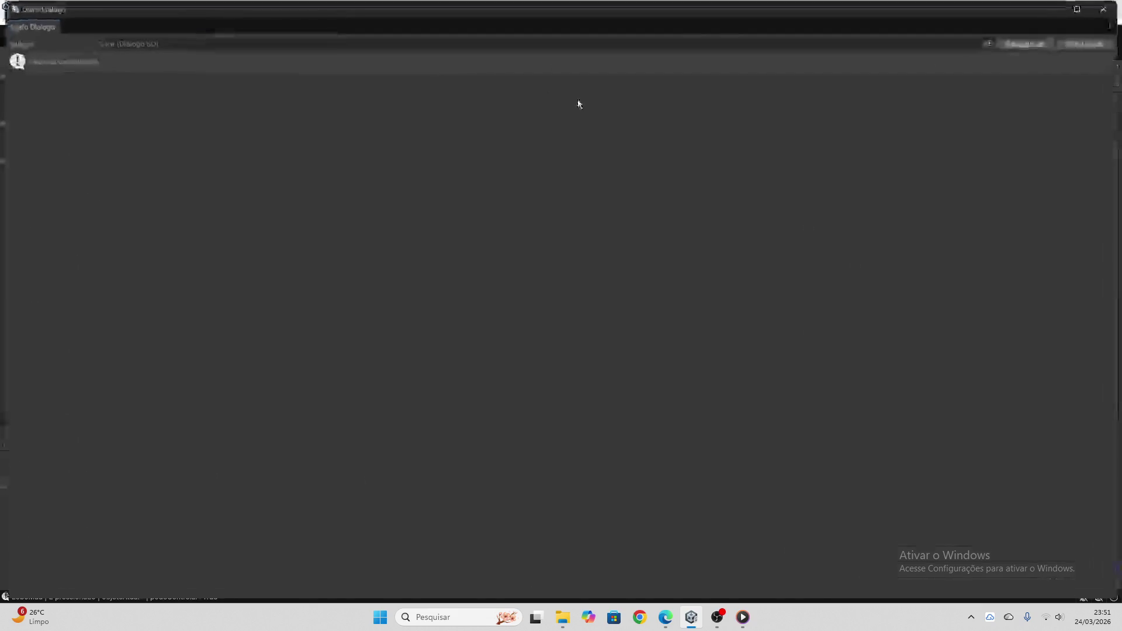
- Load the MulherSobrevivente_01 dialogue asset into the Grafo Dialogo window
{"action": "left_click", "coordinate": [992, 43]}
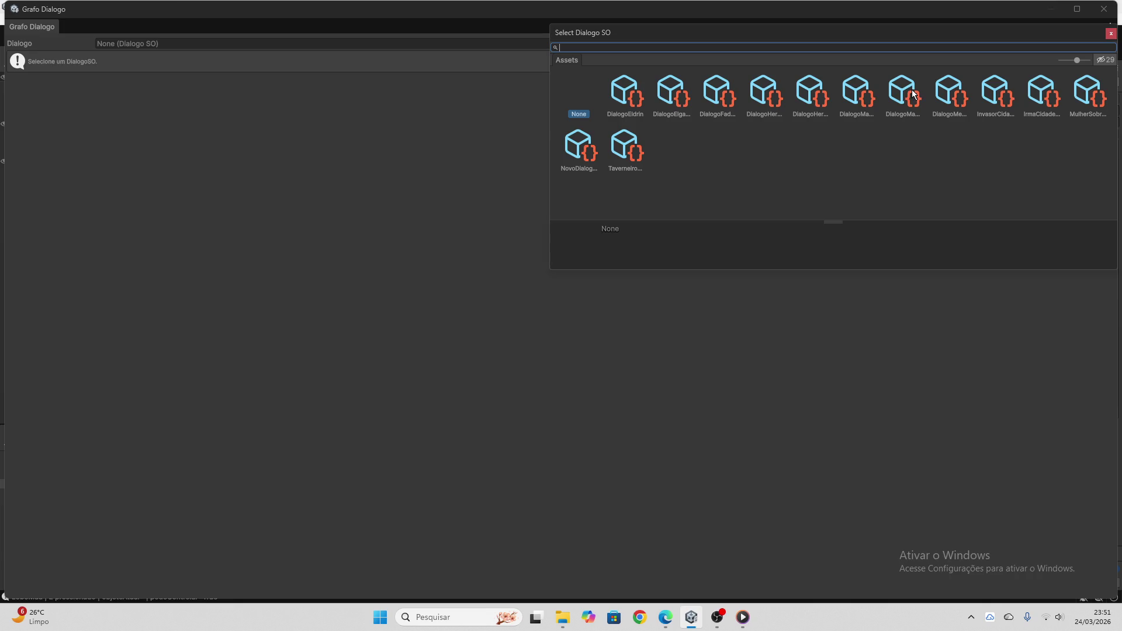
{"action": "left_click", "coordinate": [1088, 92]}
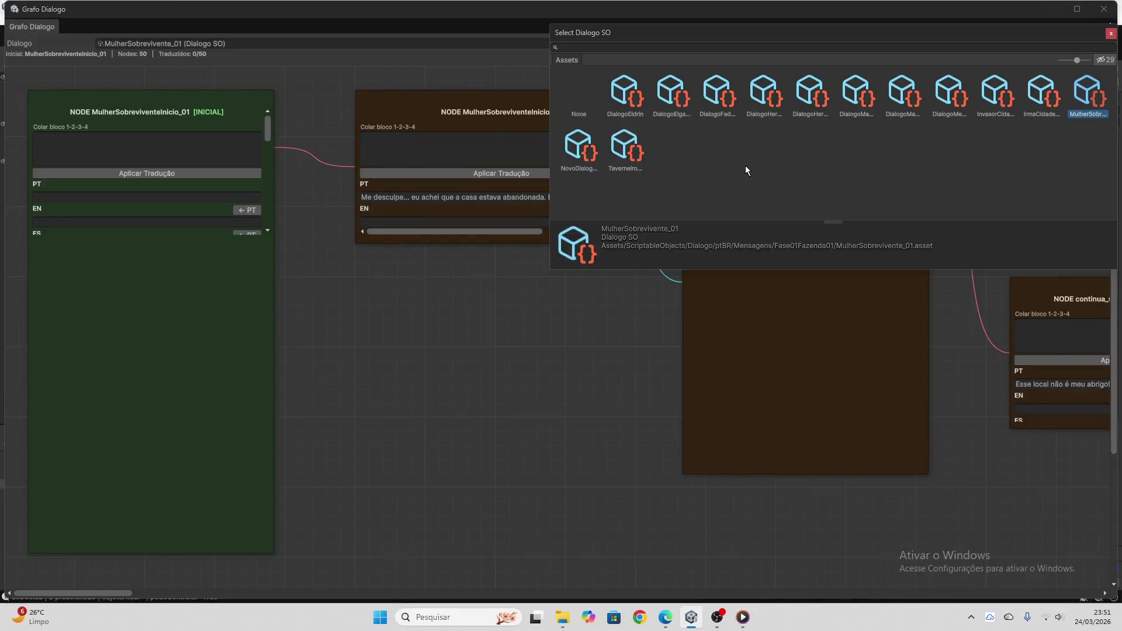
{"action": "left_click", "coordinate": [1086, 89]}
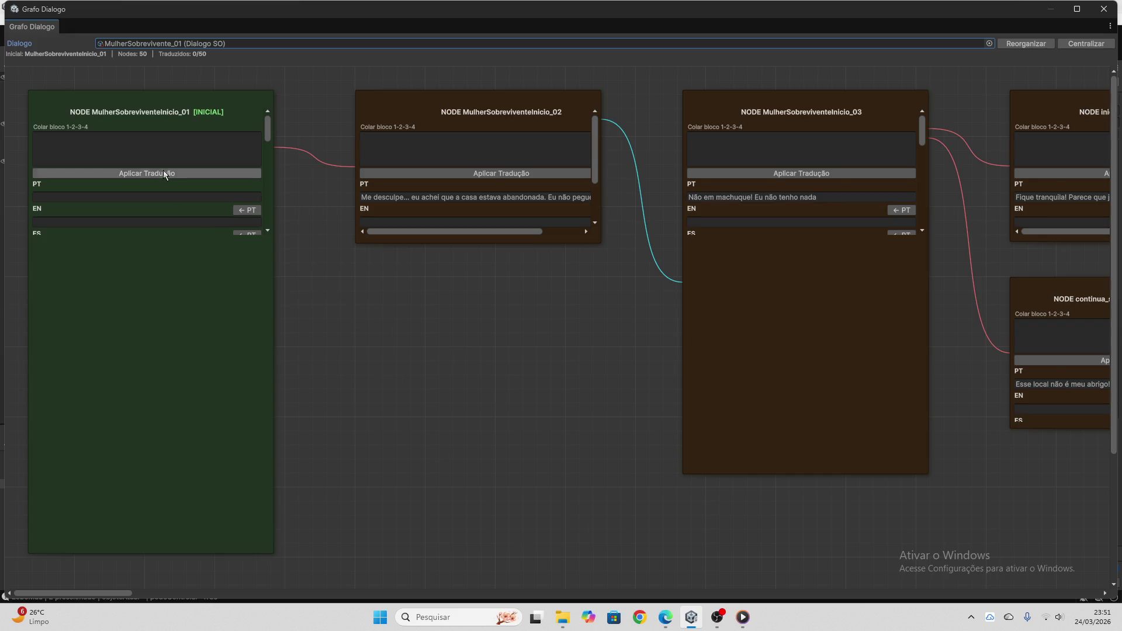
{"action": "scroll", "coordinate": [125, 203], "scroll_direction": "down", "scroll_amount": 3}
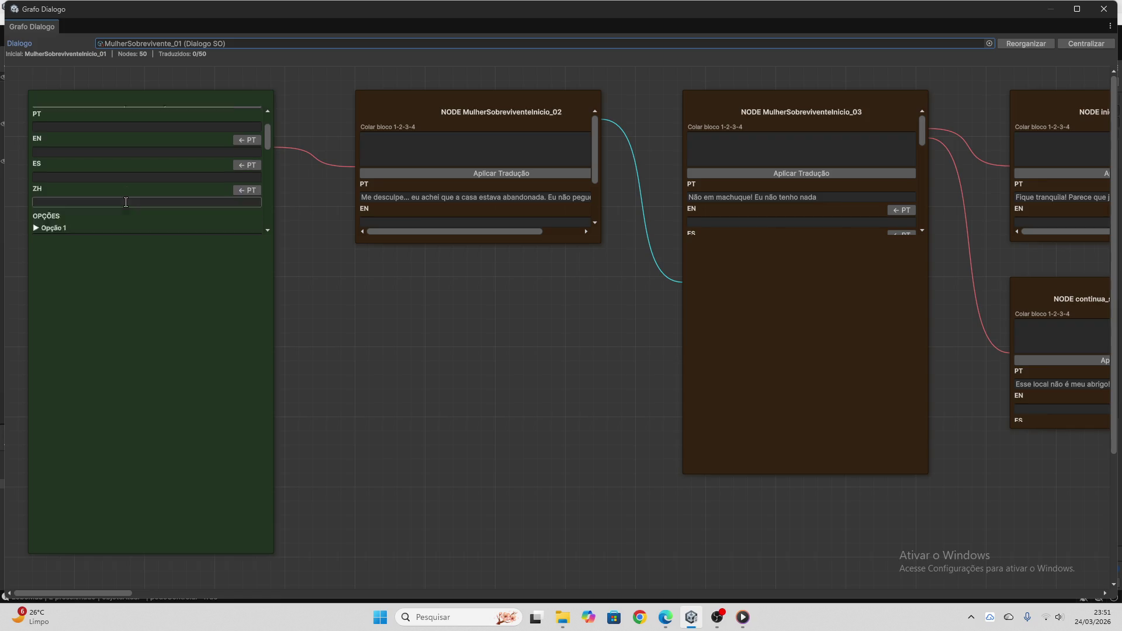
{"action": "scroll", "coordinate": [125, 202], "scroll_direction": "down", "scroll_amount": 2}
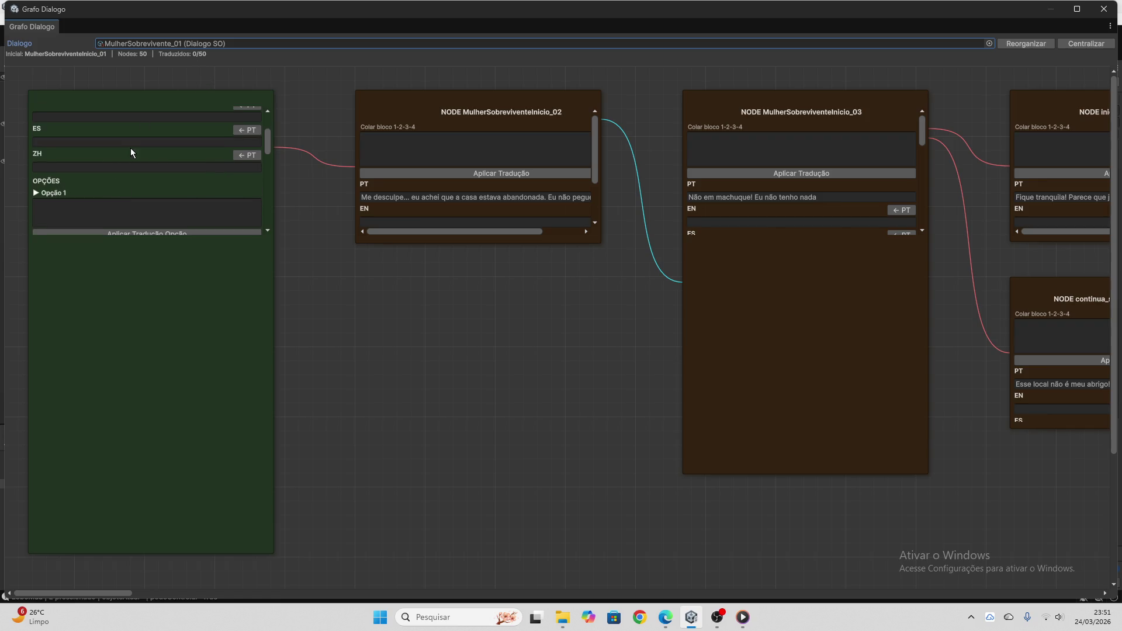
{"action": "scroll", "coordinate": [131, 150], "scroll_direction": "up", "scroll_amount": 2}
- Enter '...' in the initial node's PT, EN and ES lines, then select Opção 1's 'Eu o matei!'
{"action": "left_click", "coordinate": [87, 127]}
{"action": "type", "text": "..."}
{"action": "left_click", "coordinate": [82, 152]}
{"action": "type", "text": "..."}
{"action": "left_click", "coordinate": [79, 177]}
{"action": "type", "text": "..."}
{"action": "left_click", "coordinate": [83, 200]}
{"action": "scroll", "coordinate": [142, 185], "scroll_direction": "down", "scroll_amount": 5}
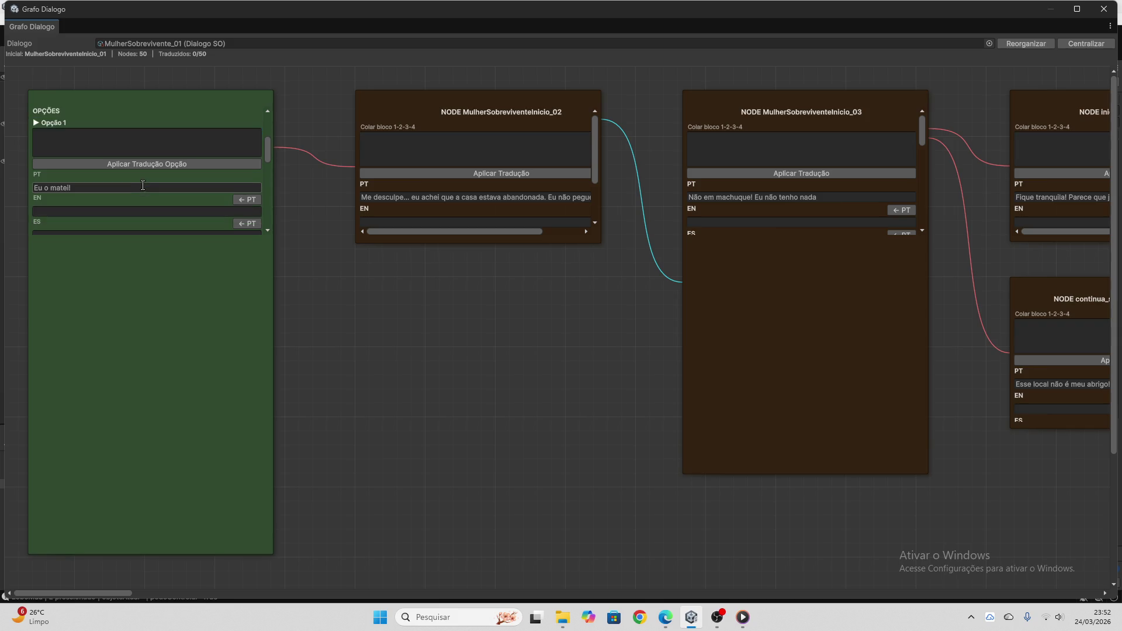
{"action": "left_click", "coordinate": [131, 190]}
- Paste 'Eu o matei!' into ChatGPT and copy its four-language translation reply
{"action": "left_click", "coordinate": [666, 617]}
{"action": "type", "text": "Eu o matei!"}
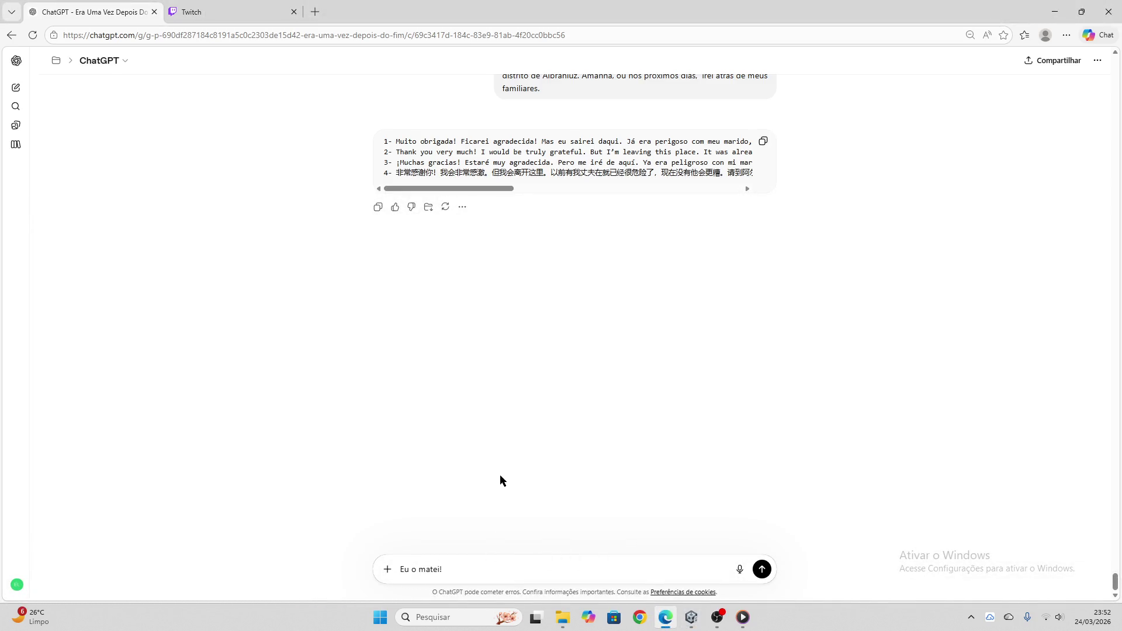
{"action": "left_click", "coordinate": [213, 7]}
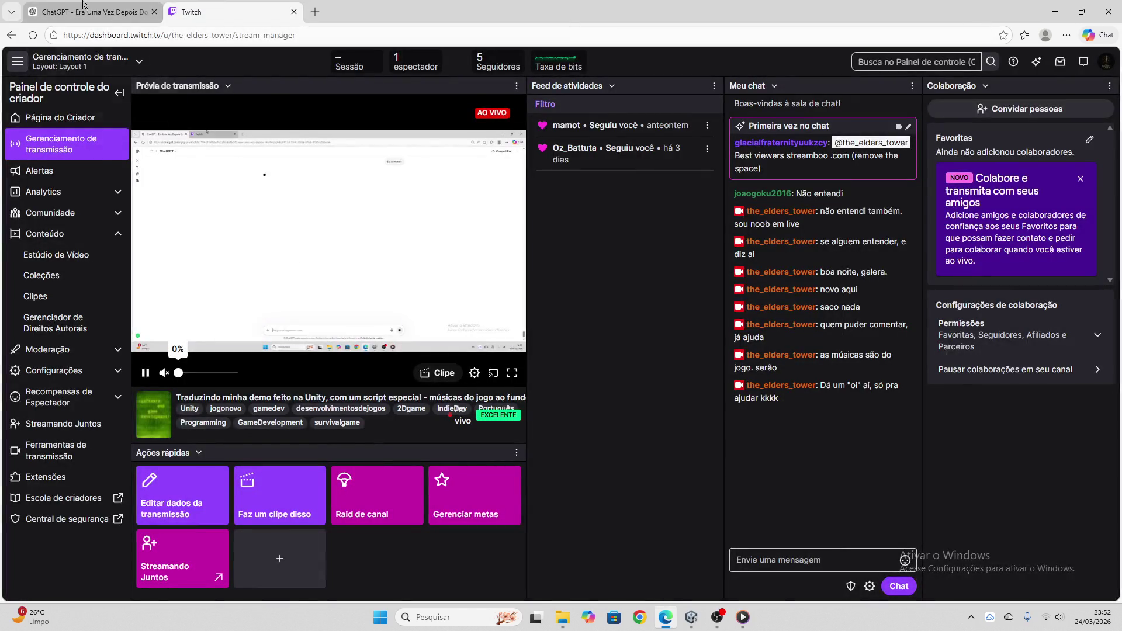
{"action": "left_click", "coordinate": [84, 8]}
{"action": "left_click", "coordinate": [764, 141]}
{"action": "left_click", "coordinate": [692, 617]}
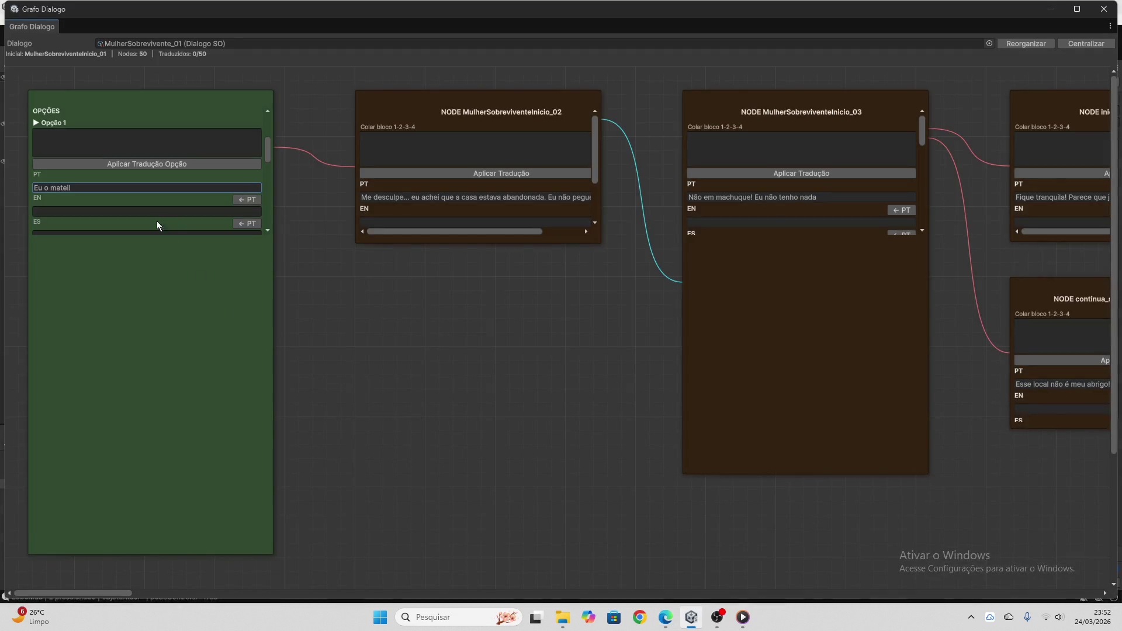
- Apply the pasted translations to Opção 1 ('I killed him!') and clear its paste box
{"action": "left_click", "coordinate": [152, 150]}
{"action": "key", "text": "ctrl+v"}
{"action": "left_click", "coordinate": [155, 162]}
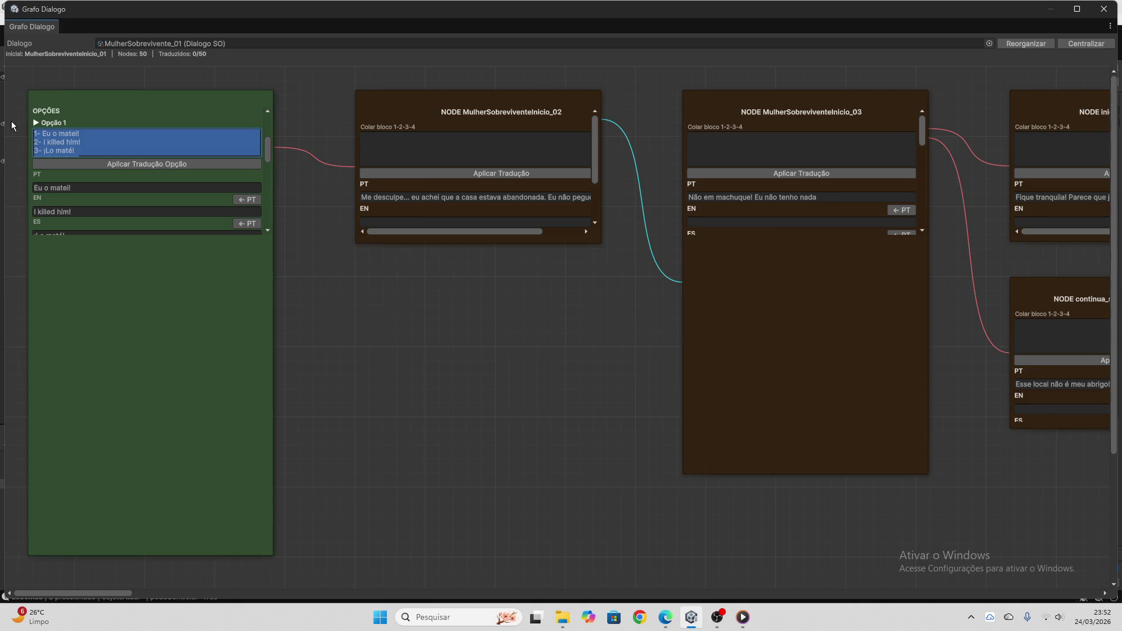
{"action": "left_click", "coordinate": [61, 164]}
- Select Opção 2's Portuguese line 'Eu o deixei vivo' to take to ChatGPT
{"action": "scroll", "coordinate": [139, 152], "scroll_direction": "up", "scroll_amount": 1}
{"action": "scroll", "coordinate": [137, 168], "scroll_direction": "down", "scroll_amount": 5}
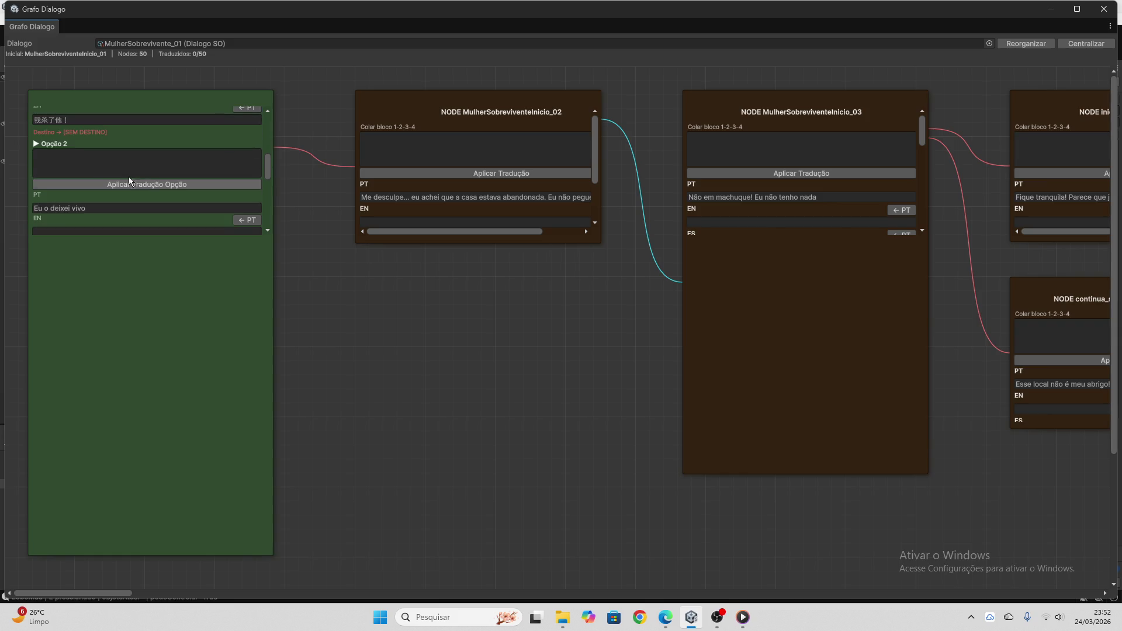
{"action": "left_click", "coordinate": [114, 209]}
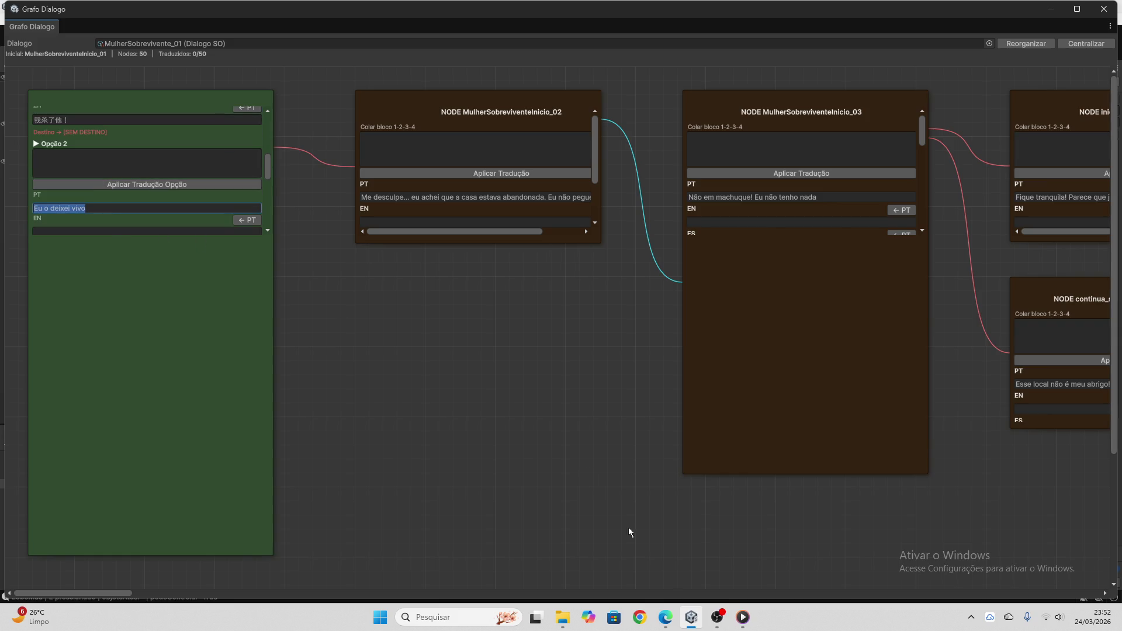
{"action": "left_click", "coordinate": [665, 618]}
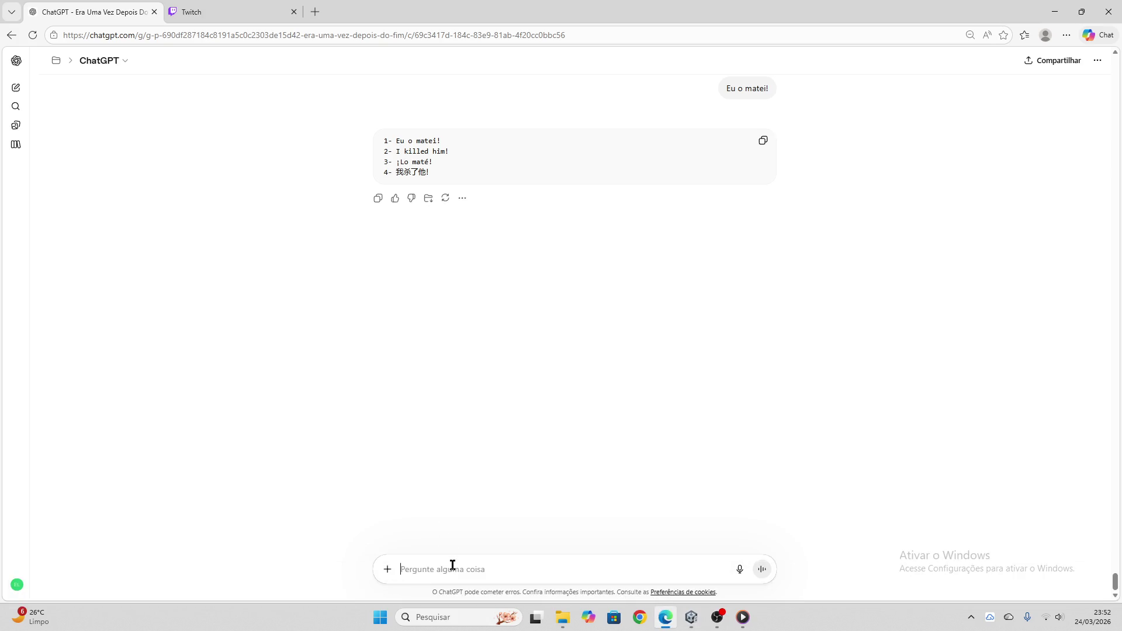
- Have ChatGPT translate 'Eu o deixei vivo' and copy the reply, EN 'I let him live.'
{"action": "key", "text": "ctrl+v"}
{"action": "key", "text": "Return"}
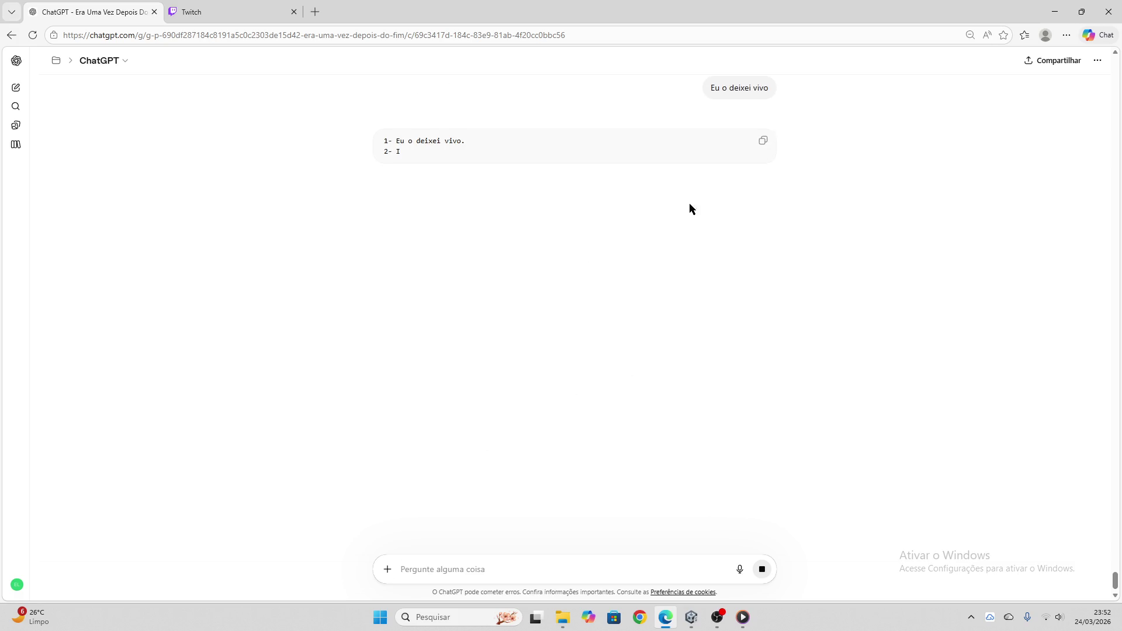
{"action": "left_click", "coordinate": [763, 141]}
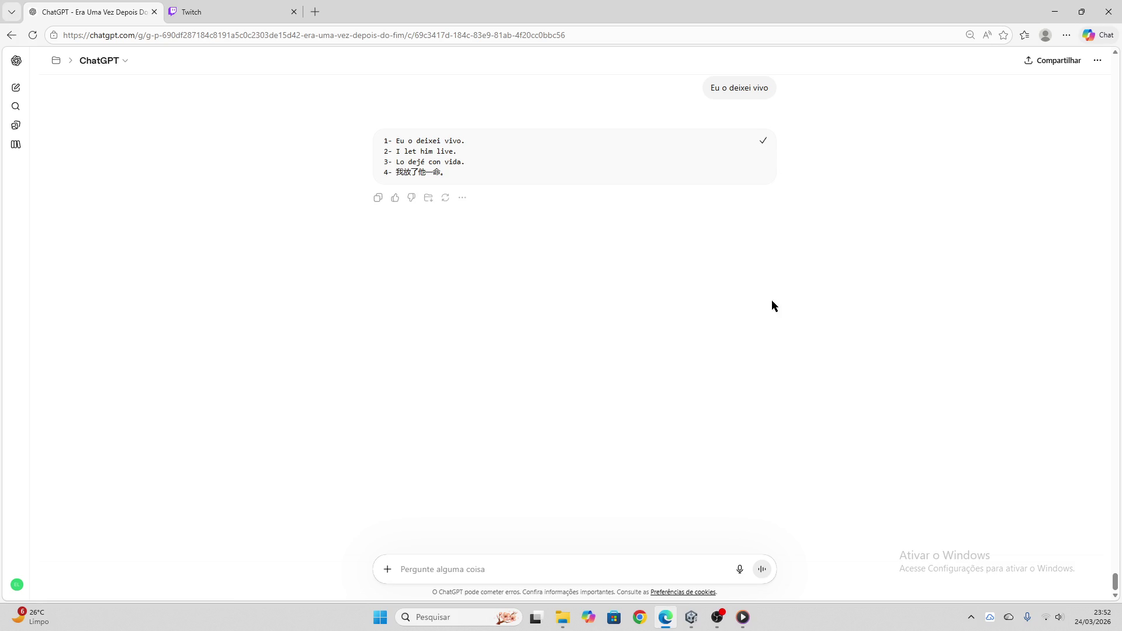
{"action": "left_click", "coordinate": [691, 617]}
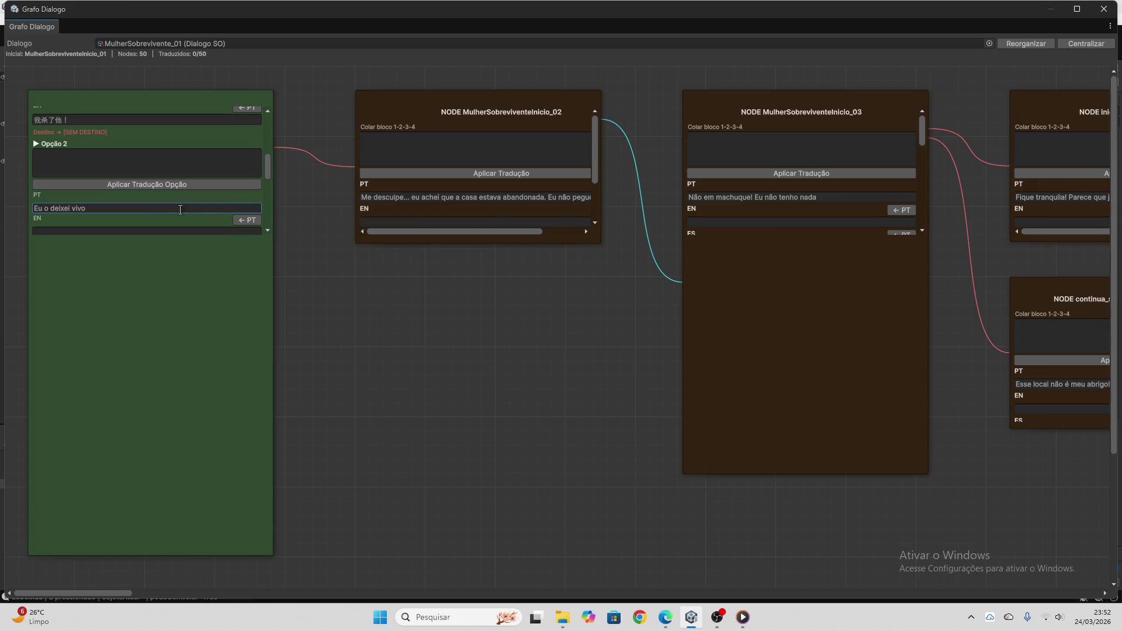
- Re-copy ChatGPT's reply and apply it to Opção 2 as 'I let him live.', Spanish and Chinese
{"action": "scroll", "coordinate": [161, 210], "scroll_direction": "down", "scroll_amount": 3}
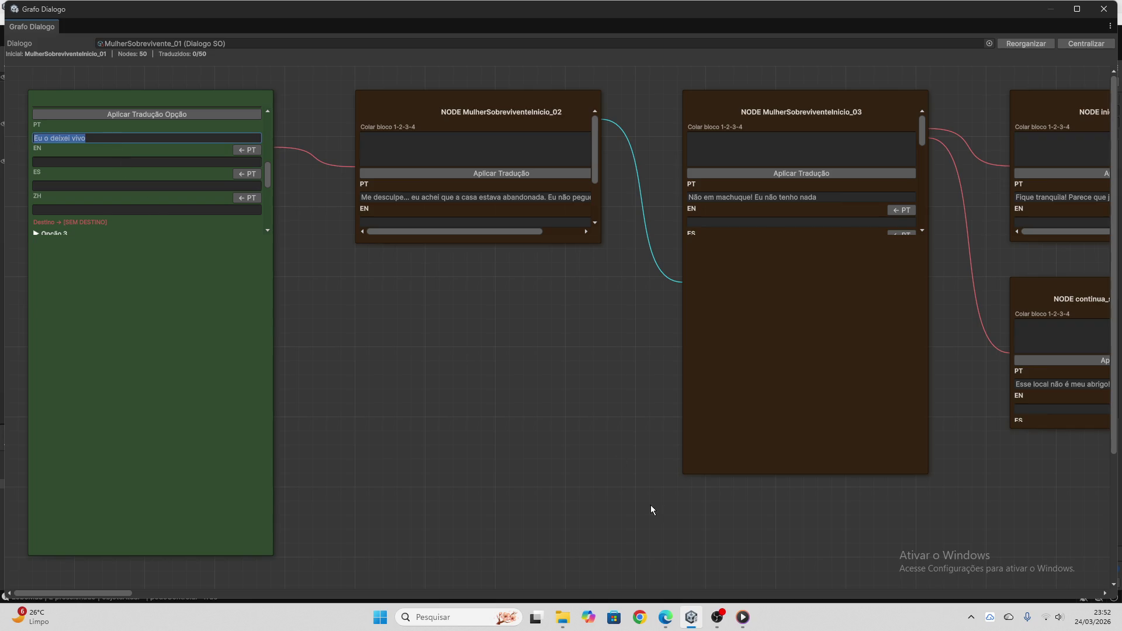
{"action": "left_click", "coordinate": [665, 617]}
{"action": "left_click", "coordinate": [763, 141]}
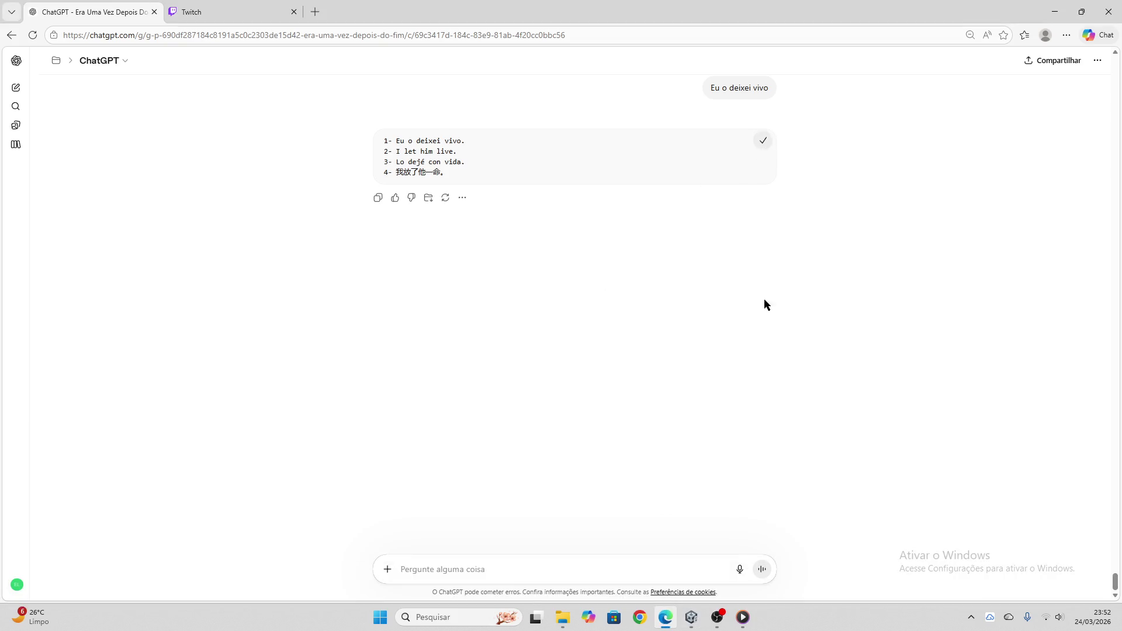
{"action": "left_click", "coordinate": [692, 617]}
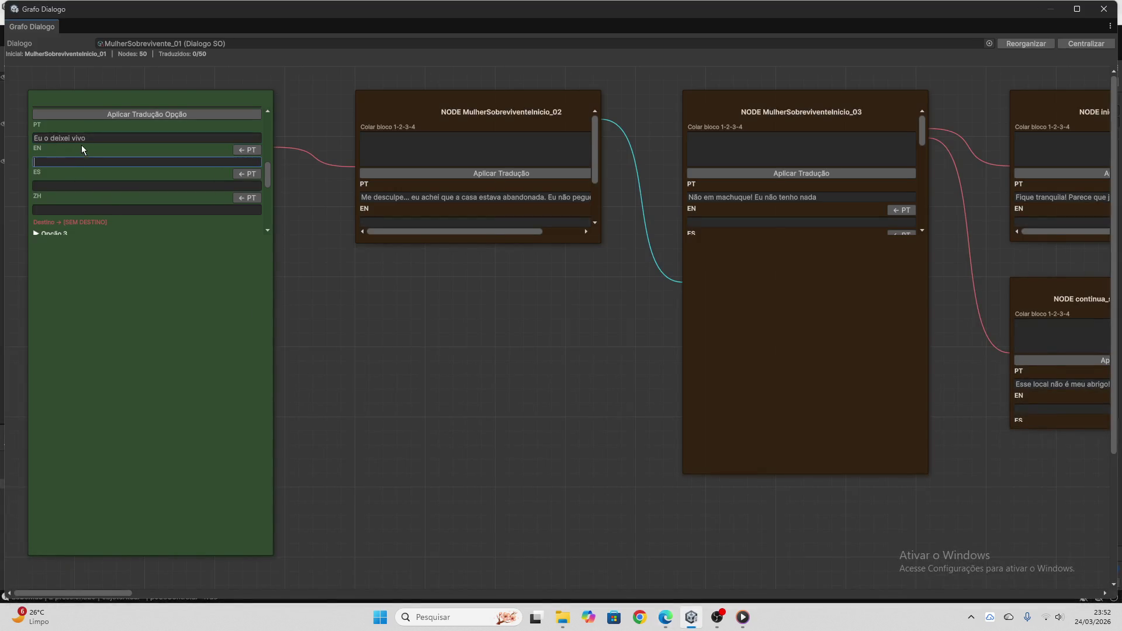
{"action": "scroll", "coordinate": [93, 169], "scroll_direction": "up", "scroll_amount": 2}
{"action": "left_click", "coordinate": [116, 126]}
{"action": "key", "text": "ctrl+v"}
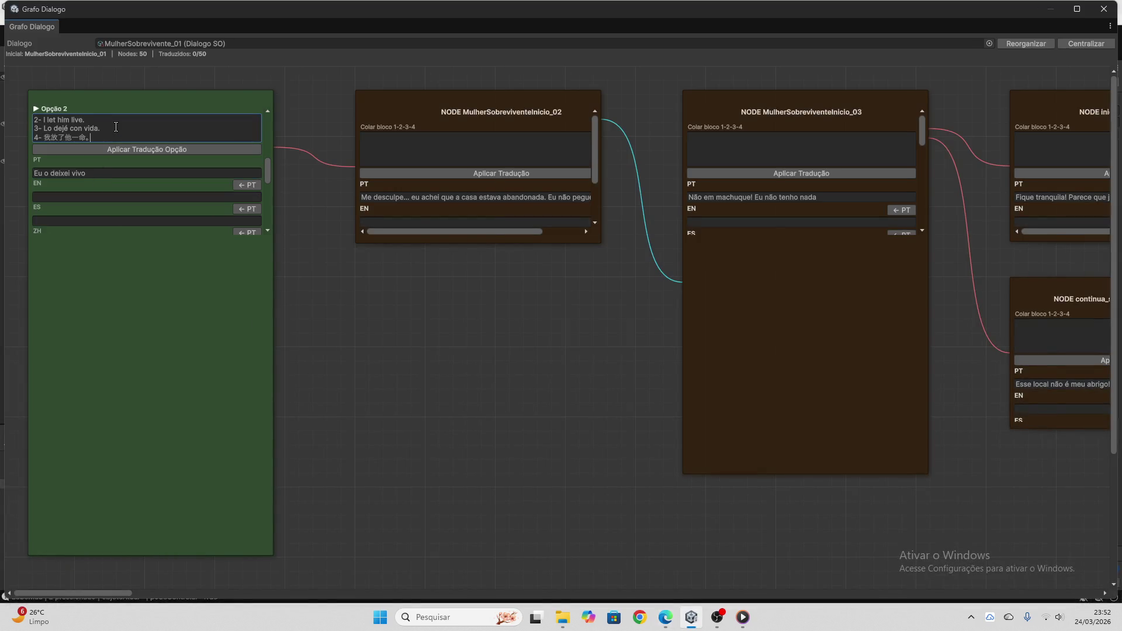
{"action": "left_click", "coordinate": [216, 150]}
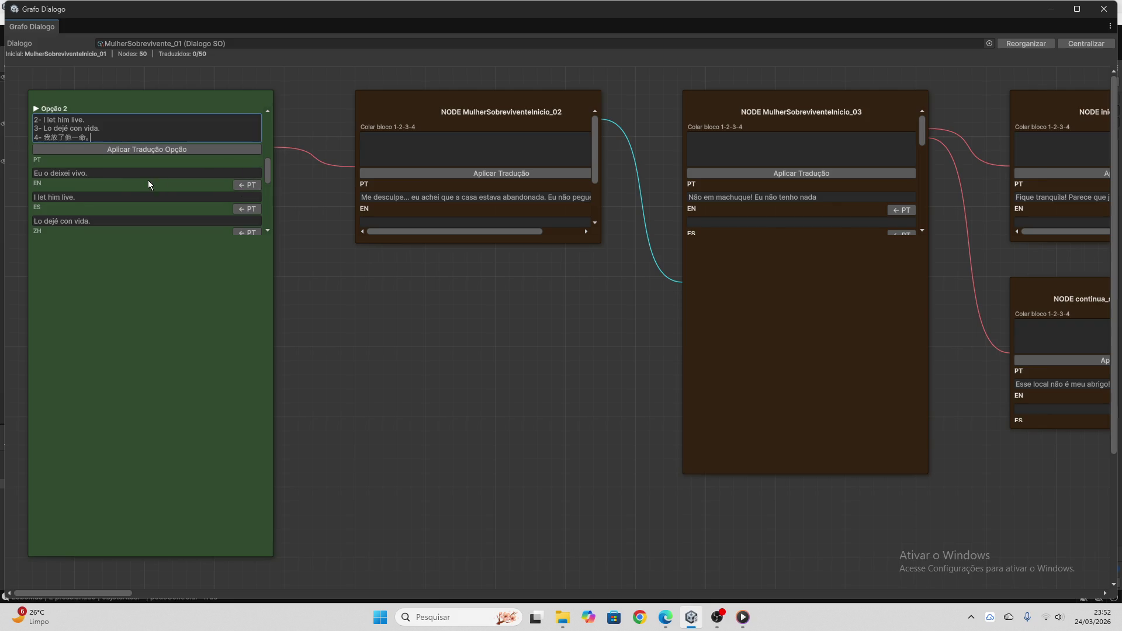
{"action": "key", "text": "ctrl+a"}
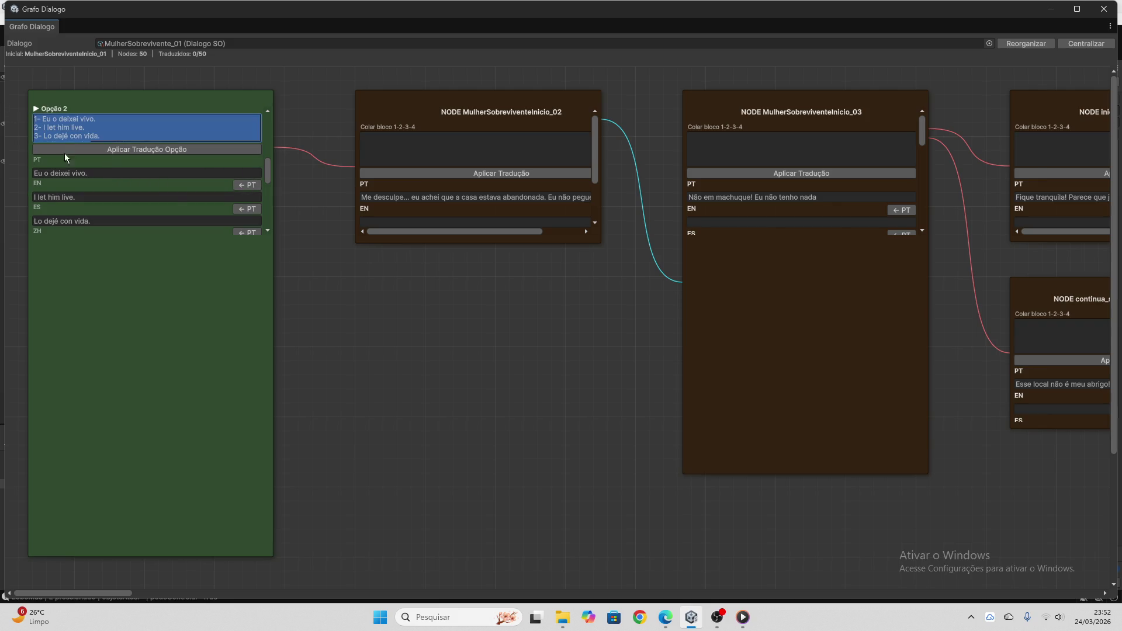
{"action": "key", "text": "Delete"}
- Set Opção 3's EN and ES lines to the '>>>>>' placeholder
{"action": "scroll", "coordinate": [102, 152], "scroll_direction": "down", "scroll_amount": 3}
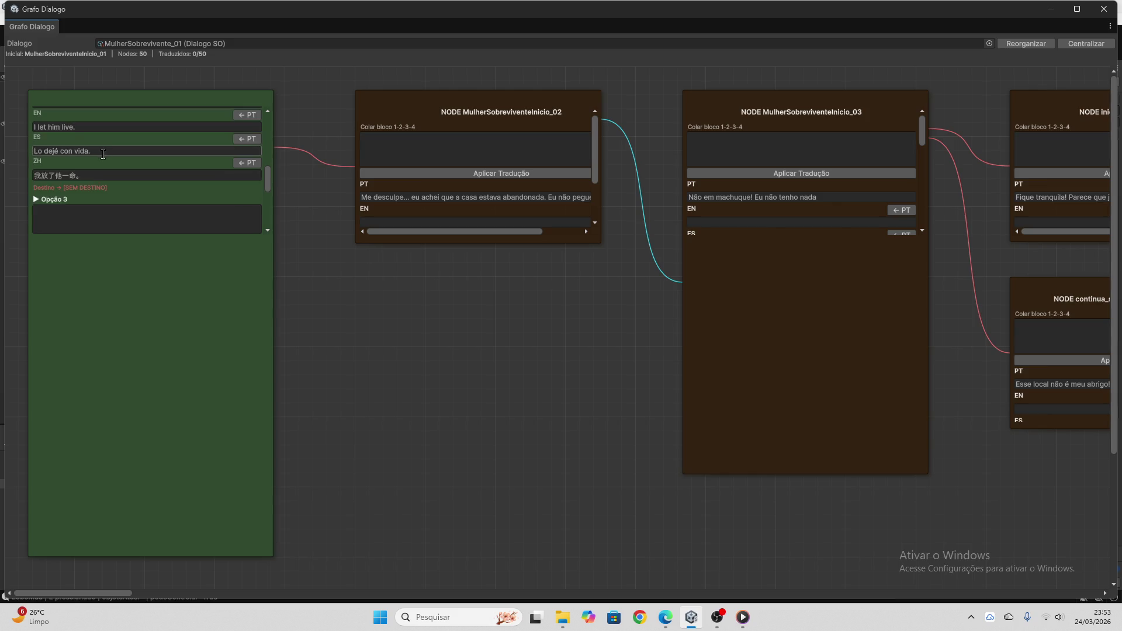
{"action": "scroll", "coordinate": [104, 161], "scroll_direction": "down", "scroll_amount": 2}
{"action": "left_click", "coordinate": [104, 160]}
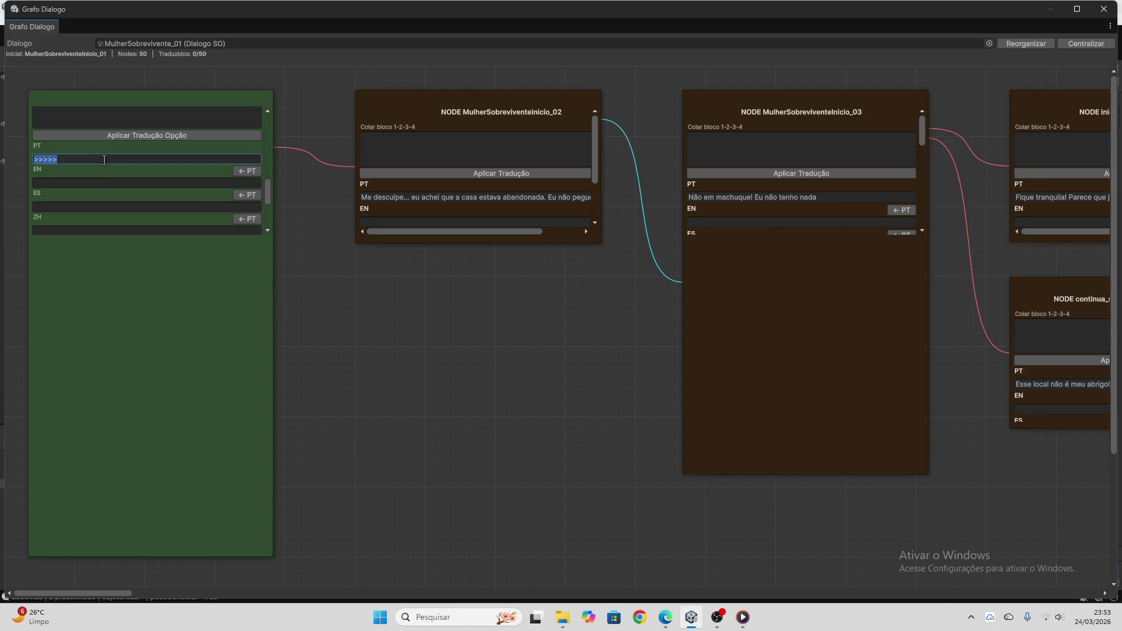
{"action": "left_click", "coordinate": [104, 183]}
{"action": "key", "text": "ctrl+v"}
{"action": "left_click", "coordinate": [104, 206]}
{"action": "key", "text": "ctrl+v"}
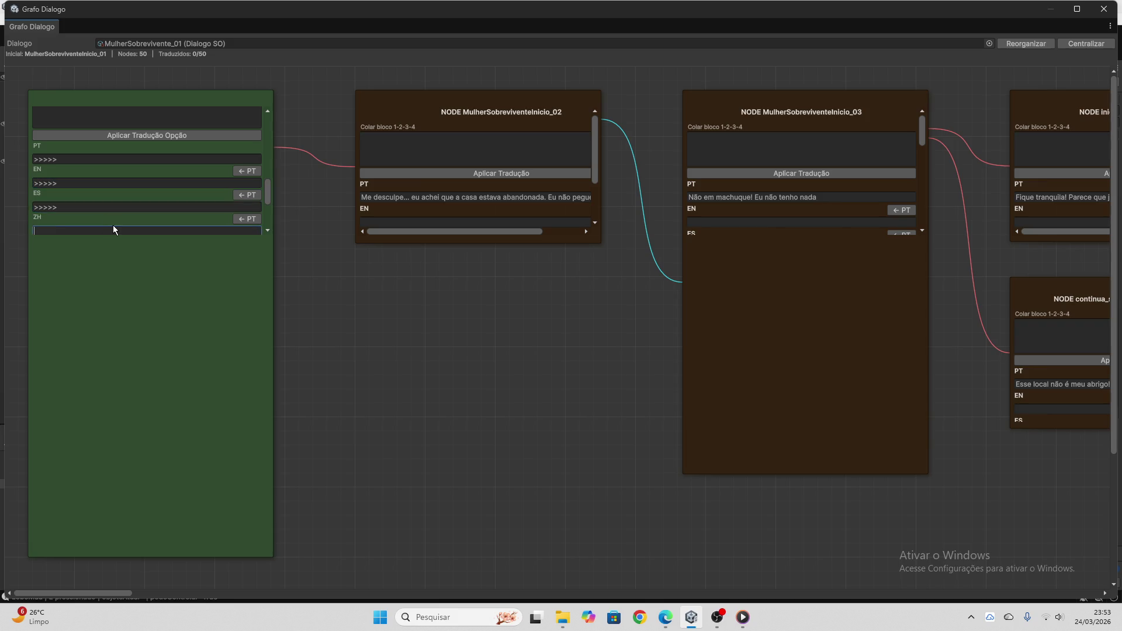
- Select the next option's Portuguese line 'Fique aqui.' for translation
{"action": "scroll", "coordinate": [124, 201], "scroll_direction": "down", "scroll_amount": 4}
{"action": "left_click", "coordinate": [90, 148]}
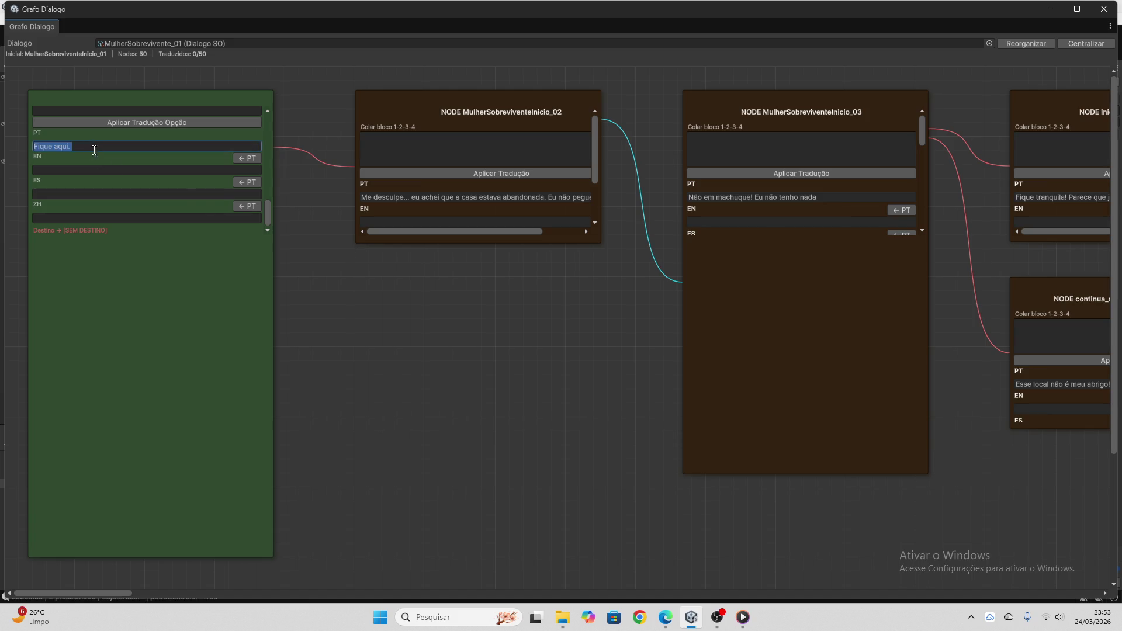
{"action": "left_click", "coordinate": [666, 618]}
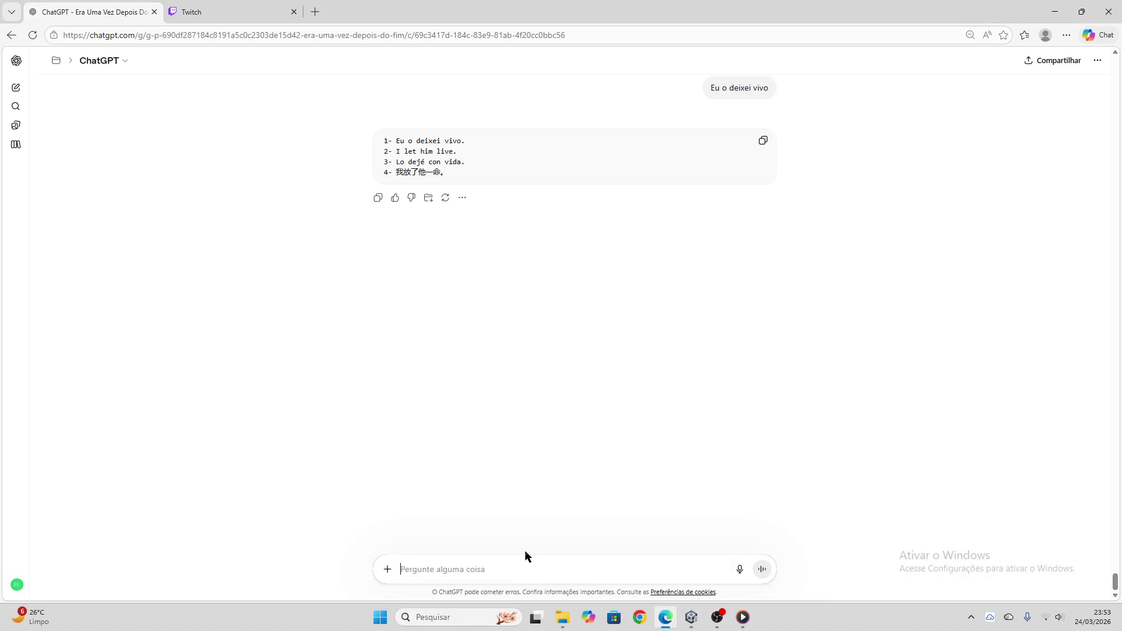
- Get ChatGPT's four translations of 'Fique aqui.', including 'Stay here.', and copy the reply
{"action": "key", "text": "ctrl+v"}
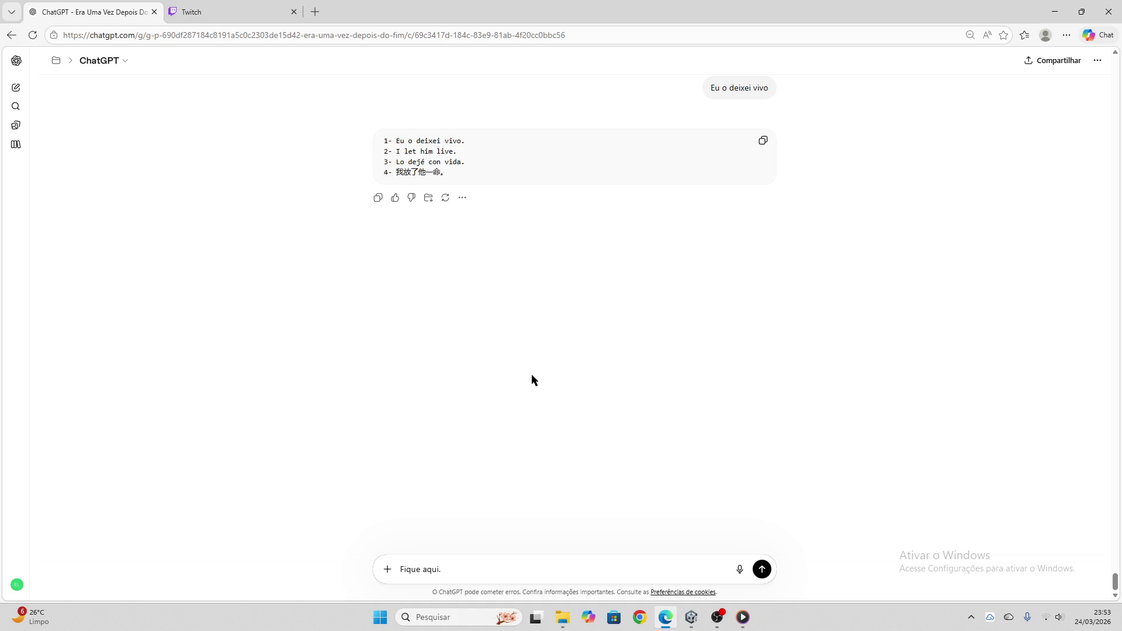
{"action": "key", "text": "Return"}
{"action": "left_click", "coordinate": [189, 12]}
{"action": "left_click", "coordinate": [96, 7]}
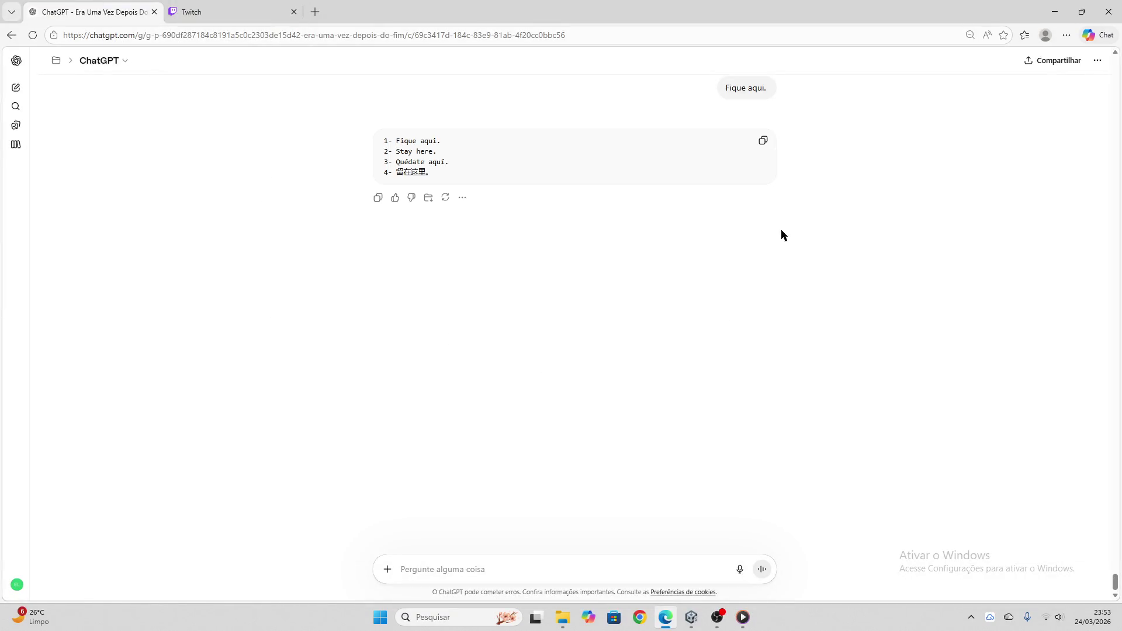
{"action": "left_click", "coordinate": [761, 148]}
{"action": "left_click", "coordinate": [692, 618]}
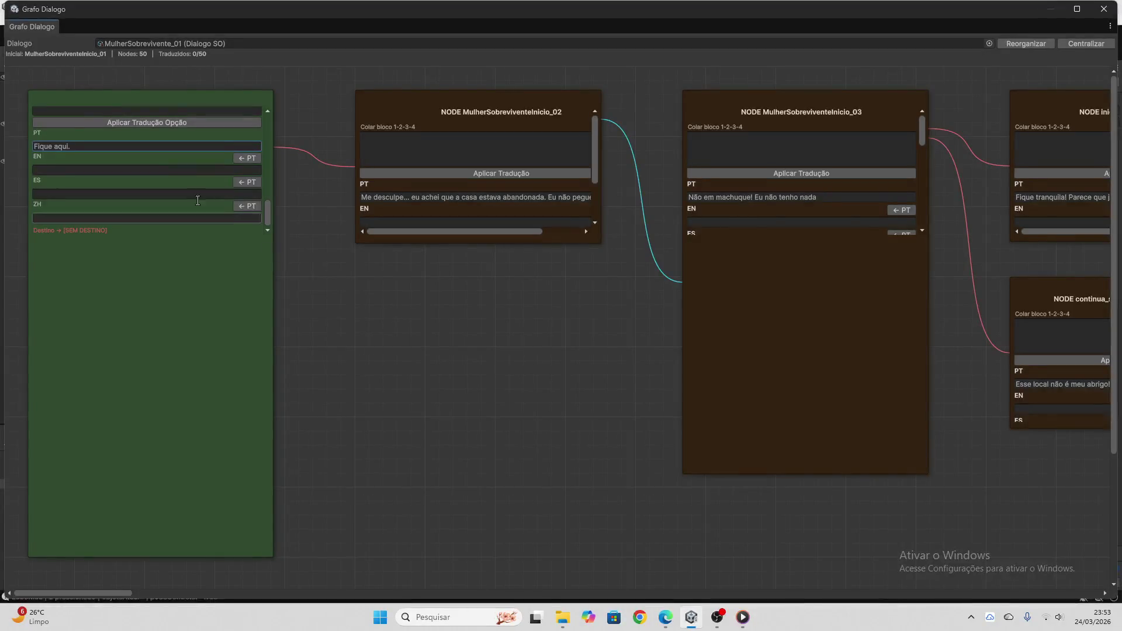
- Apply Stay here., Quédate aquí. and 留在这里。 to Opção 4 and clear the paste field
{"action": "scroll", "coordinate": [141, 122], "scroll_direction": "up", "scroll_amount": 2}
{"action": "left_click", "coordinate": [152, 143]}
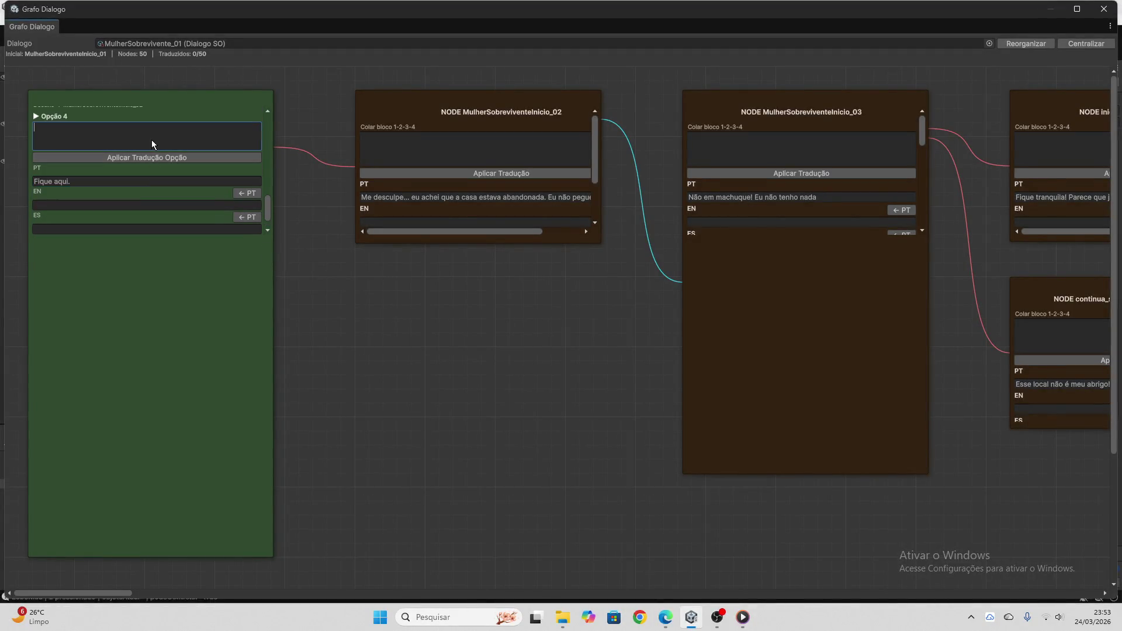
{"action": "key", "text": "ctrl+v"}
{"action": "left_click", "coordinate": [173, 156]}
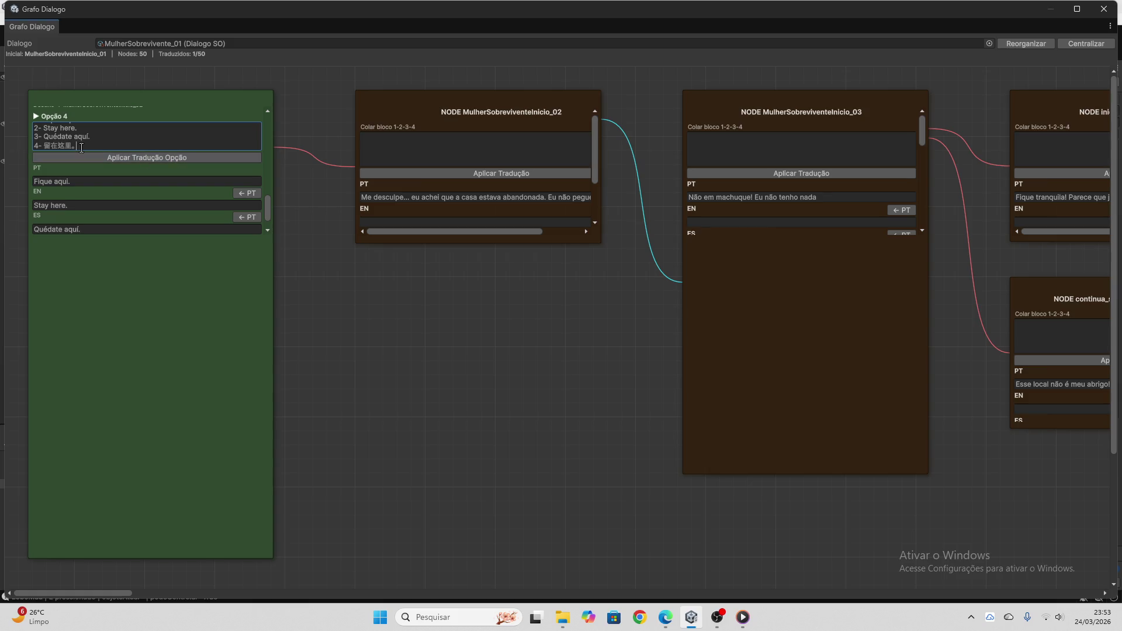
{"action": "key", "text": "BackSpace"}
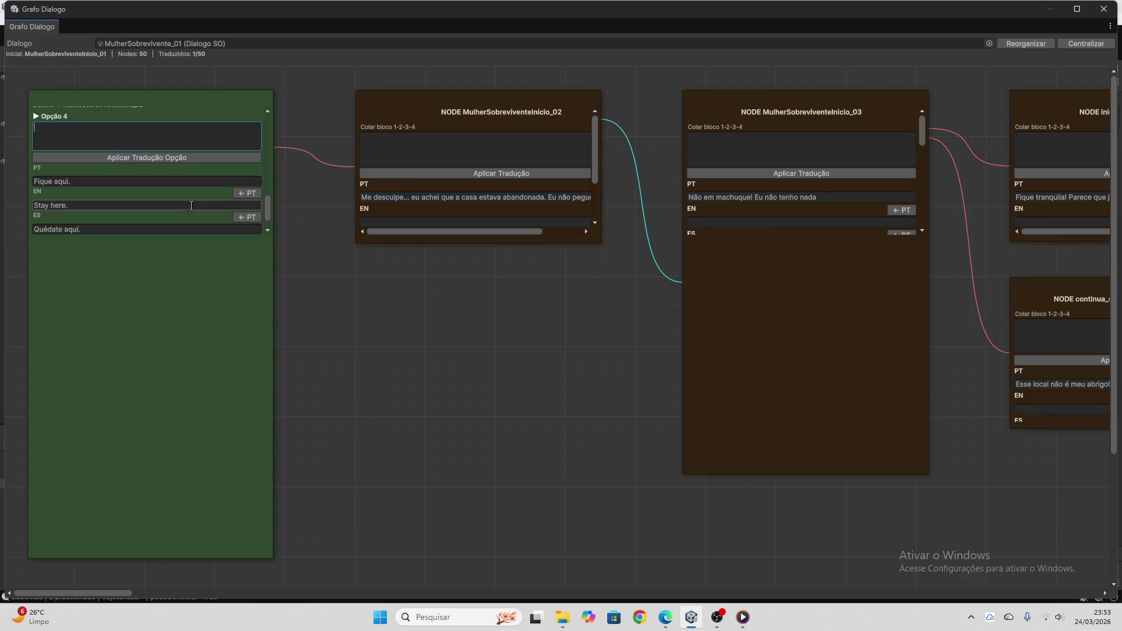
- Move through the graph and select node MulherSobreviventeInicio_02's PT line
{"action": "scroll", "coordinate": [180, 212], "scroll_direction": "down", "scroll_amount": 2}
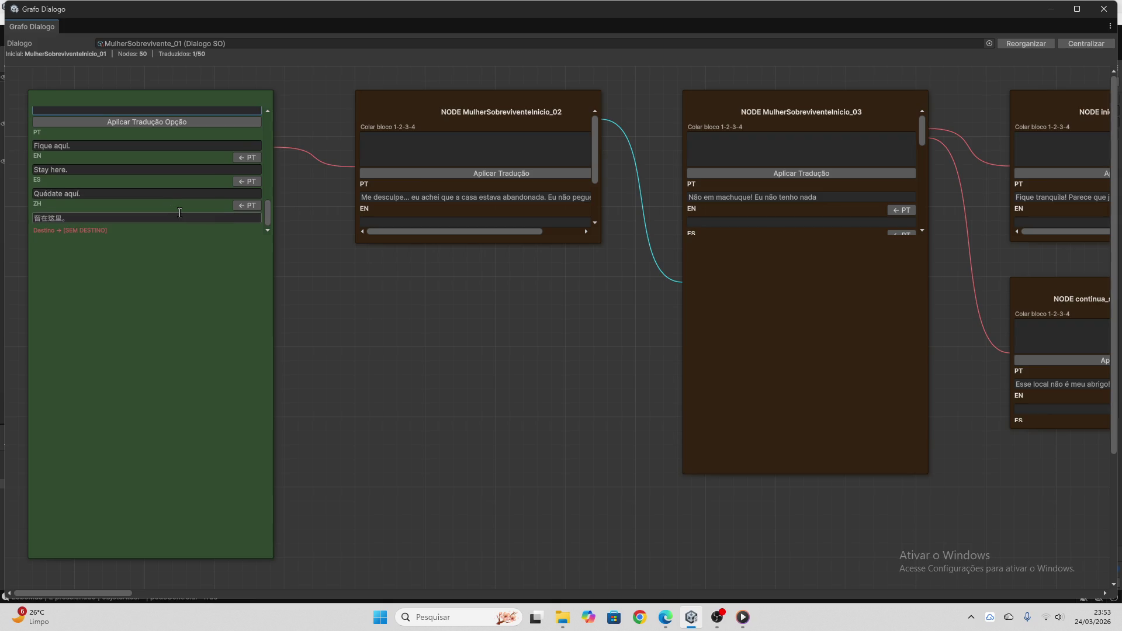
{"action": "scroll", "coordinate": [180, 214], "scroll_direction": "up", "scroll_amount": 10}
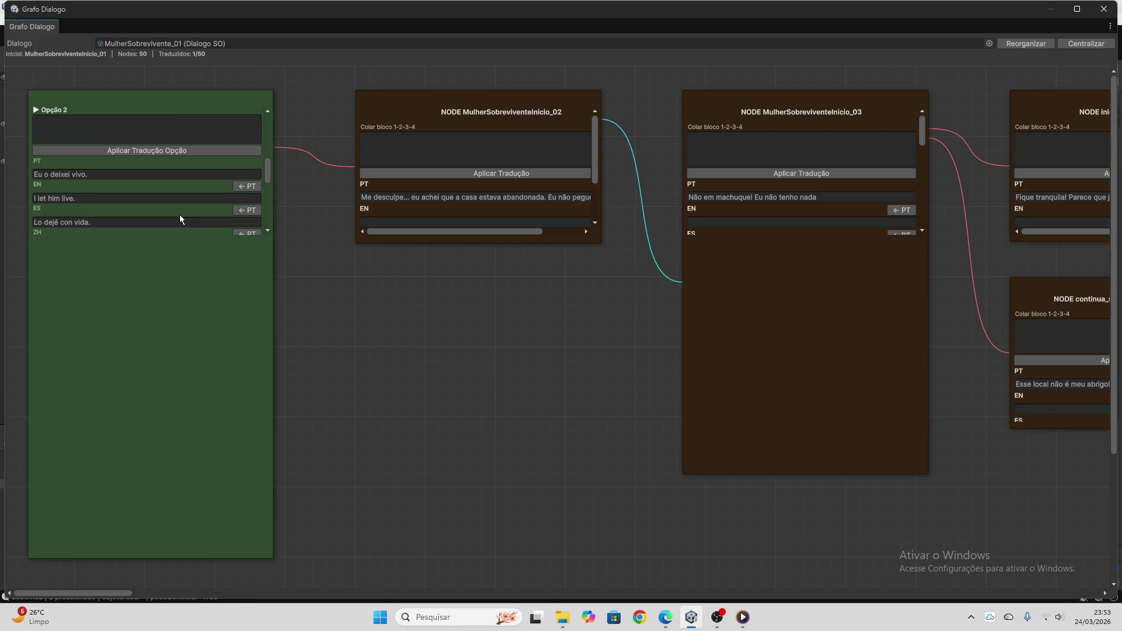
{"action": "scroll", "coordinate": [180, 215], "scroll_direction": "up", "scroll_amount": 4}
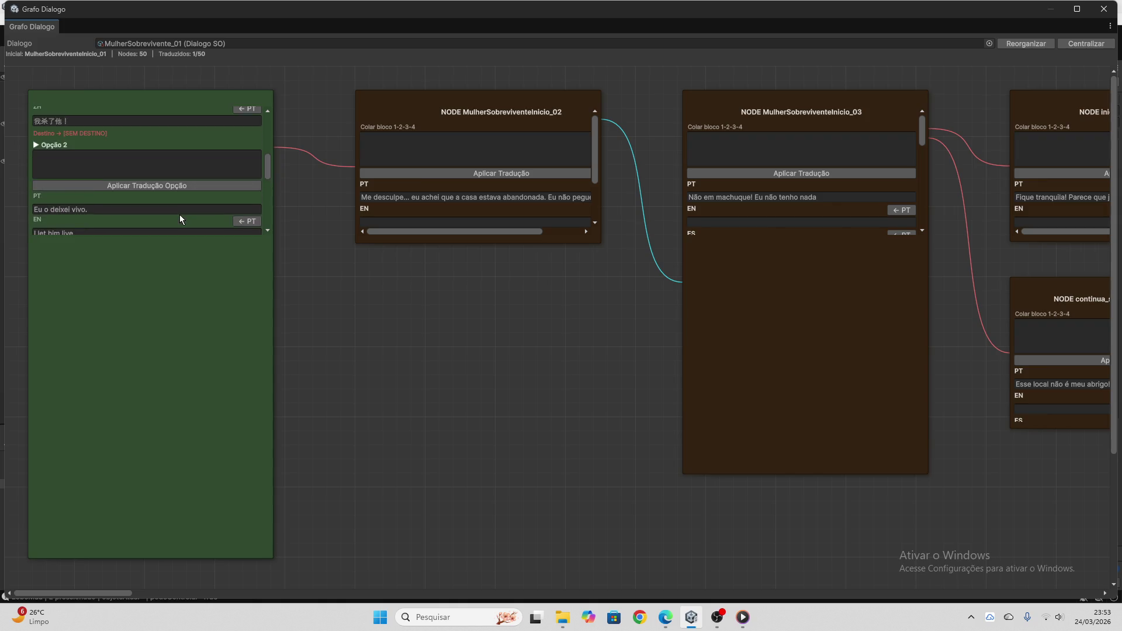
{"action": "scroll", "coordinate": [180, 215], "scroll_direction": "down", "scroll_amount": 8}
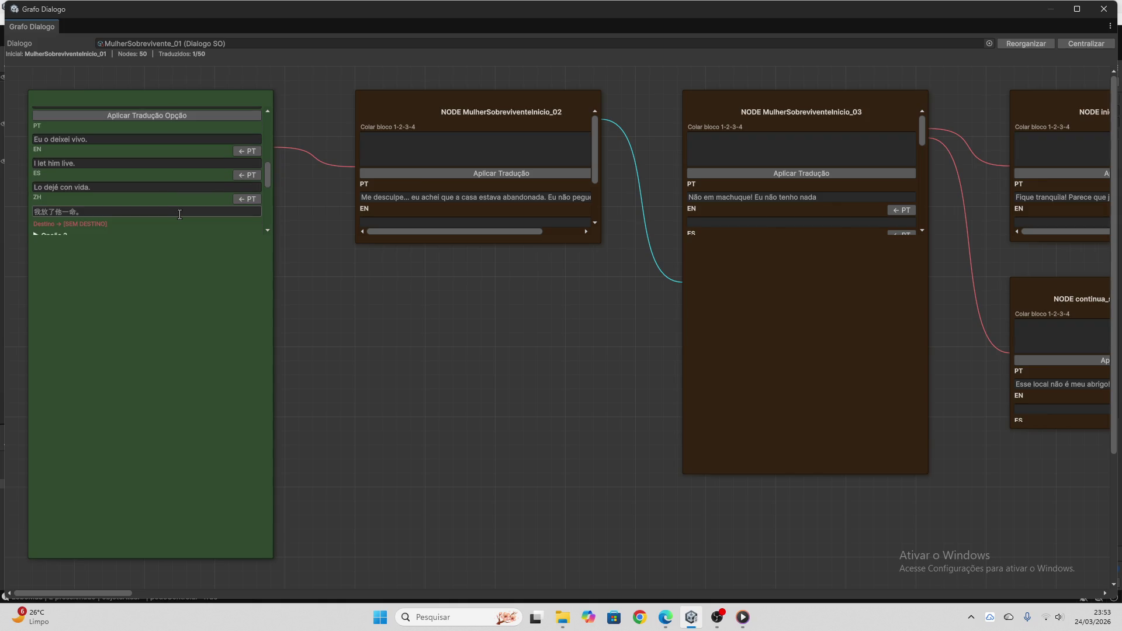
{"action": "scroll", "coordinate": [179, 215], "scroll_direction": "up", "scroll_amount": 12}
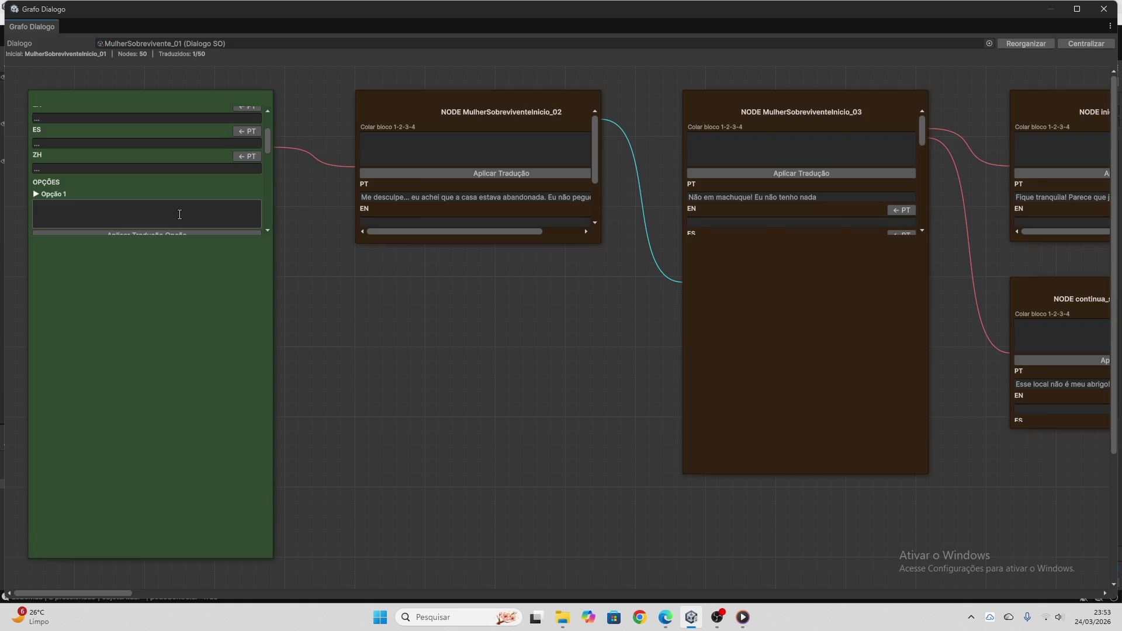
{"action": "scroll", "coordinate": [180, 215], "scroll_direction": "up", "scroll_amount": 2}
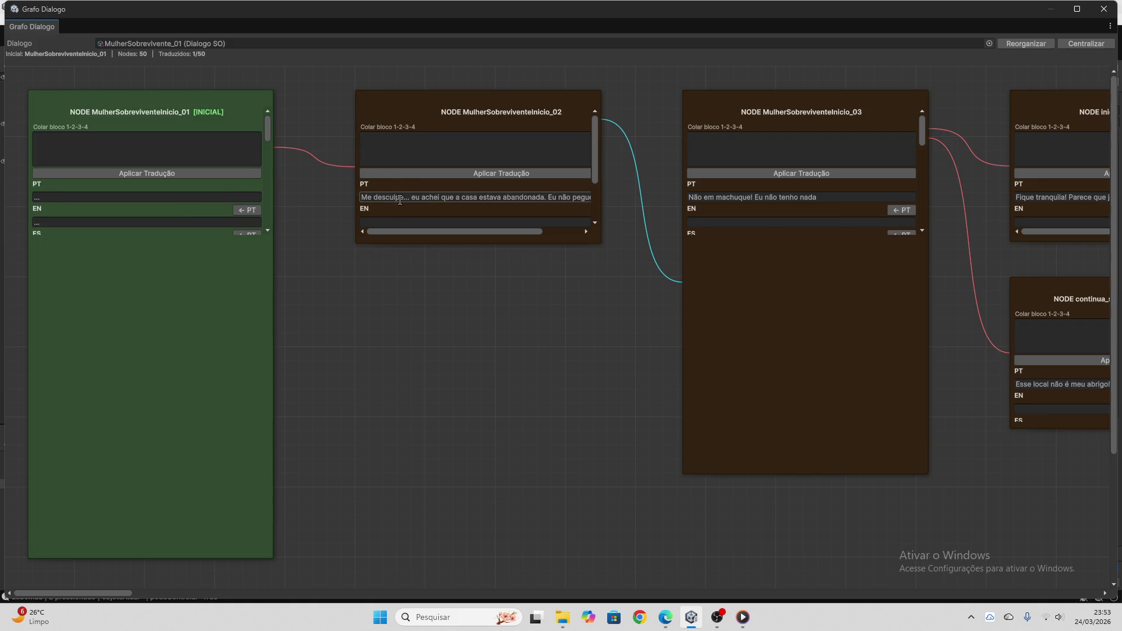
{"action": "left_click", "coordinate": [400, 199]}
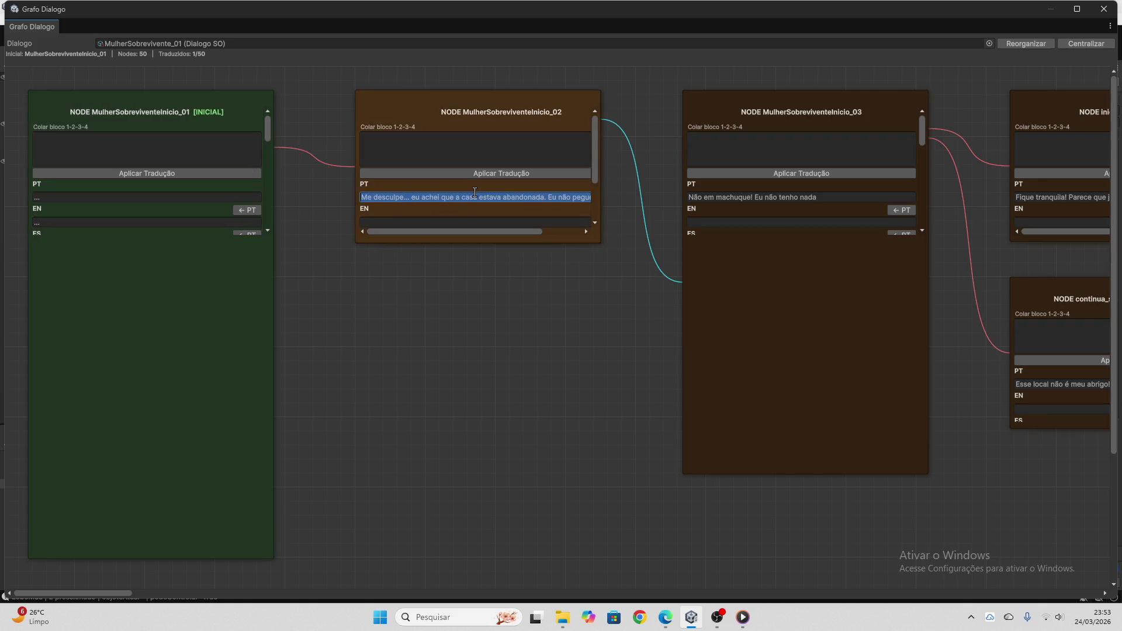
{"action": "scroll", "coordinate": [475, 193], "scroll_direction": "down", "scroll_amount": 4}
{"action": "scroll", "coordinate": [480, 184], "scroll_direction": "down", "scroll_amount": 1}
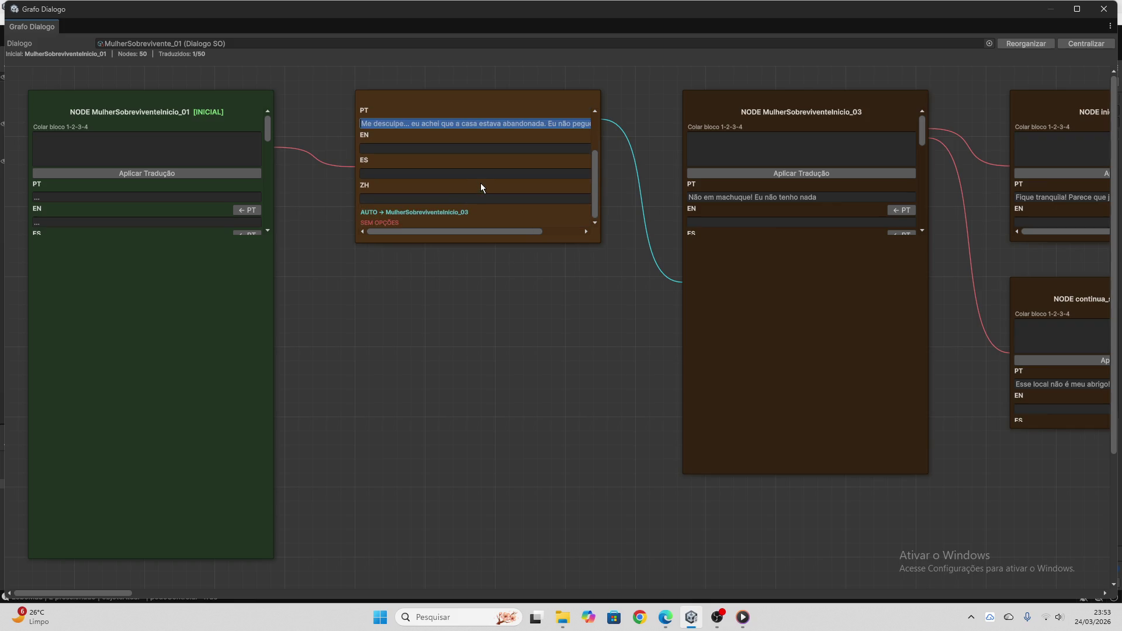
{"action": "scroll", "coordinate": [481, 187], "scroll_direction": "up", "scroll_amount": 4}
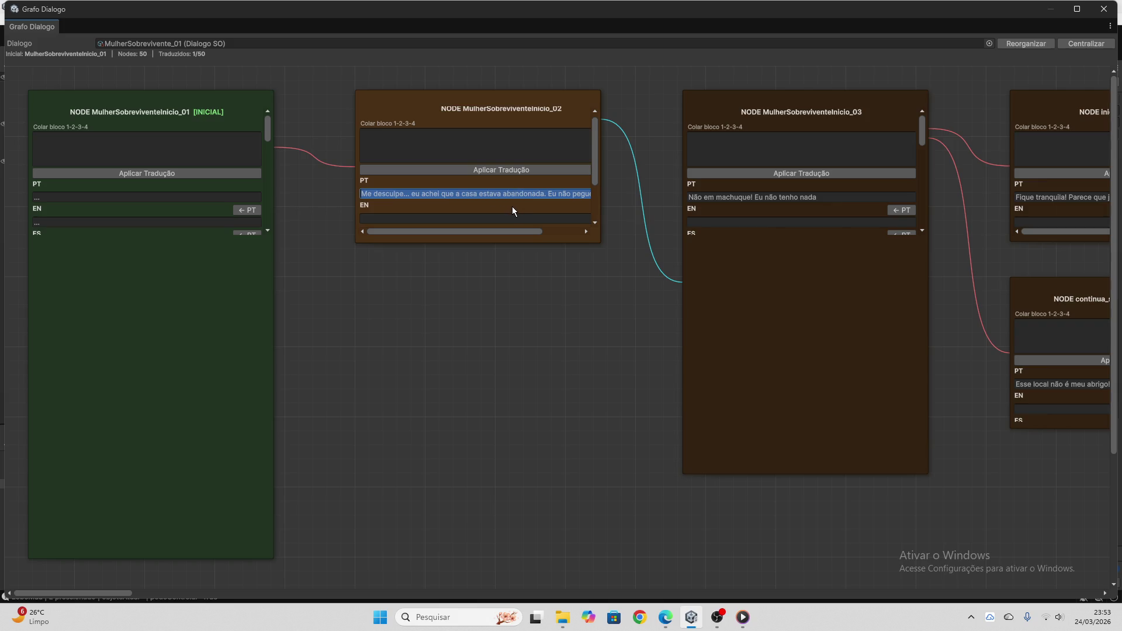
- Copy node MulherSobreviventeInicio_02's Portuguese line from the dialogue graph to take to ChatGPT
{"action": "scroll", "coordinate": [166, 209], "scroll_direction": "down", "scroll_amount": 4}
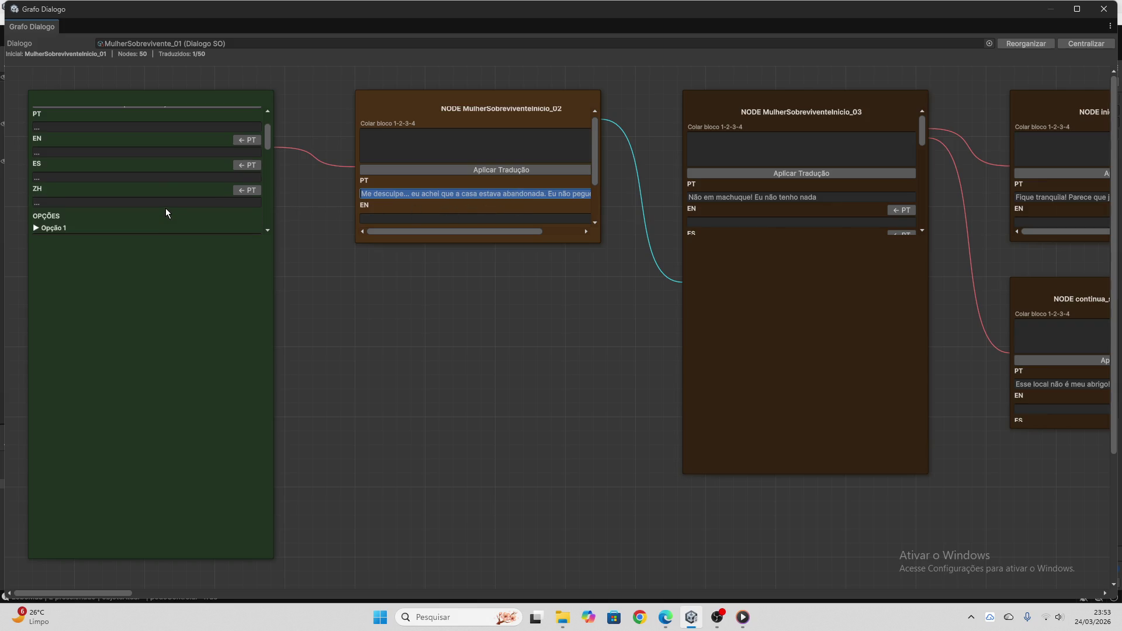
{"action": "scroll", "coordinate": [166, 208], "scroll_direction": "up", "scroll_amount": 4}
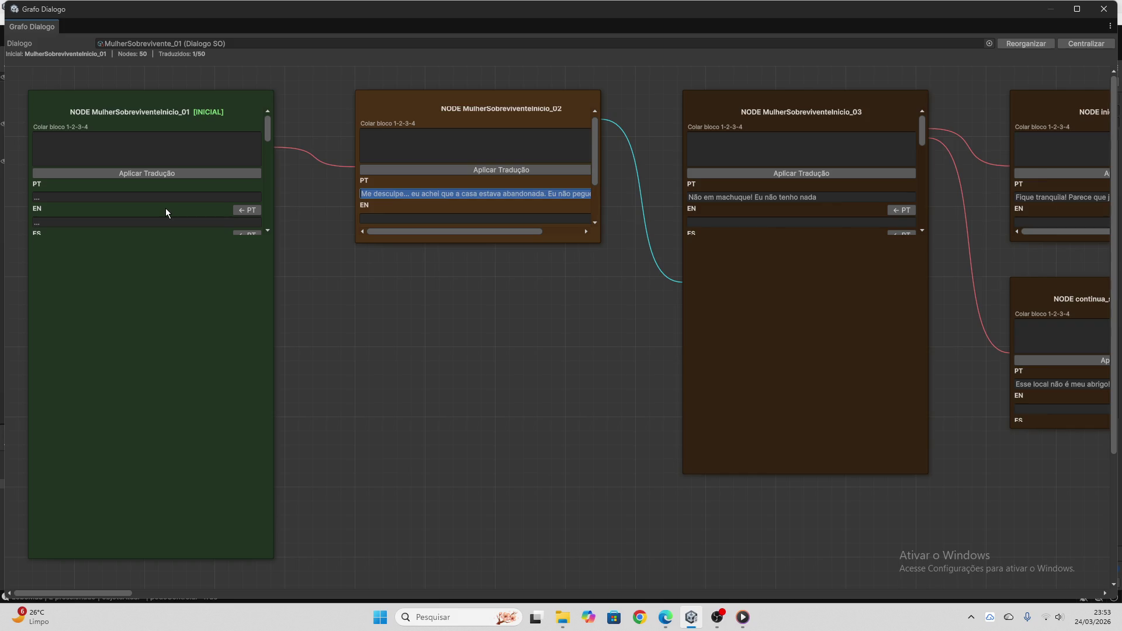
{"action": "right_click", "coordinate": [415, 192]}
{"action": "left_click", "coordinate": [453, 212]}
{"action": "left_click", "coordinate": [665, 617]}
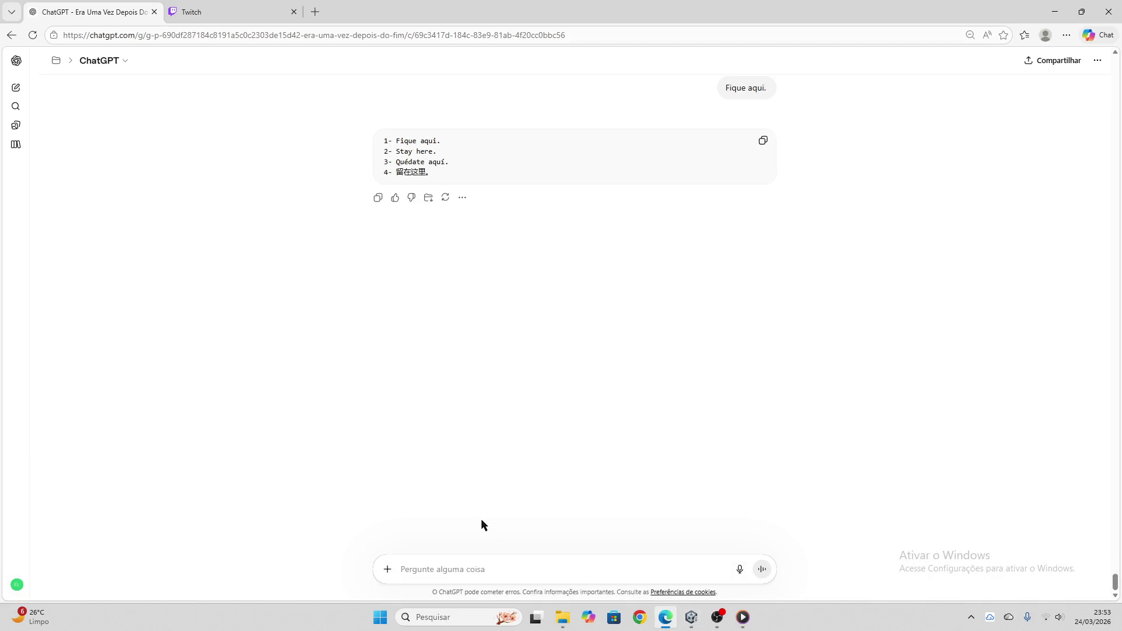
- Send node 02's 'Me desculpe…' line to ChatGPT for PT, EN, ES and ZH translation
{"action": "key", "text": "ctrl+v"}
{"action": "key", "text": "Return"}
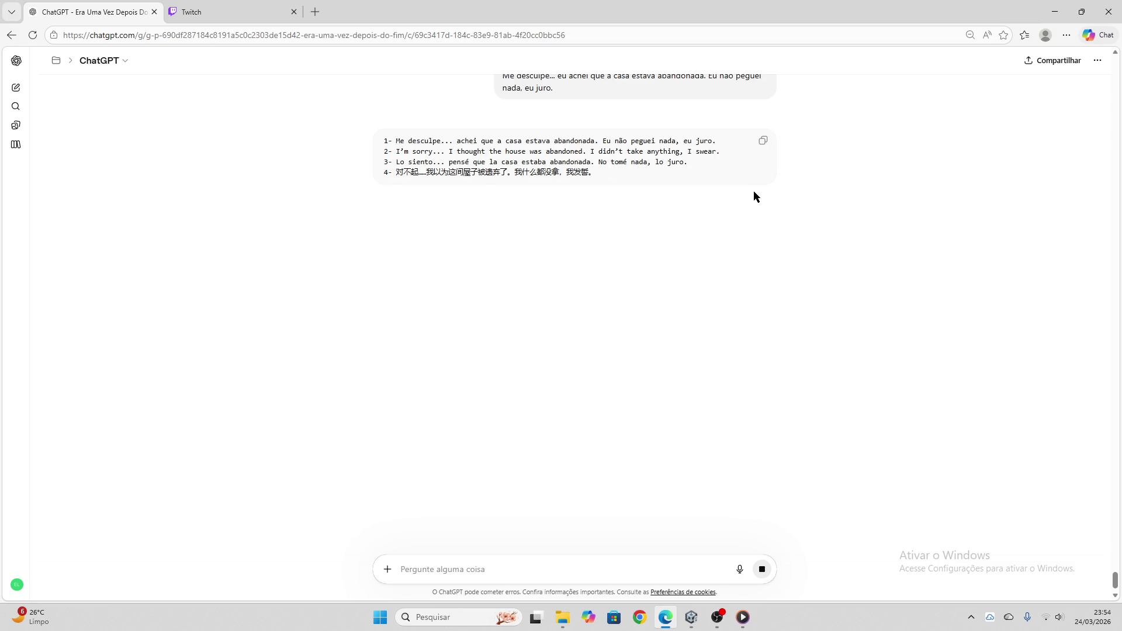
{"action": "left_click", "coordinate": [692, 617]}
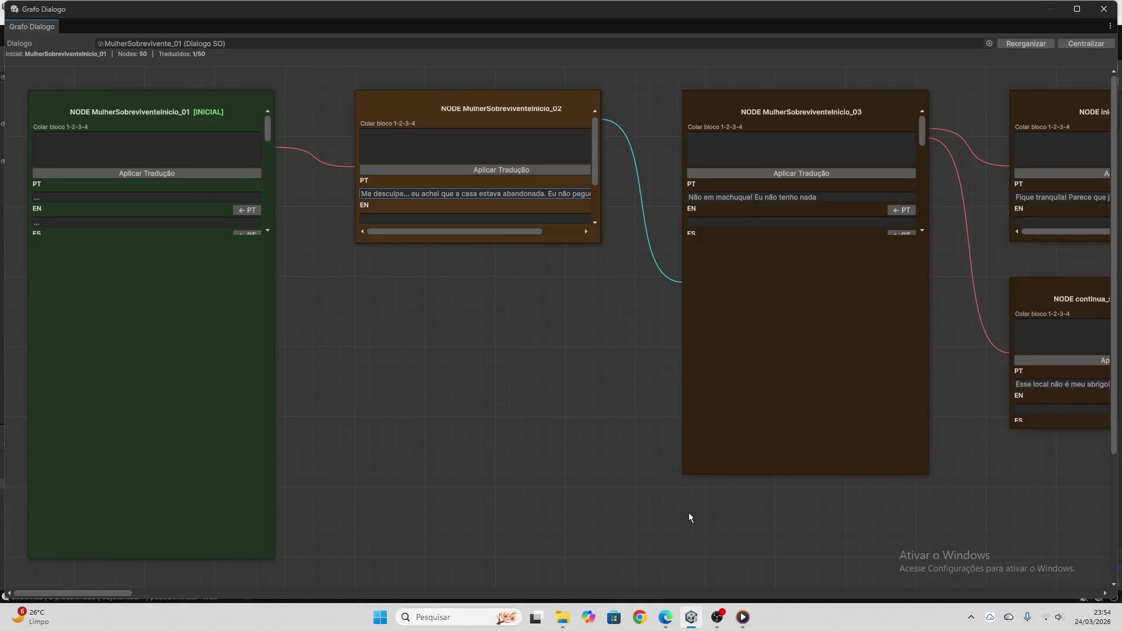
- Close Grafo Dialogo and expand Nodes > Element 0's options in the Inspector to check required flags
{"action": "left_click", "coordinate": [1105, 9]}
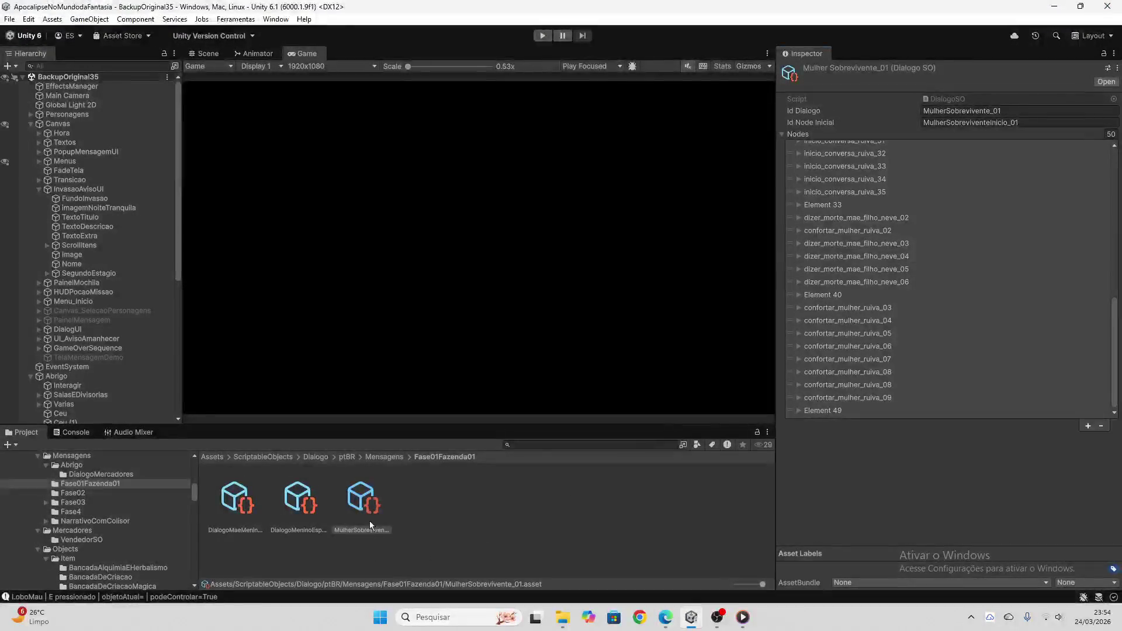
{"action": "scroll", "coordinate": [924, 259], "scroll_direction": "up", "scroll_amount": 10}
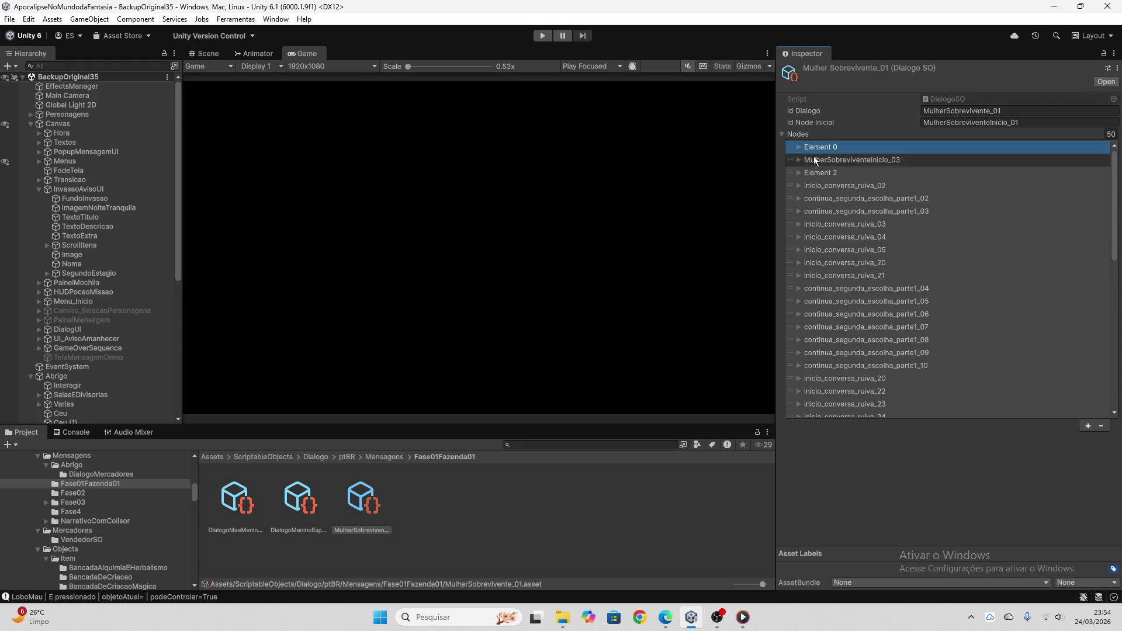
{"action": "left_click", "coordinate": [799, 147]}
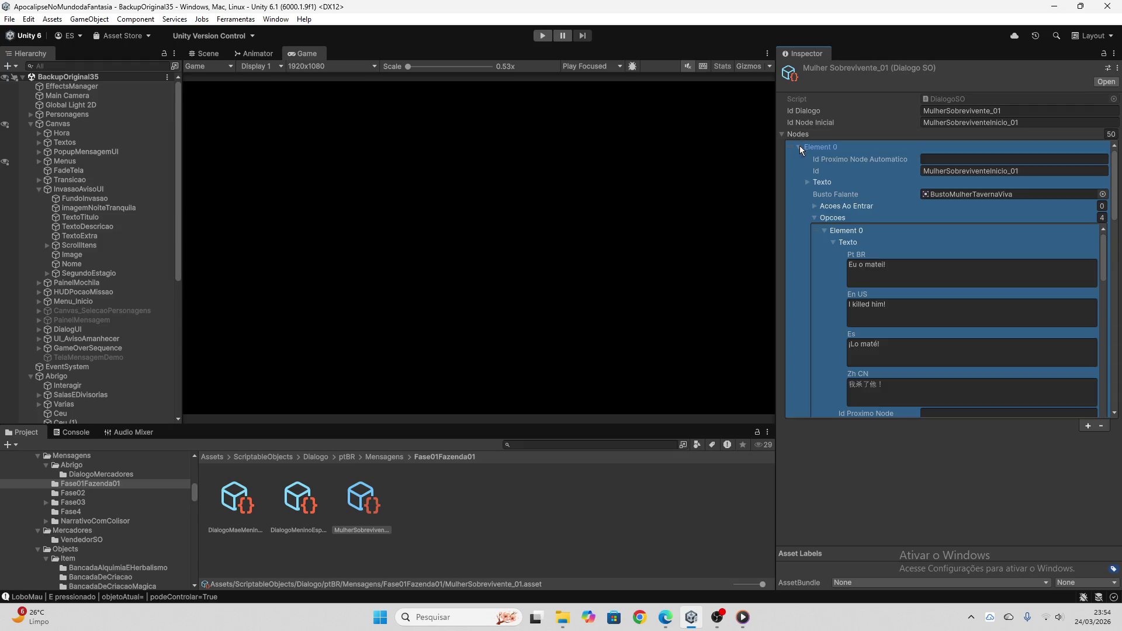
{"action": "left_click", "coordinate": [824, 231]}
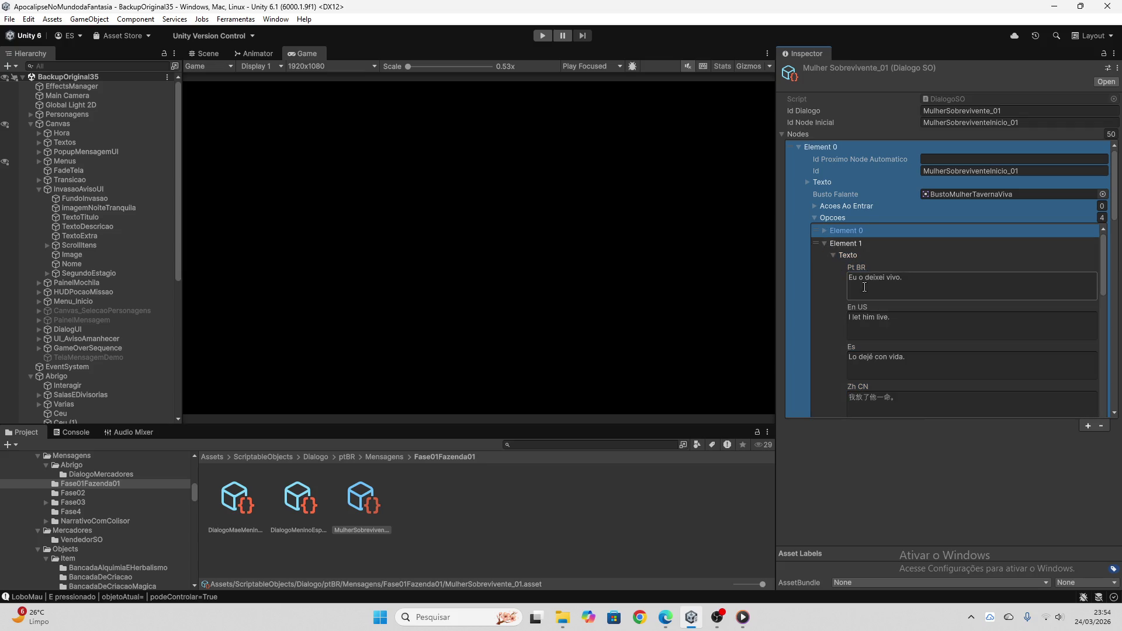
{"action": "scroll", "coordinate": [817, 298], "scroll_direction": "down", "scroll_amount": 5}
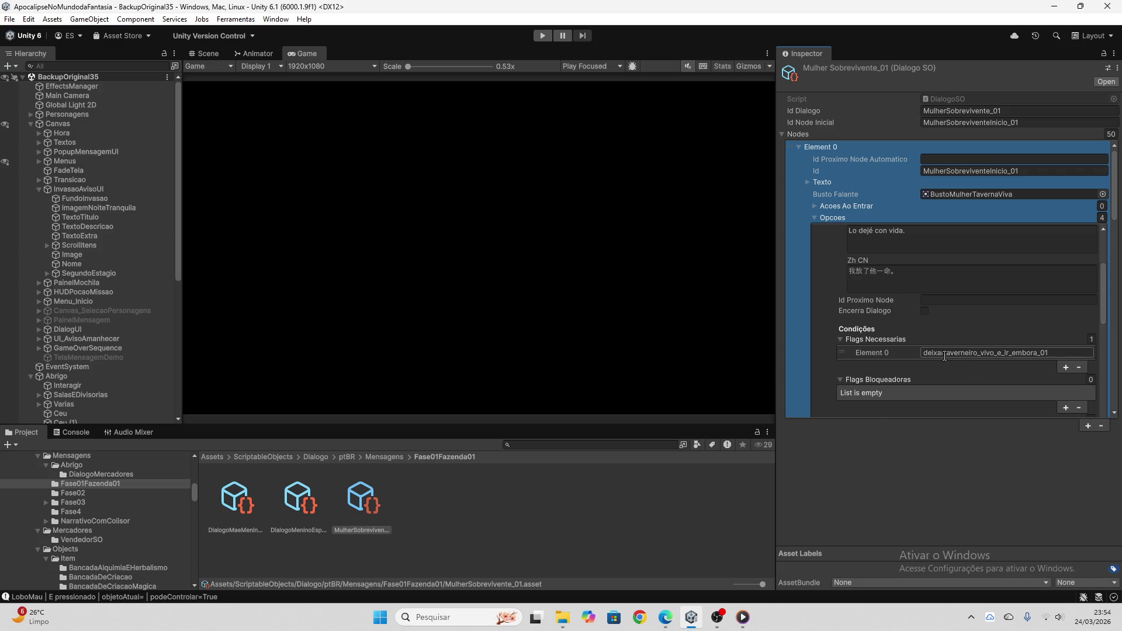
{"action": "left_click", "coordinate": [1035, 355]}
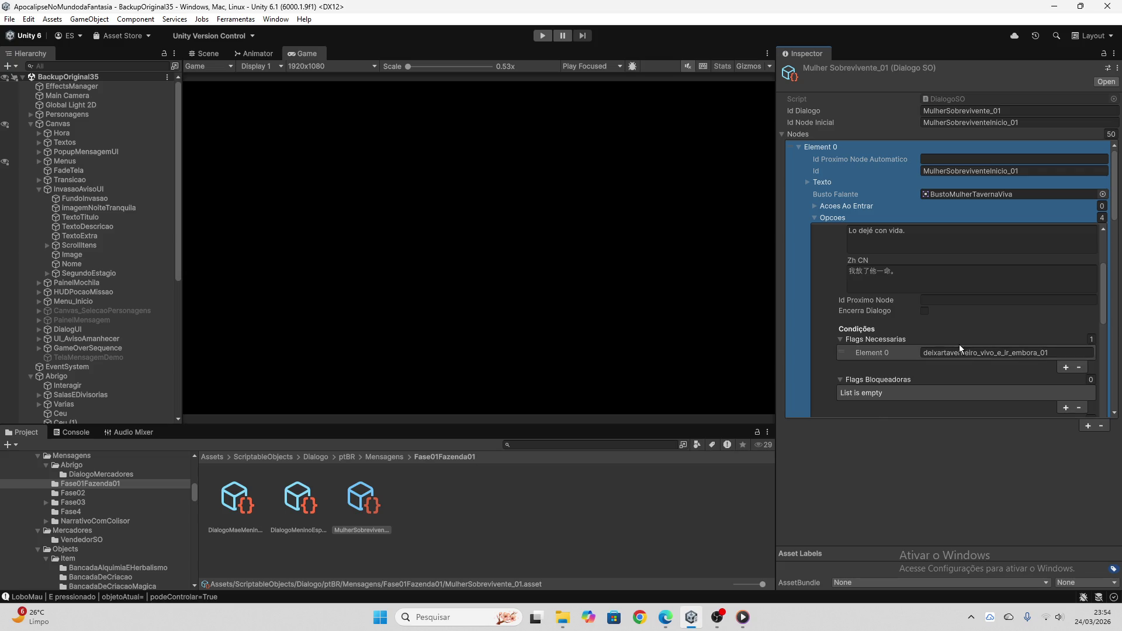
- Review the other options' blocking flags, then reopen Ferramentas > Grafo de Dialogo
{"action": "scroll", "coordinate": [910, 344], "scroll_direction": "down", "scroll_amount": 3}
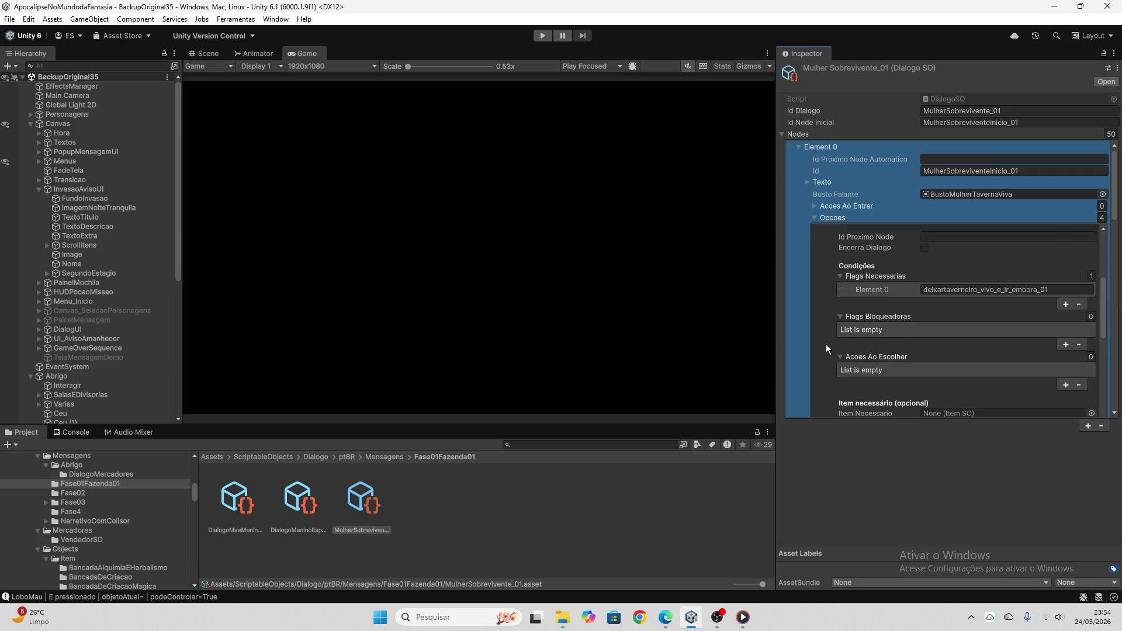
{"action": "scroll", "coordinate": [826, 345], "scroll_direction": "down", "scroll_amount": 7}
{"action": "scroll", "coordinate": [864, 330], "scroll_direction": "down", "scroll_amount": 8}
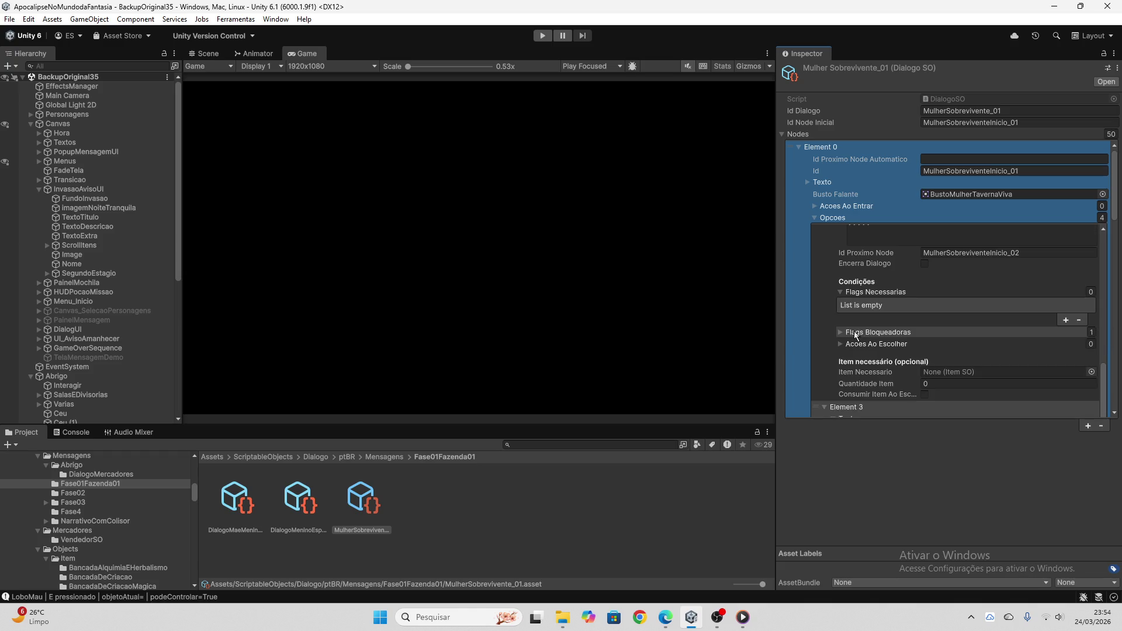
{"action": "left_click", "coordinate": [844, 331]}
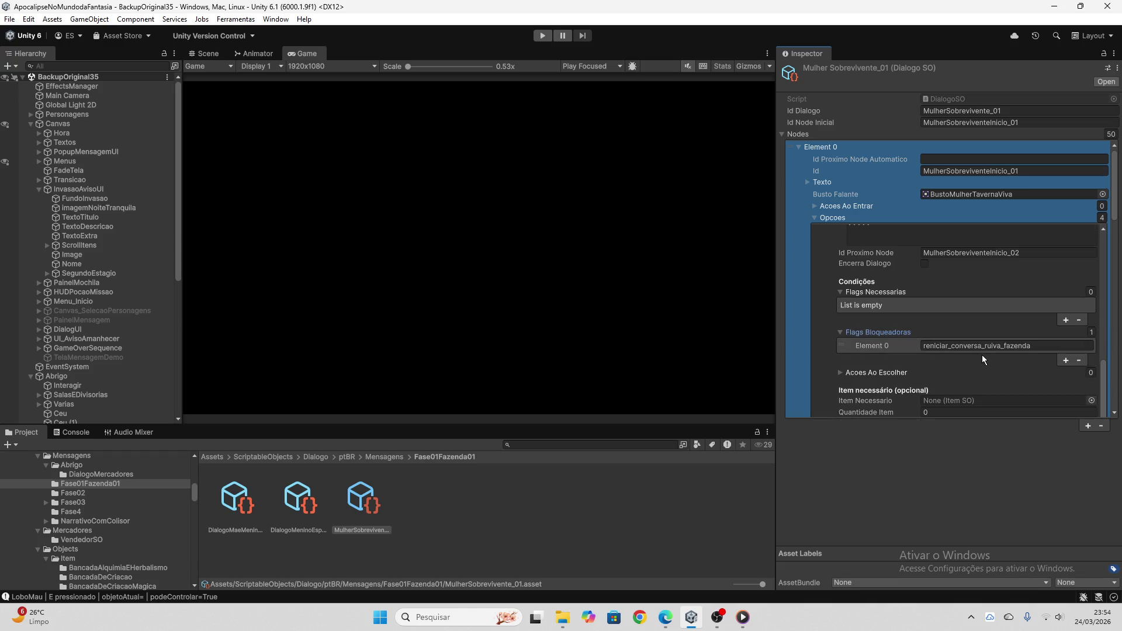
{"action": "scroll", "coordinate": [825, 356], "scroll_direction": "down", "scroll_amount": 10}
{"action": "scroll", "coordinate": [829, 350], "scroll_direction": "up", "scroll_amount": 10}
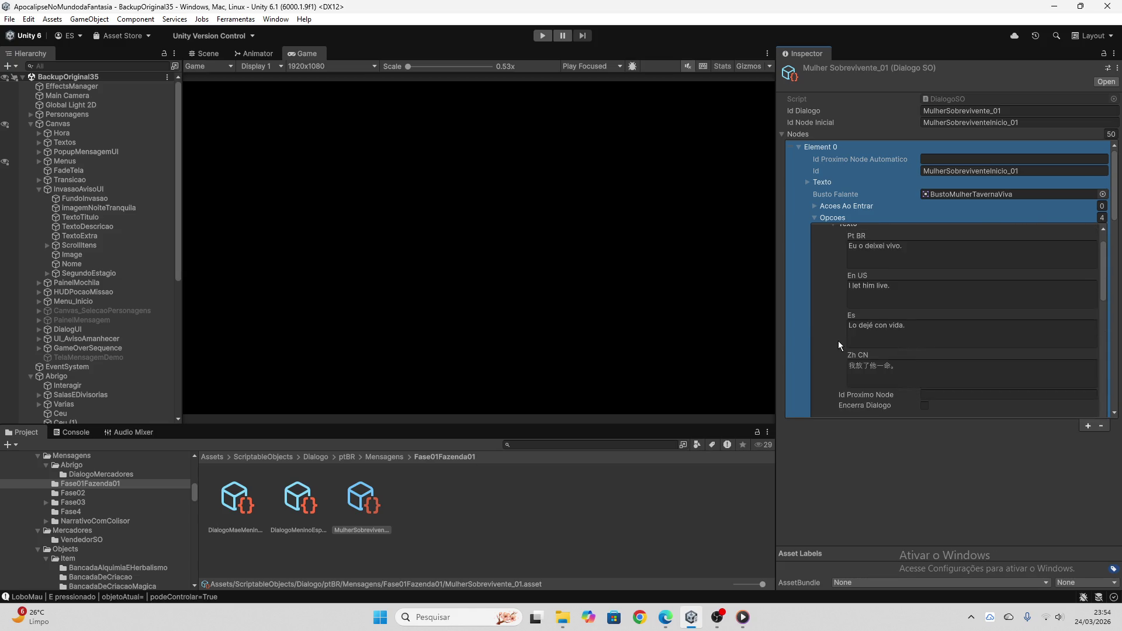
{"action": "left_click", "coordinate": [825, 243]}
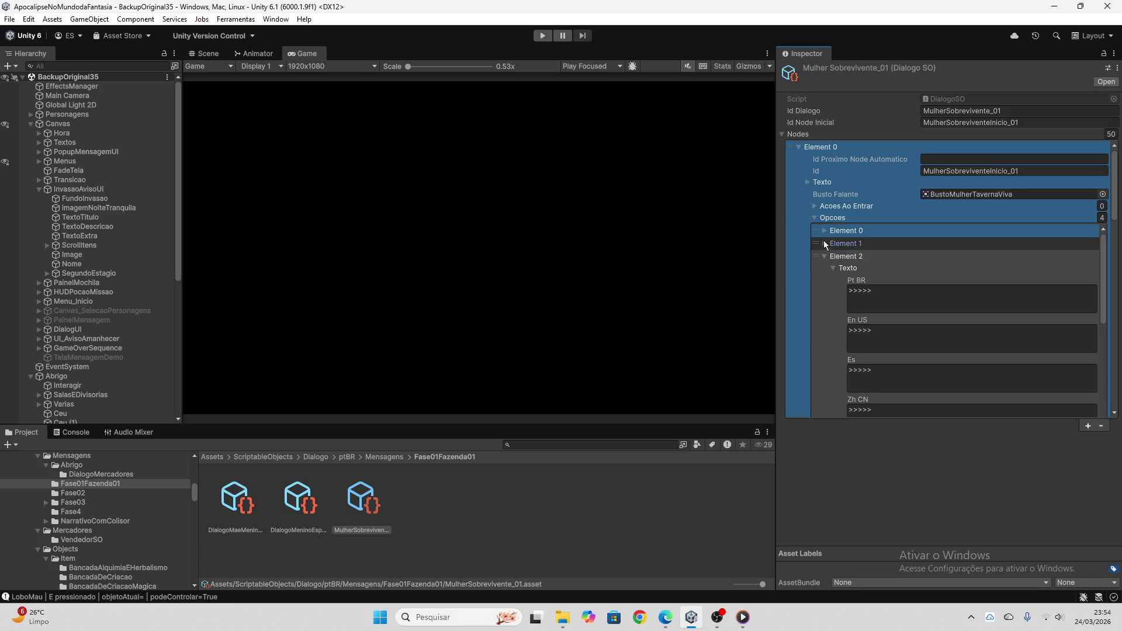
{"action": "left_click", "coordinate": [823, 241]}
{"action": "scroll", "coordinate": [847, 278], "scroll_direction": "down", "scroll_amount": 3}
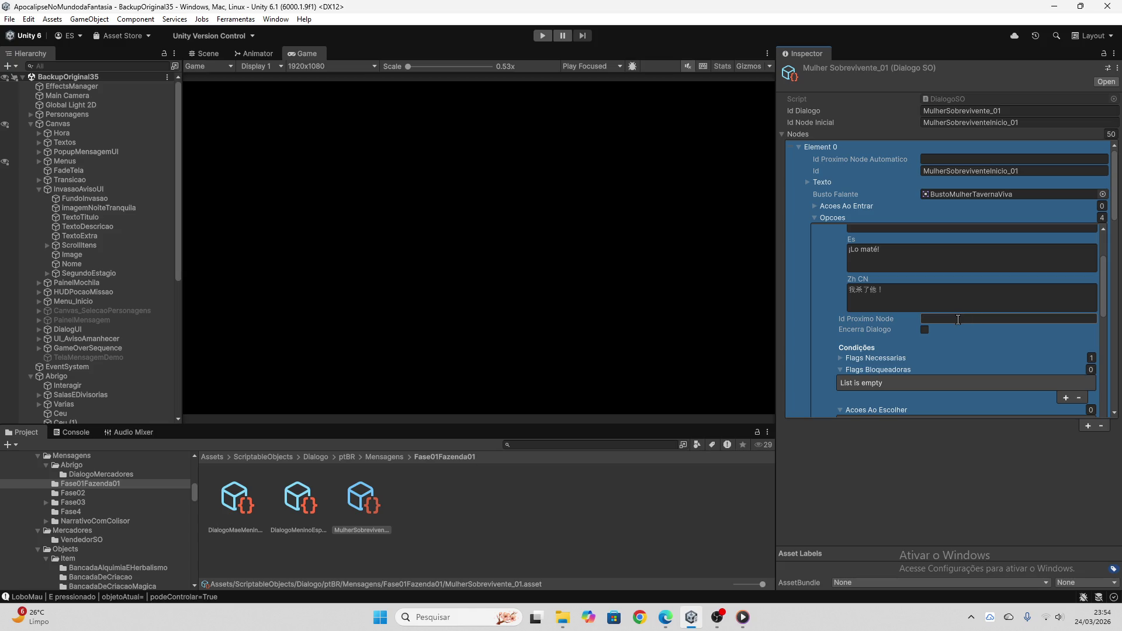
{"action": "scroll", "coordinate": [931, 323], "scroll_direction": "up", "scroll_amount": 3}
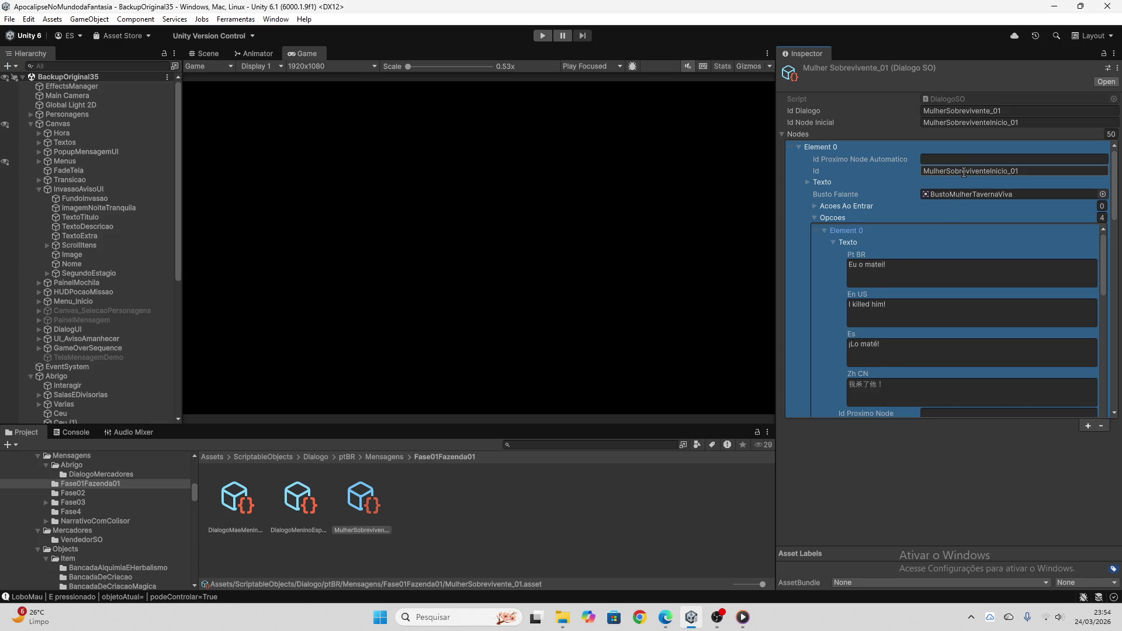
{"action": "scroll", "coordinate": [918, 304], "scroll_direction": "down", "scroll_amount": 3}
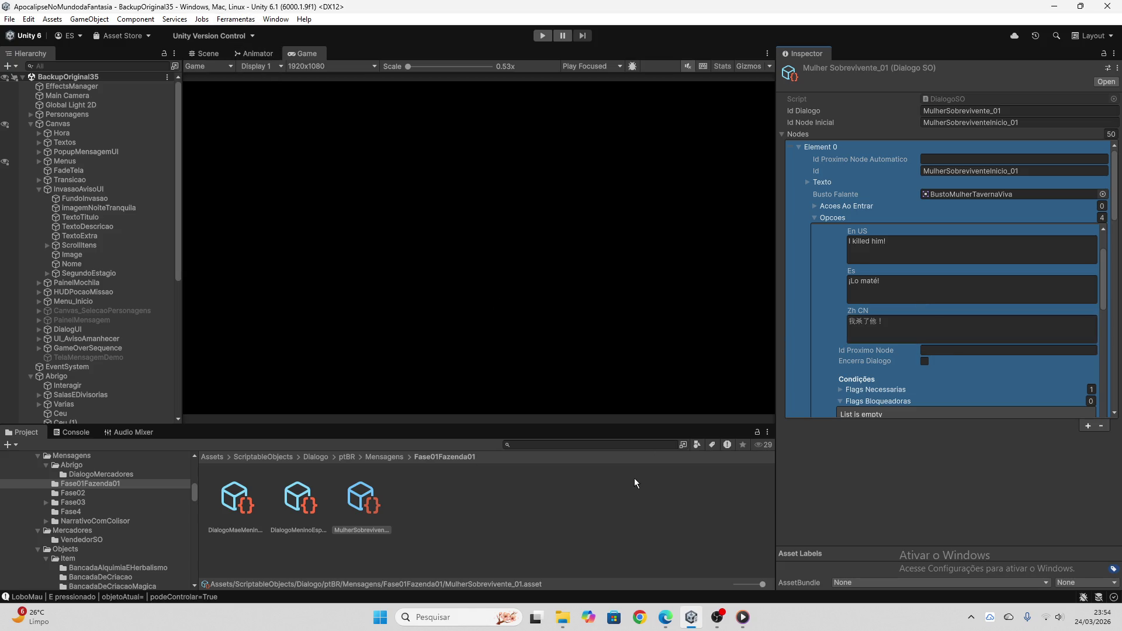
{"action": "left_click", "coordinate": [257, 21]}
{"action": "left_click", "coordinate": [261, 33]}
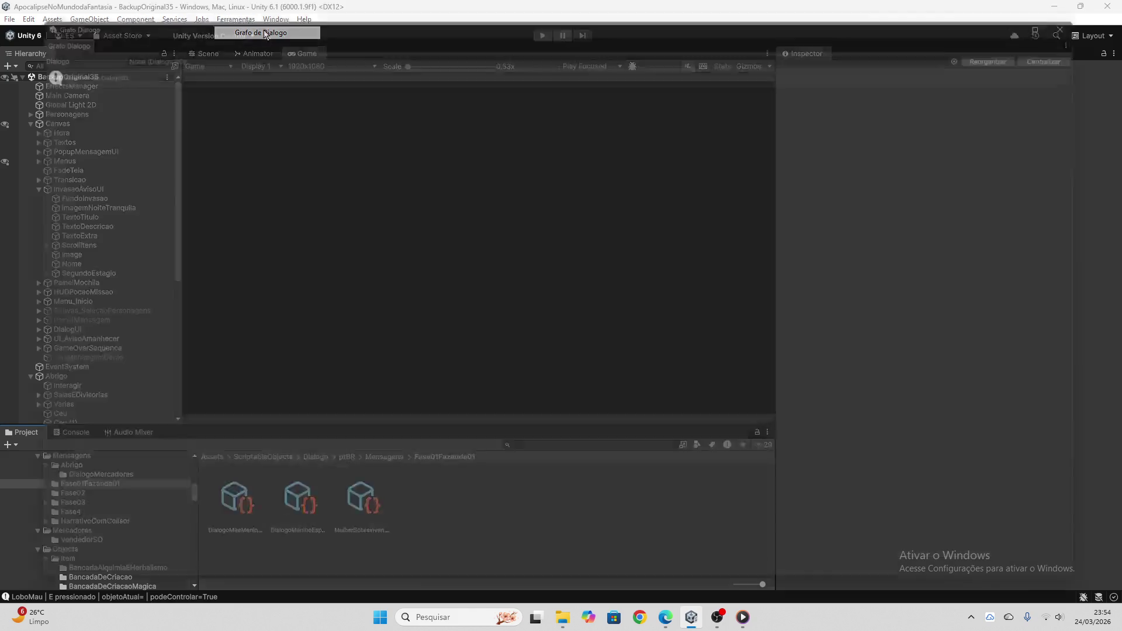
- Load MulherSobrevivente_01 into the graph and copy ChatGPT's four-language translation for node 02
{"action": "left_click", "coordinate": [990, 43]}
{"action": "double_click", "coordinate": [1083, 93]}
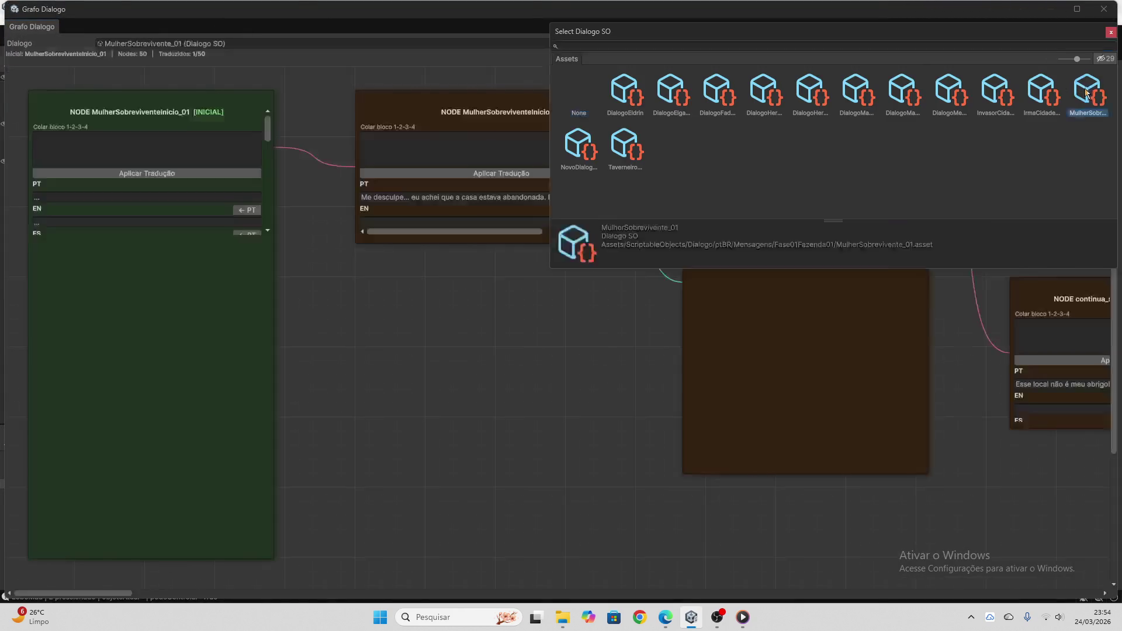
{"action": "left_click", "coordinate": [666, 617]}
{"action": "left_click", "coordinate": [763, 141]}
{"action": "left_click", "coordinate": [228, 12]}
{"action": "left_click", "coordinate": [93, 12]}
{"action": "left_click", "coordinate": [691, 618]}
- Paste the translation into node 02's Colar bloco, apply it, and clear the field
{"action": "left_click", "coordinate": [468, 149]}
{"action": "key", "text": "ctrl+v"}
{"action": "left_click", "coordinate": [521, 174]}
{"action": "left_click", "coordinate": [415, 142]}
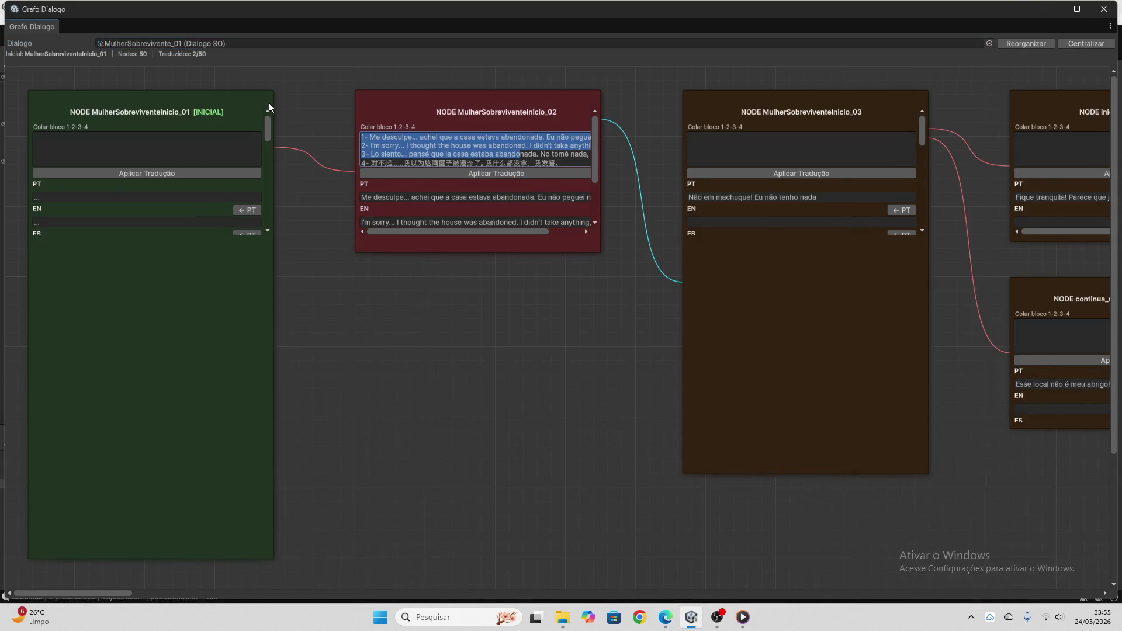
{"action": "key", "text": "ctrl+v"}
{"action": "triple_click", "coordinate": [447, 138]}
{"action": "key", "text": "BackSpace"}
{"action": "key", "text": "ctrl+a"}
{"action": "key", "text": "BackSpace"}
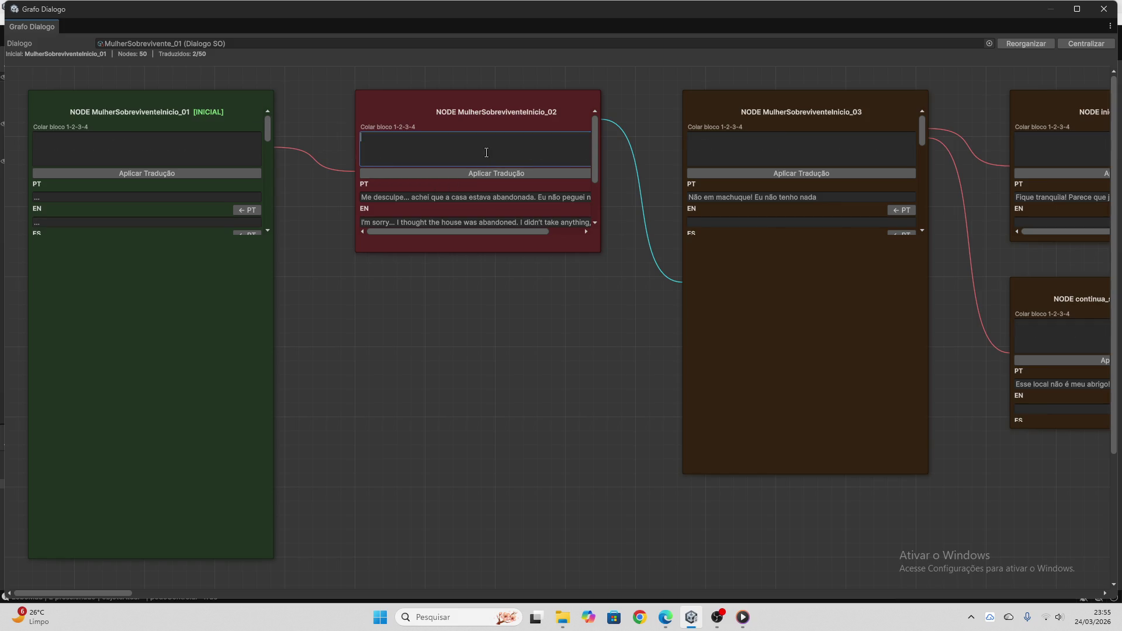
- Copy node 03's Portuguese line for translation in ChatGPT
{"action": "scroll", "coordinate": [500, 165], "scroll_direction": "down", "scroll_amount": 5}
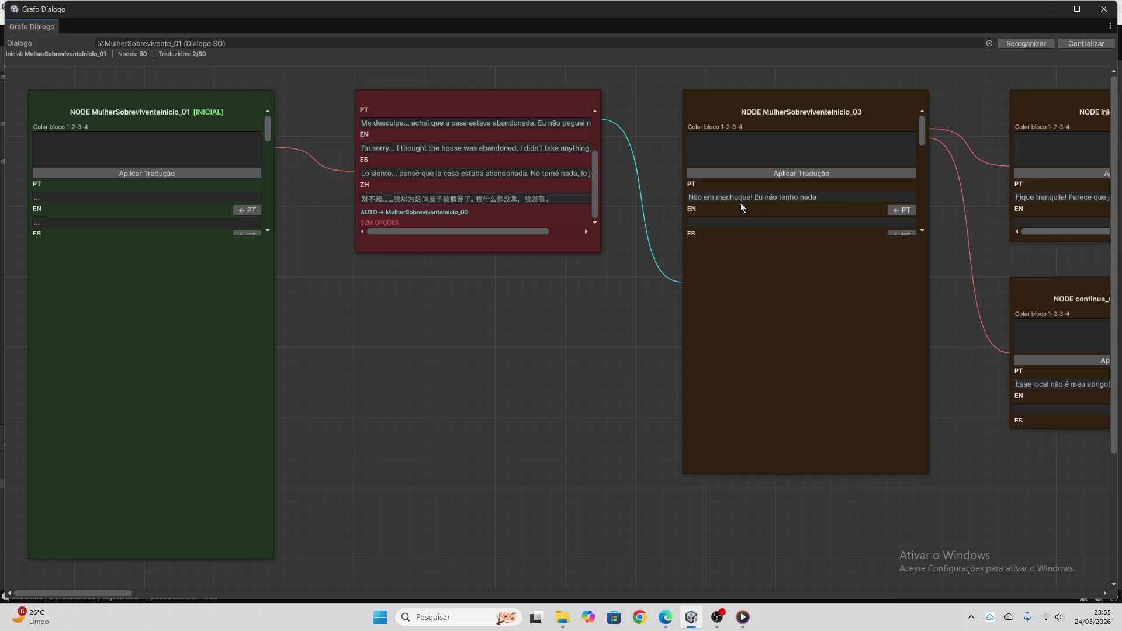
{"action": "left_click_drag", "start_coordinate": [120, 592], "coordinate": [181, 592]}
{"action": "left_click", "coordinate": [181, 199]}
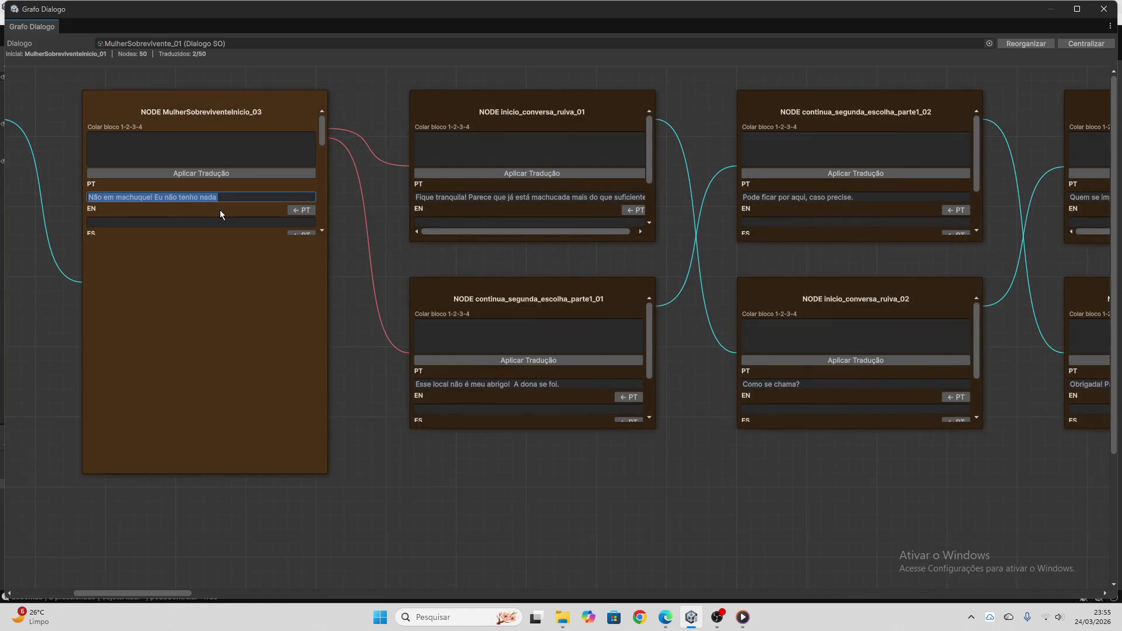
{"action": "left_click", "coordinate": [665, 617]}
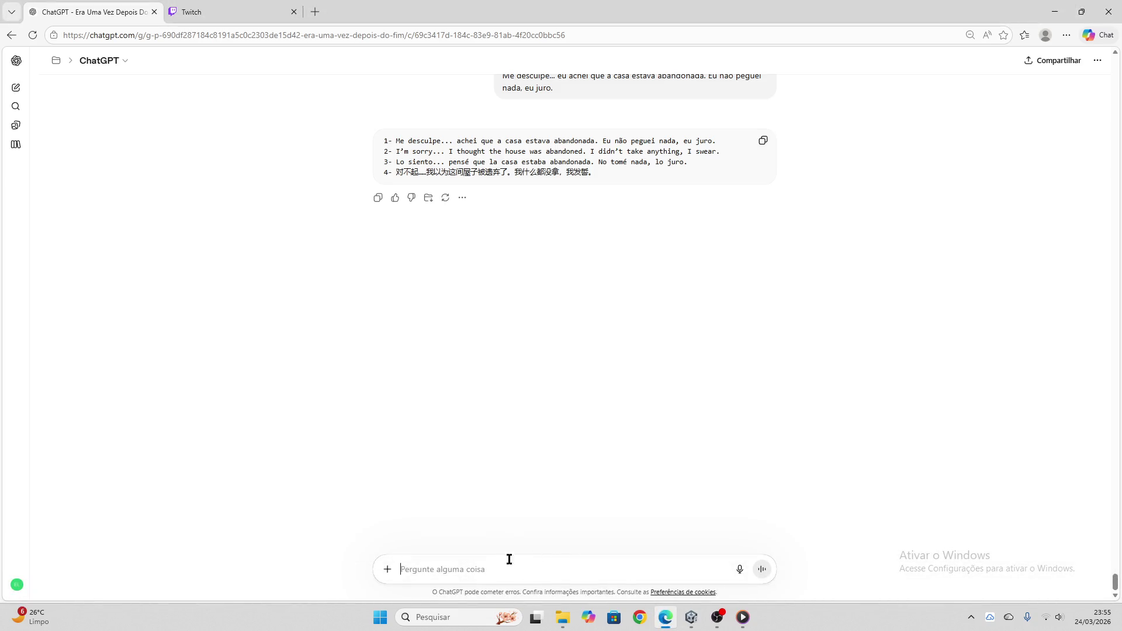
- Translate node 03's 'Não me machuque! Eu não tenho nada' in ChatGPT and copy the four-language reply
{"action": "key", "text": "ctrl+v"}
{"action": "key", "text": "Return"}
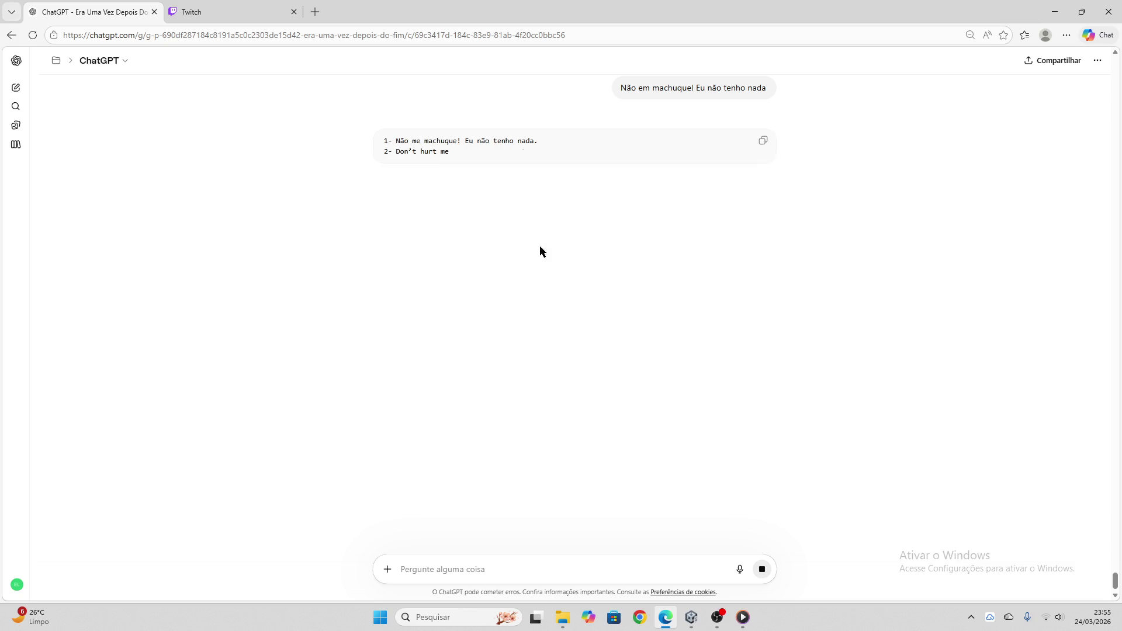
{"action": "left_click", "coordinate": [763, 147]}
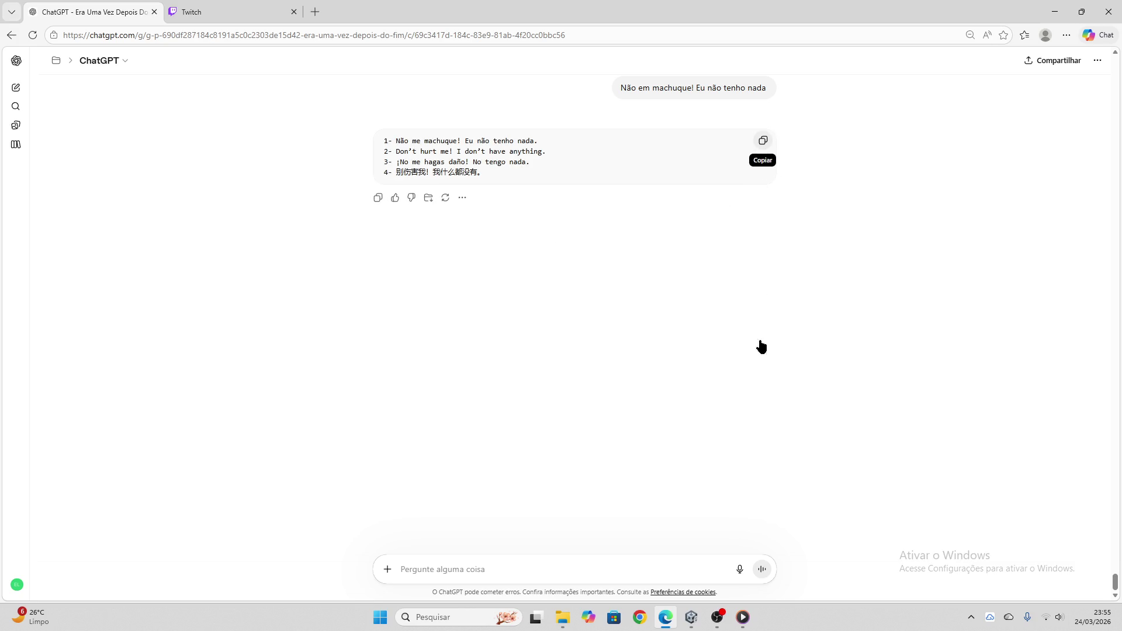
{"action": "left_click", "coordinate": [692, 618]}
{"action": "left_click", "coordinate": [515, 143]}
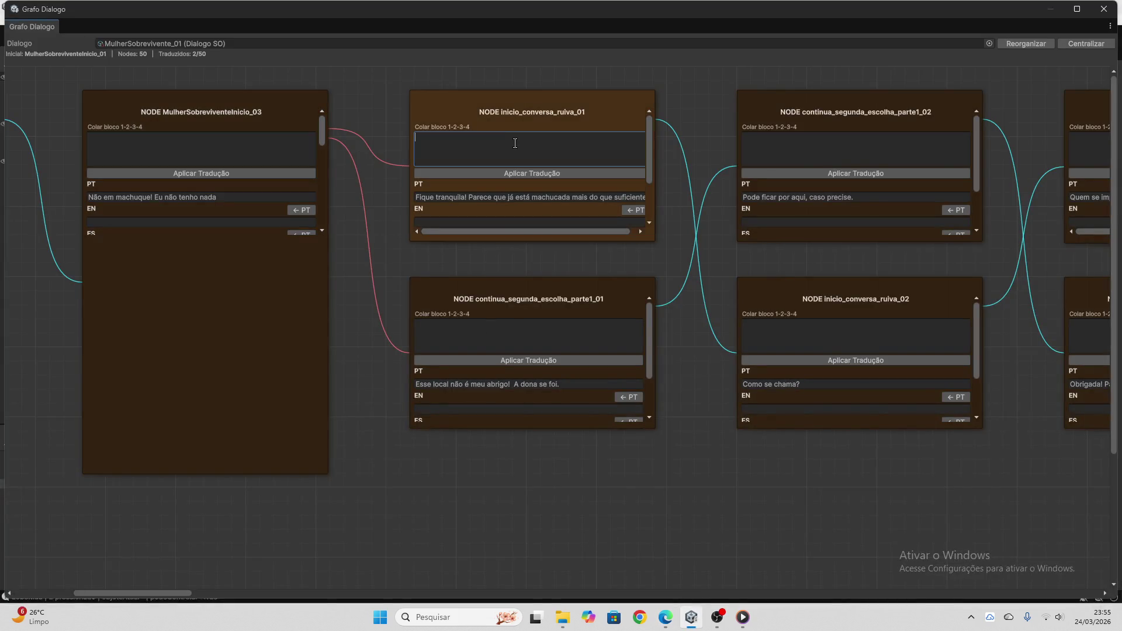
- Paste and apply the four-language block to node 03, then clear Colar bloco
{"action": "left_click", "coordinate": [246, 151]}
{"action": "key", "text": "ctrl+v"}
{"action": "left_click", "coordinate": [270, 174]}
{"action": "key", "text": "ctrl+a"}
{"action": "key", "text": "BackSpace"}
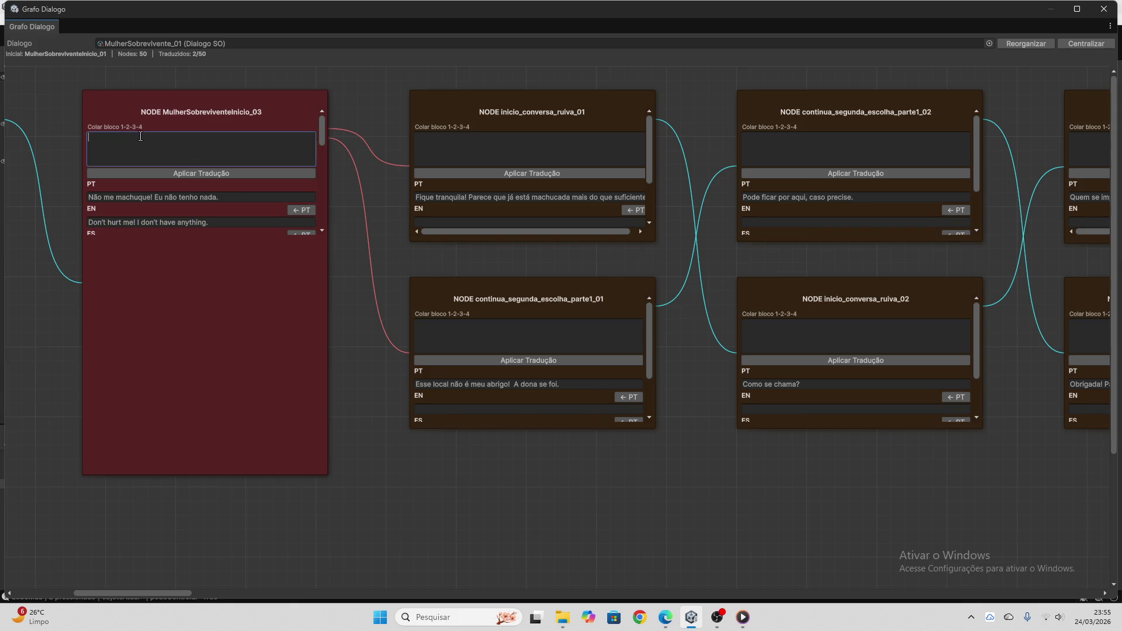
- Copy Opção 1's Portuguese line 'Não vou te machucar' for ChatGPT
{"action": "scroll", "coordinate": [182, 208], "scroll_direction": "down", "scroll_amount": 5}
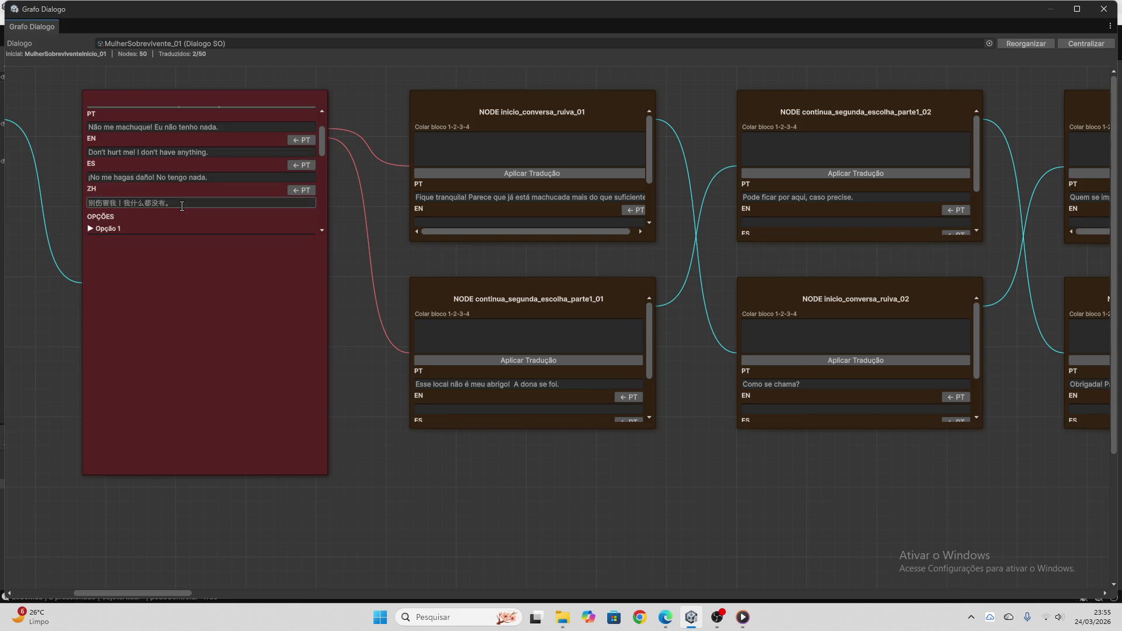
{"action": "scroll", "coordinate": [230, 160], "scroll_direction": "down", "scroll_amount": 2}
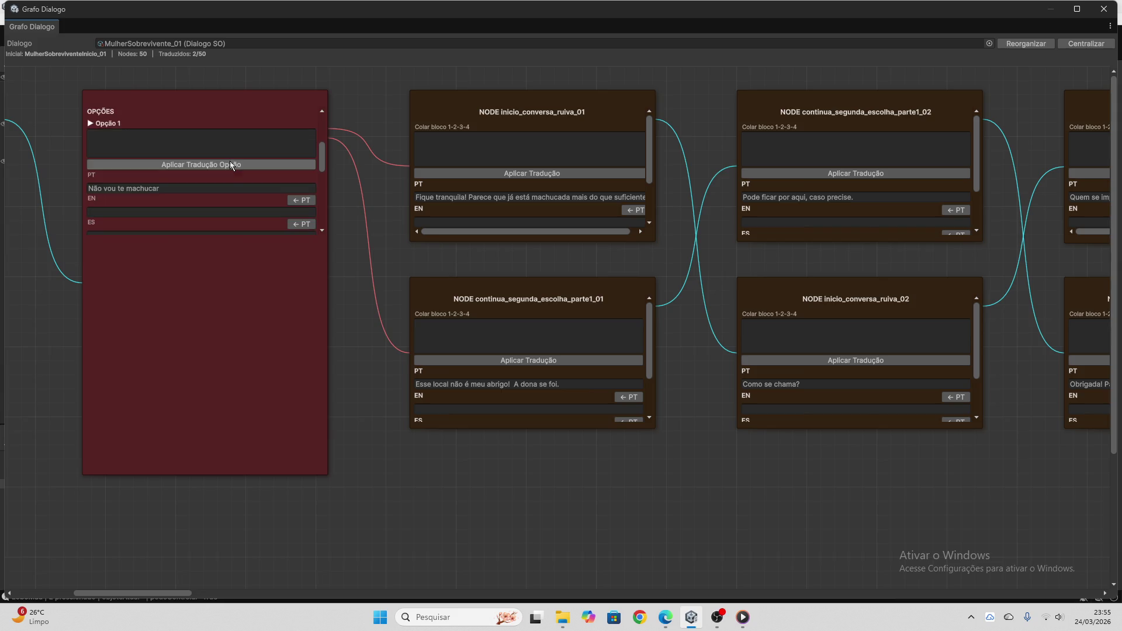
{"action": "left_click", "coordinate": [222, 185]}
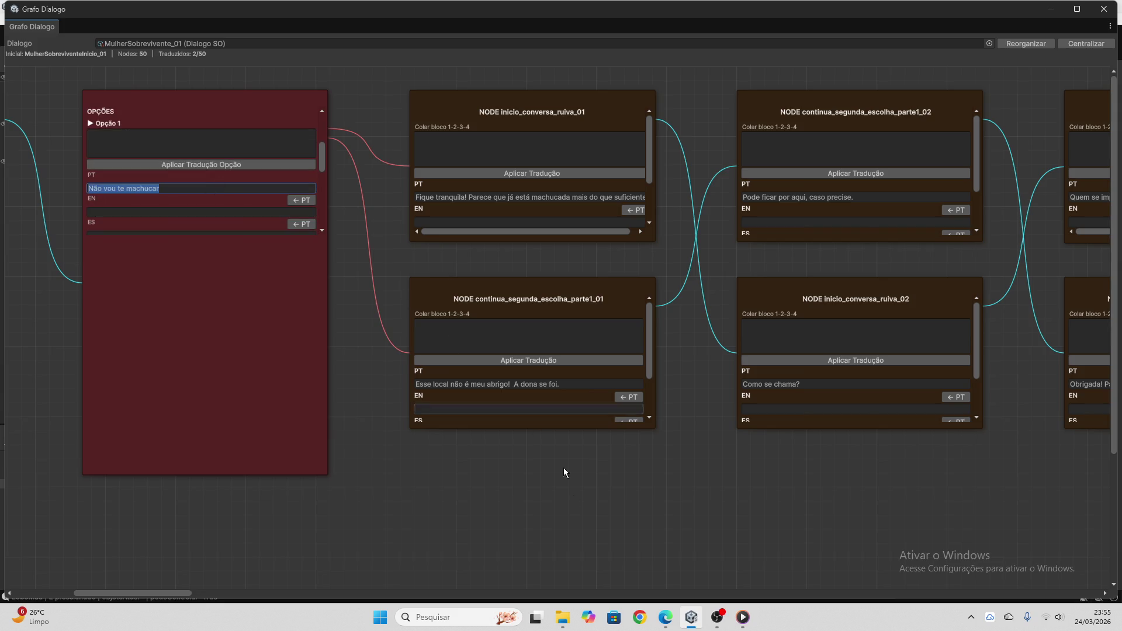
{"action": "left_click", "coordinate": [666, 617]}
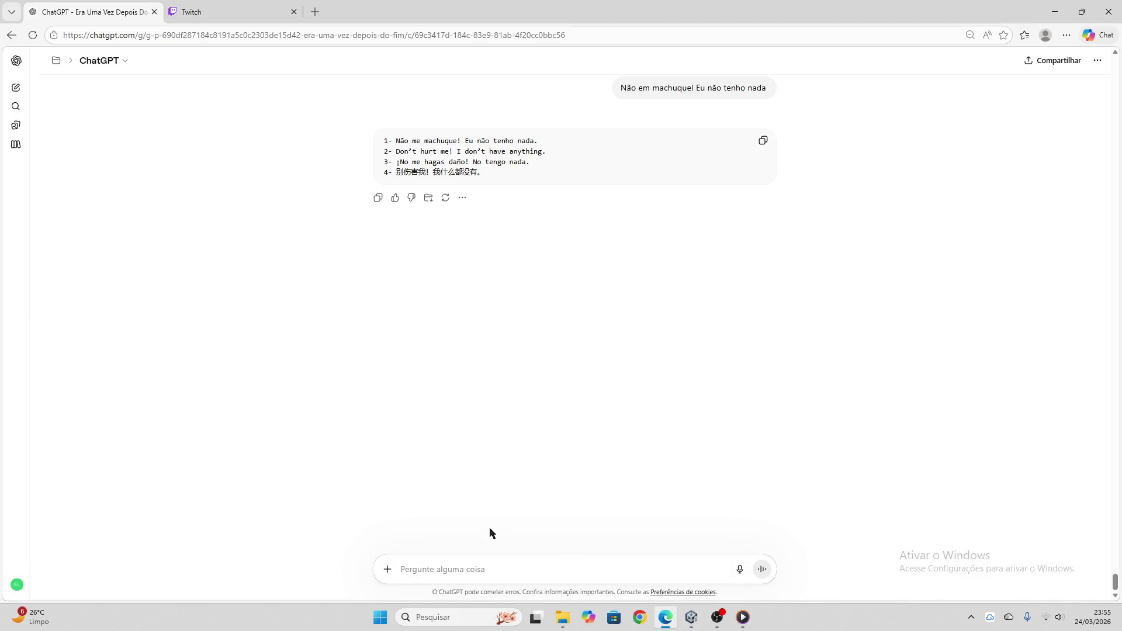
- Translate 'Não vou te machucar' in ChatGPT and apply it to Opção 1, giving EN 'I won't hurt you.'
{"action": "key", "text": "ctrl+v"}
{"action": "key", "text": "Return"}
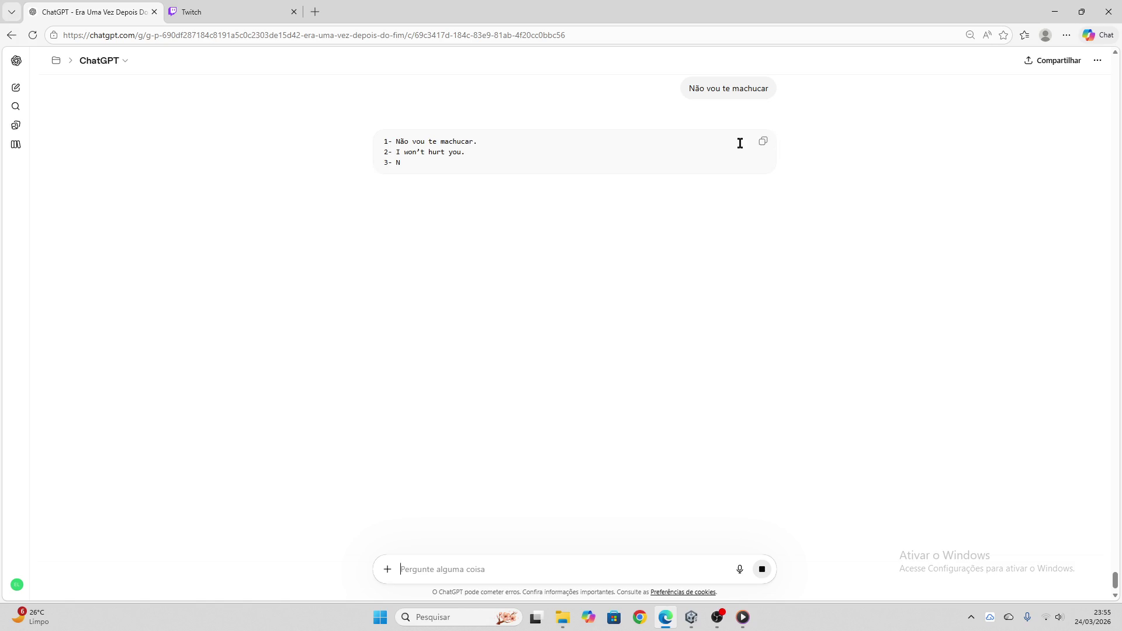
{"action": "left_click", "coordinate": [763, 151]}
{"action": "left_click", "coordinate": [692, 617]}
{"action": "left_click", "coordinate": [154, 153]}
{"action": "key", "text": "ctrl+v"}
{"action": "left_click", "coordinate": [243, 165]}
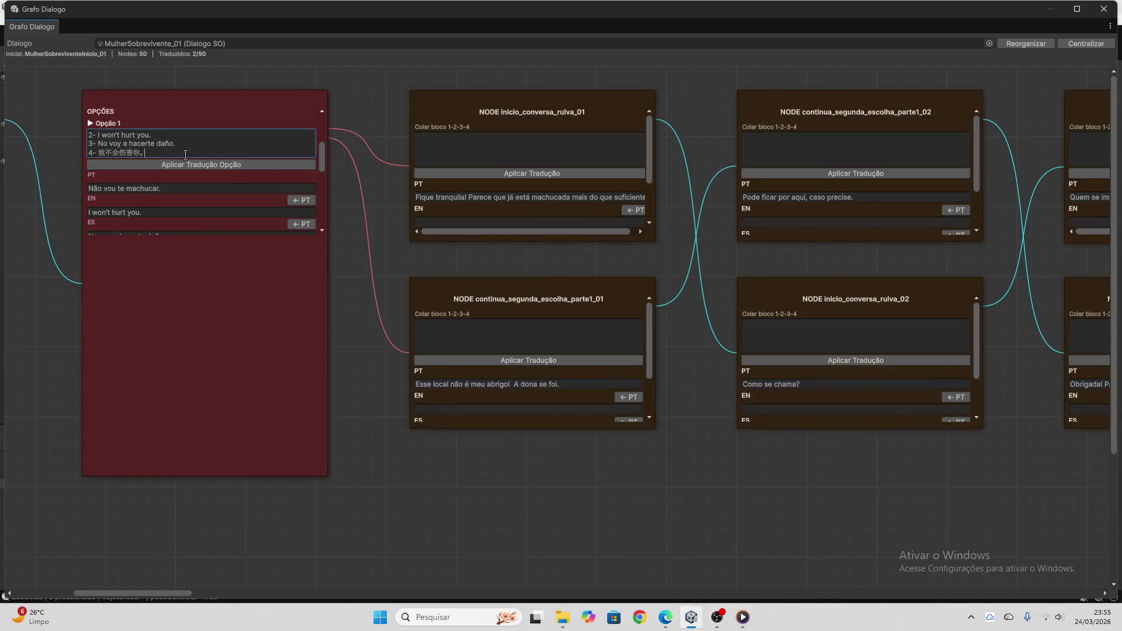
- Clear the used Opção paste box and copy Opção 2's Portuguese line for ChatGPT
{"action": "left_click_drag", "start_coordinate": [188, 155], "coordinate": [19, 121]}
{"action": "key", "text": "Delete"}
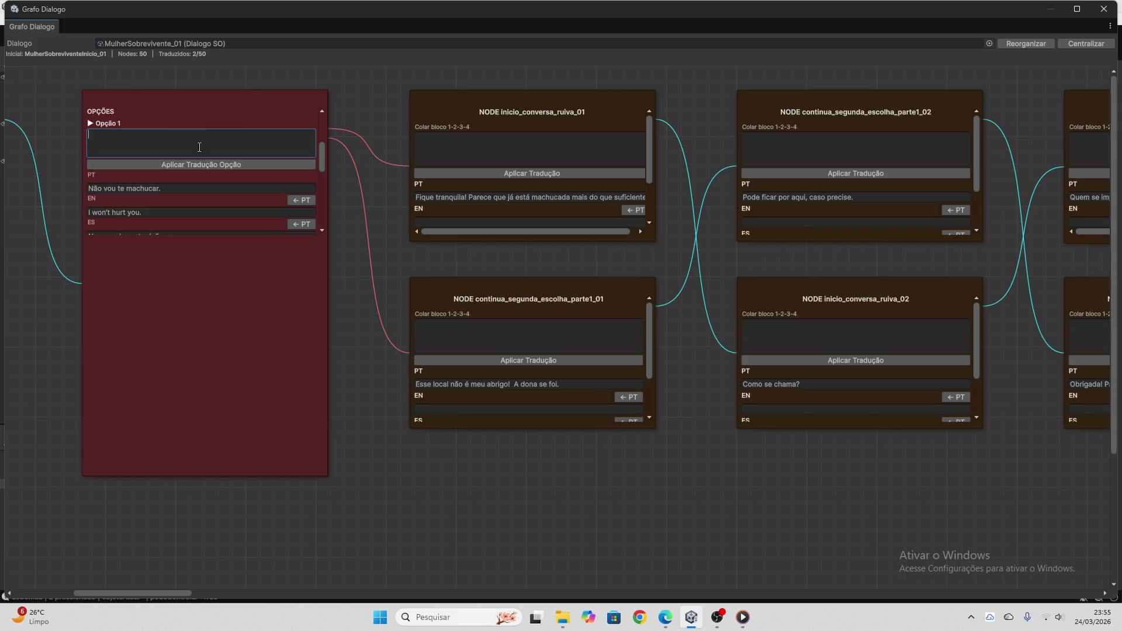
{"action": "scroll", "coordinate": [199, 147], "scroll_direction": "up", "scroll_amount": 1}
{"action": "scroll", "coordinate": [199, 147], "scroll_direction": "down", "scroll_amount": 4}
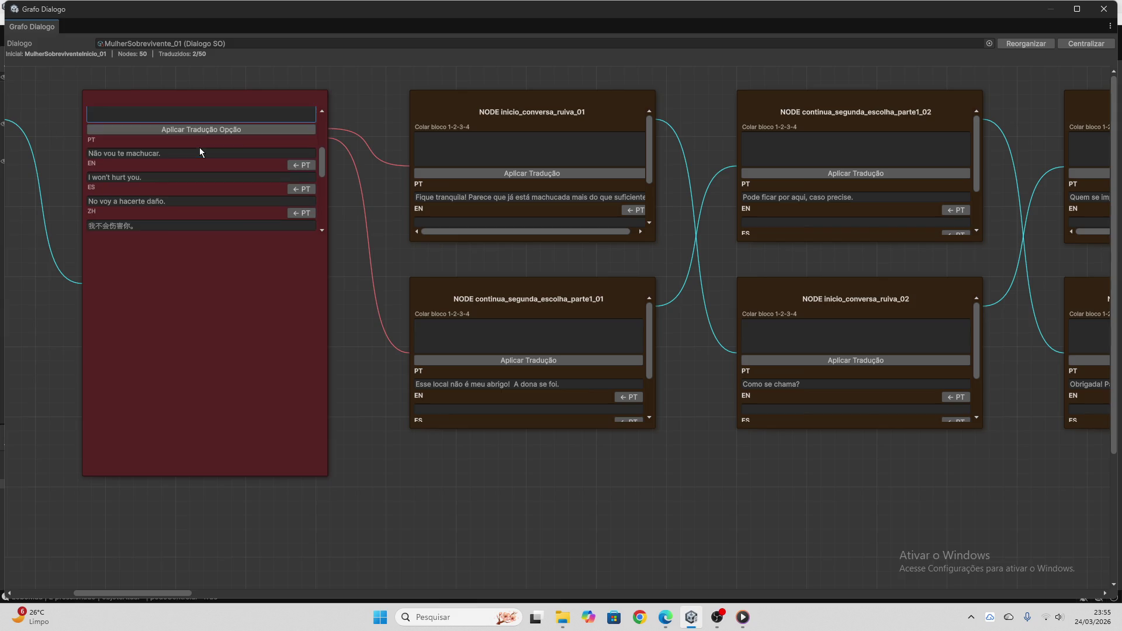
{"action": "scroll", "coordinate": [199, 155], "scroll_direction": "down", "scroll_amount": 2}
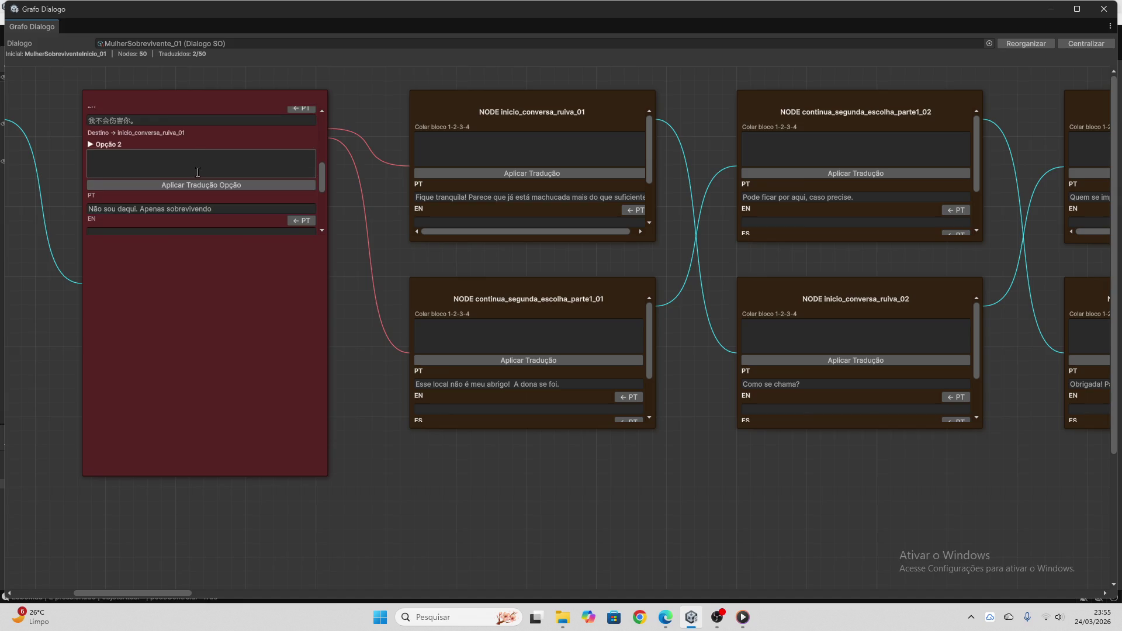
{"action": "left_click", "coordinate": [163, 209]}
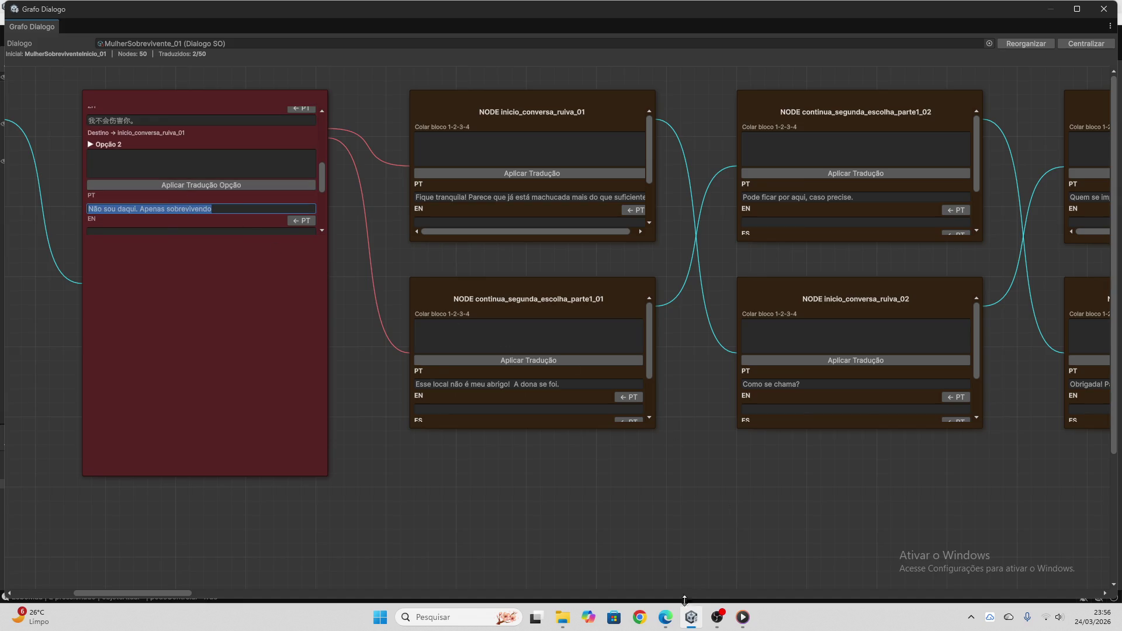
{"action": "left_click", "coordinate": [665, 617]}
- Apply ChatGPT's Opção 2 translation ('I'm not from here. I'm just trying to survive.'), then select Opção 3's line
{"action": "key", "text": "ctrl+v"}
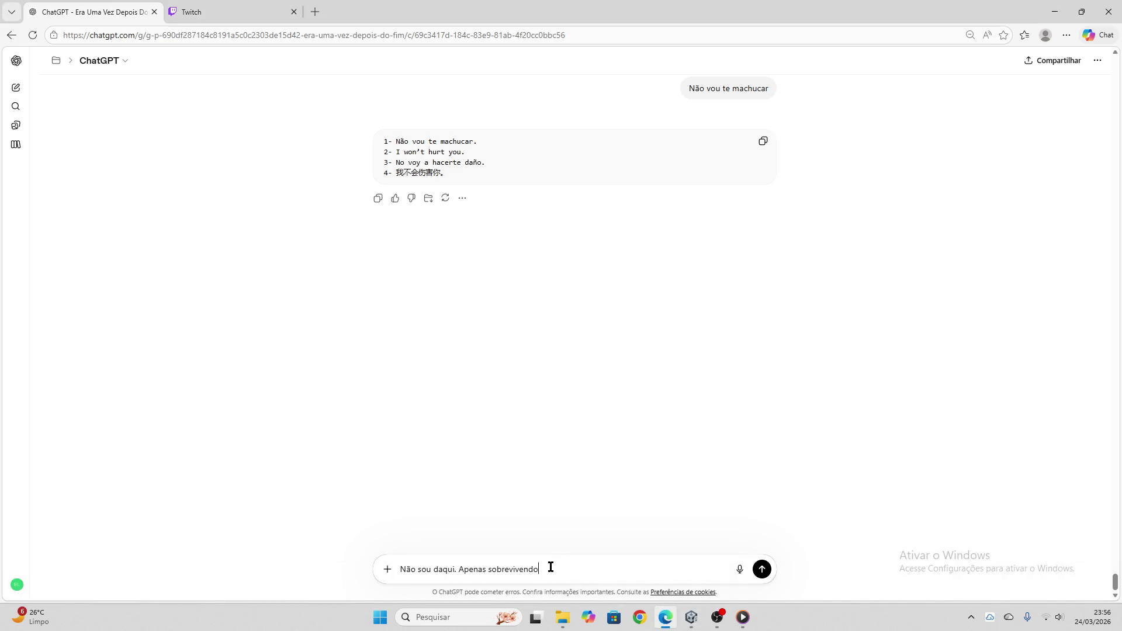
{"action": "key", "text": "Return"}
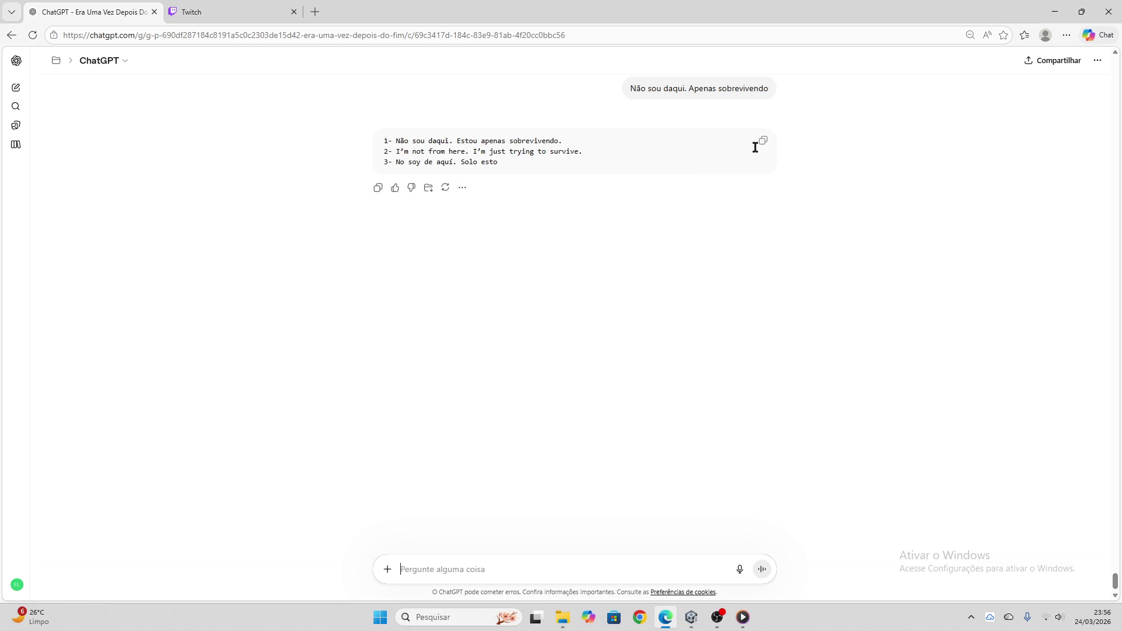
{"action": "left_click", "coordinate": [763, 146]}
{"action": "left_click", "coordinate": [688, 622]}
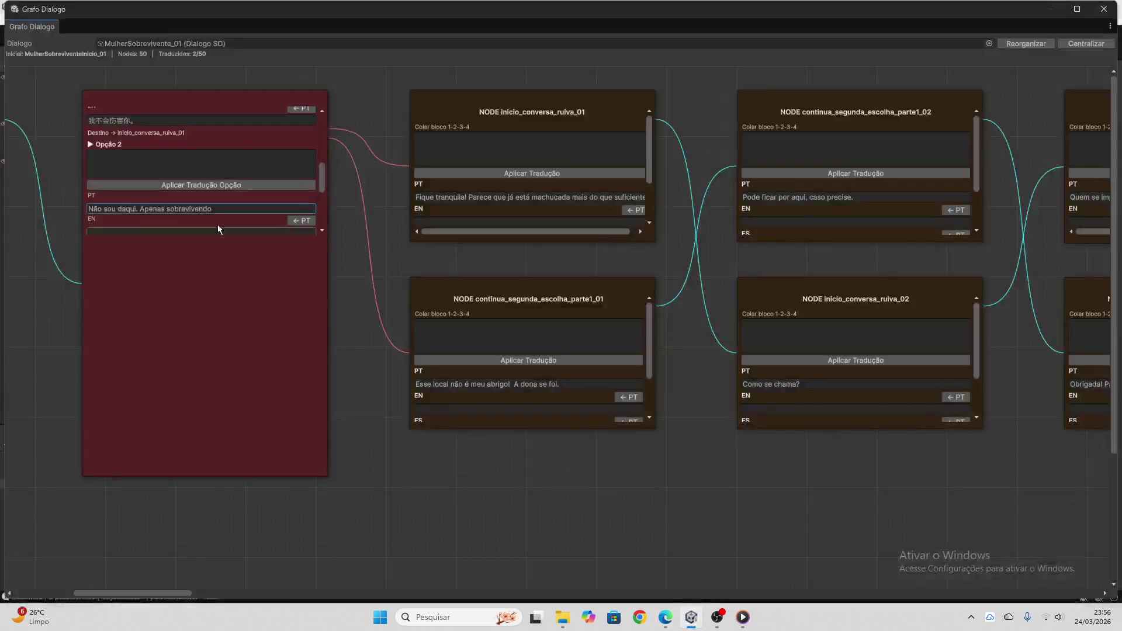
{"action": "left_click", "coordinate": [207, 172]}
{"action": "key", "text": "ctrl+v"}
{"action": "left_click", "coordinate": [212, 185]}
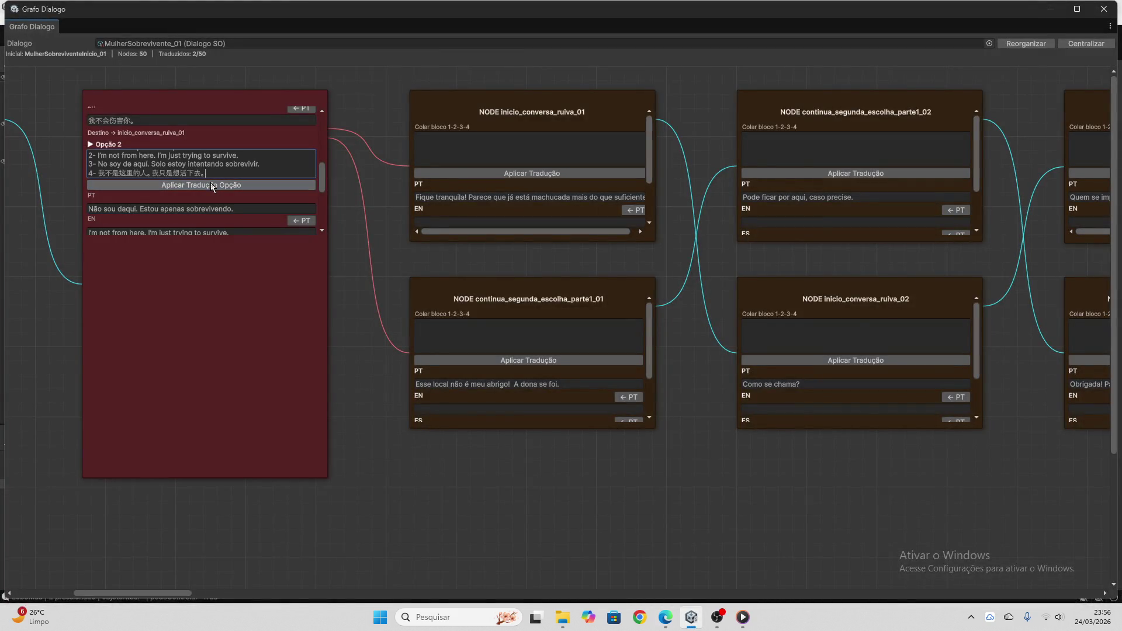
{"action": "key", "text": "ctrl+a"}
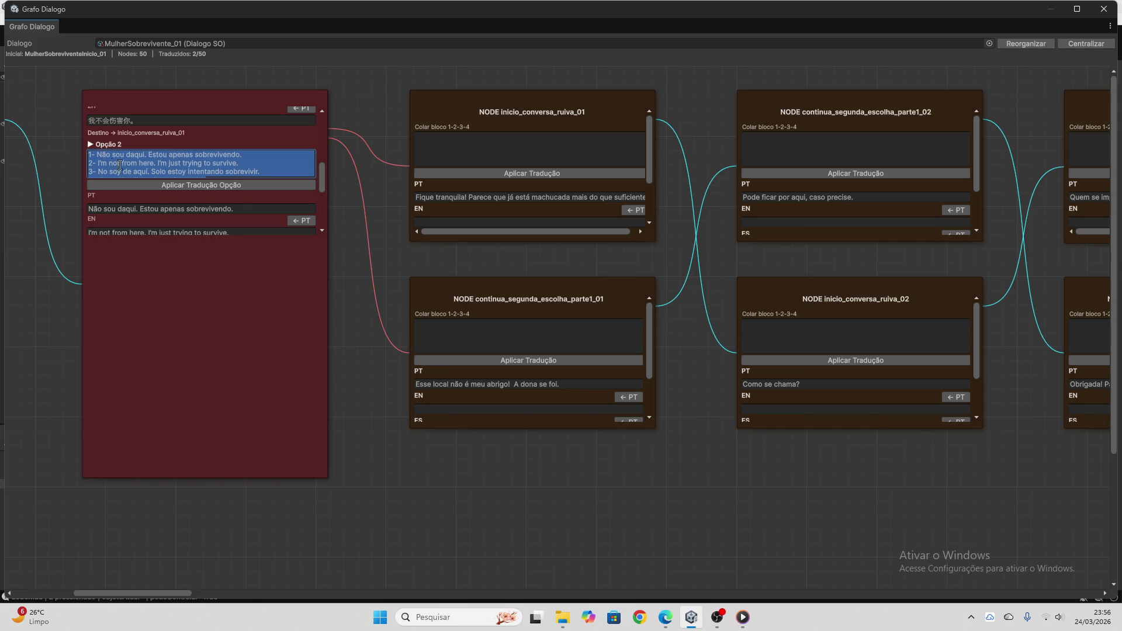
{"action": "key", "text": "BackSpace"}
{"action": "scroll", "coordinate": [224, 170], "scroll_direction": "down", "scroll_amount": 5}
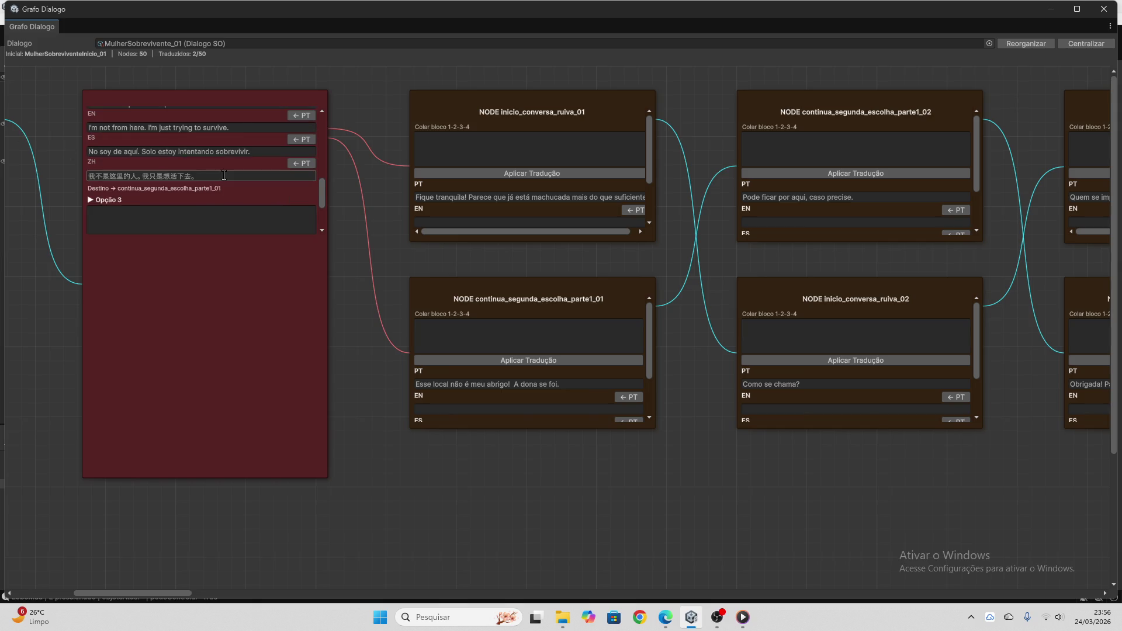
{"action": "left_click", "coordinate": [213, 194]}
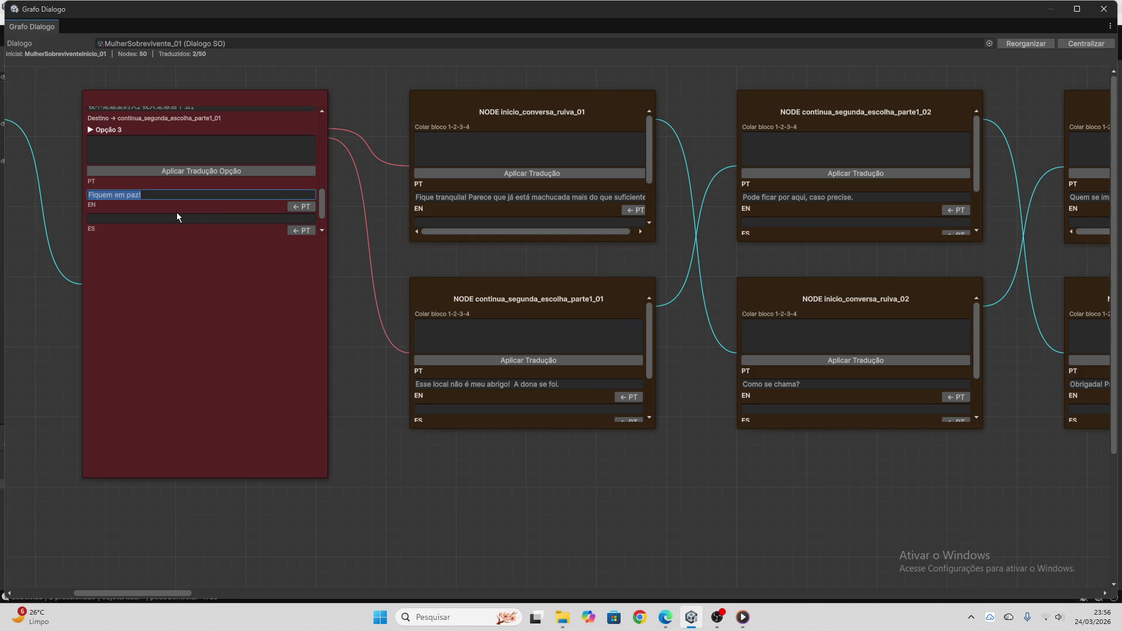
- Translate 'Fiquem em paz!' in ChatGPT and copy the four-language reply
{"action": "left_click", "coordinate": [666, 618]}
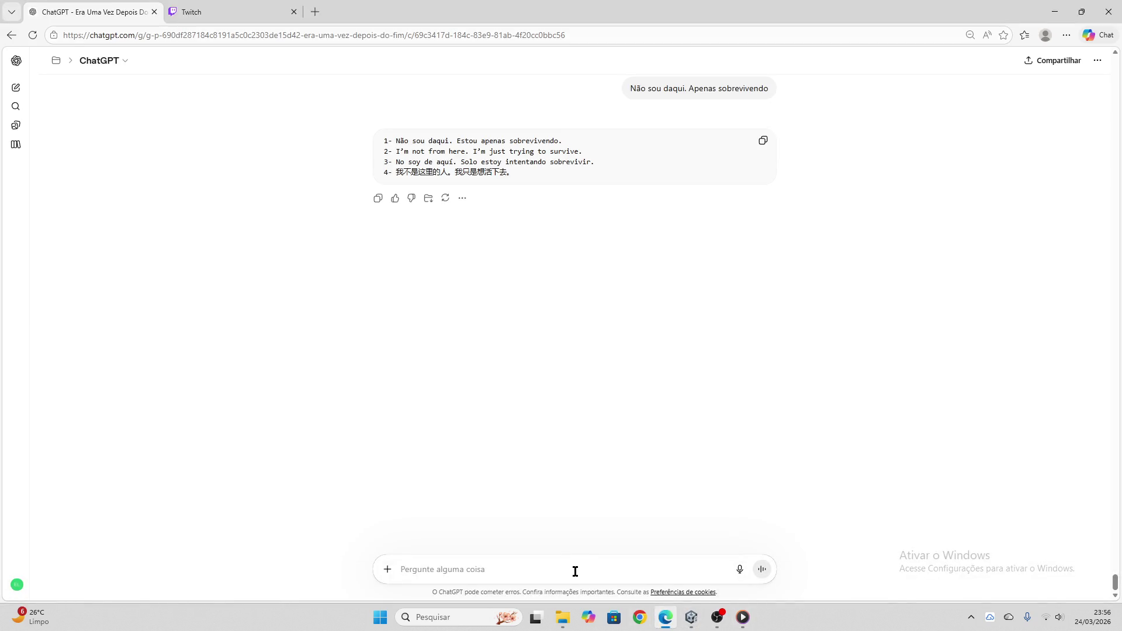
{"action": "key", "text": "ctrl+v"}
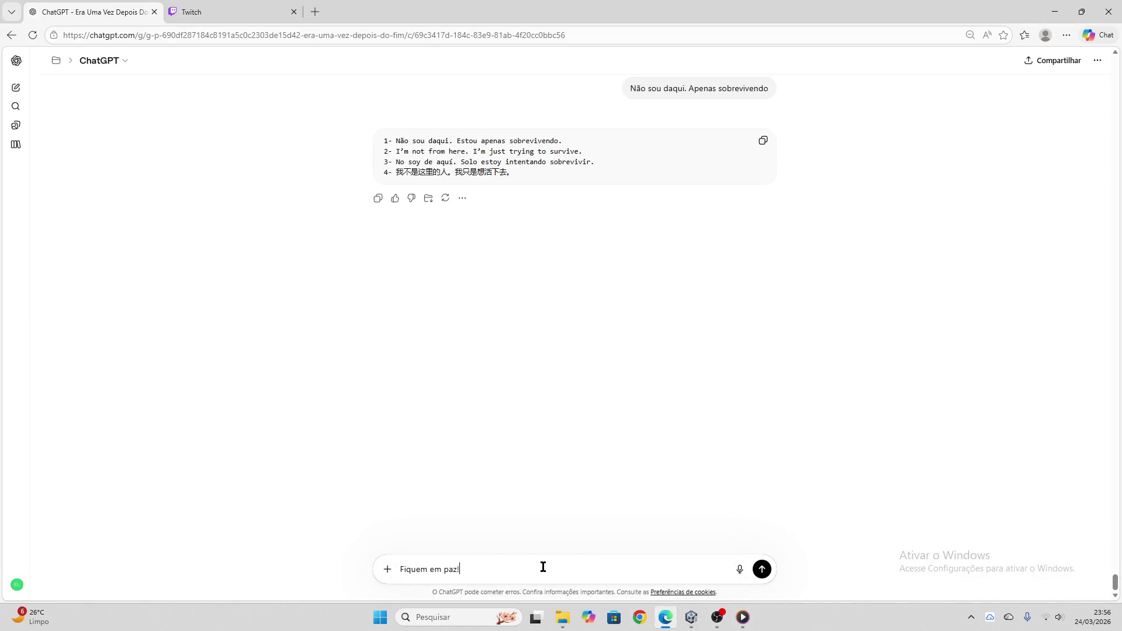
{"action": "key", "text": "Return"}
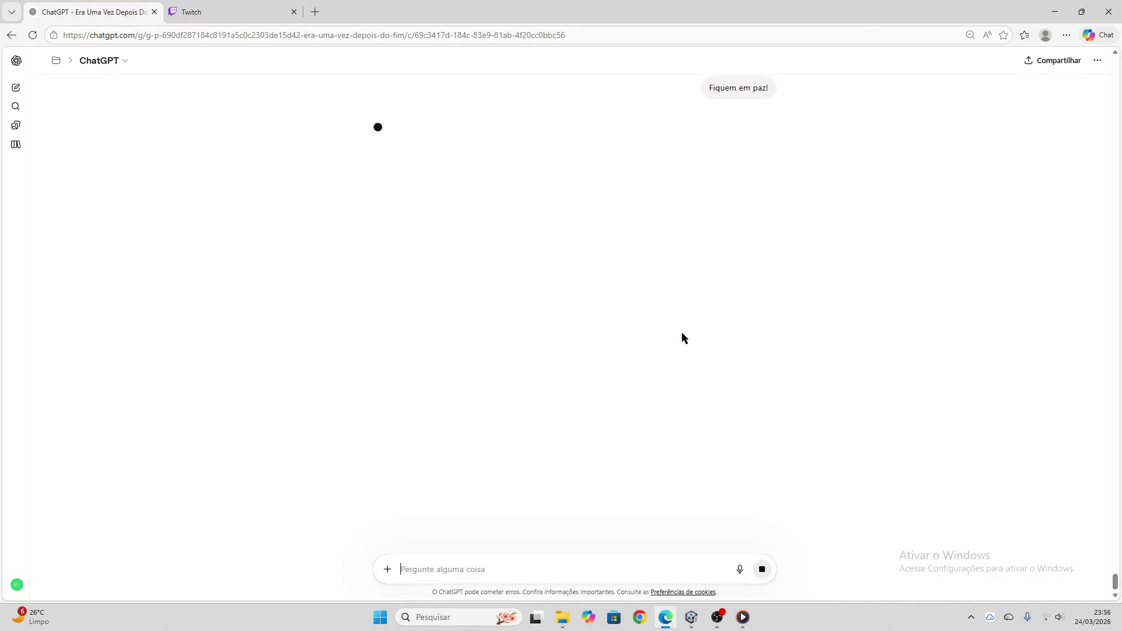
{"action": "left_click", "coordinate": [181, 11]}
{"action": "left_click", "coordinate": [87, 10]}
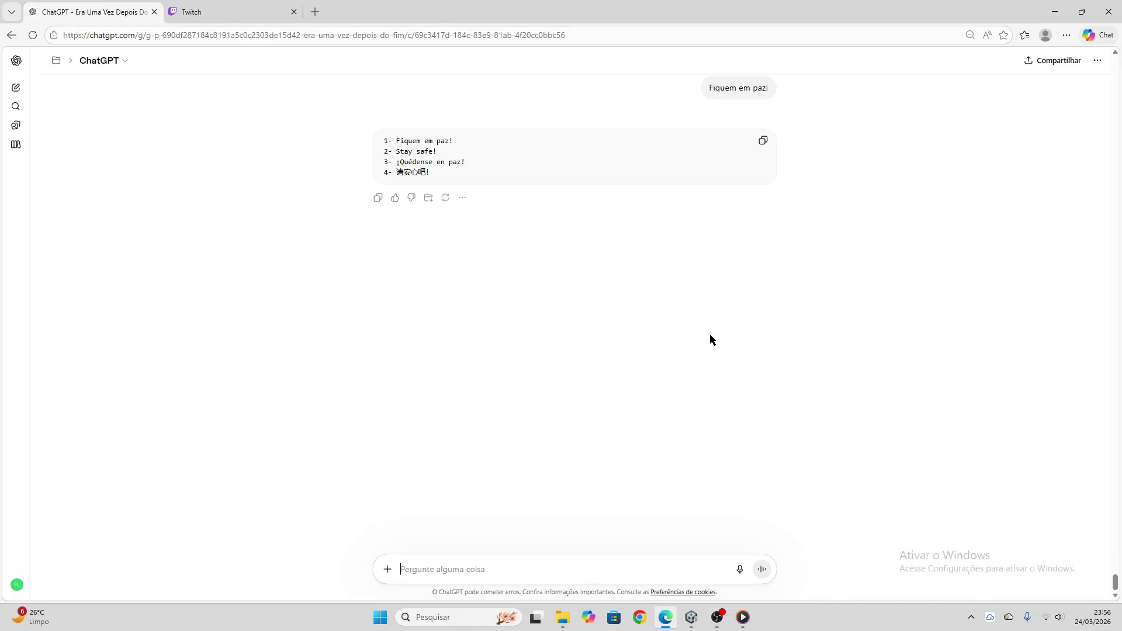
{"action": "left_click", "coordinate": [764, 141]}
- Apply the translation to Opção 3 (EN 'Stay safe!') and clear the paste box
{"action": "left_click", "coordinate": [691, 618]}
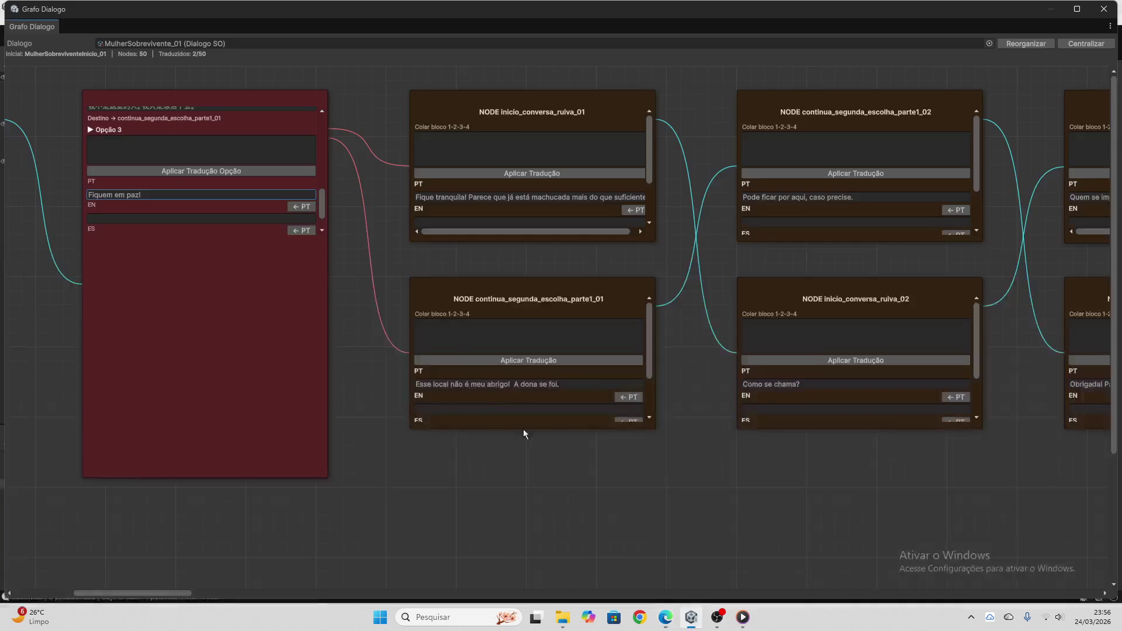
{"action": "left_click", "coordinate": [203, 160]}
{"action": "key", "text": "ctrl+v"}
{"action": "left_click", "coordinate": [207, 170]}
{"action": "key", "text": "ctrl+a"}
{"action": "key", "text": "BackSpace"}
- Copy node inicio_conversa_ruiva_01's Portuguese line for ChatGPT
{"action": "scroll", "coordinate": [219, 173], "scroll_direction": "down", "scroll_amount": 2}
{"action": "left_click", "coordinate": [743, 617]}
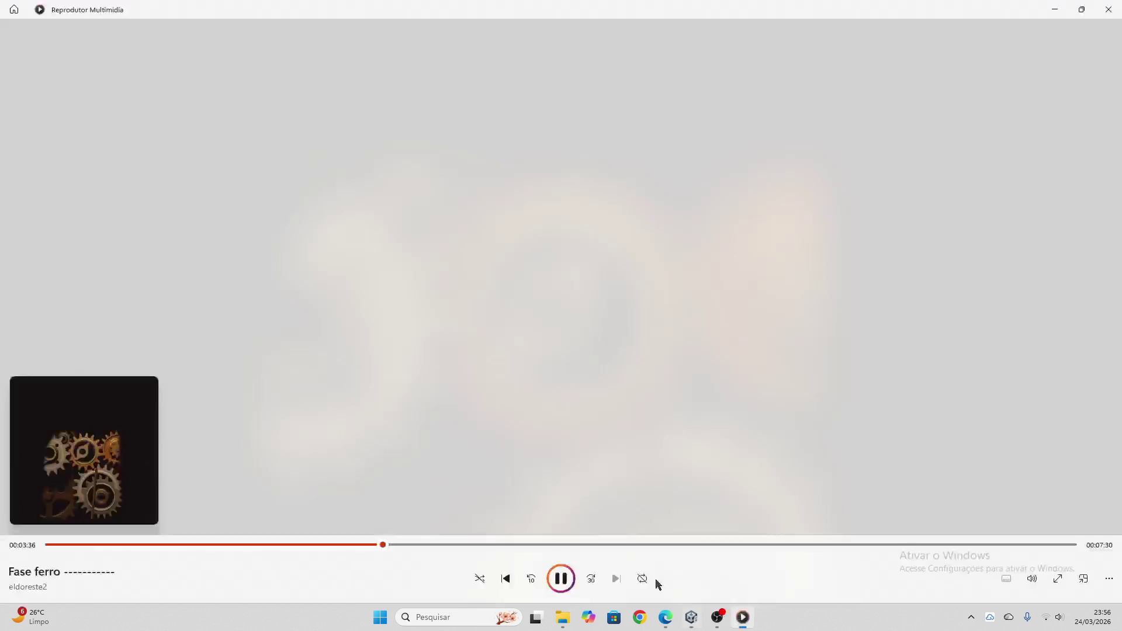
{"action": "left_click_drag", "start_coordinate": [384, 544], "coordinate": [335, 544]}
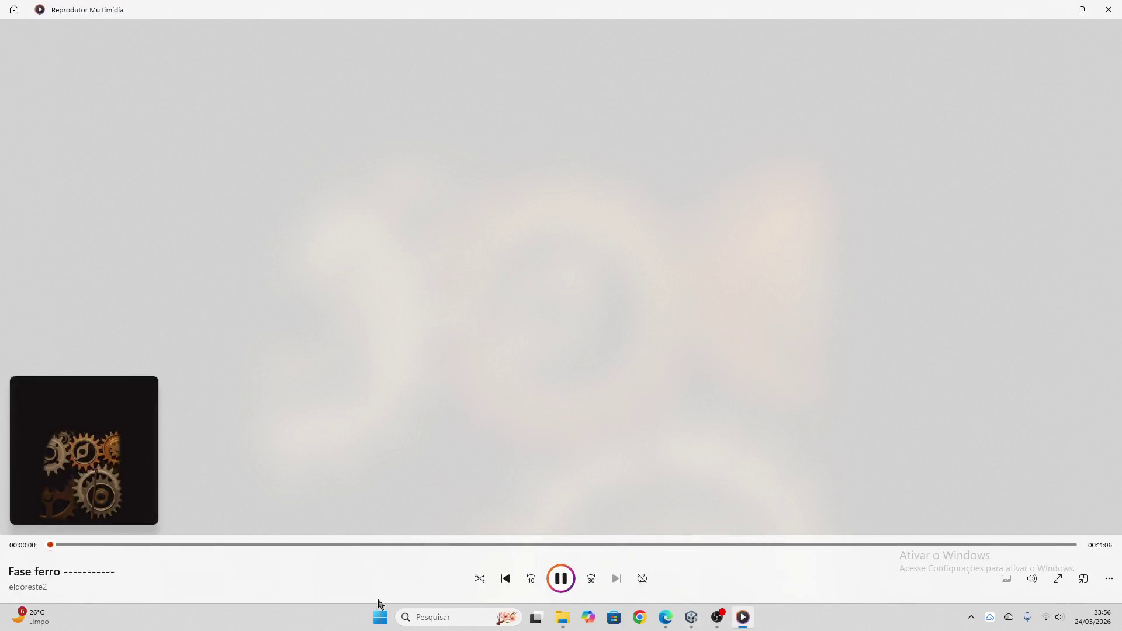
{"action": "left_click", "coordinate": [692, 617]}
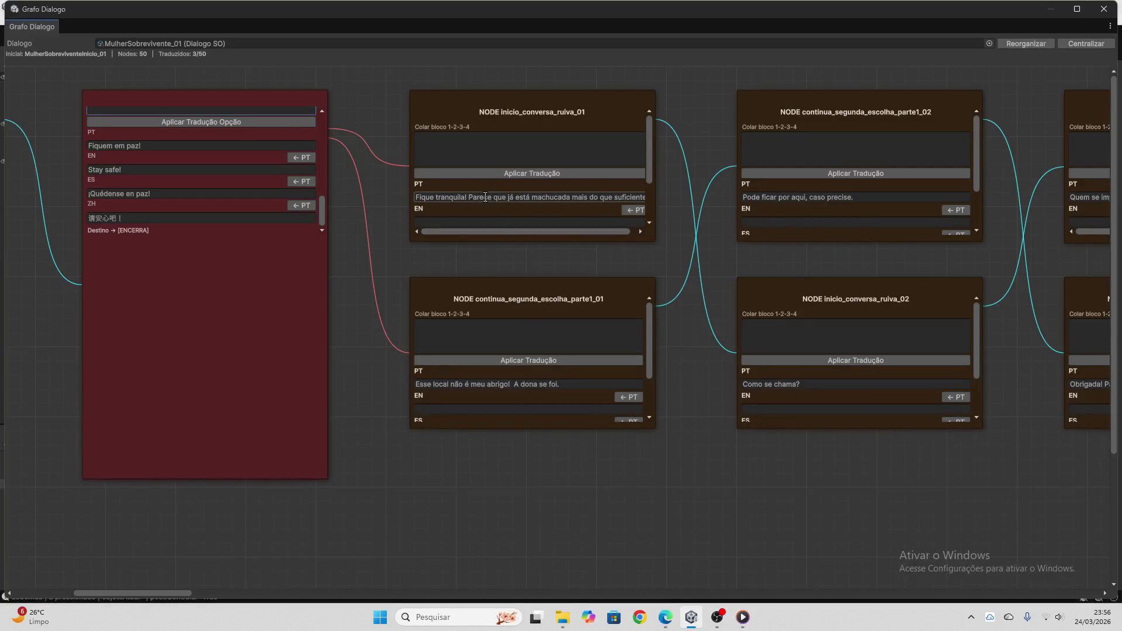
{"action": "left_click", "coordinate": [485, 197]}
{"action": "left_click", "coordinate": [666, 617]}
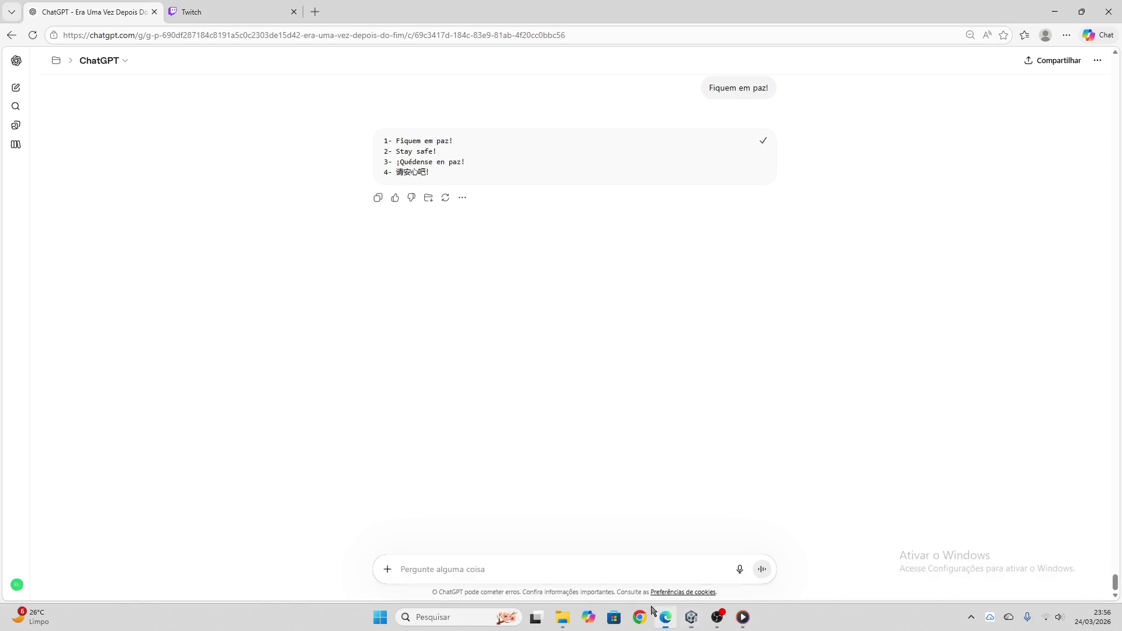
- Translate inicio_conversa_ruiva_01's line in ChatGPT and copy the four-language reply
{"action": "key", "text": "ctrl+v"}
{"action": "key", "text": "Return"}
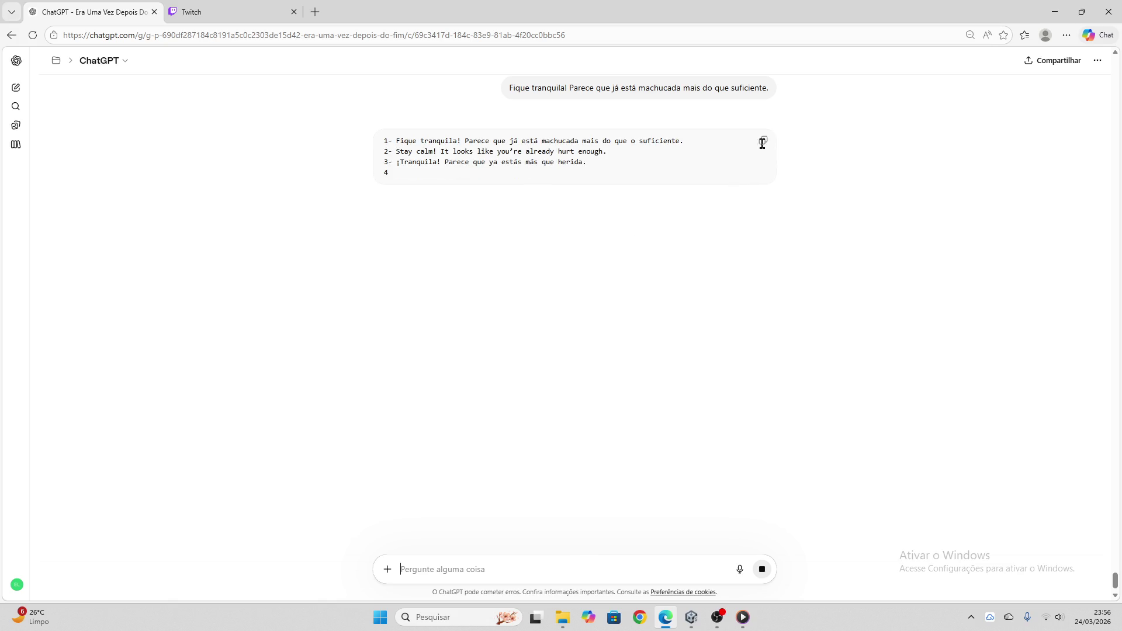
{"action": "left_click", "coordinate": [764, 142]}
{"action": "mouse_move", "coordinate": [692, 617]}
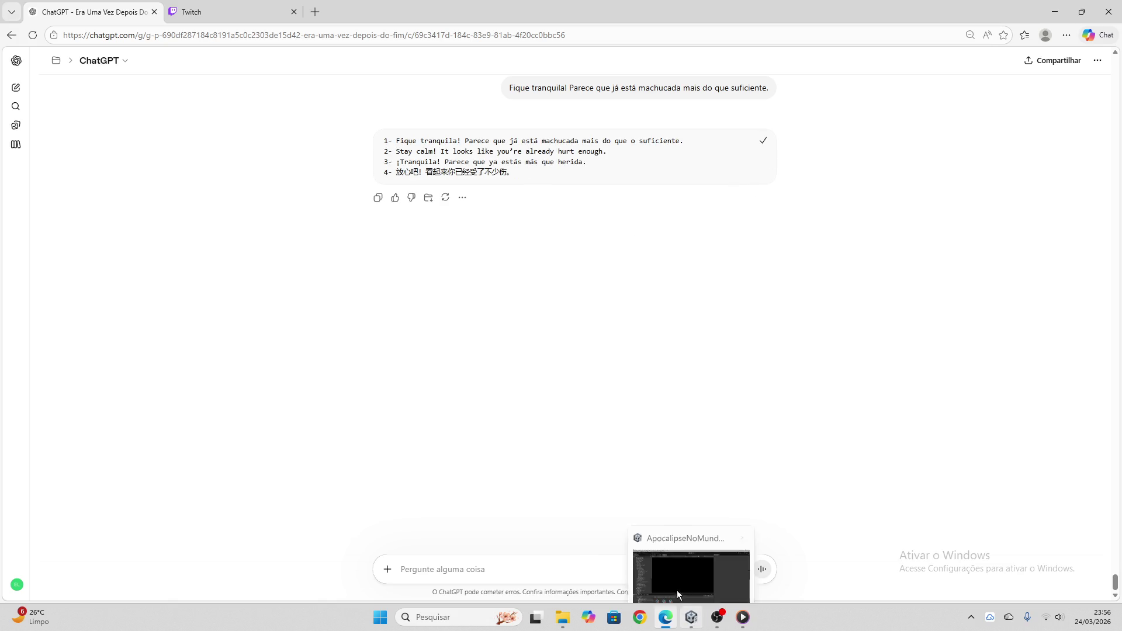
{"action": "left_click", "coordinate": [678, 585]}
{"action": "left_click", "coordinate": [465, 148]}
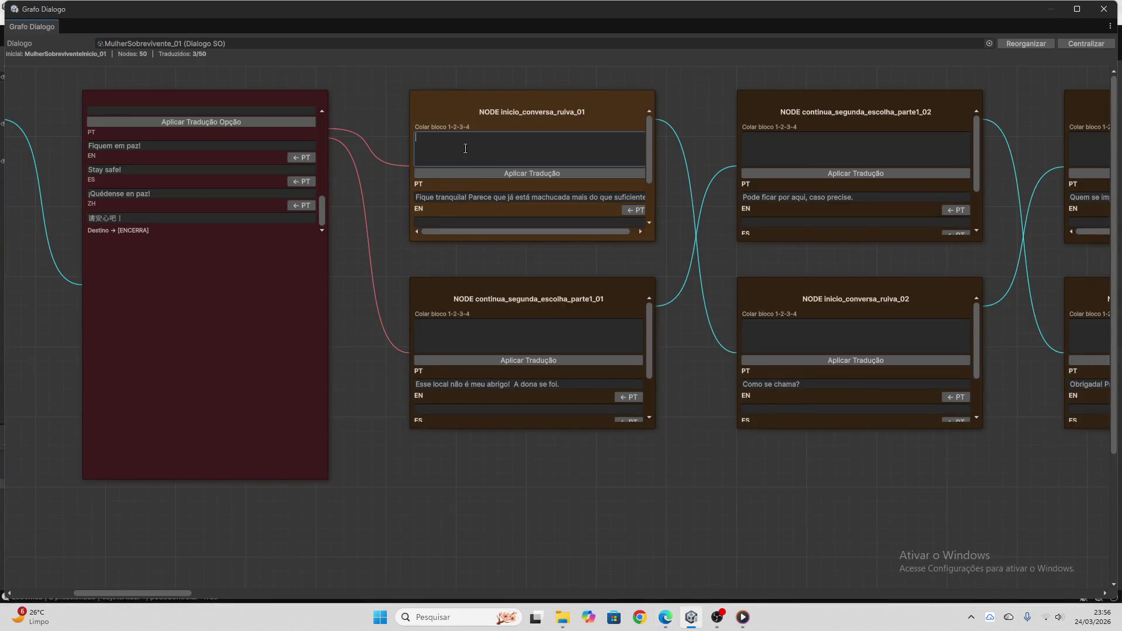
- Apply the block to inicio_conversa_ruiva_01, giving EN 'Stay calm! It looks like you're already hurt enough.'
{"action": "scroll", "coordinate": [272, 185], "scroll_direction": "up", "scroll_amount": 3}
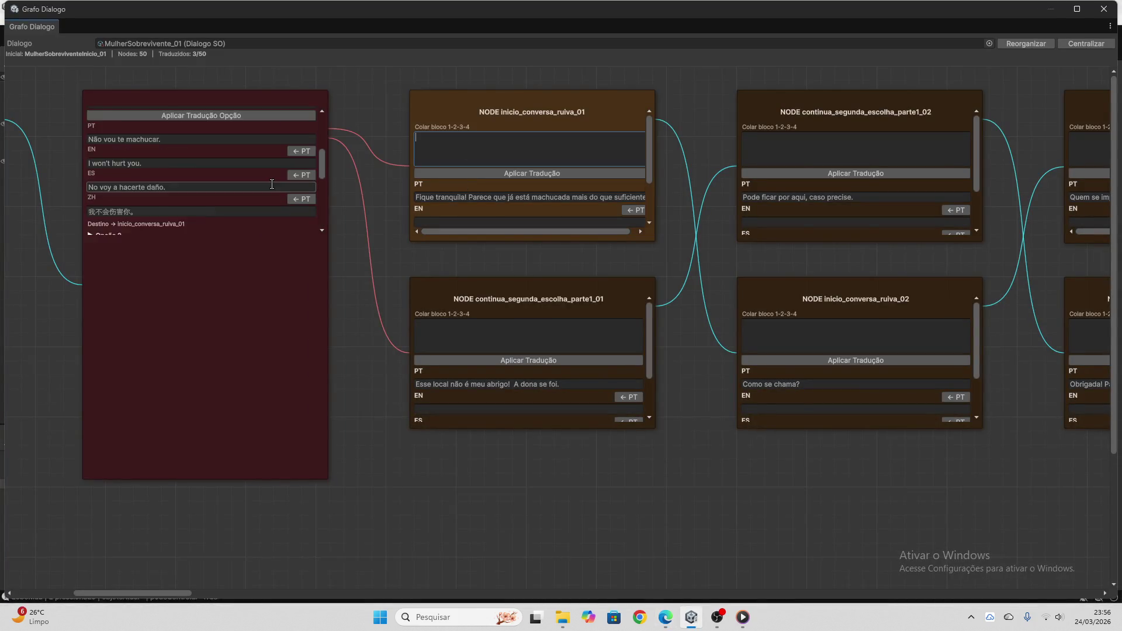
{"action": "scroll", "coordinate": [272, 184], "scroll_direction": "up", "scroll_amount": 3}
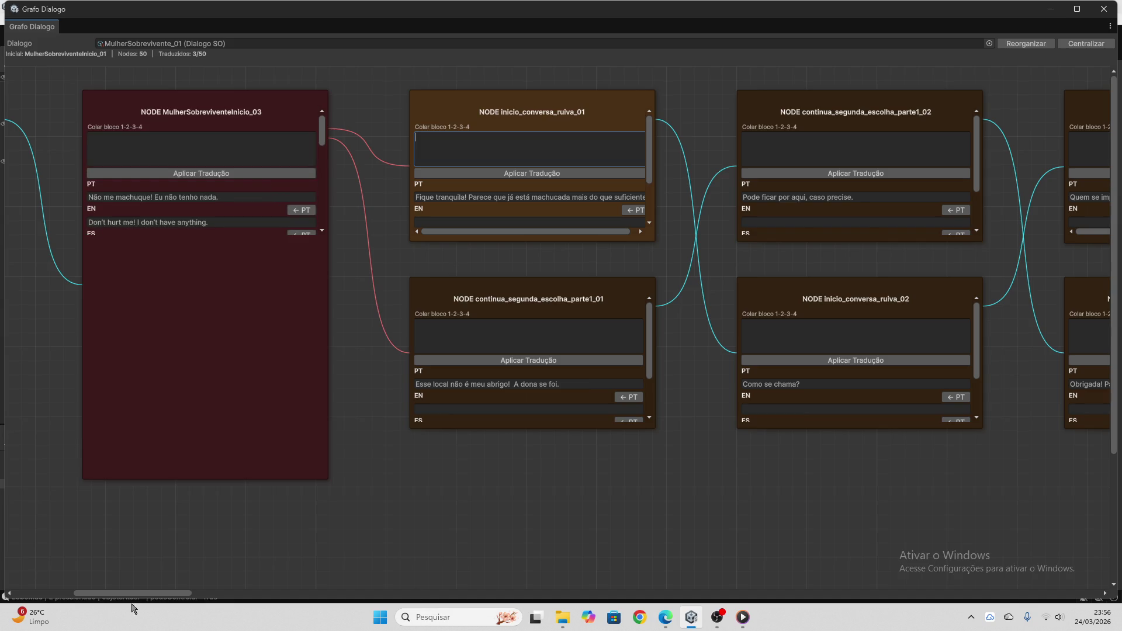
{"action": "mouse_move", "coordinate": [140, 594]}
{"action": "left_mouse_down"}
{"action": "mouse_move", "coordinate": [66, 592]}
{"action": "mouse_move", "coordinate": [142, 602]}
{"action": "mouse_move", "coordinate": [173, 583]}
{"action": "left_mouse_up"}
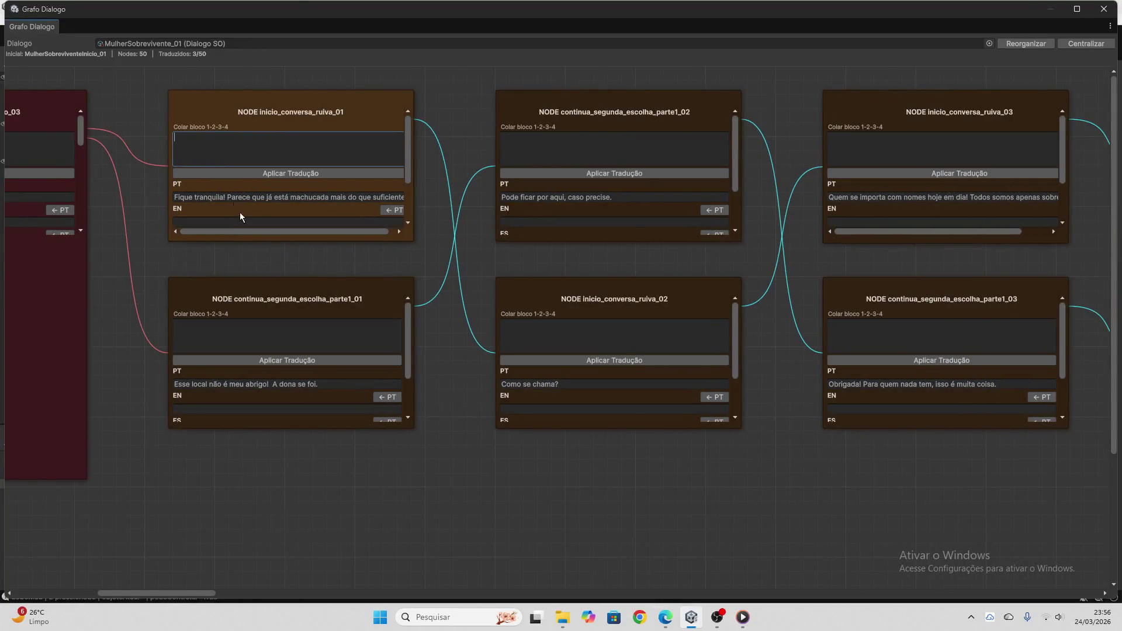
{"action": "left_click", "coordinate": [666, 619]}
{"action": "left_click", "coordinate": [667, 620]}
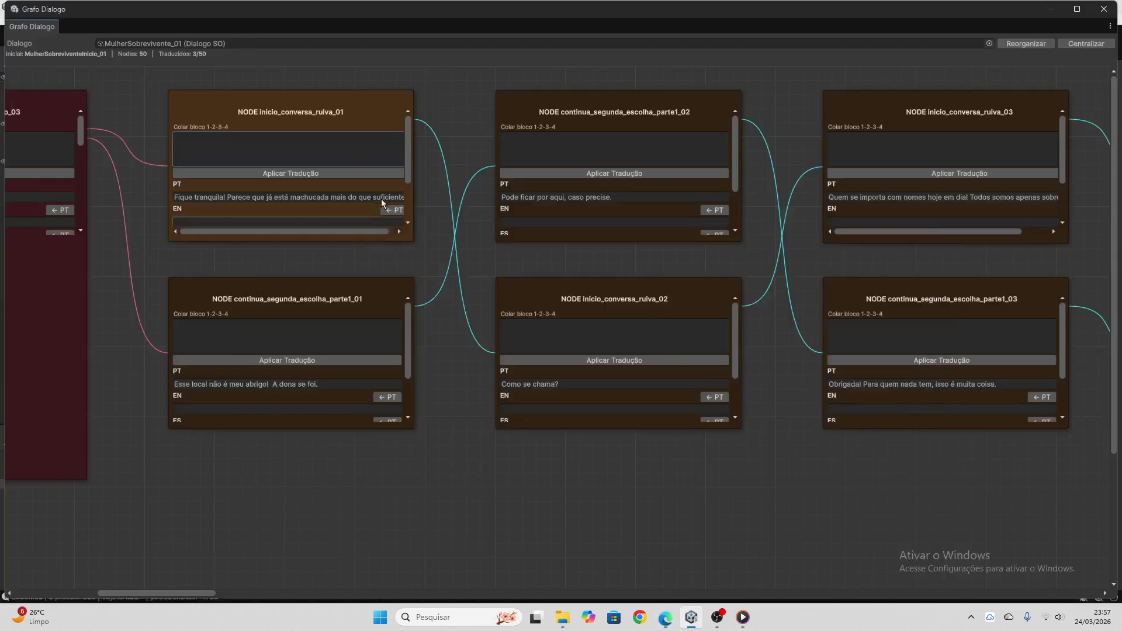
{"action": "key", "text": "ctrl+v"}
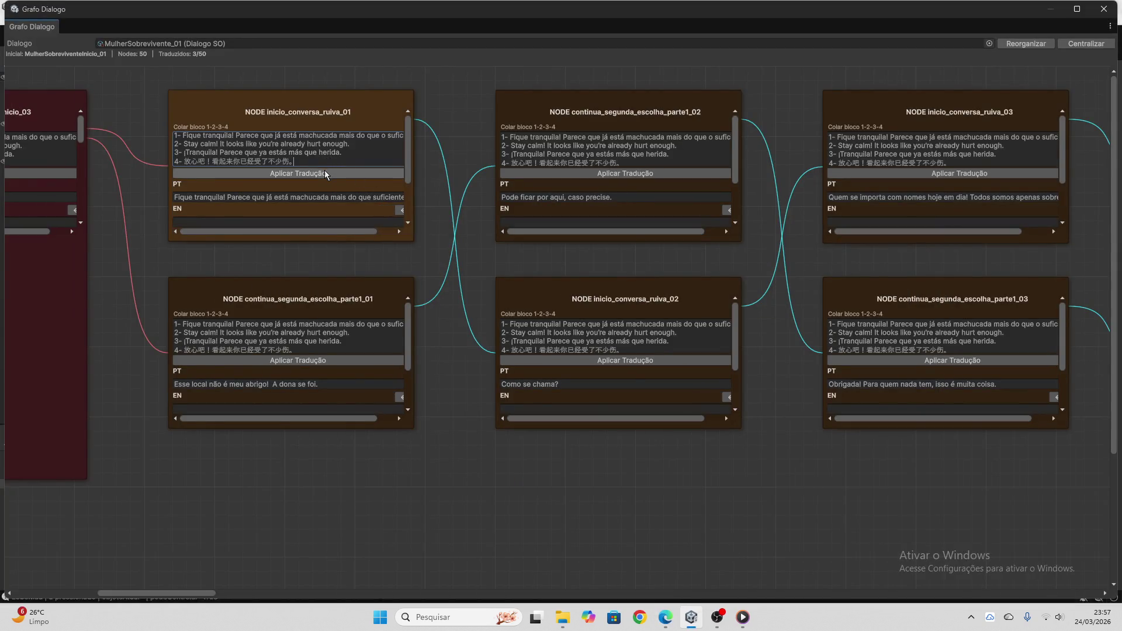
{"action": "left_click", "coordinate": [324, 172]}
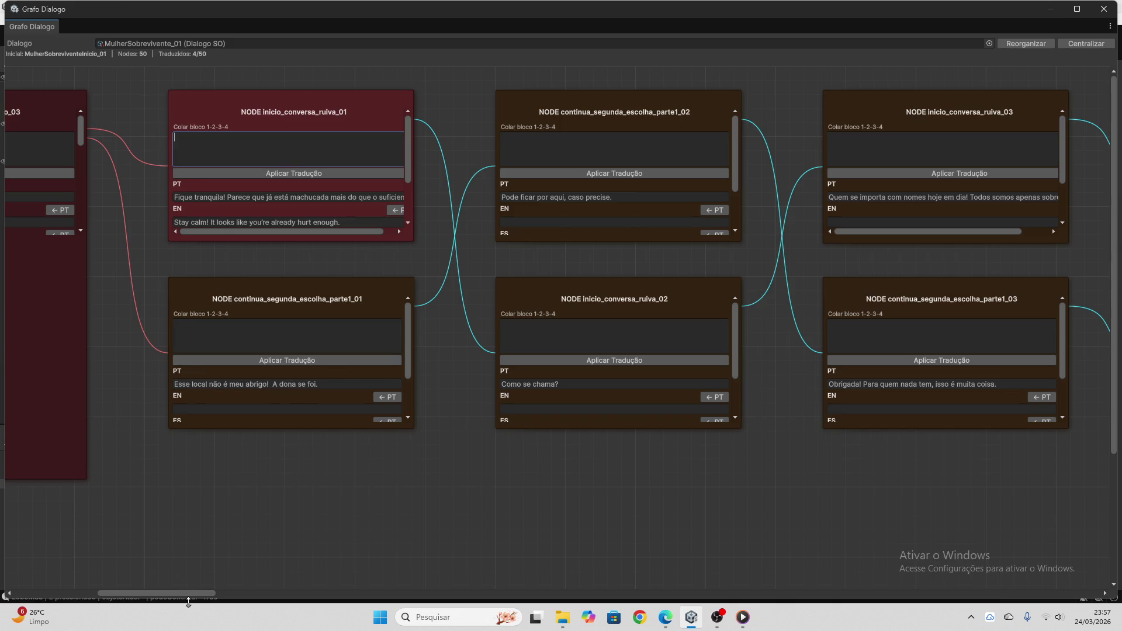
{"action": "mouse_move", "coordinate": [185, 598]}
{"action": "left_mouse_down"}
{"action": "mouse_move", "coordinate": [130, 587]}
{"action": "mouse_move", "coordinate": [188, 598]}
{"action": "left_mouse_up"}
{"action": "scroll", "coordinate": [293, 188], "scroll_direction": "down", "scroll_amount": 3}
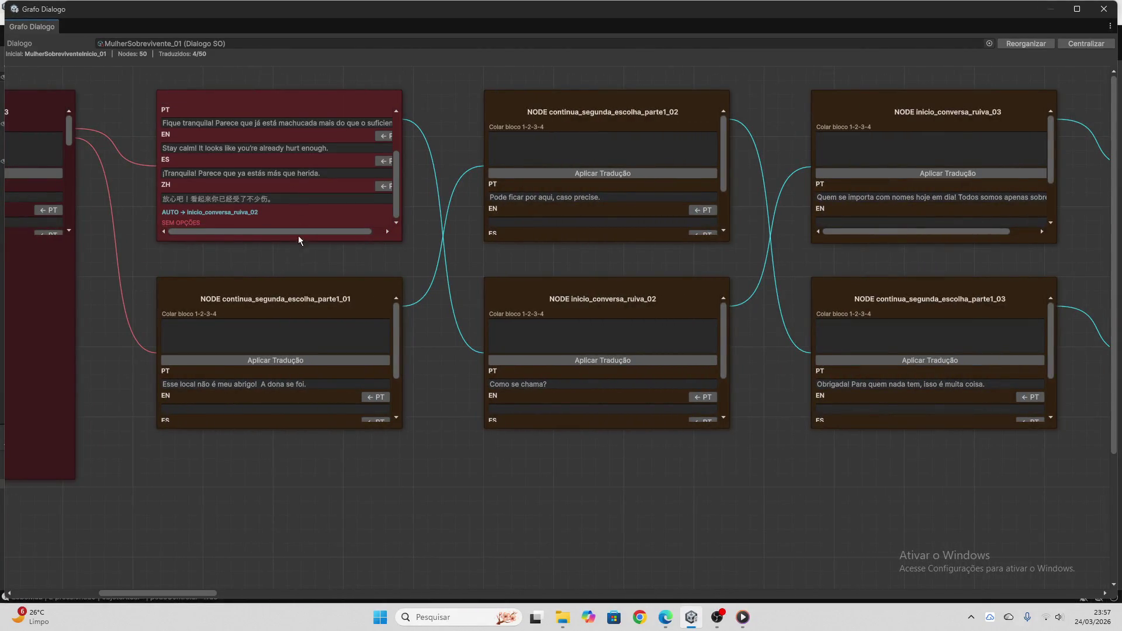
- Send continua_segunda_escolha_parte1_01's Portuguese line to ChatGPT for EN/ES/ZH translation
{"action": "left_click", "coordinate": [286, 383]}
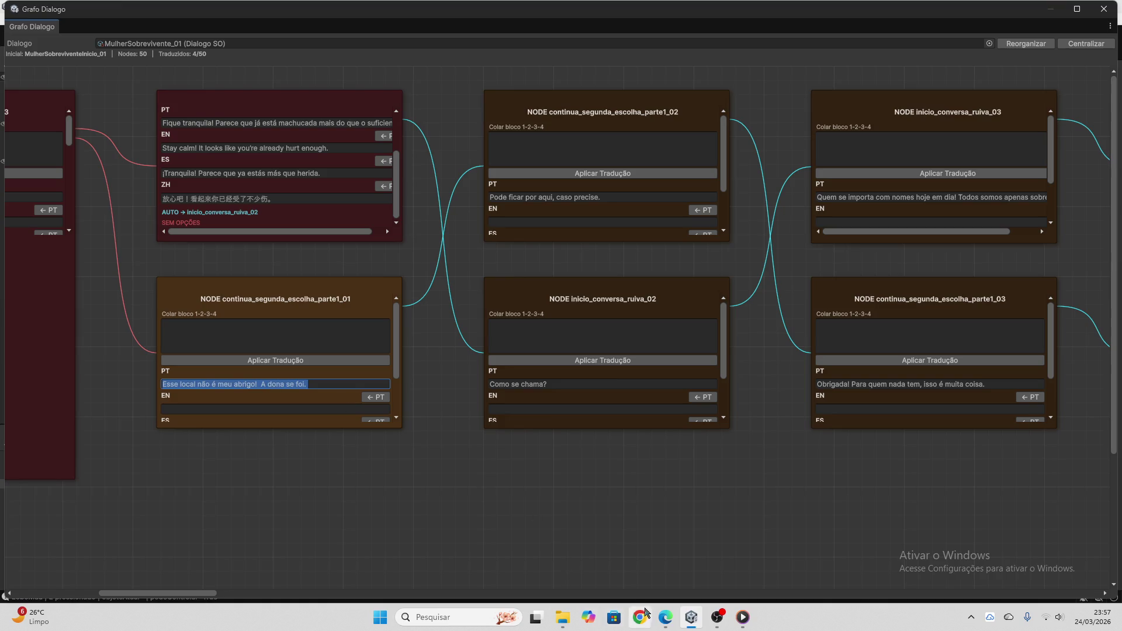
{"action": "left_click", "coordinate": [666, 618]}
{"action": "key", "text": "ctrl+v"}
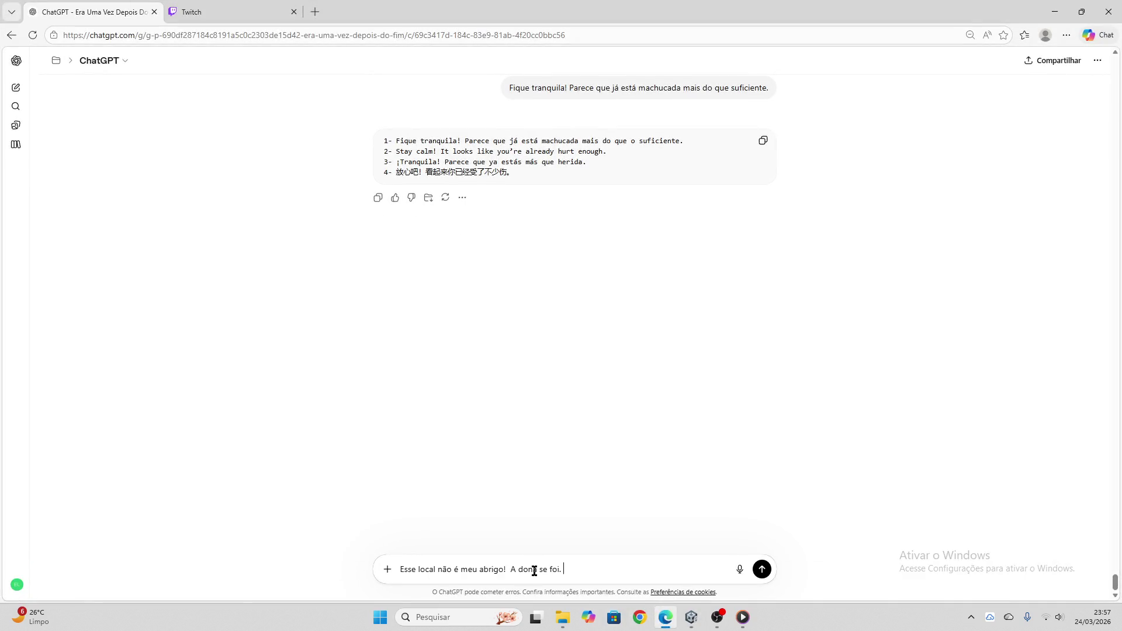
{"action": "key", "text": "Return"}
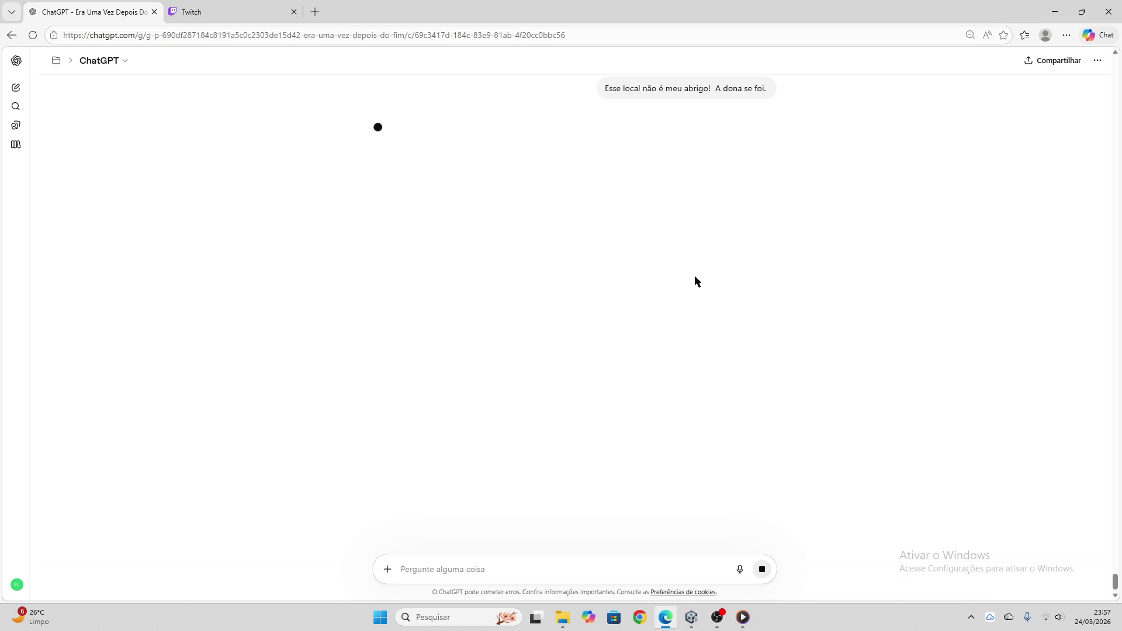
{"action": "left_click", "coordinate": [211, 12]}
{"action": "left_click", "coordinate": [79, 11]}
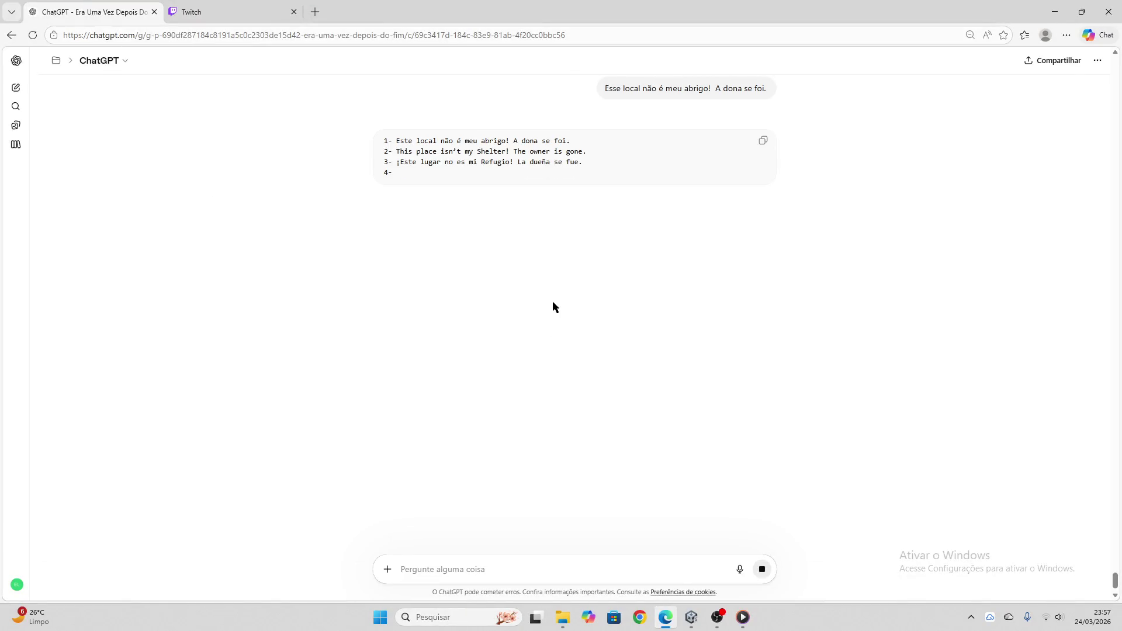
- Paste ChatGPT's four-line reply into the node's Colar bloco and apply it ('This place isn't my Shelter!…')
{"action": "left_click", "coordinate": [764, 142]}
{"action": "left_click", "coordinate": [692, 618]}
{"action": "left_click", "coordinate": [292, 341]}
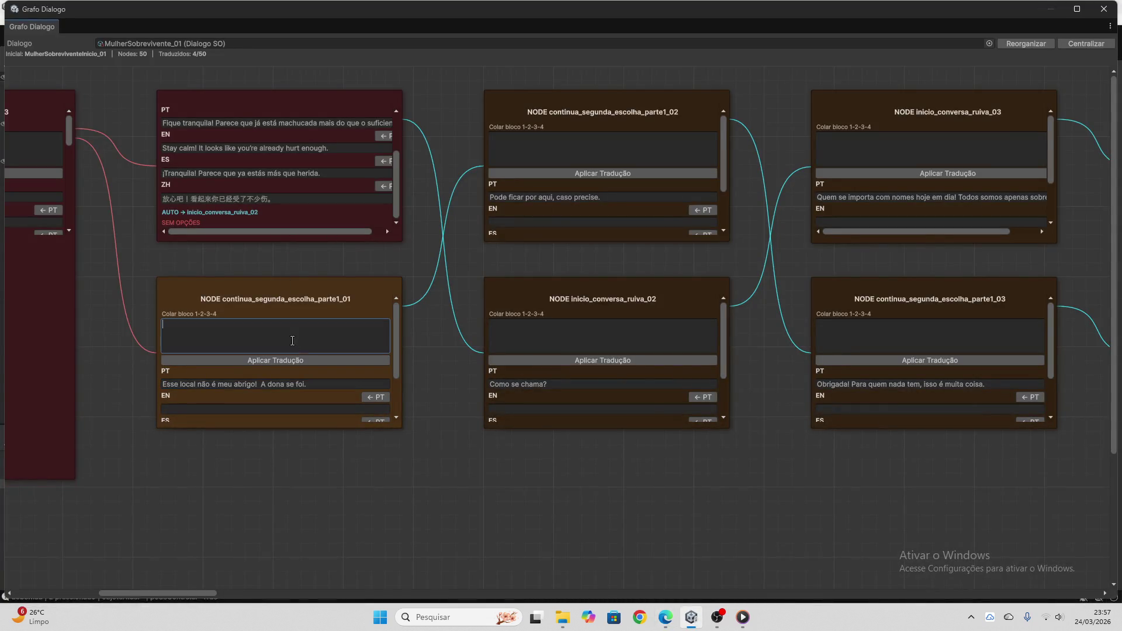
{"action": "key", "text": "ctrl+v"}
{"action": "left_click", "coordinate": [276, 360]}
{"action": "left_click", "coordinate": [223, 329]}
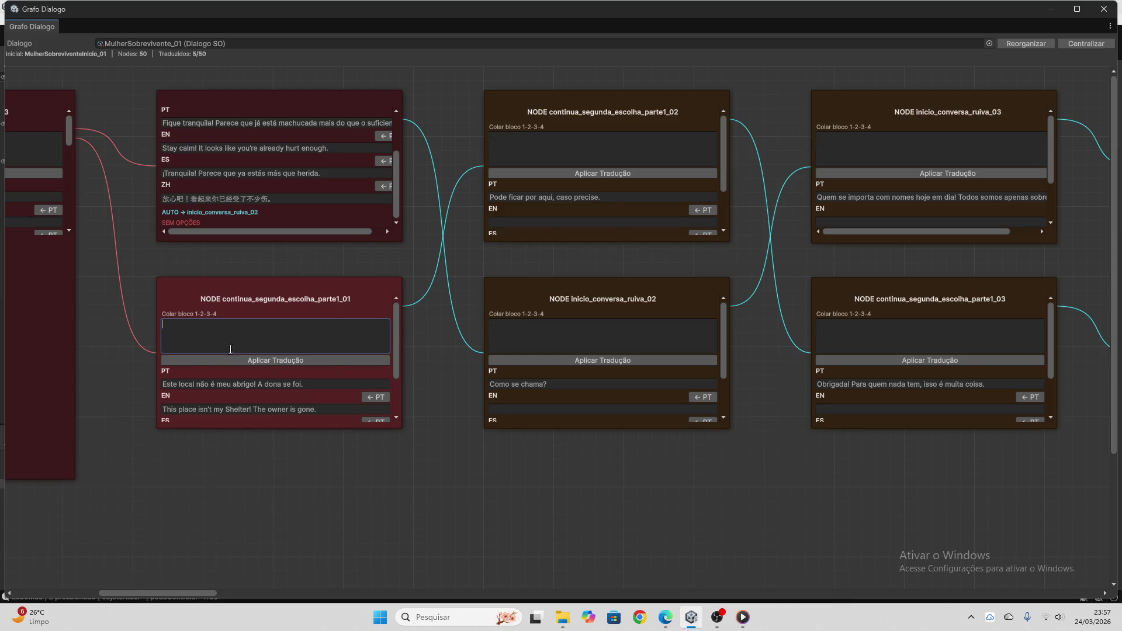
{"action": "scroll", "coordinate": [246, 350], "scroll_direction": "down", "scroll_amount": 3}
{"action": "left_click", "coordinate": [525, 198]}
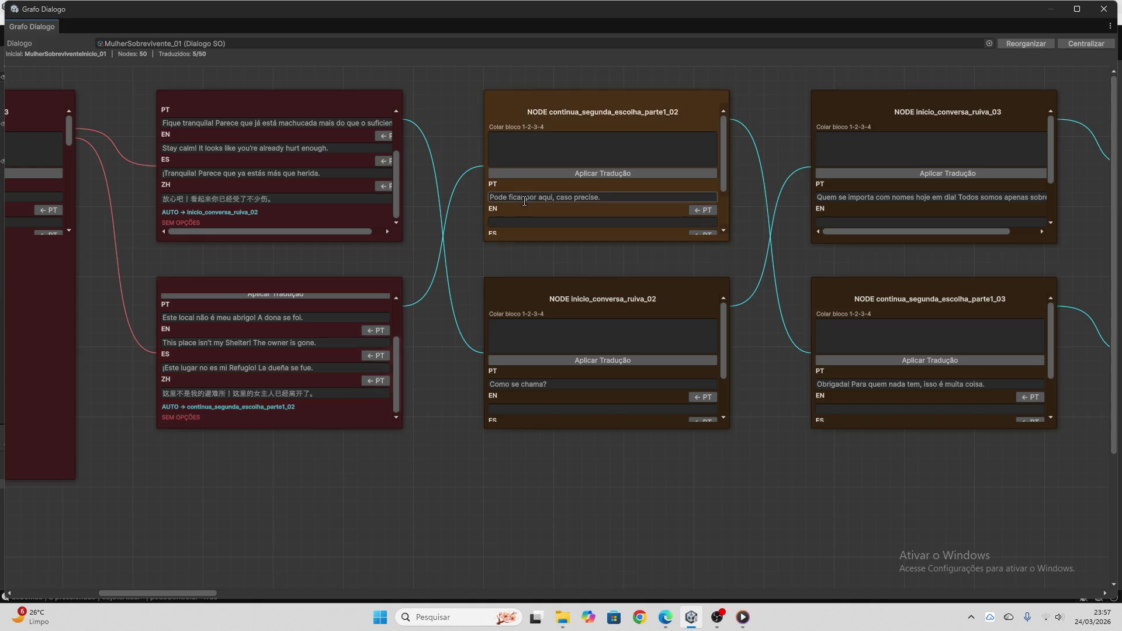
- Translate continua_segunda_escolha_parte1_02 via ChatGPT and apply it ('You can stay here if you need to.')
{"action": "left_click", "coordinate": [666, 617]}
{"action": "key", "text": "ctrl+v"}
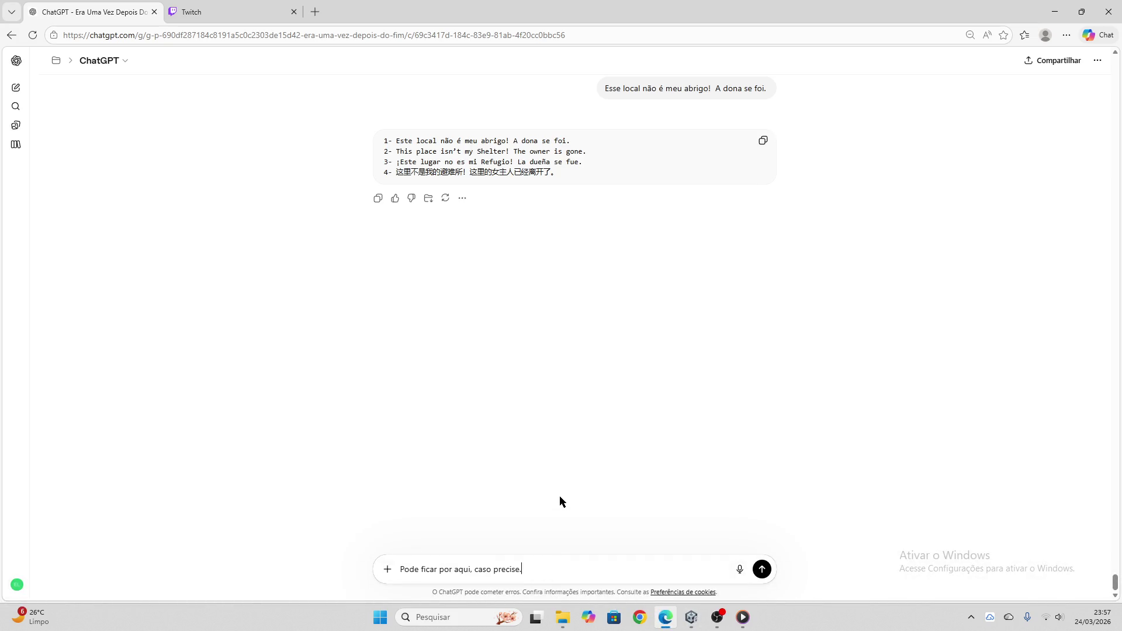
{"action": "key", "text": "Return"}
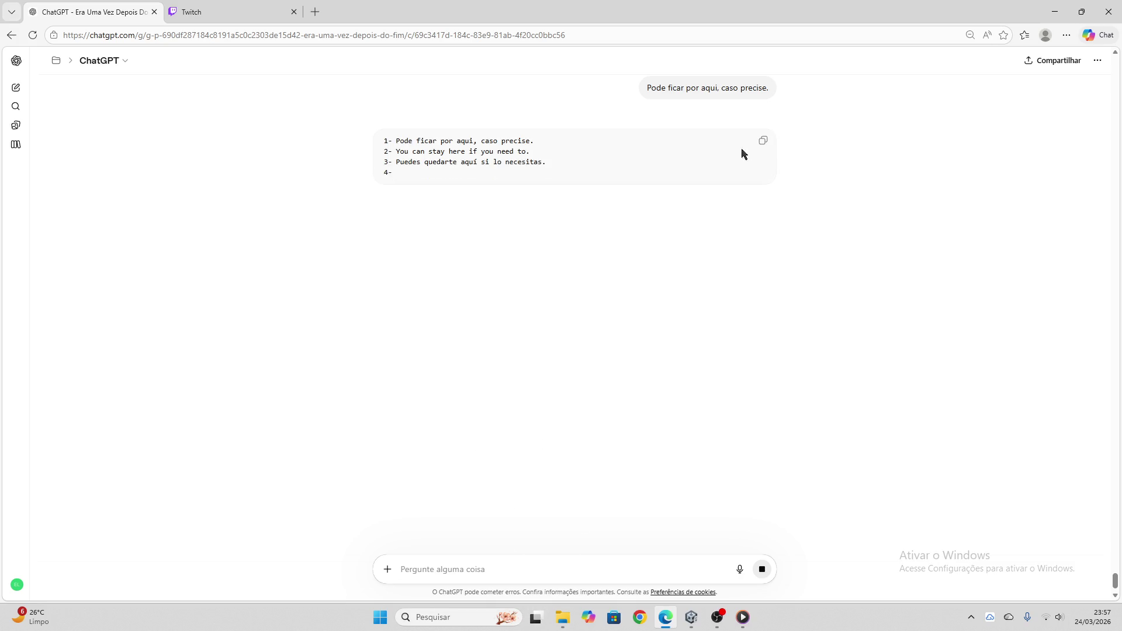
{"action": "left_click", "coordinate": [763, 140]}
{"action": "left_click", "coordinate": [692, 617]}
{"action": "left_click", "coordinate": [531, 158]}
{"action": "key", "text": "ctrl+v"}
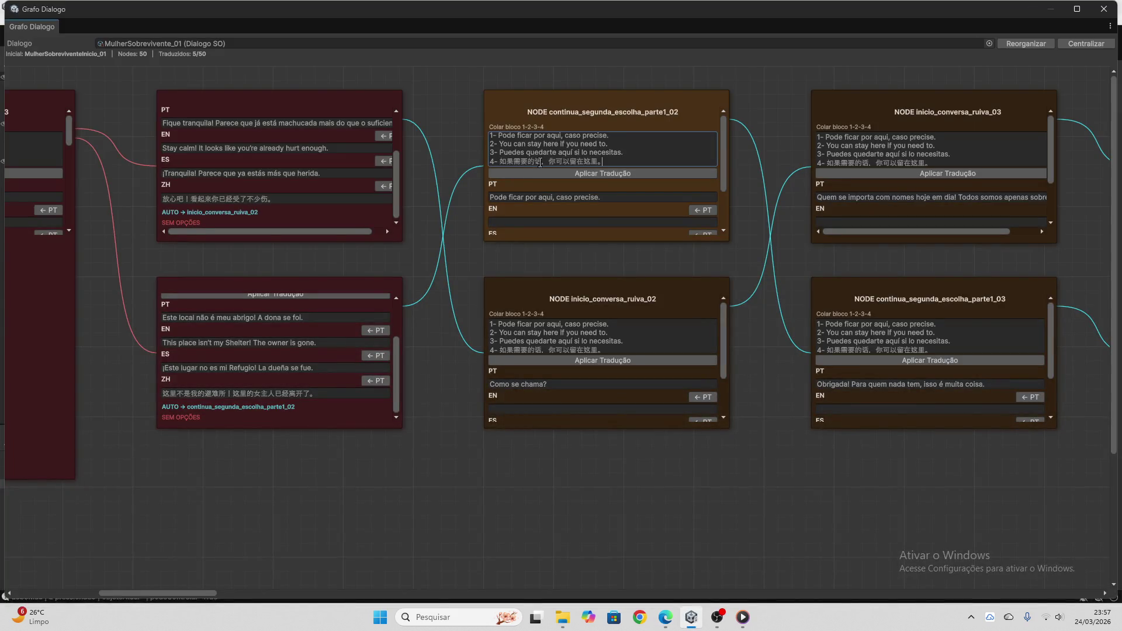
{"action": "left_click", "coordinate": [544, 172]}
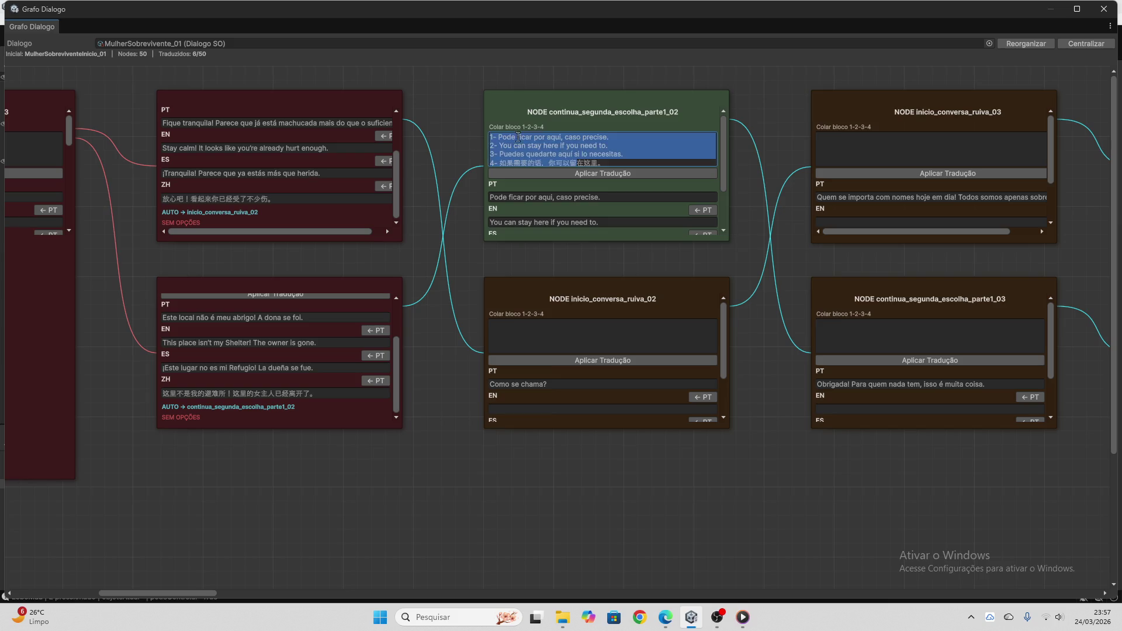
{"action": "key", "text": "BackSpace"}
- Get ChatGPT's four-language translation of 'Como se chama?' and copy it
{"action": "left_click", "coordinate": [581, 384]}
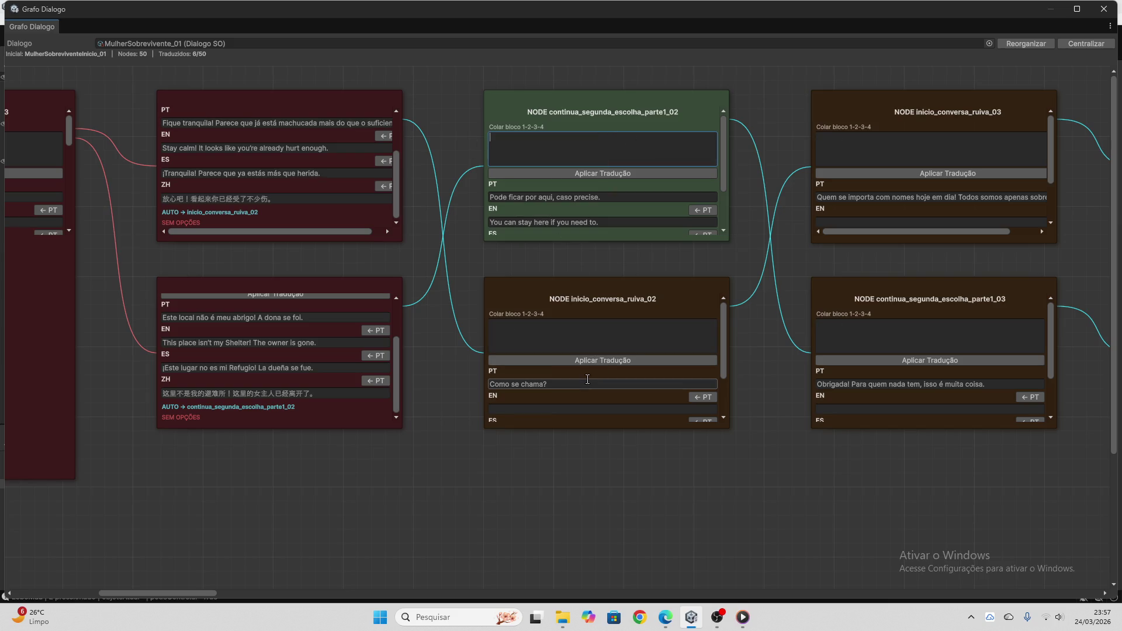
{"action": "left_click", "coordinate": [666, 617]}
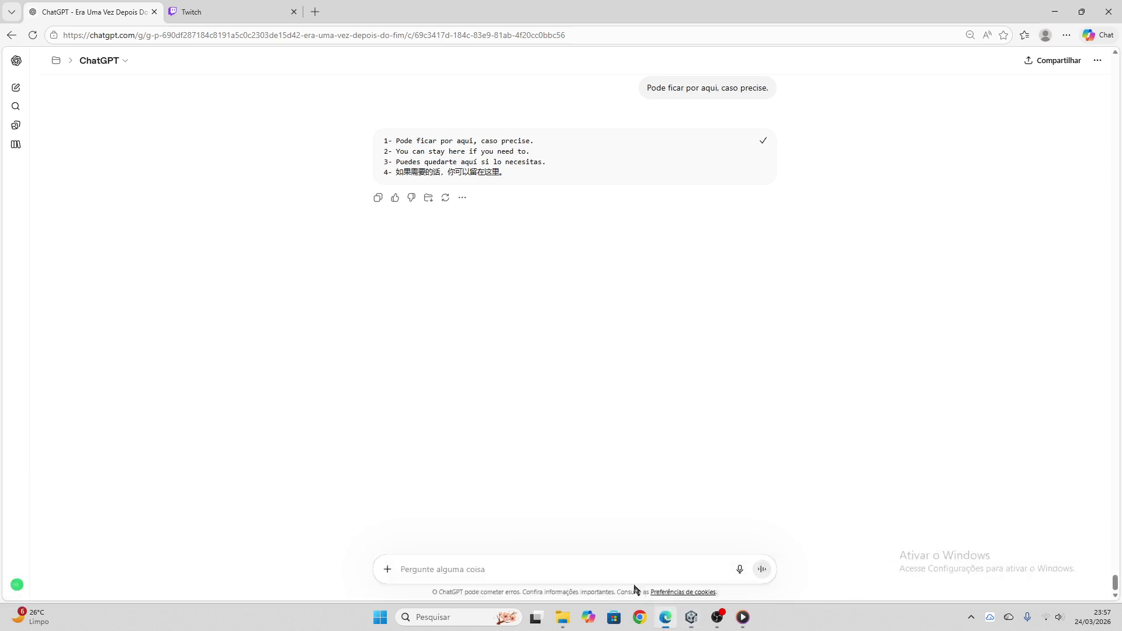
{"action": "key", "text": "ctrl+v"}
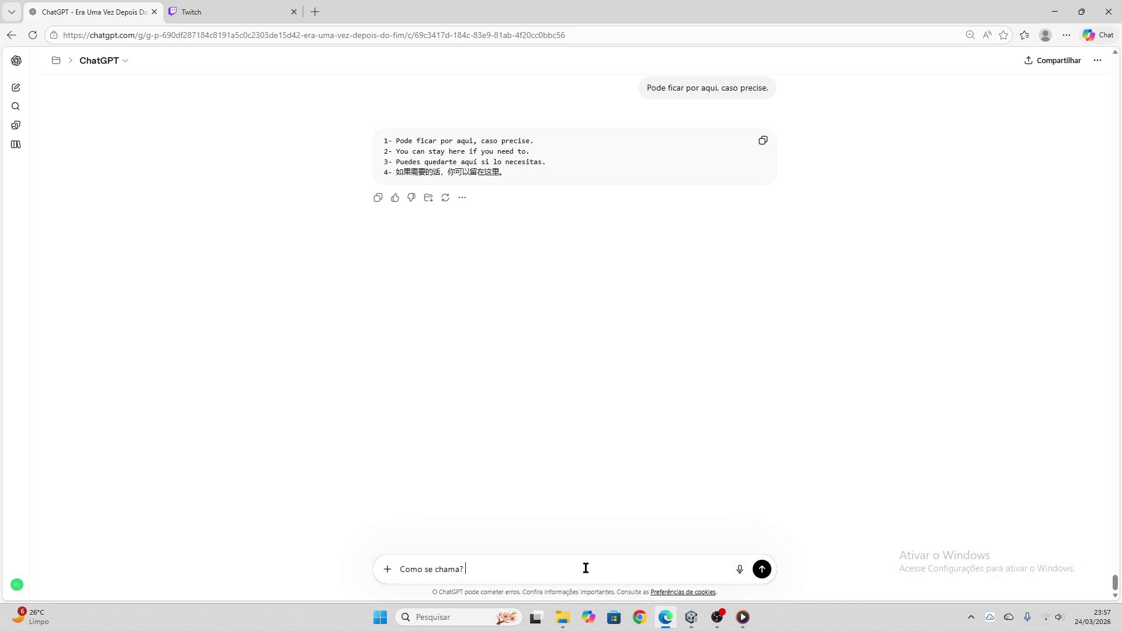
{"action": "key", "text": "Return"}
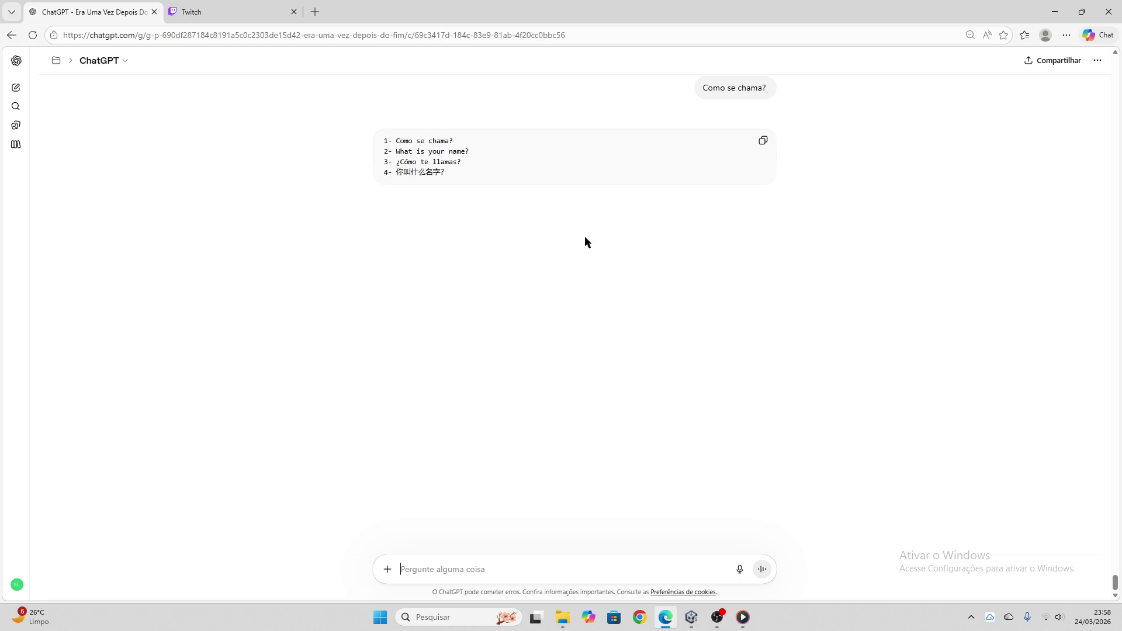
{"action": "left_click", "coordinate": [763, 141]}
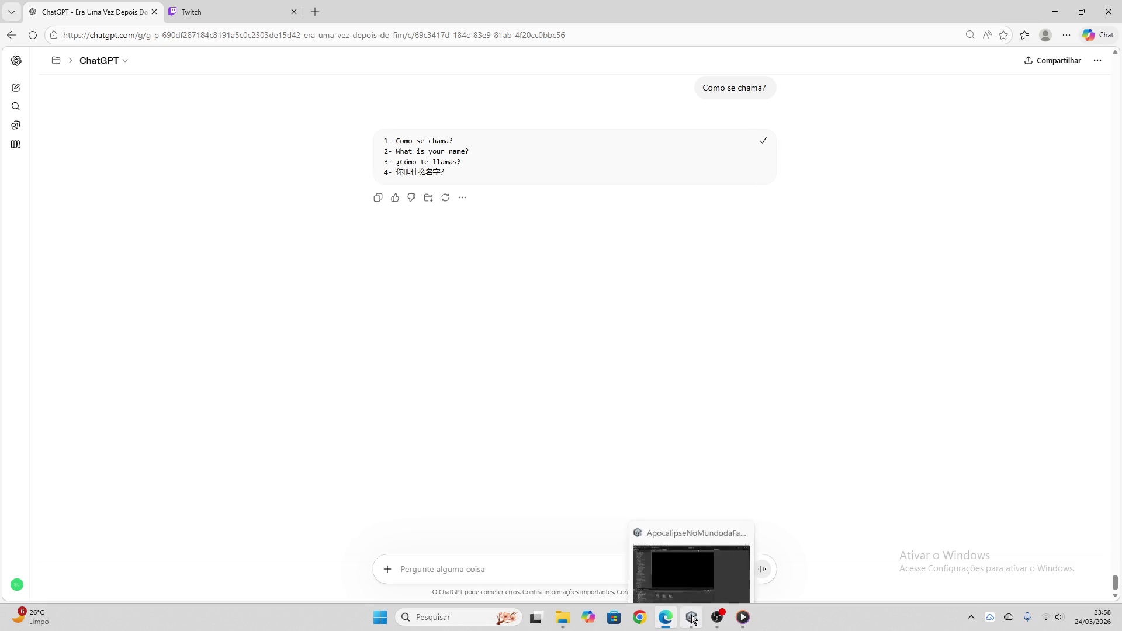
- Apply the 'Como se chama?' translations to inicio_conversa_ruiva_02 and empty its paste box
{"action": "left_click", "coordinate": [691, 617]}
{"action": "left_click", "coordinate": [542, 326]}
{"action": "key", "text": "ctrl+v"}
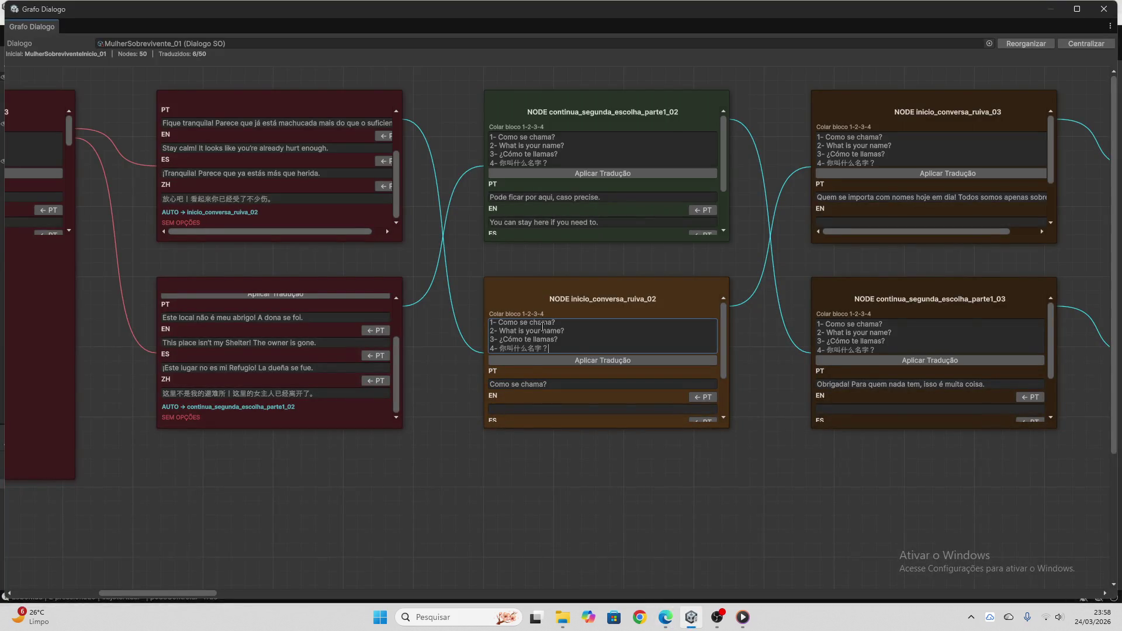
{"action": "left_click", "coordinate": [603, 360]}
{"action": "left_click", "coordinate": [568, 329]}
{"action": "key", "text": "ctrl+a"}
{"action": "key", "text": "Delete"}
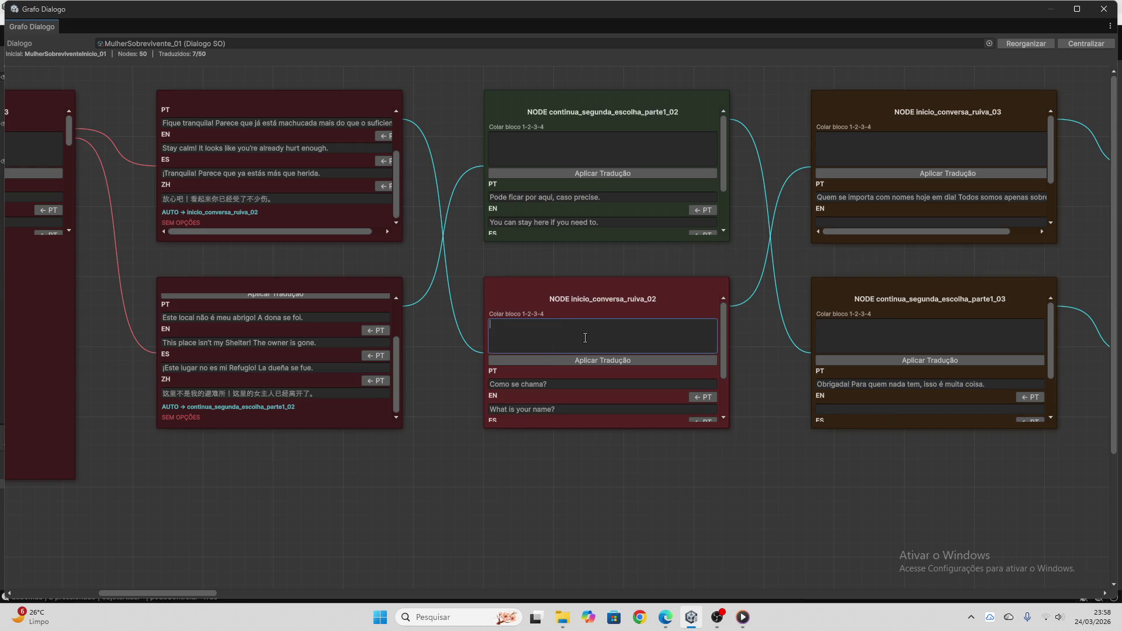
- Send inicio_conversa_ruiva_03's Portuguese line to ChatGPT for translation
{"action": "scroll", "coordinate": [585, 340], "scroll_direction": "down", "scroll_amount": 3}
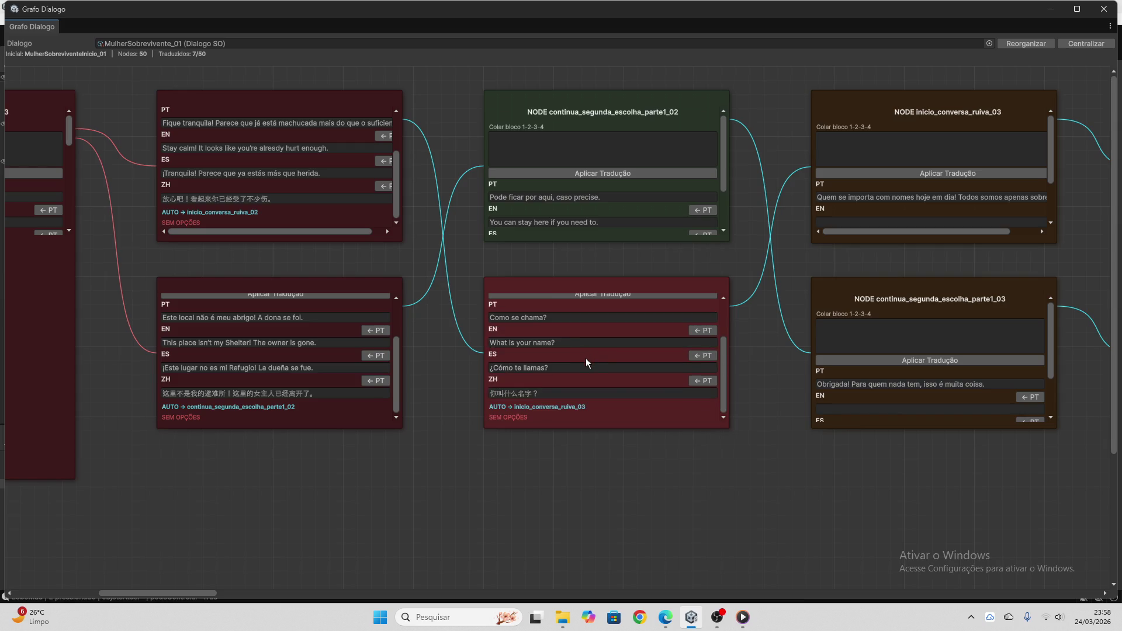
{"action": "scroll", "coordinate": [586, 360], "scroll_direction": "up", "scroll_amount": 3}
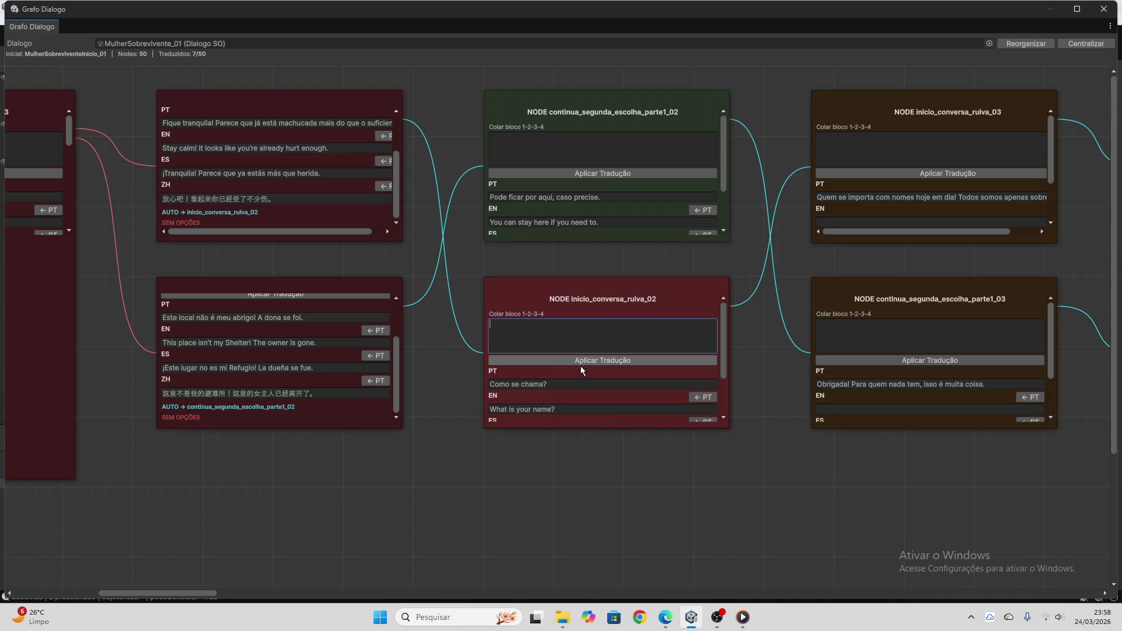
{"action": "left_click_drag", "start_coordinate": [197, 591], "coordinate": [265, 571]}
{"action": "left_click", "coordinate": [151, 198]}
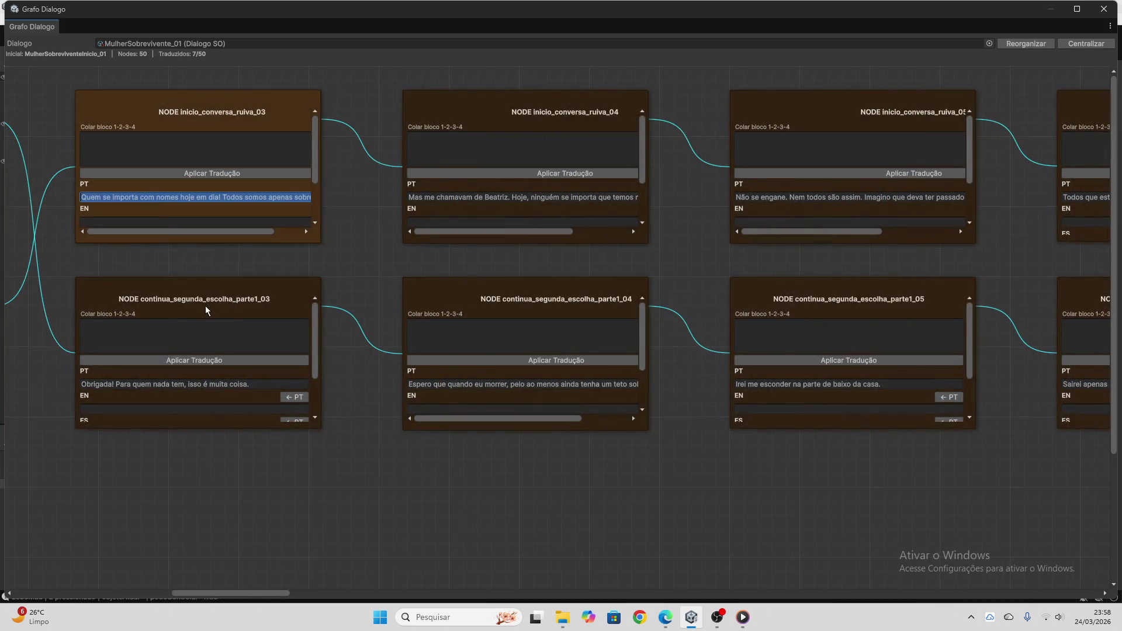
{"action": "left_click", "coordinate": [666, 618]}
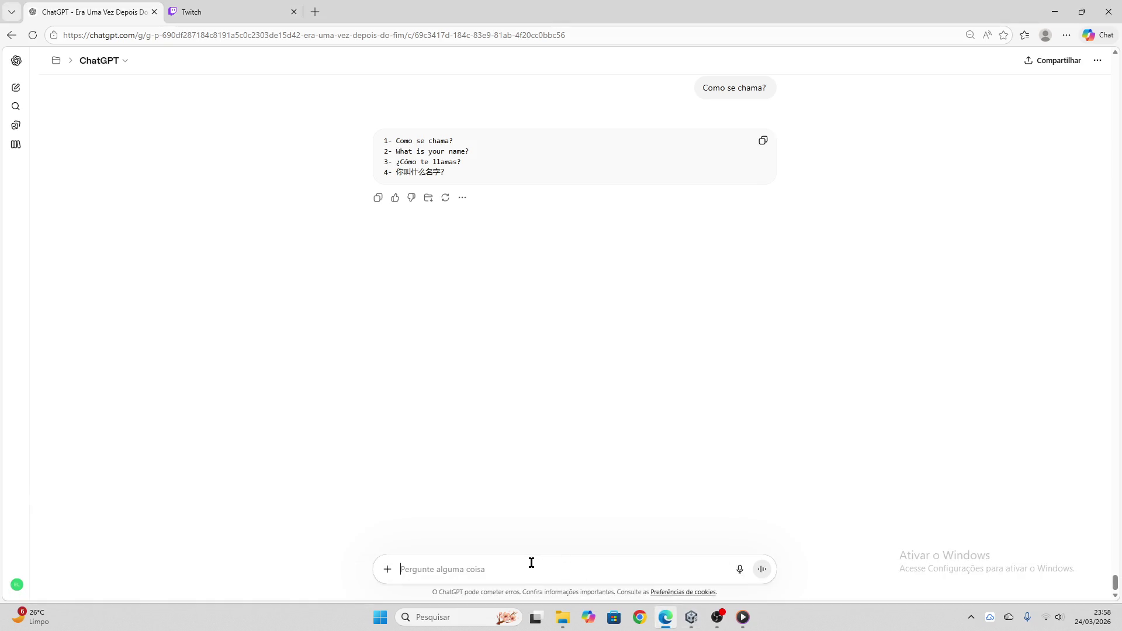
{"action": "key", "text": "ctrl+v"}
{"action": "key", "text": "Return"}
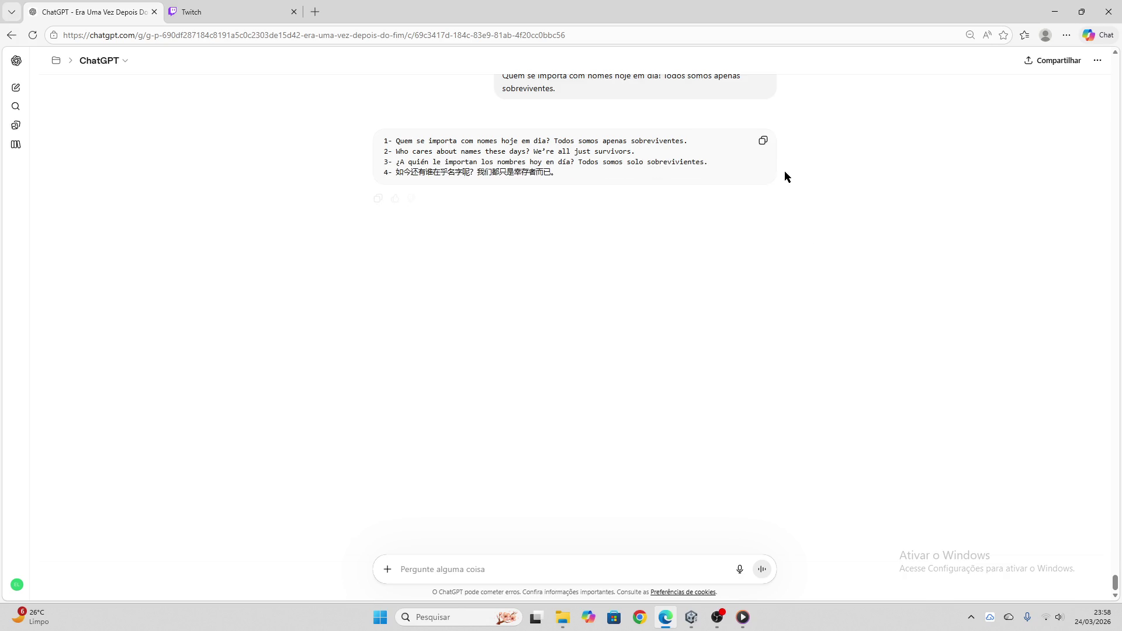
- Apply the reply to ruiva_03 ('Who cares about names these days?…') and clear the paste field
{"action": "left_click", "coordinate": [758, 145]}
{"action": "key", "text": "alt+Tab"}
{"action": "left_click", "coordinate": [247, 147]}
{"action": "key", "text": "ctrl+v"}
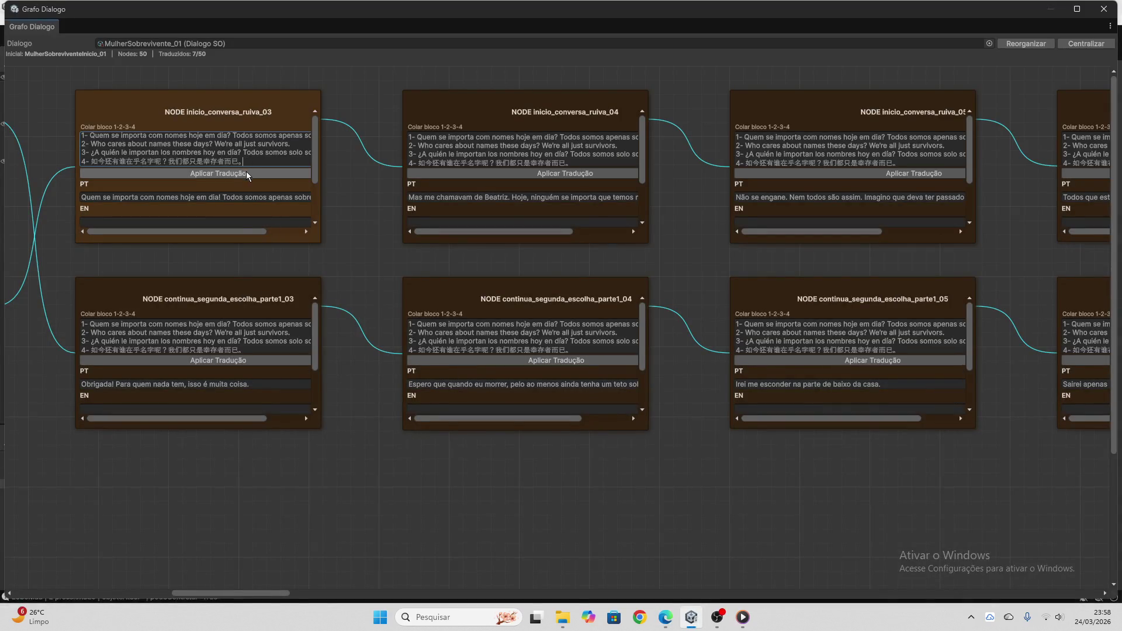
{"action": "left_click", "coordinate": [247, 171]}
{"action": "left_click", "coordinate": [111, 158]}
{"action": "left_click", "coordinate": [257, 185]}
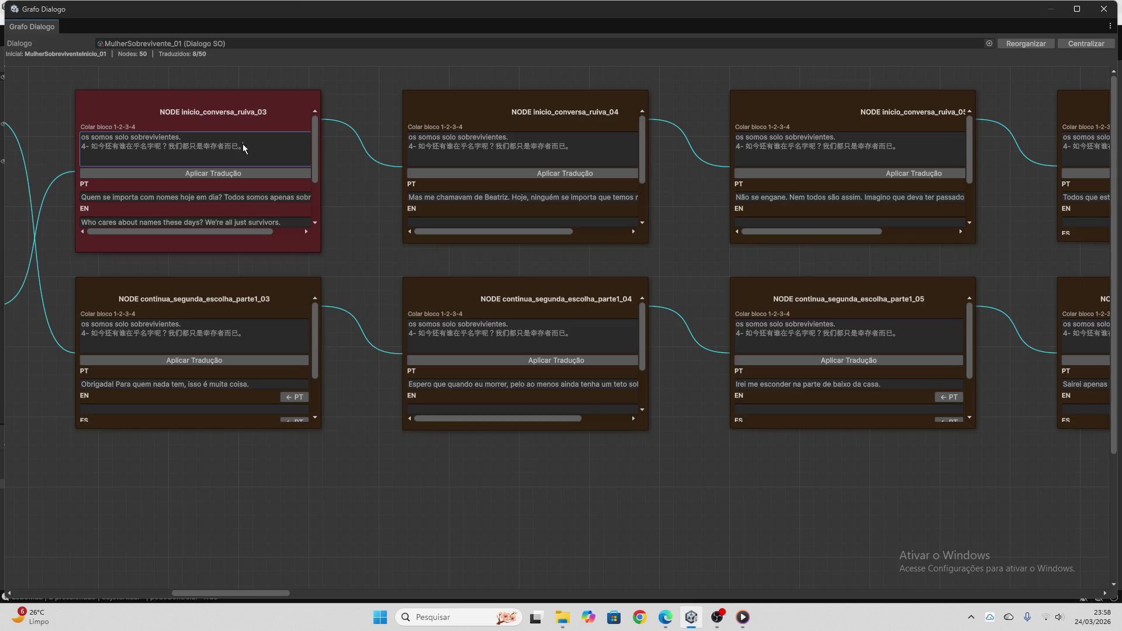
{"action": "key", "text": "ctrl+a"}
{"action": "key", "text": "BackSpace"}
{"action": "scroll", "coordinate": [205, 199], "scroll_direction": "down", "scroll_amount": 3}
{"action": "left_click", "coordinate": [218, 384]}
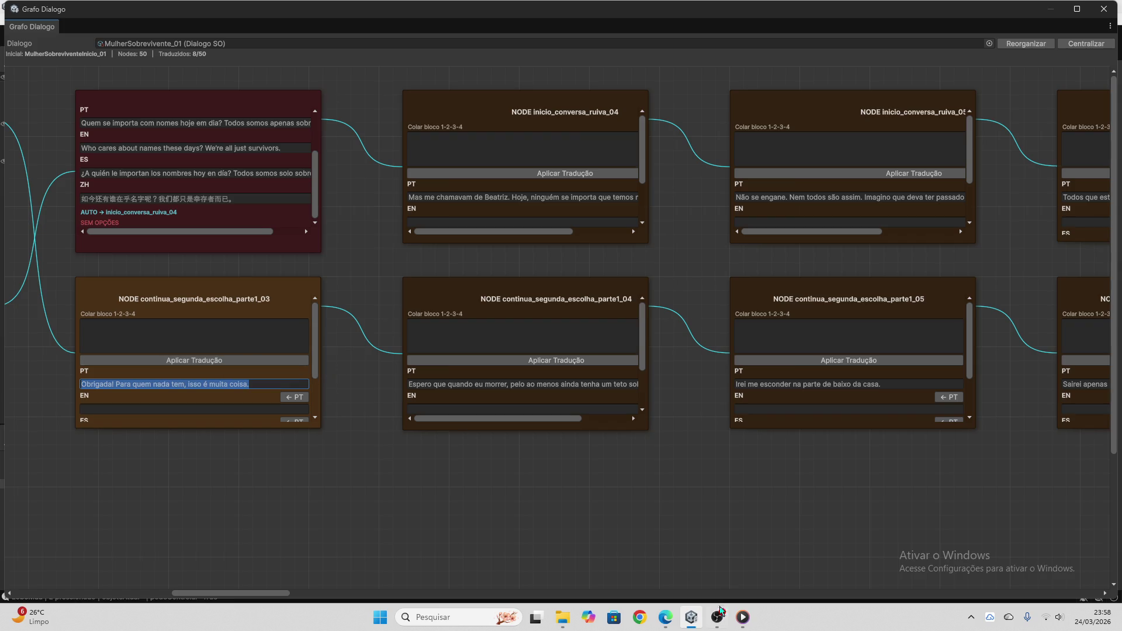
- Translate 'Obrigada! Para quem nada tem, isso é muita coisa.' in ChatGPT and paste it into node parte1_03
{"action": "left_click", "coordinate": [660, 621]}
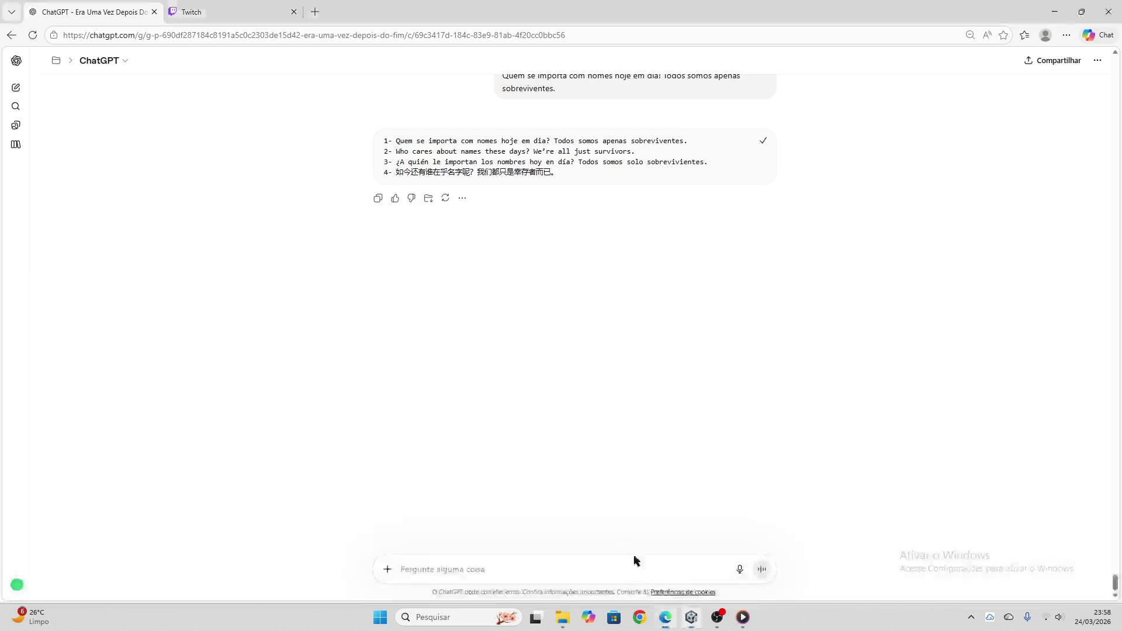
{"action": "type", "text": "Obrigada! Para quem nada tem, isso é muita coisa."}
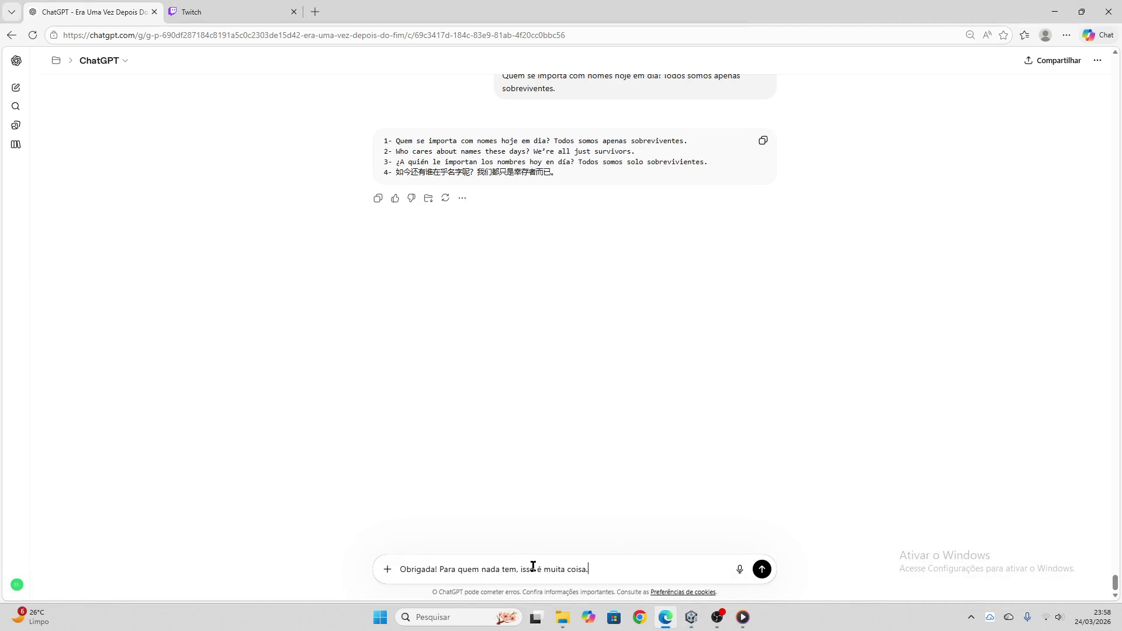
{"action": "key", "text": "Return"}
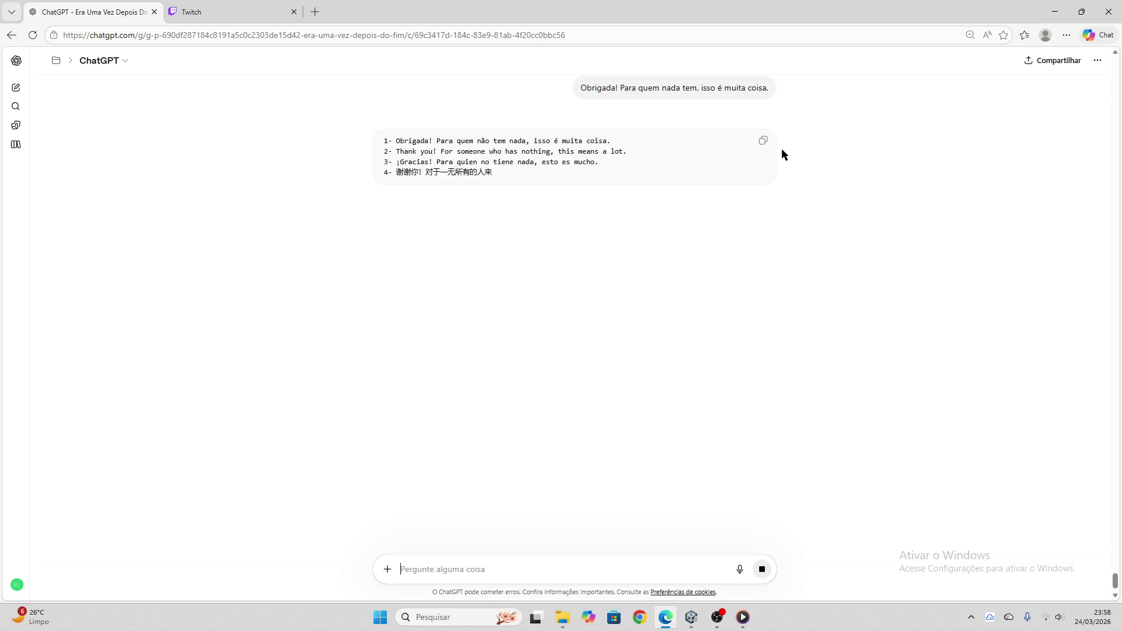
{"action": "left_click", "coordinate": [764, 142]}
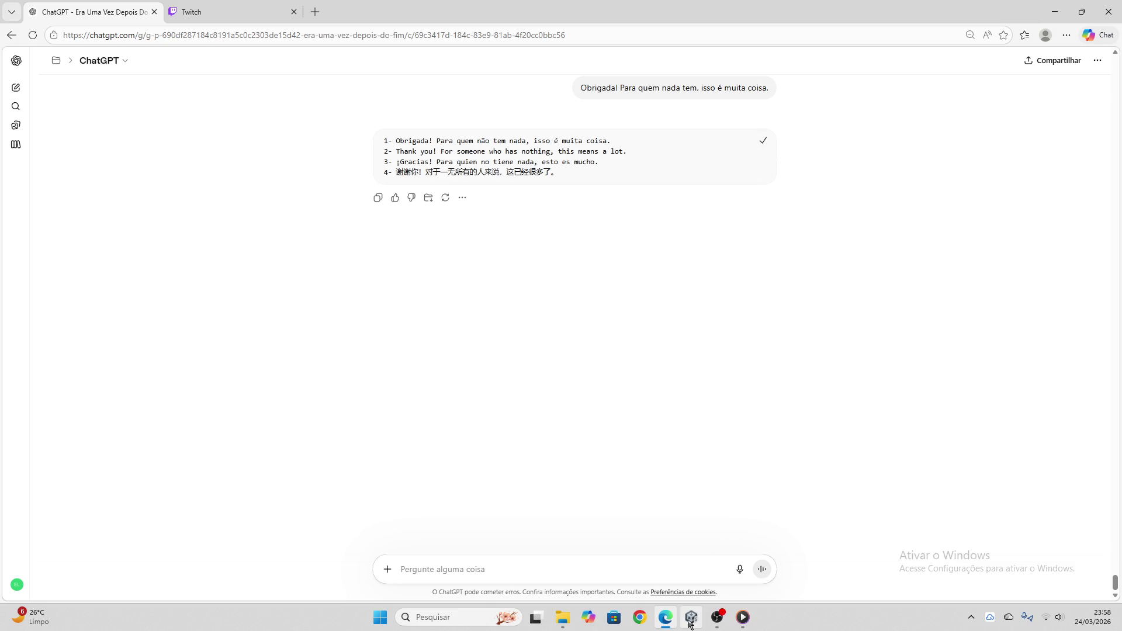
{"action": "left_click", "coordinate": [692, 617]}
{"action": "left_click", "coordinate": [256, 345]}
{"action": "key", "text": "ctrl+v"}
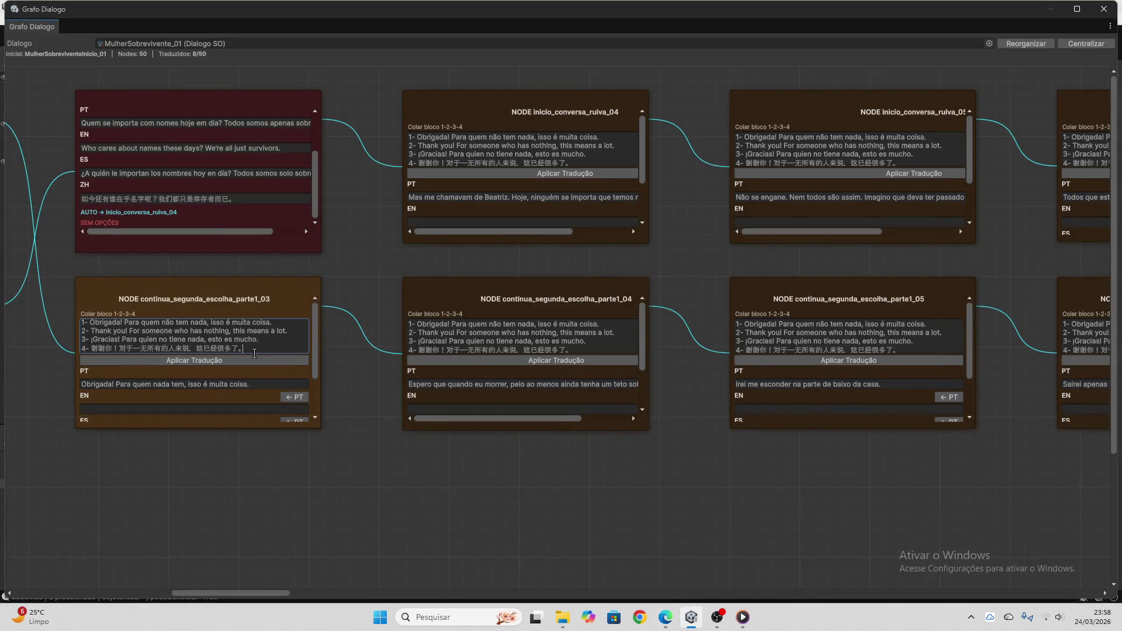
{"action": "left_click_drag", "start_coordinate": [256, 345], "coordinate": [109, 312]}
{"action": "key", "text": "ctrl+a"}
{"action": "key", "text": "BackSpace"}
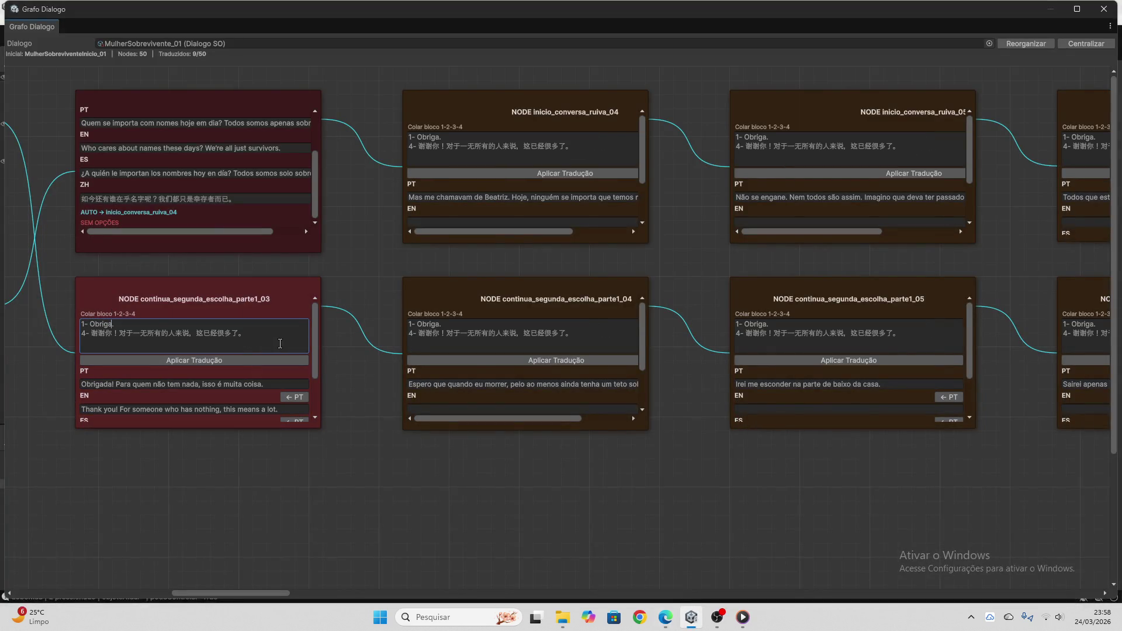
{"action": "left_click_drag", "start_coordinate": [287, 591], "coordinate": [295, 592]}
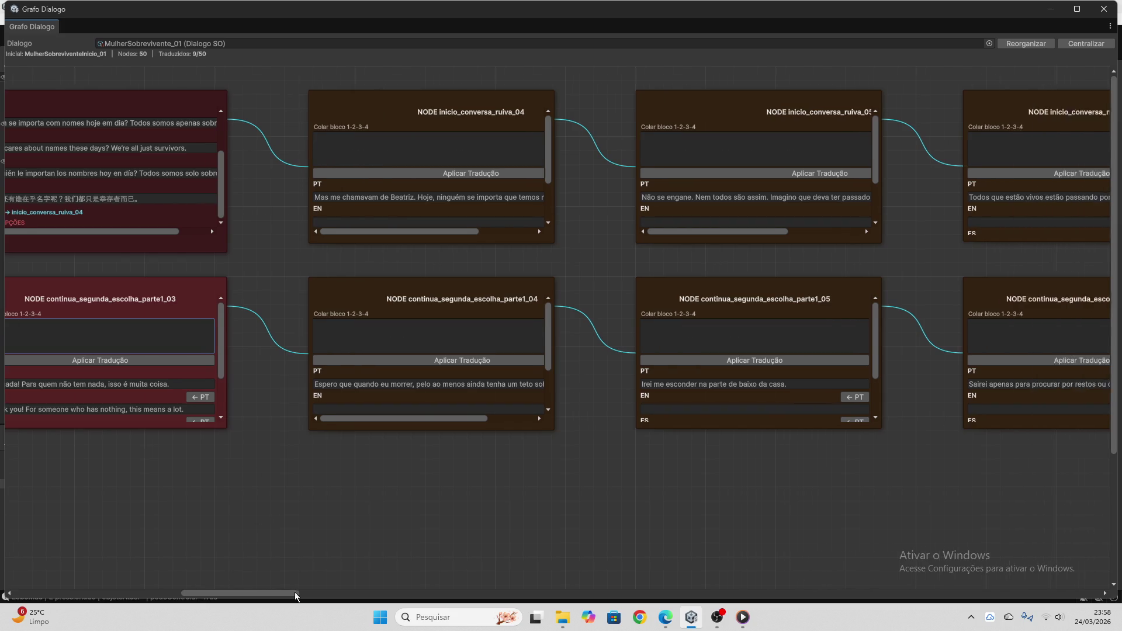
- Send inicio_conversa_ruiva_04's Portuguese Beatriz line to ChatGPT for translation
{"action": "left_click", "coordinate": [245, 201]}
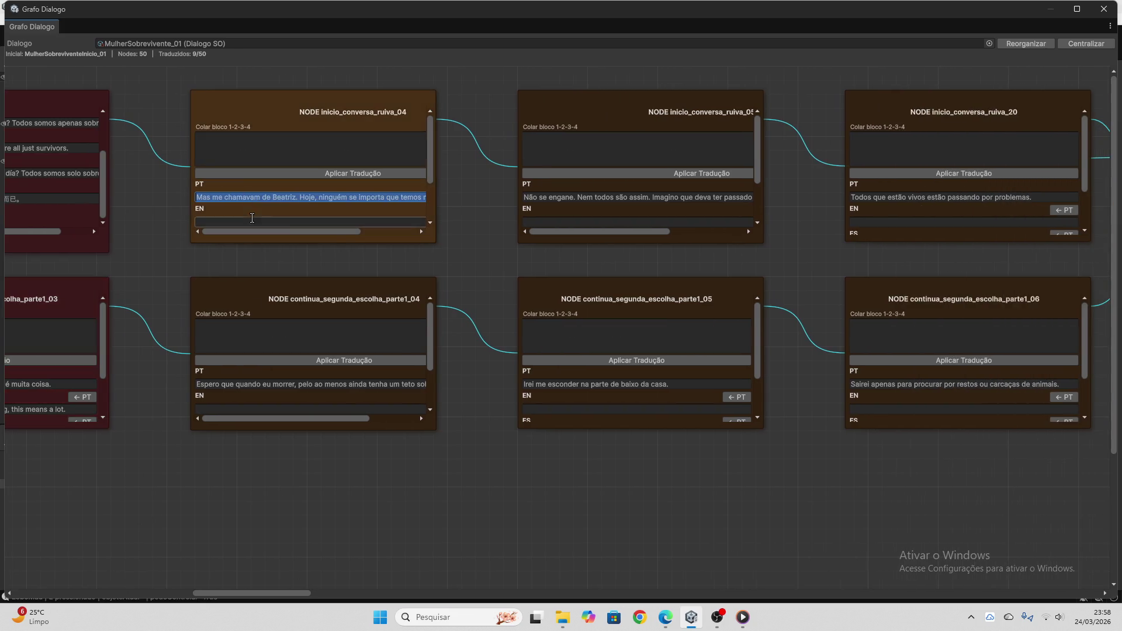
{"action": "left_click", "coordinate": [665, 614]}
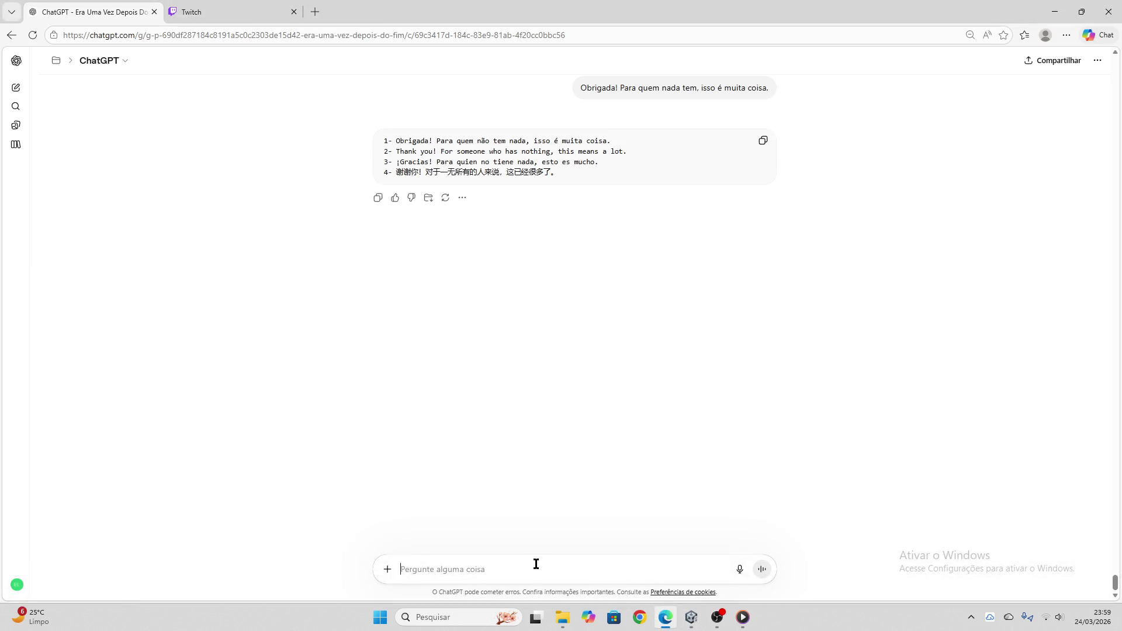
{"action": "key", "text": "ctrl+v"}
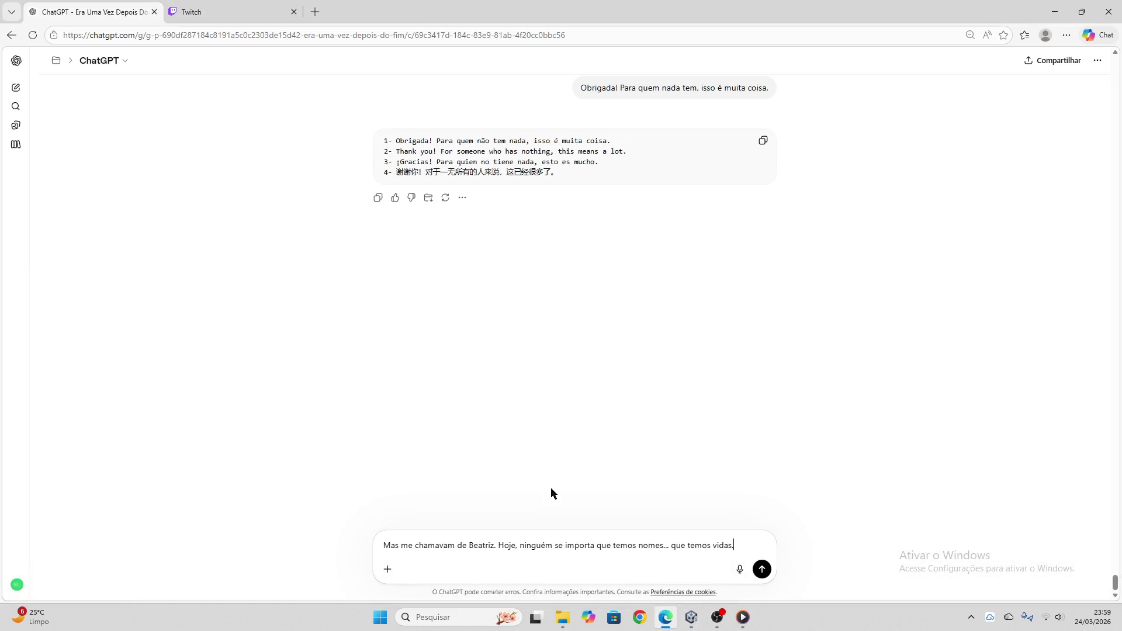
{"action": "key", "text": "Return"}
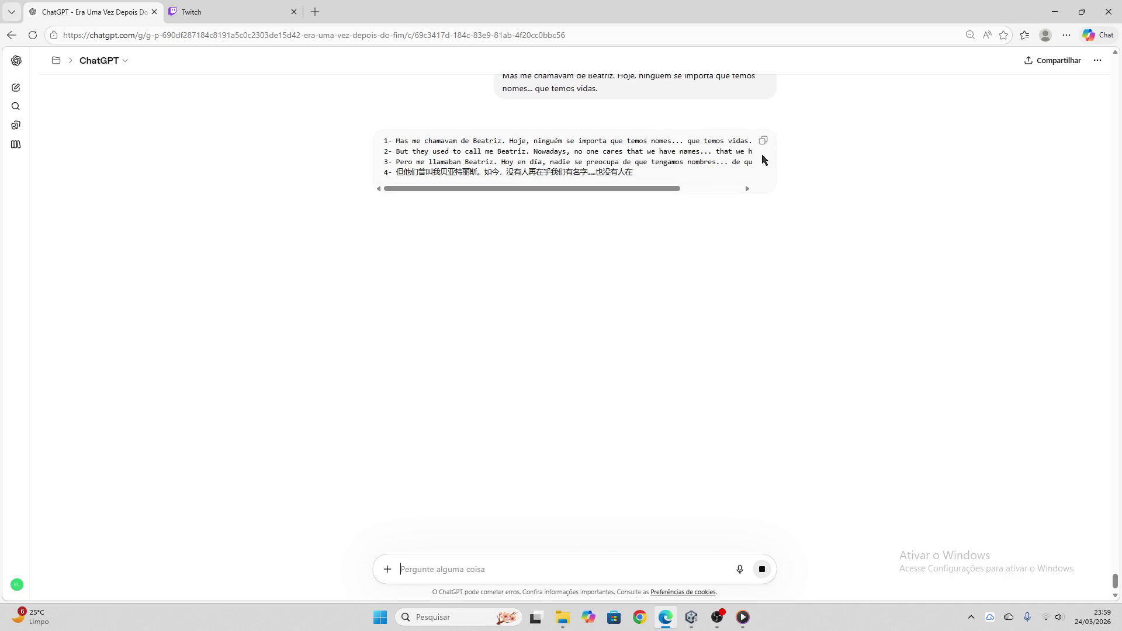
- Apply ChatGPT's EN/ES/ZH reply to node ruiva_04 and clear the Colar bloco field
{"action": "left_click", "coordinate": [763, 143]}
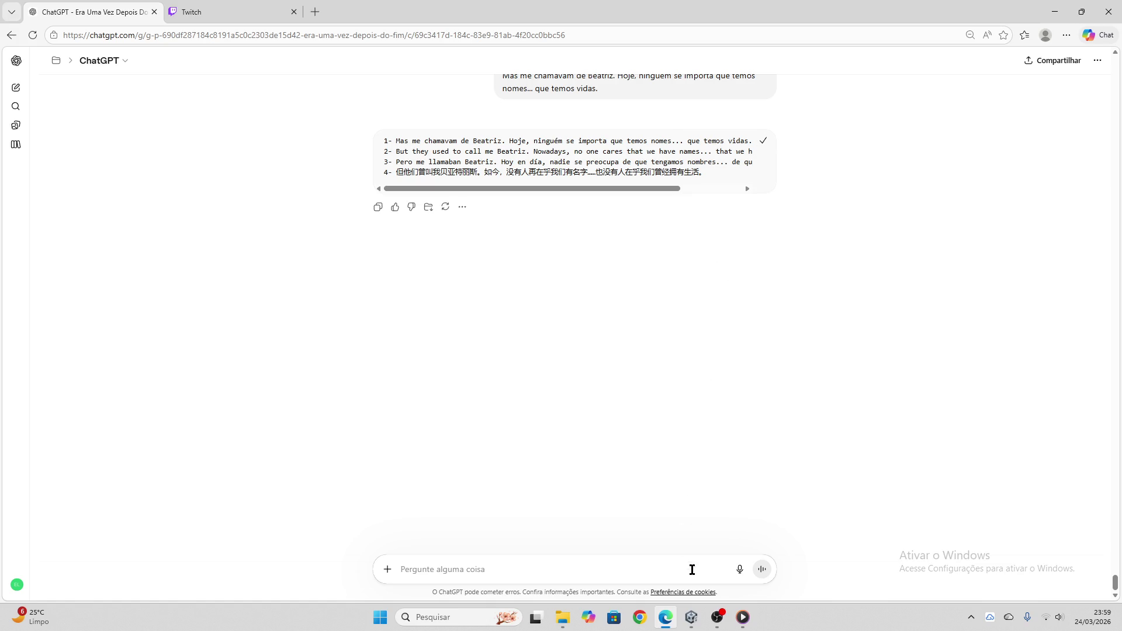
{"action": "left_click", "coordinate": [691, 618]}
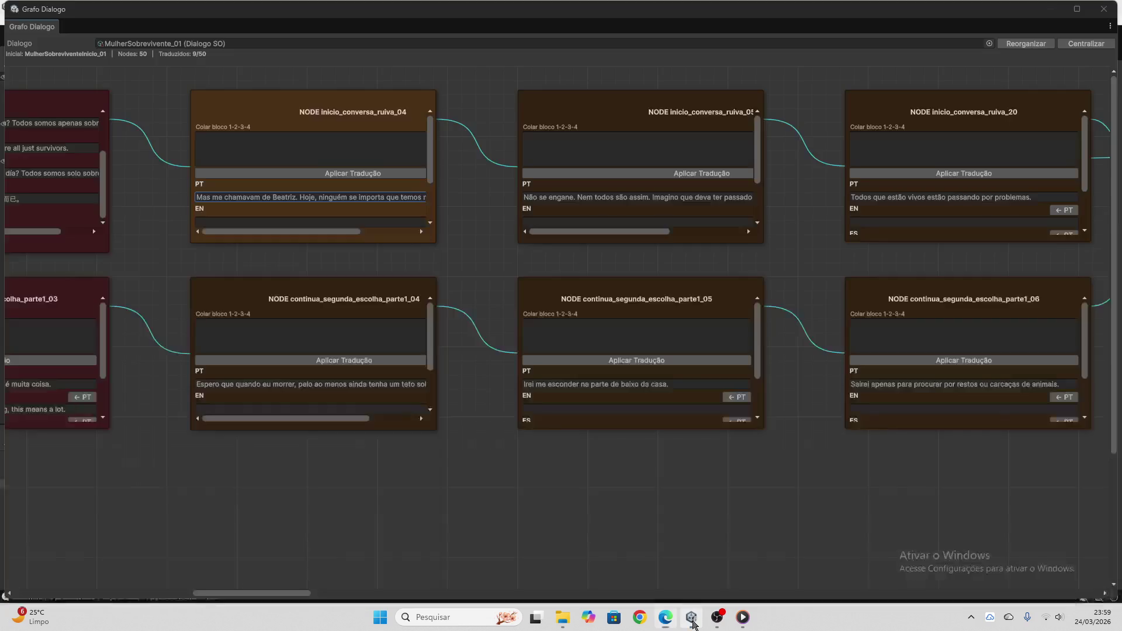
{"action": "left_click", "coordinate": [305, 152]}
{"action": "key", "text": "ctrl+v"}
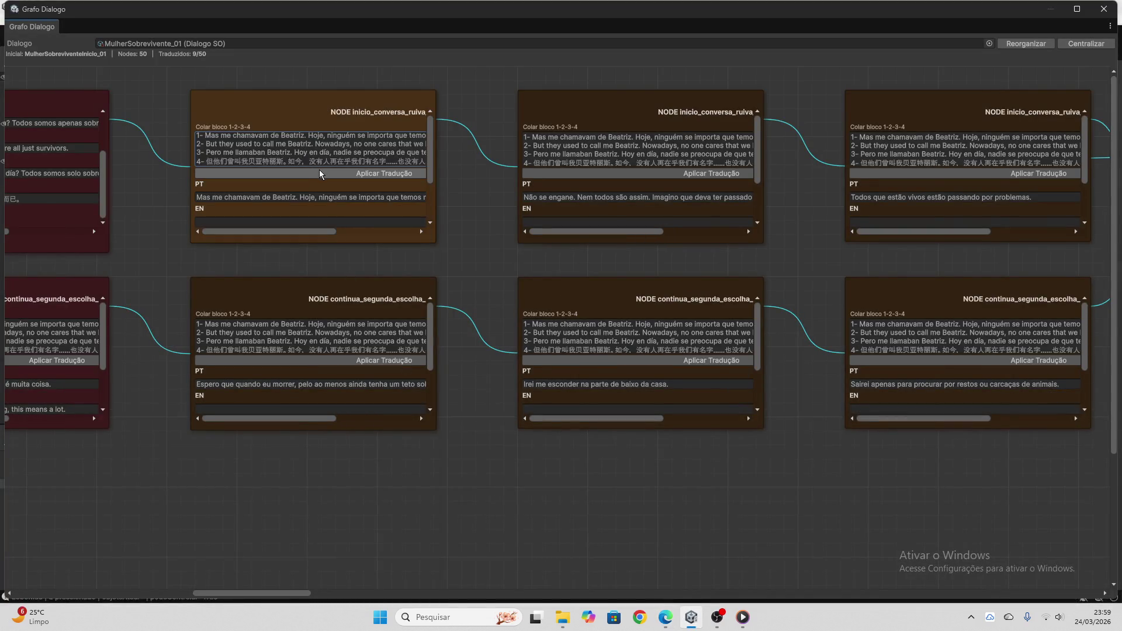
{"action": "left_click", "coordinate": [319, 174]}
{"action": "left_click_drag", "start_coordinate": [319, 154], "coordinate": [151, 142]}
{"action": "key", "text": "ctrl+v"}
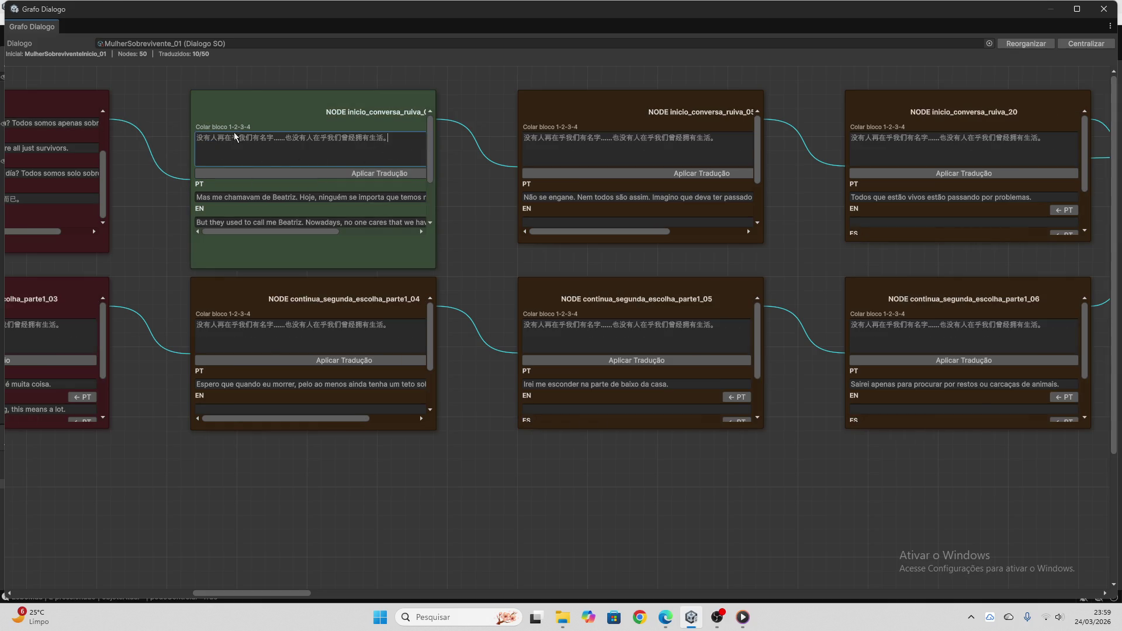
{"action": "key", "text": "ctrl+a"}
{"action": "key", "text": "BackSpace"}
{"action": "left_click", "coordinate": [301, 384]}
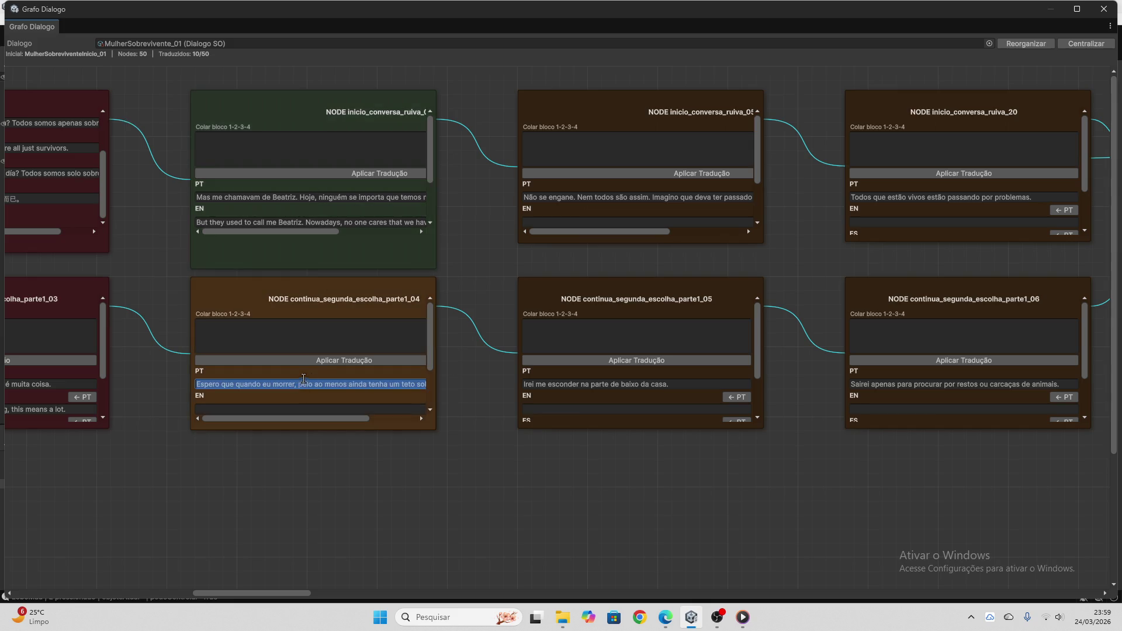
- Translate 'Espero que quando eu morrer…' in ChatGPT and apply it to node parte1_04 ('I hope that when I die…')
{"action": "left_click", "coordinate": [666, 618]}
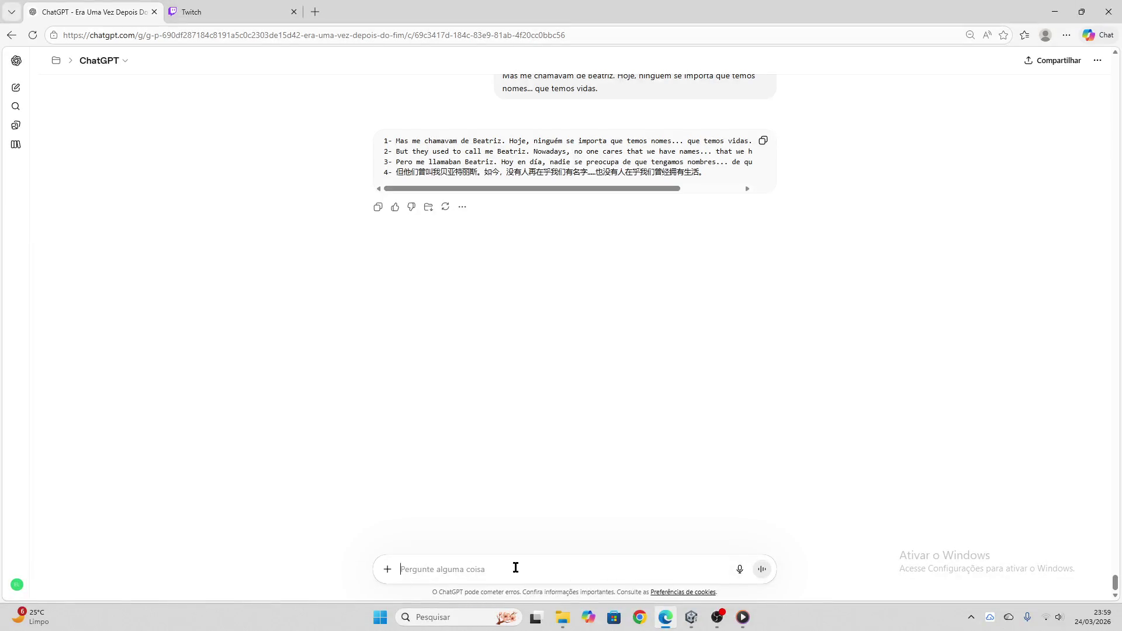
{"action": "left_click", "coordinate": [699, 570]}
{"action": "key", "text": "ctrl+v"}
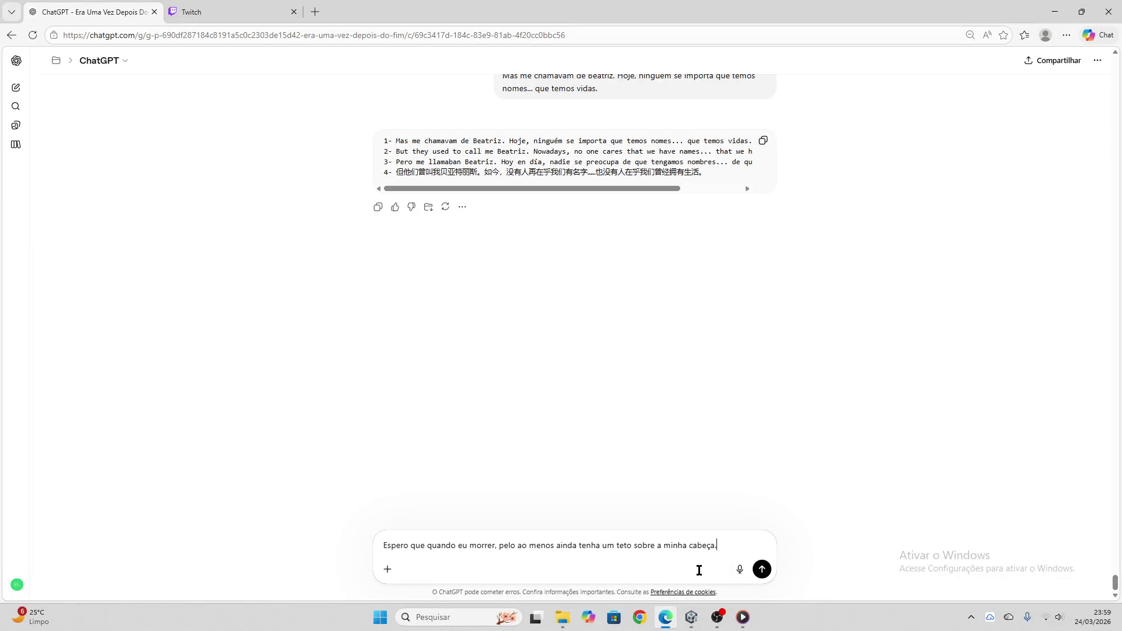
{"action": "key", "text": "Return"}
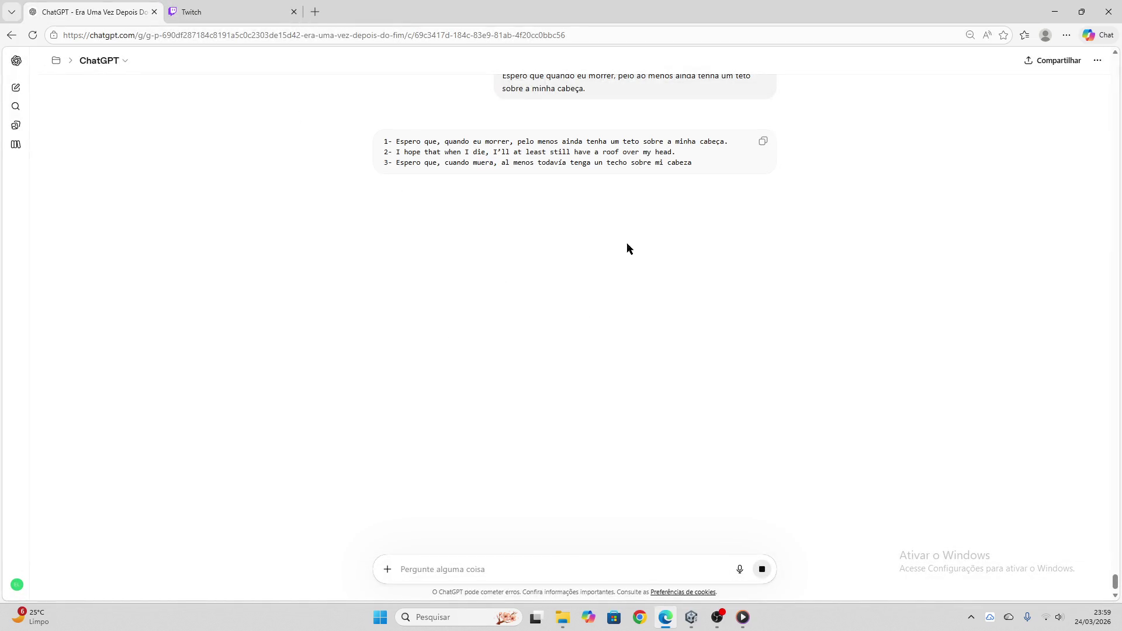
{"action": "left_click", "coordinate": [763, 141]}
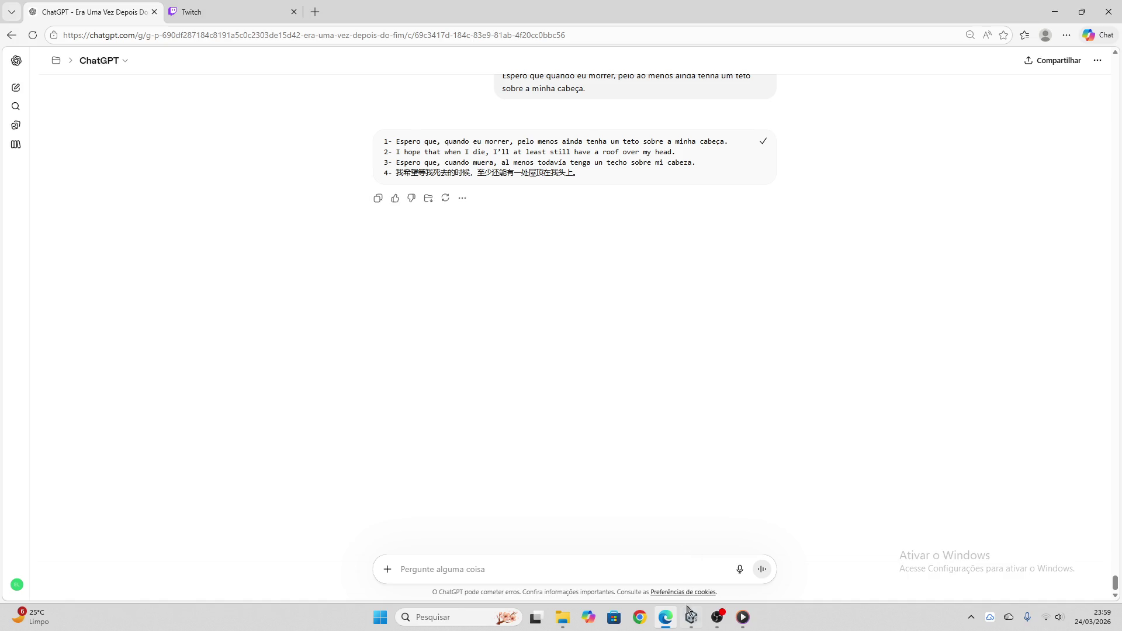
{"action": "key", "text": "alt+Tab"}
{"action": "left_click", "coordinate": [340, 331]}
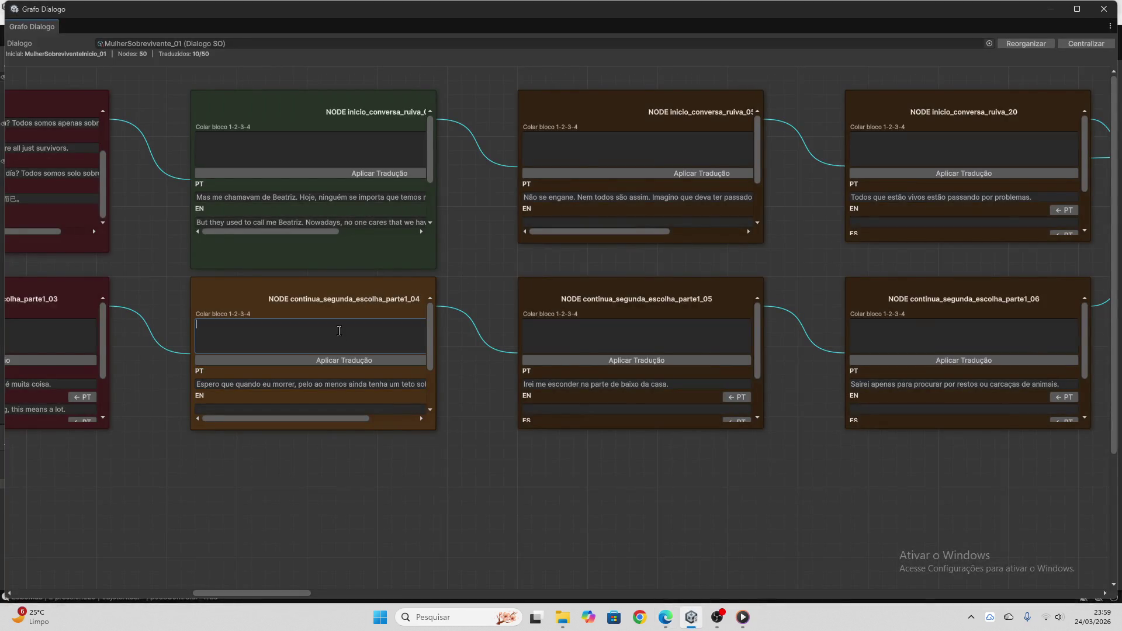
{"action": "key", "text": "ctrl+v"}
{"action": "left_click", "coordinate": [338, 359]}
{"action": "key", "text": "BackSpace"}
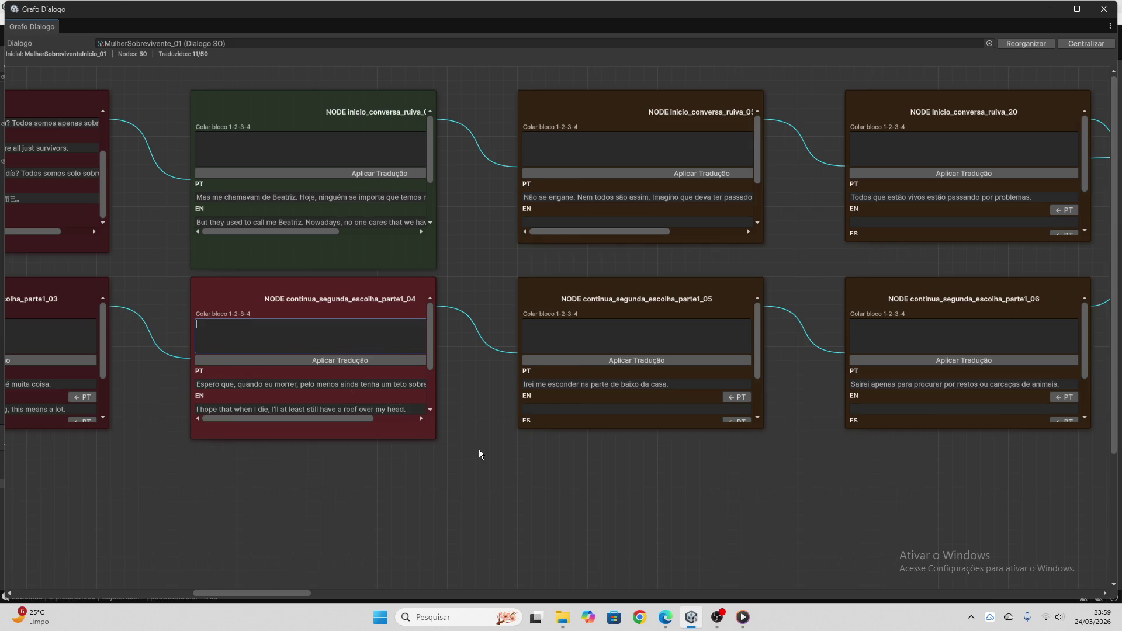
{"action": "left_click_drag", "start_coordinate": [297, 592], "coordinate": [336, 591]}
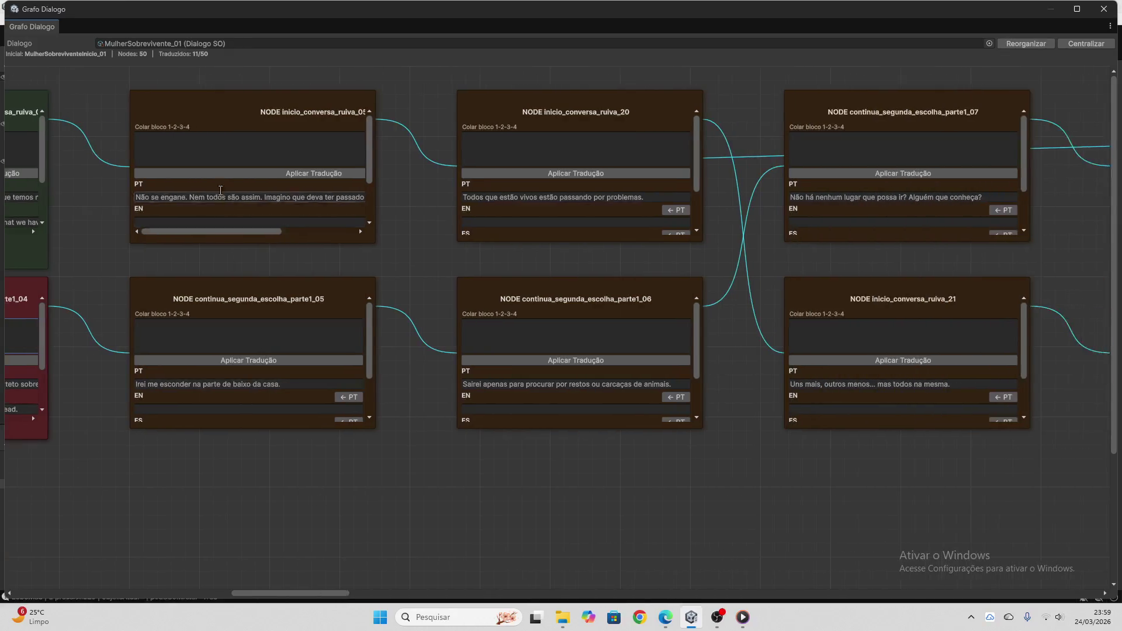
- Translate ruiva_05's line in ChatGPT and apply it to the node ('Don't be mistaken. Not everyone is like that…')
{"action": "left_click", "coordinate": [220, 197]}
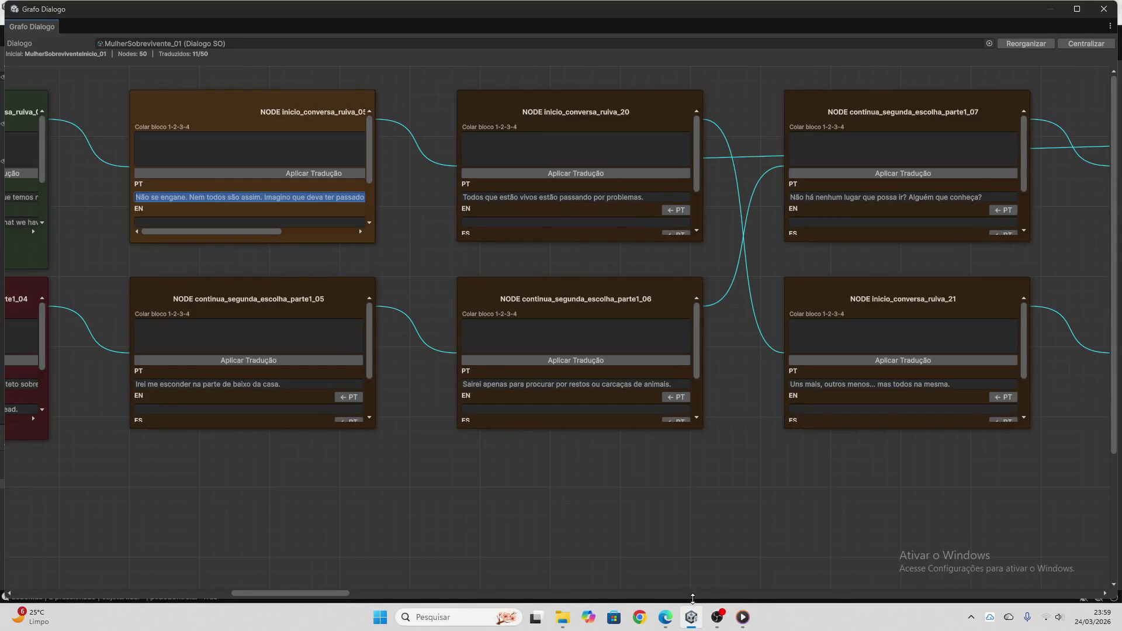
{"action": "left_click", "coordinate": [665, 618]}
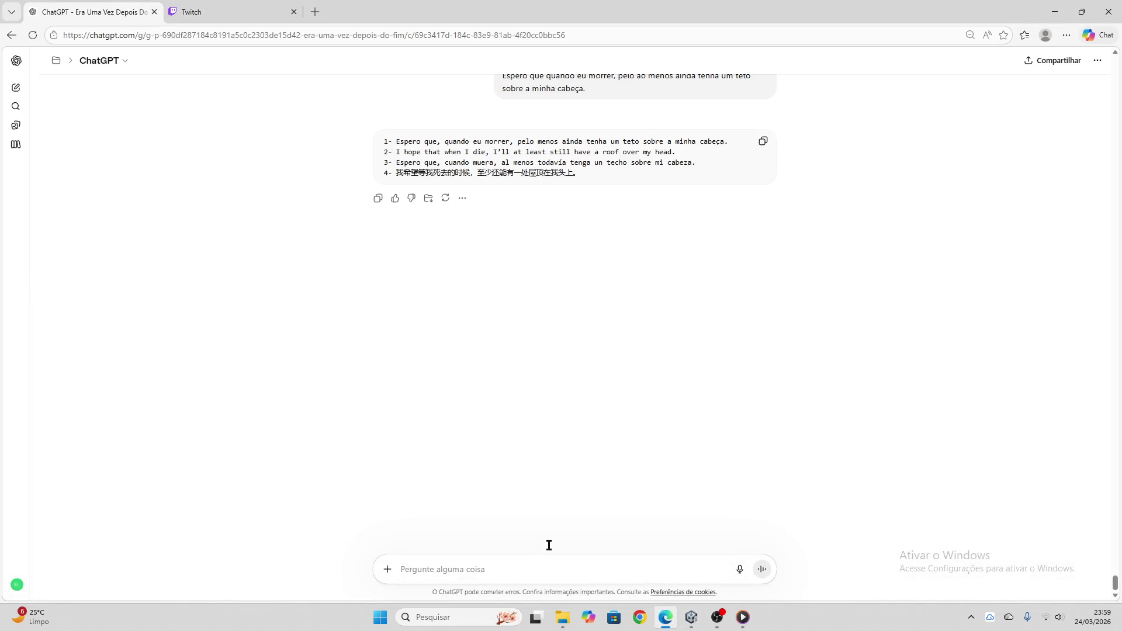
{"action": "key", "text": "ctrl+v"}
{"action": "key", "text": "Return"}
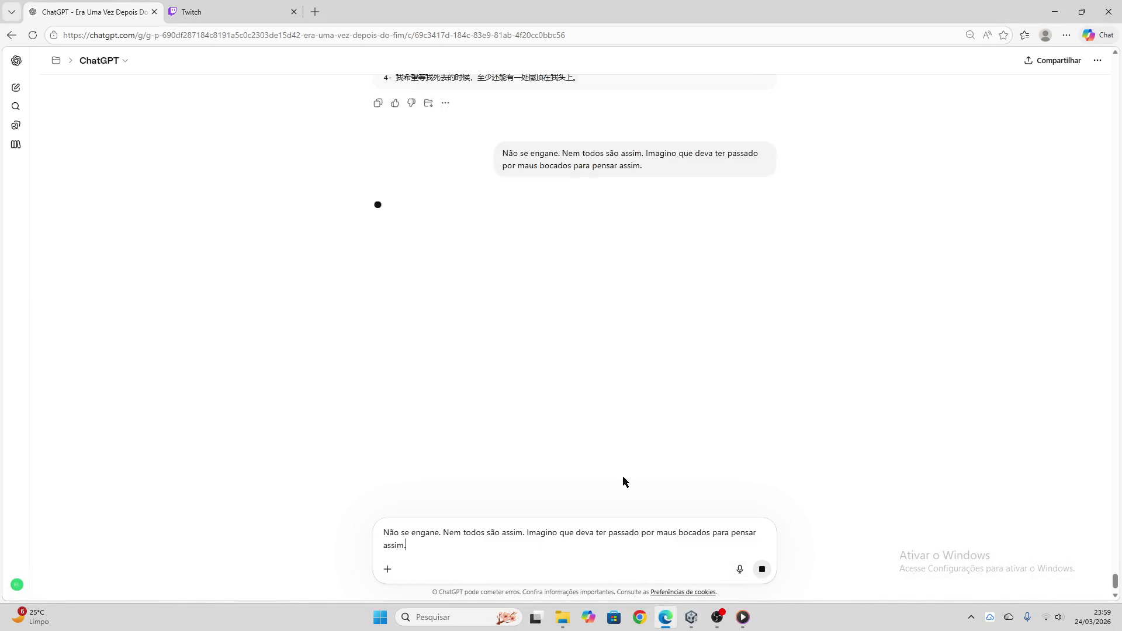
{"action": "left_click", "coordinate": [692, 617]}
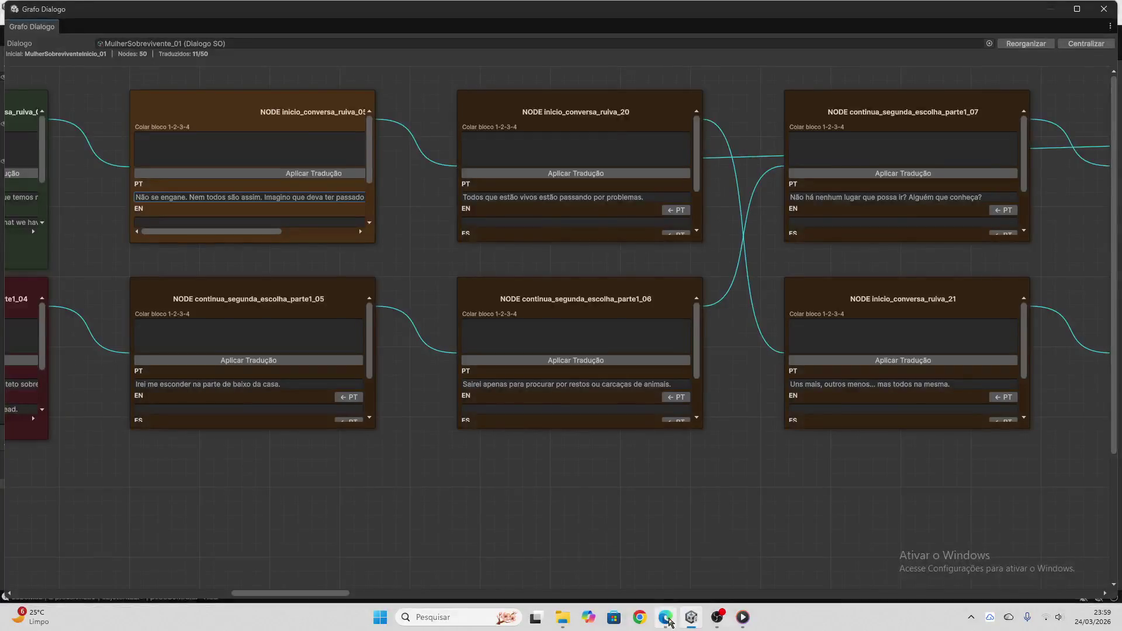
{"action": "left_click", "coordinate": [670, 621]}
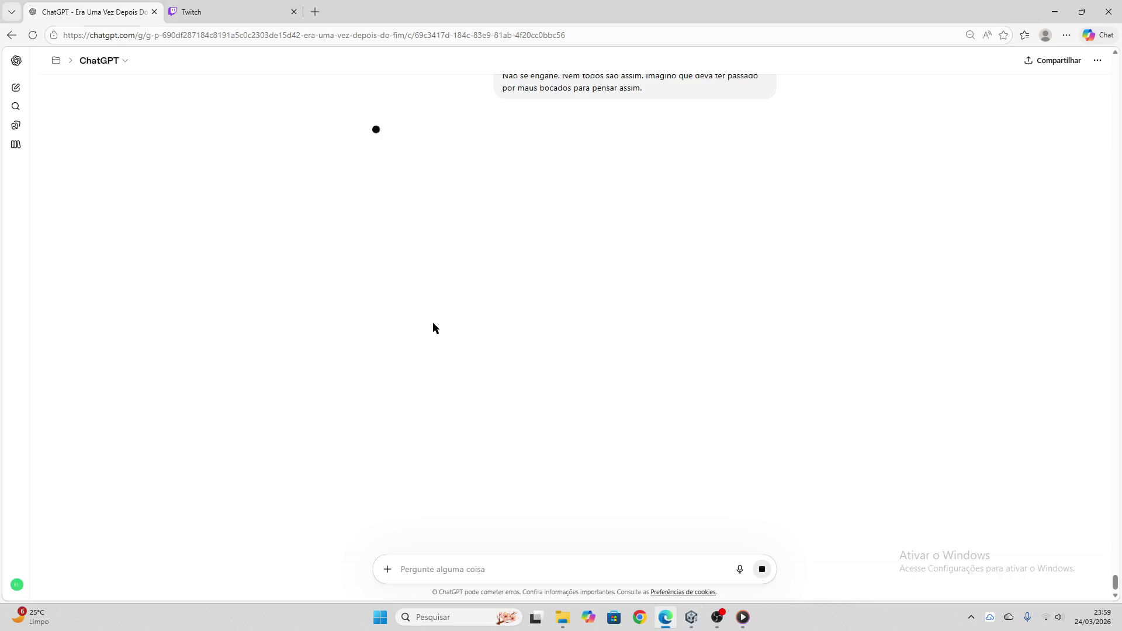
{"action": "left_click", "coordinate": [764, 140]}
{"action": "left_click", "coordinate": [692, 618]}
{"action": "left_click", "coordinate": [284, 154]}
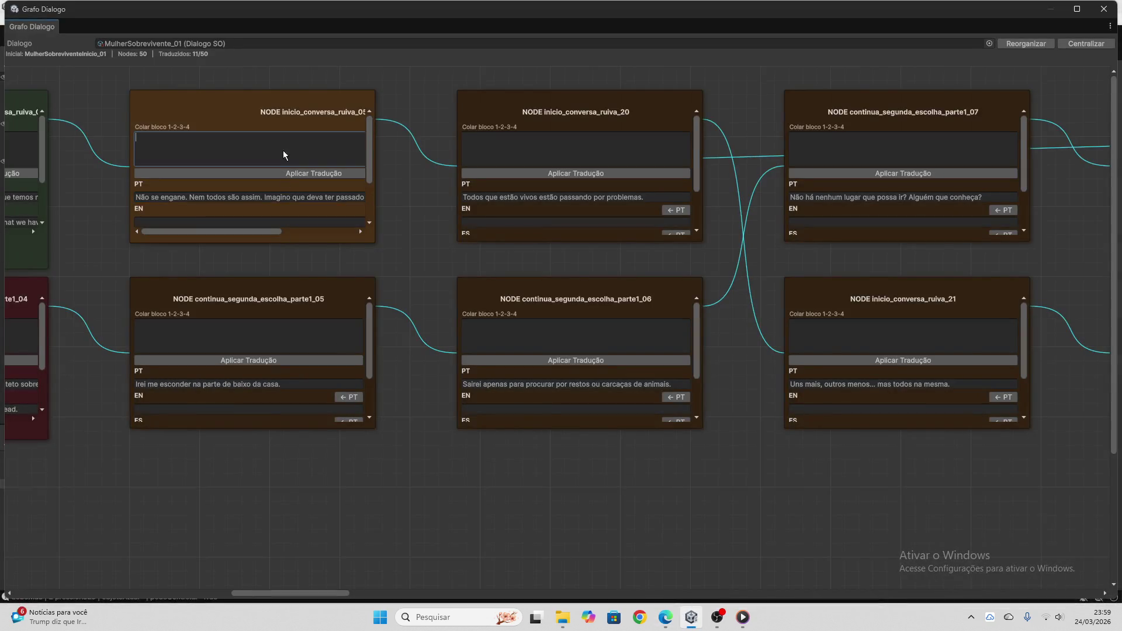
{"action": "key", "text": "ctrl+v"}
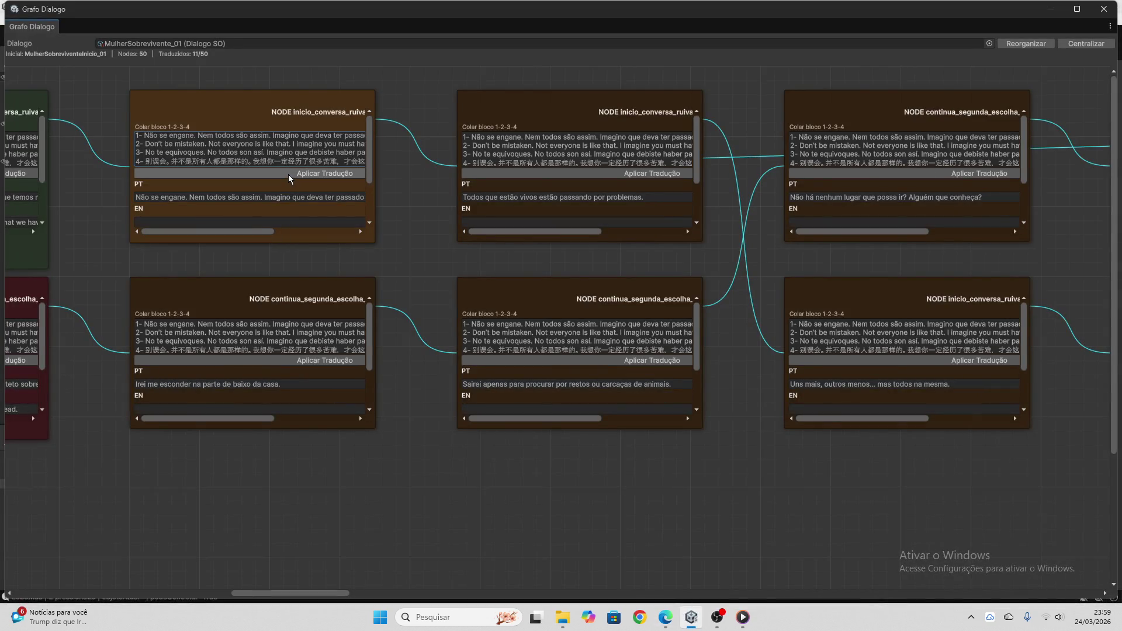
{"action": "left_click", "coordinate": [289, 175]}
{"action": "mouse_move", "coordinate": [356, 161]}
{"action": "left_mouse_down"}
{"action": "mouse_move", "coordinate": [134, 129]}
{"action": "mouse_move", "coordinate": [2, 133]}
{"action": "left_mouse_up"}
- Clear the leftover block and send continua_segunda_escolha_parte1_05's Portuguese line to ChatGPT
{"action": "key", "text": "BackSpace"}
{"action": "scroll", "coordinate": [249, 208], "scroll_direction": "down", "scroll_amount": 3}
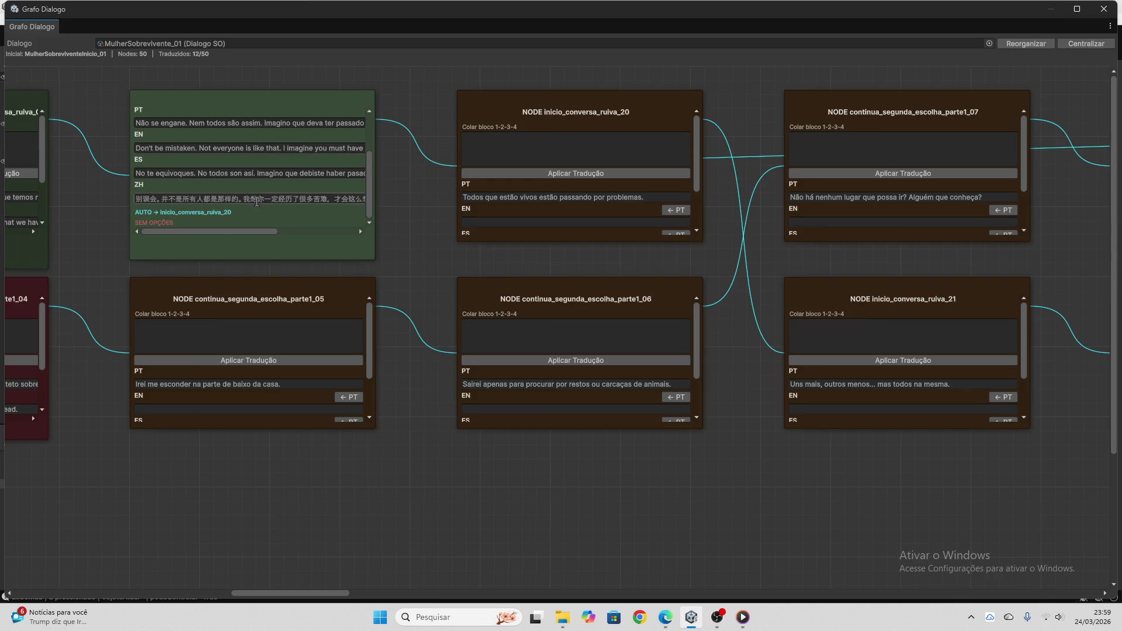
{"action": "left_click", "coordinate": [274, 384]}
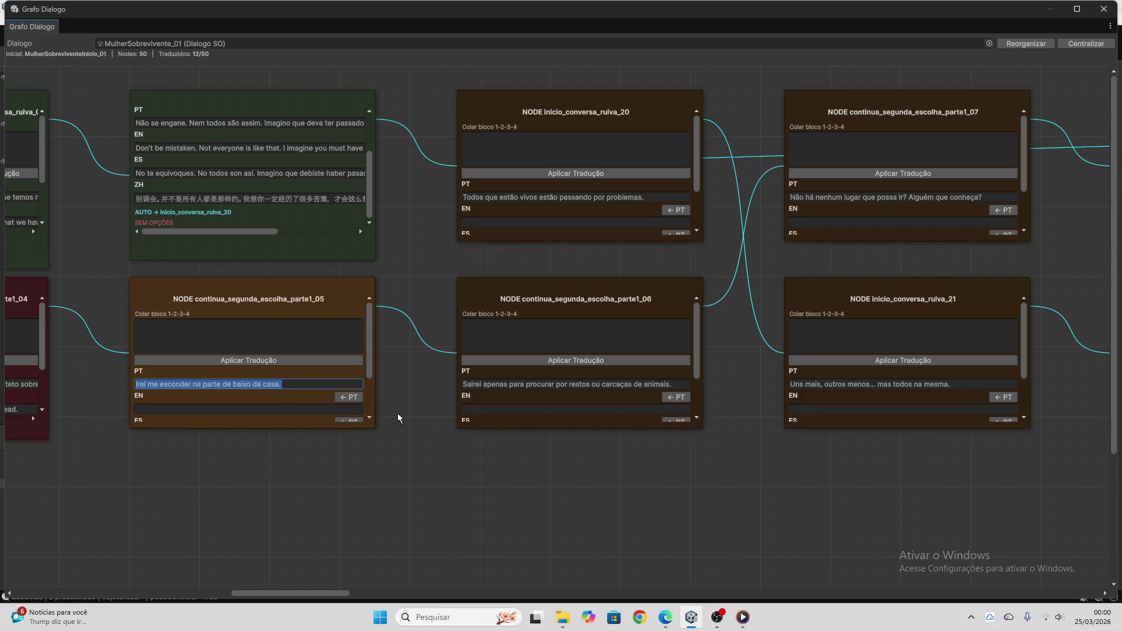
{"action": "key", "text": "ctrl+c"}
{"action": "left_click", "coordinate": [666, 617]}
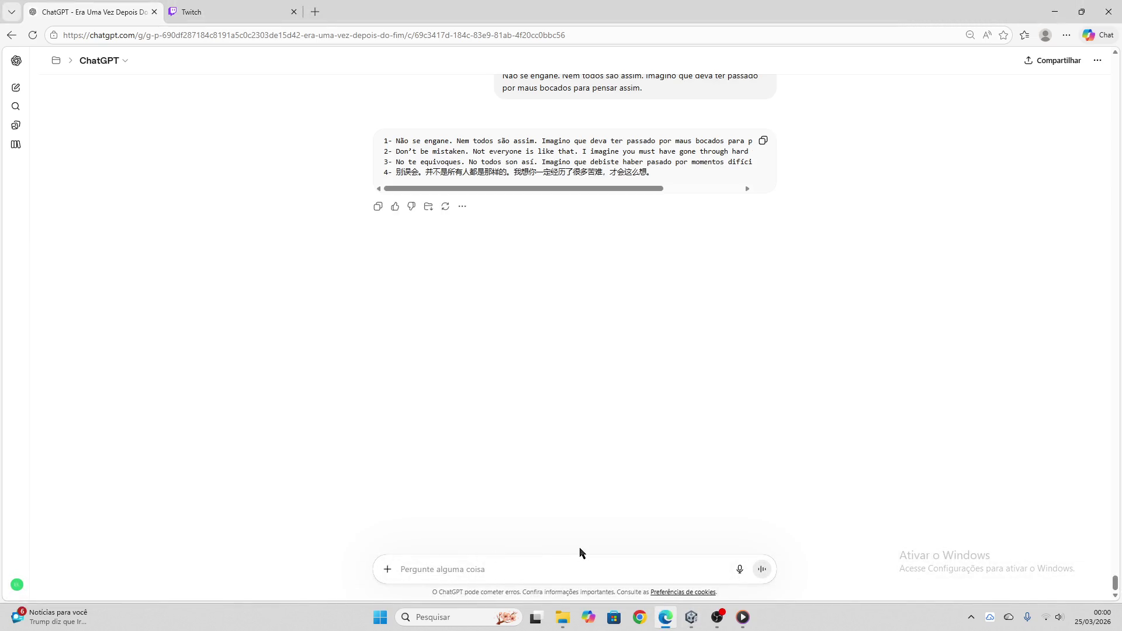
{"action": "key", "text": "ctrl+v"}
{"action": "key", "text": "Return"}
{"action": "left_click", "coordinate": [220, 7]}
{"action": "left_click", "coordinate": [93, 12]}
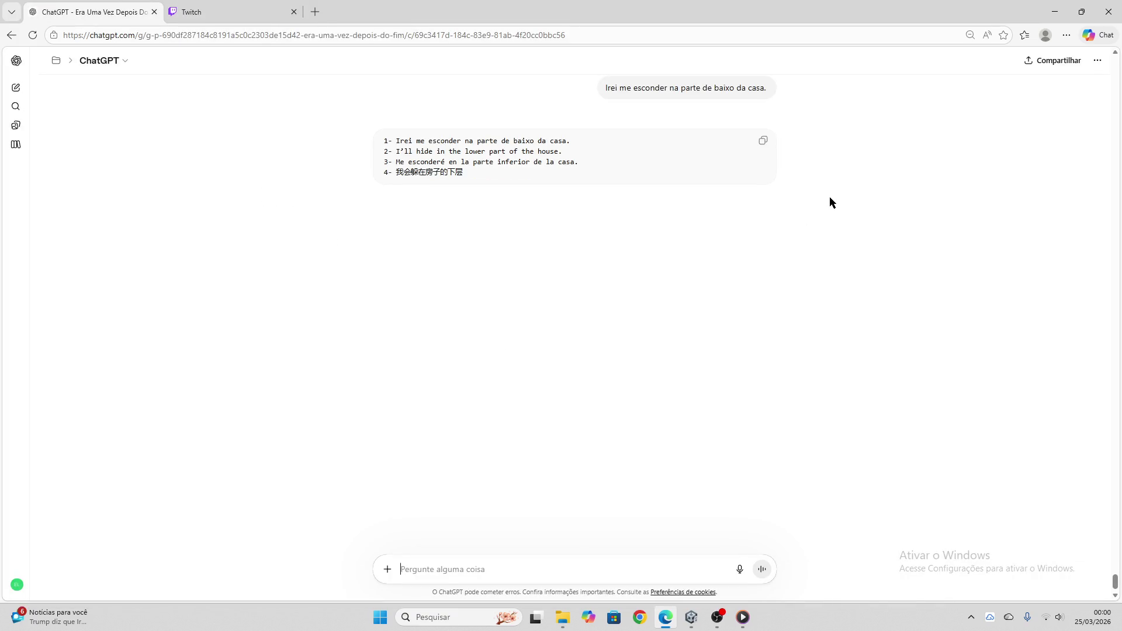
- Apply the reply to parte1_05 ('I'll hide in the lower part of the house.') and clear the field
{"action": "left_click", "coordinate": [763, 140]}
{"action": "left_click", "coordinate": [685, 612]}
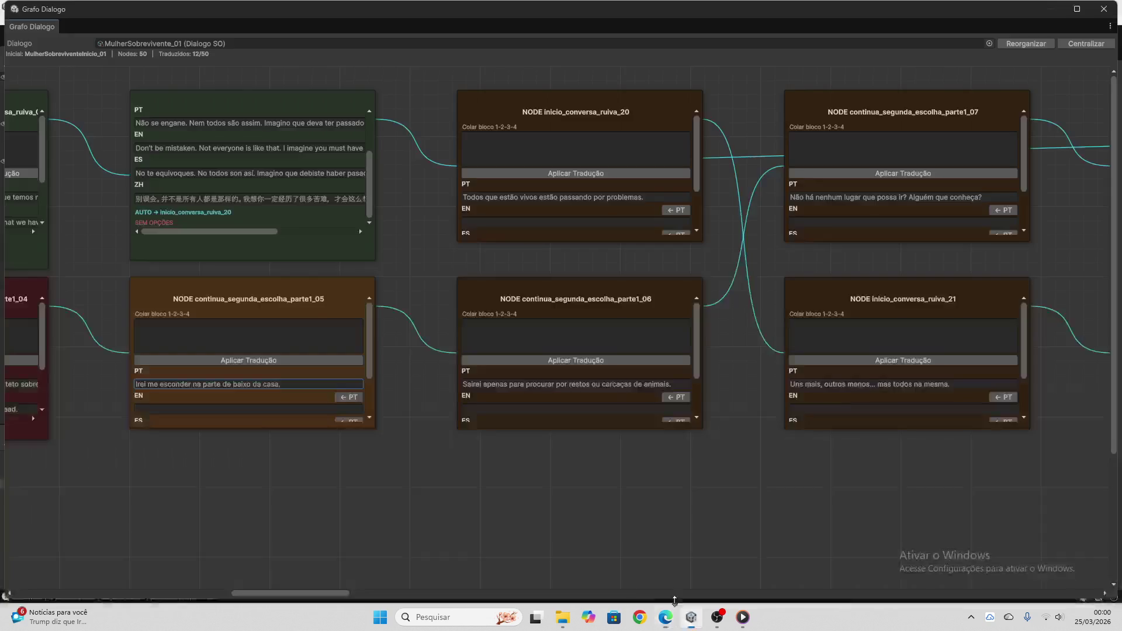
{"action": "left_click", "coordinate": [256, 322]}
{"action": "key", "text": "ctrl+v"}
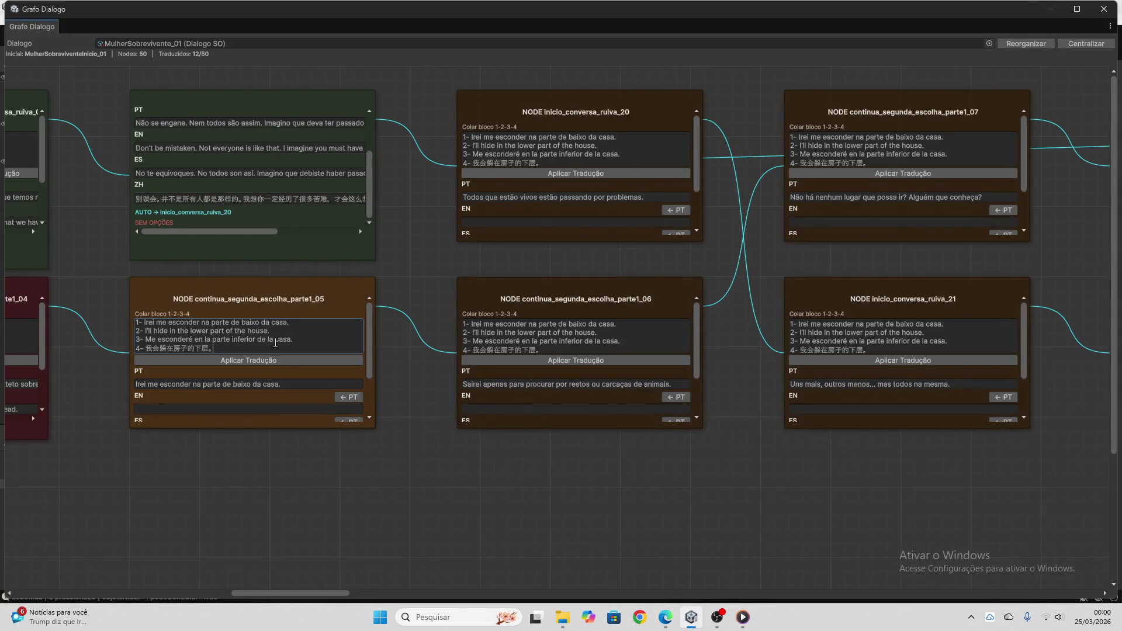
{"action": "left_click", "coordinate": [287, 361]}
{"action": "left_click", "coordinate": [279, 349]}
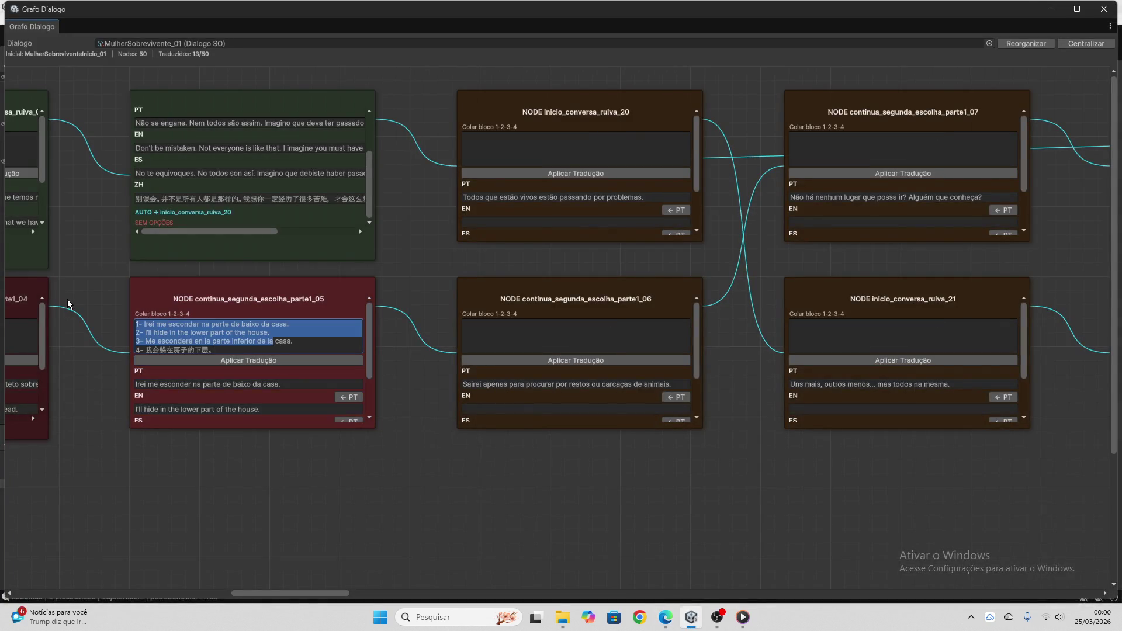
{"action": "key", "text": "ctrl+a"}
{"action": "key", "text": "BackSpace"}
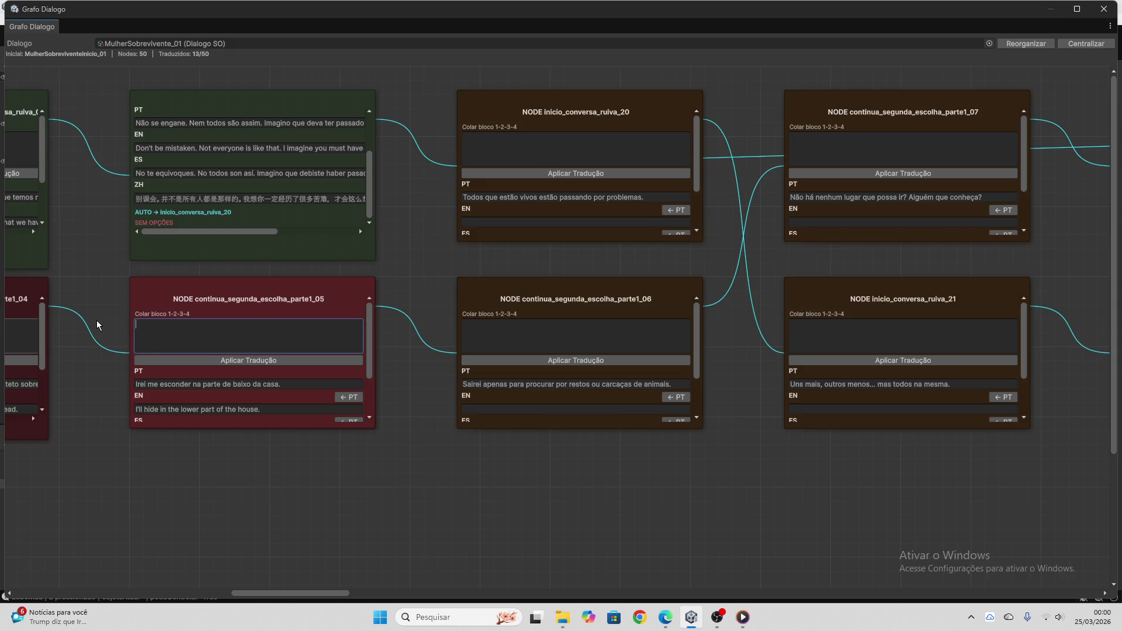
{"action": "scroll", "coordinate": [248, 342], "scroll_direction": "down", "scroll_amount": 3}
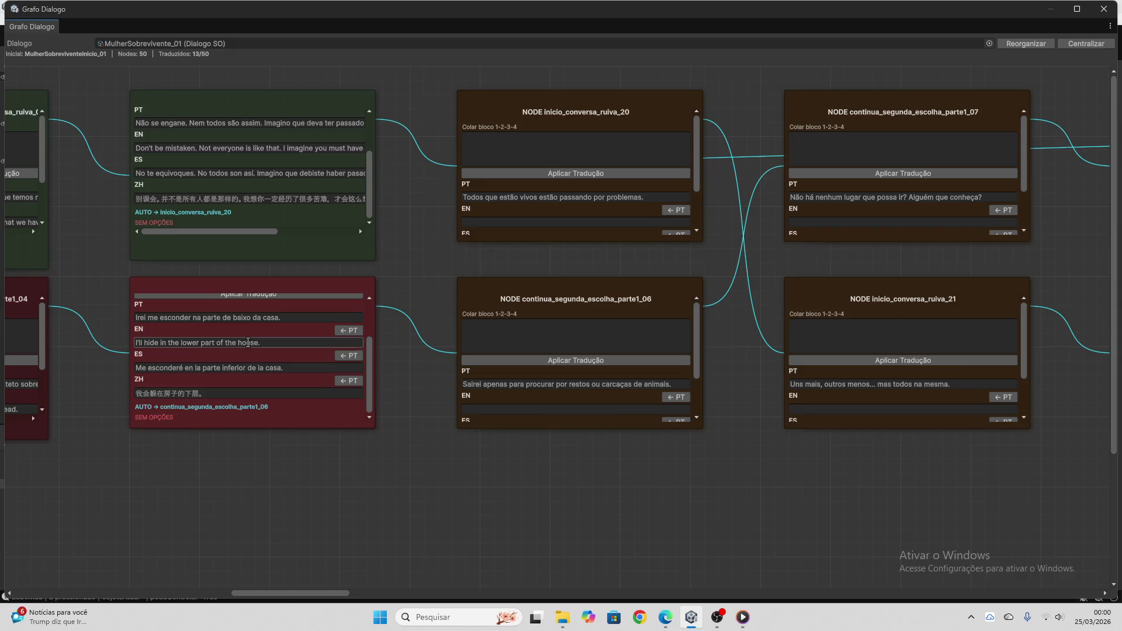
{"action": "left_click_drag", "start_coordinate": [338, 593], "coordinate": [366, 545]}
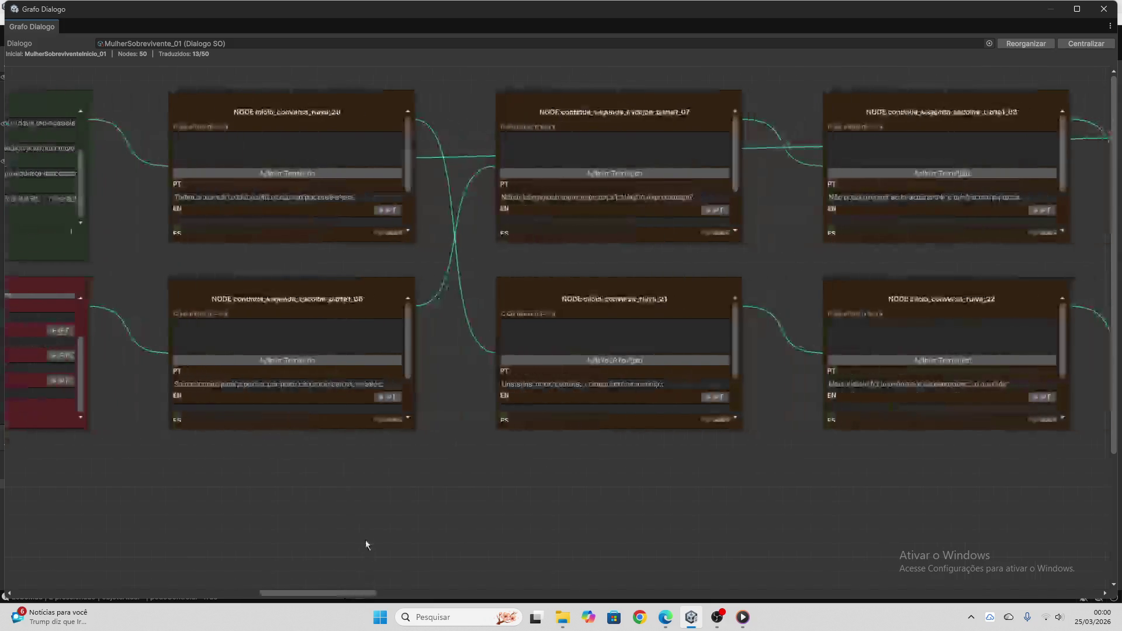
- Translate ruiva_20's line via ChatGPT and apply it ('Everyone who is still alive is going through hardships.')
{"action": "left_click", "coordinate": [309, 197]}
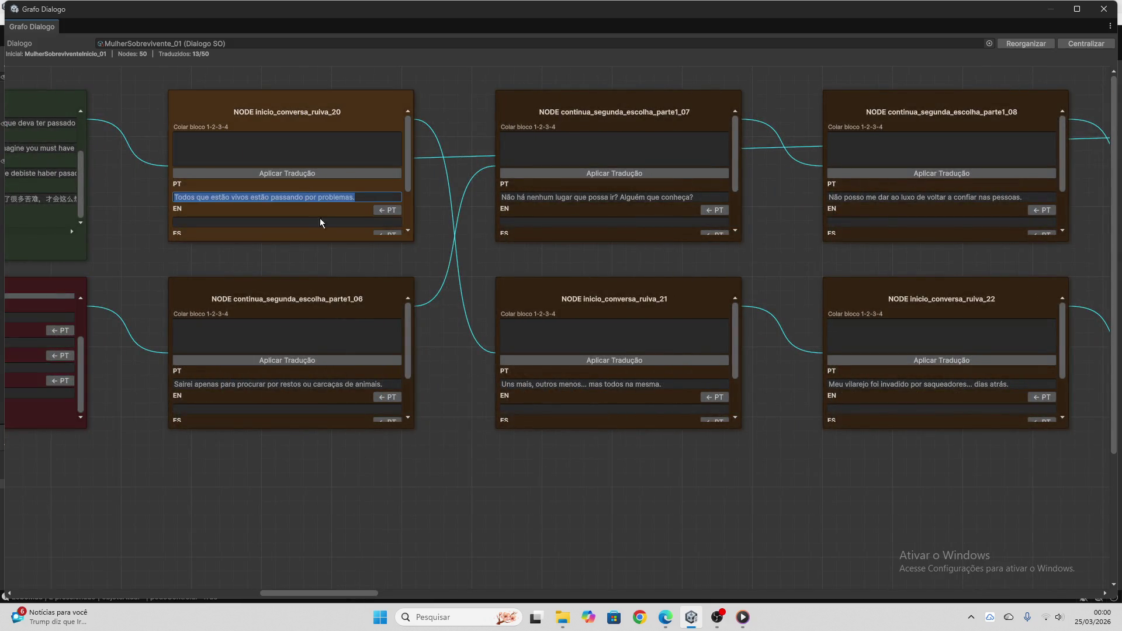
{"action": "left_click", "coordinate": [665, 617]}
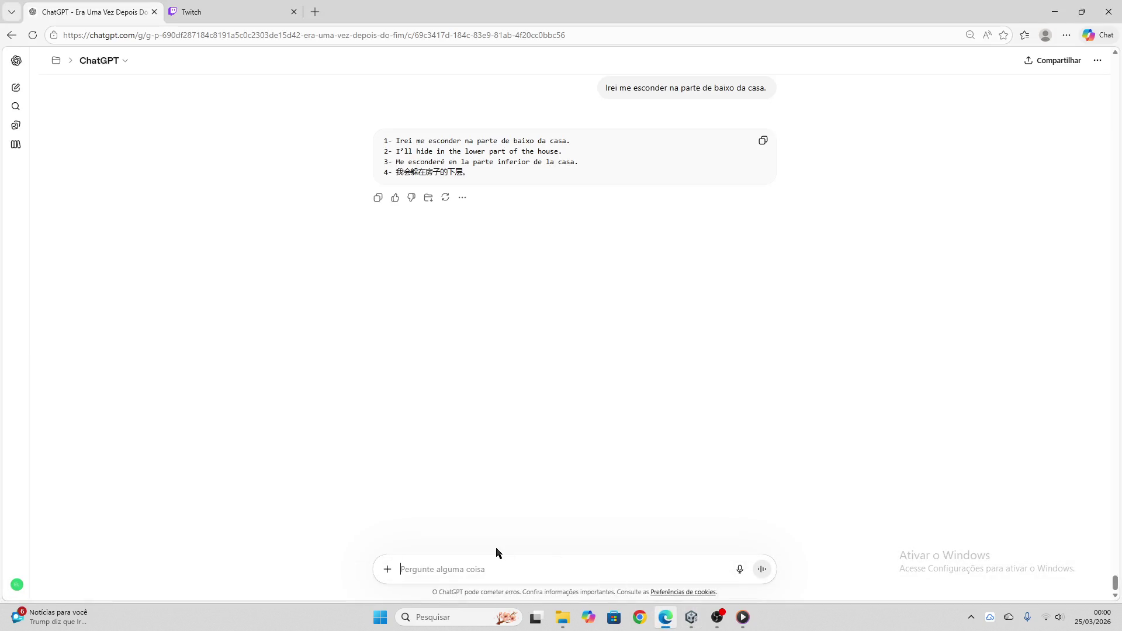
{"action": "key", "text": "ctrl+v"}
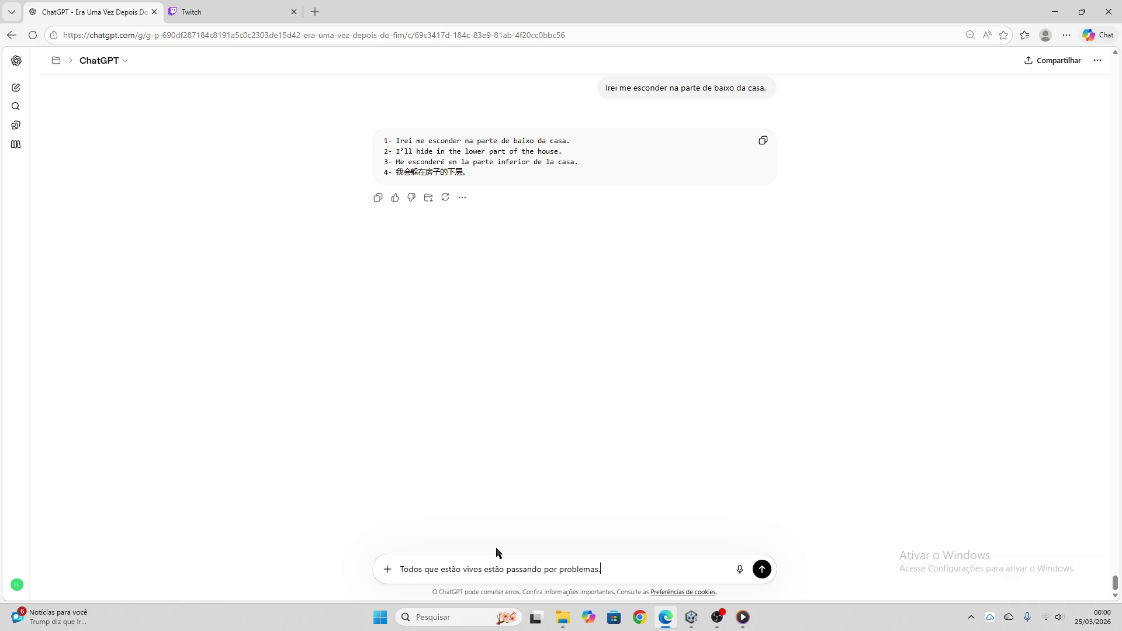
{"action": "key", "text": "Return"}
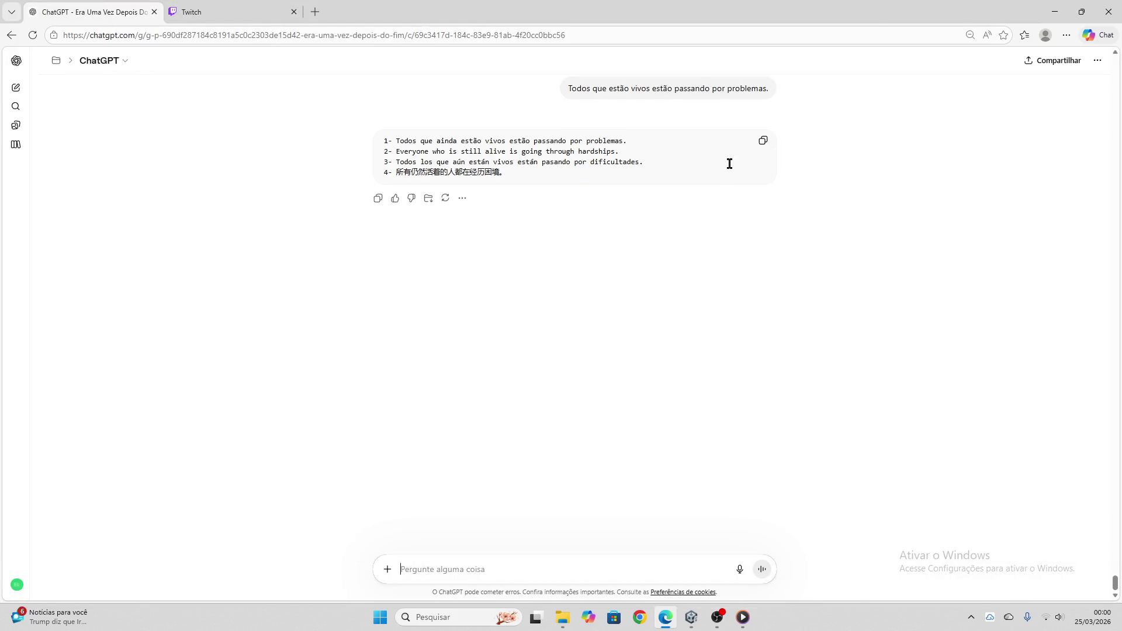
{"action": "left_click", "coordinate": [691, 618]}
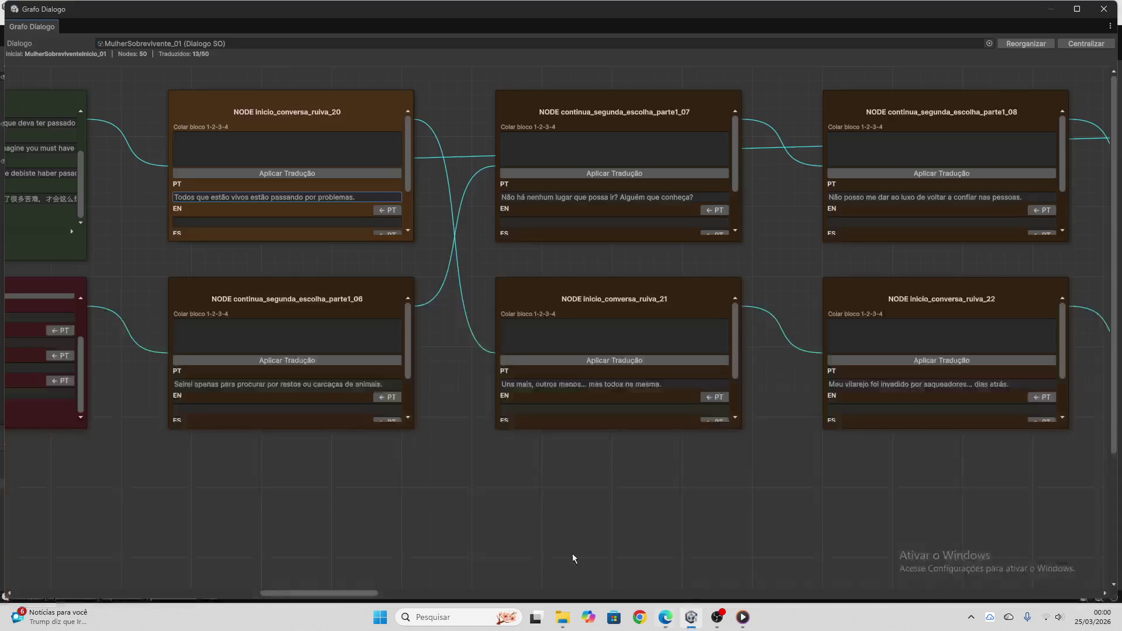
{"action": "left_click", "coordinate": [296, 153]}
{"action": "key", "text": "ctrl+v"}
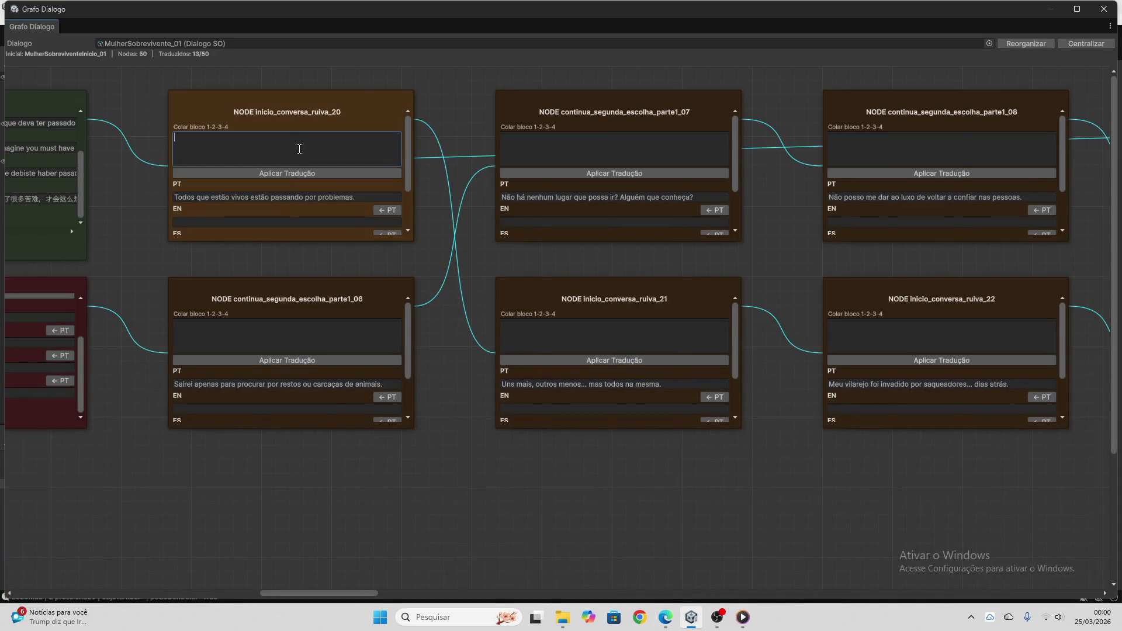
{"action": "left_click", "coordinate": [324, 173]}
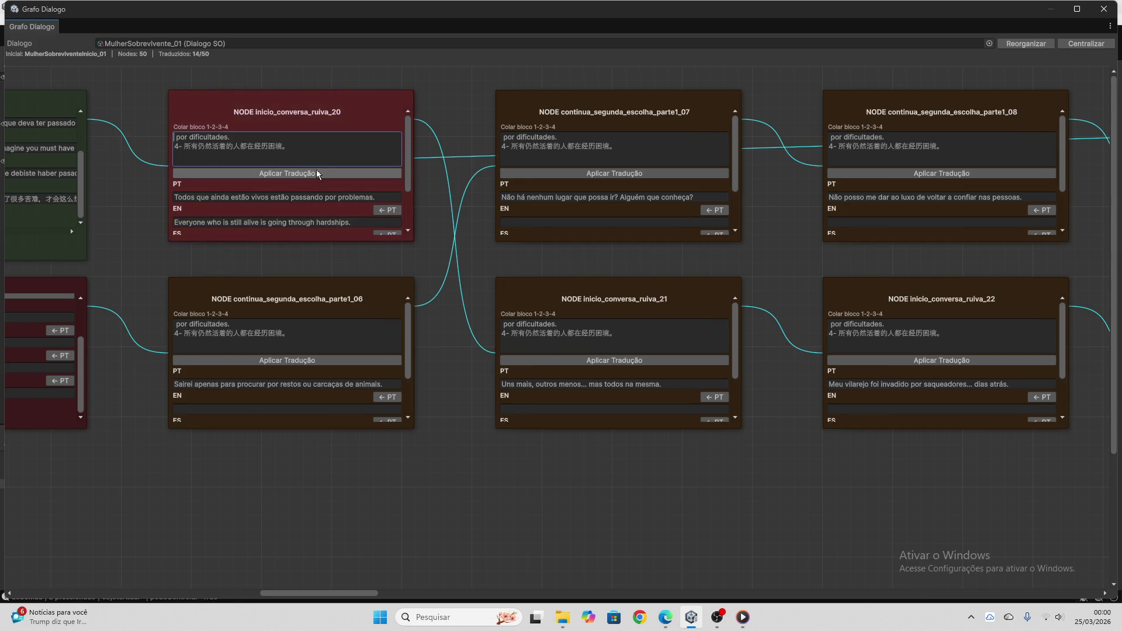
{"action": "key", "text": "ctrl+a"}
{"action": "key", "text": "BackSpace"}
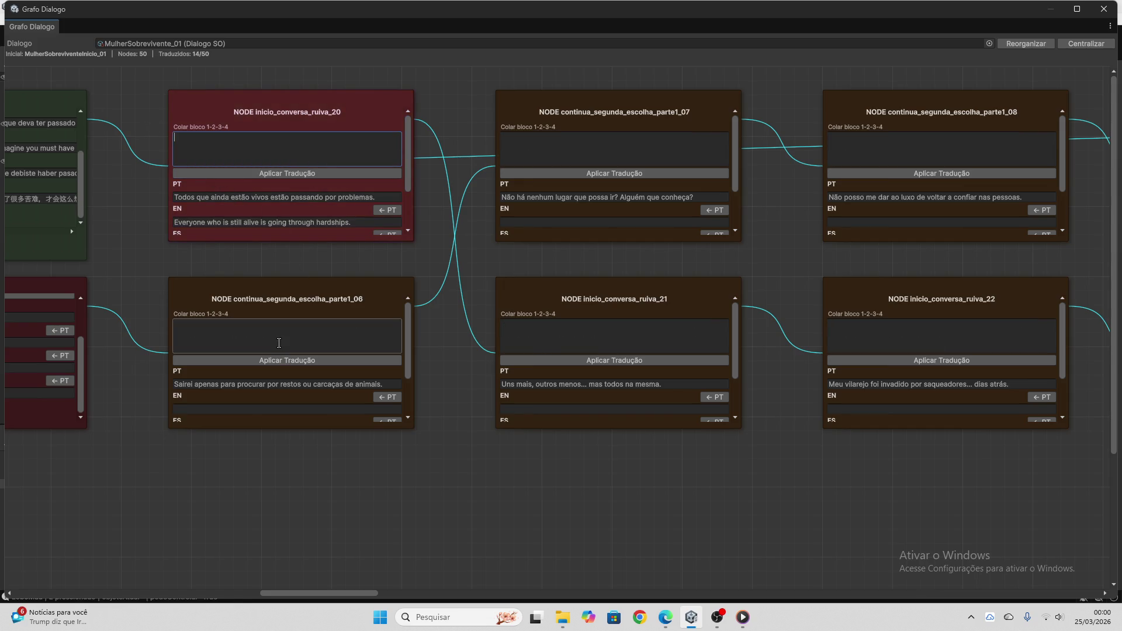
{"action": "left_click", "coordinate": [299, 384]}
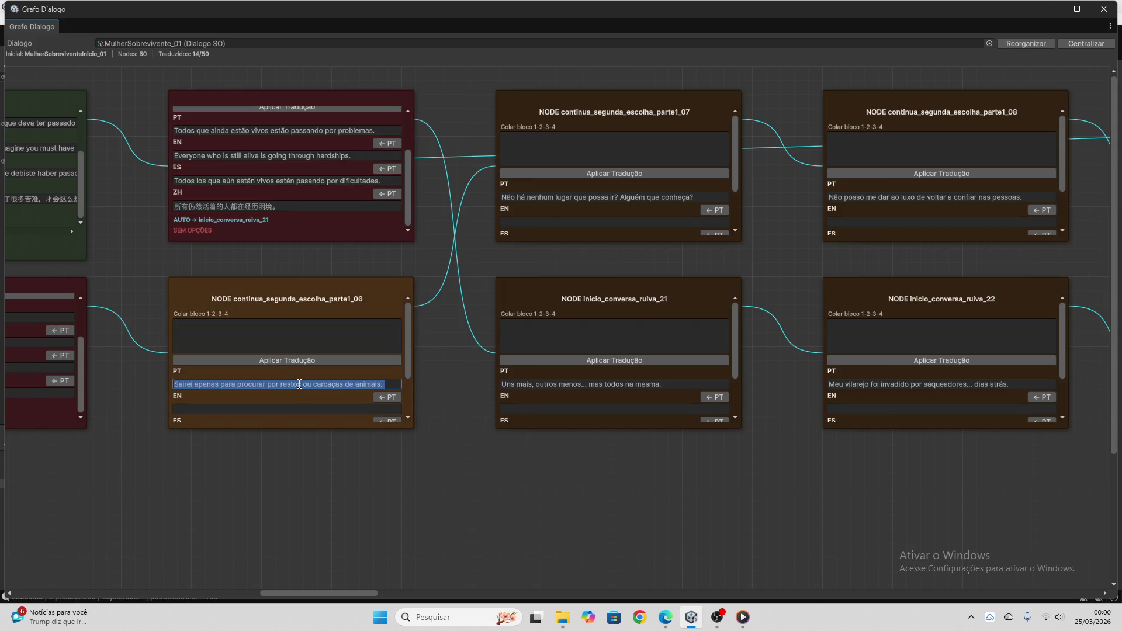
- Get ChatGPT's EN/ES/ZH translation of node continua_segunda_escolha_parte1_06's Portuguese line and copy it
{"action": "key", "text": "ctrl+c"}
{"action": "left_click", "coordinate": [665, 617]}
{"action": "left_click", "coordinate": [573, 569]}
{"action": "key", "text": "ctrl+v"}
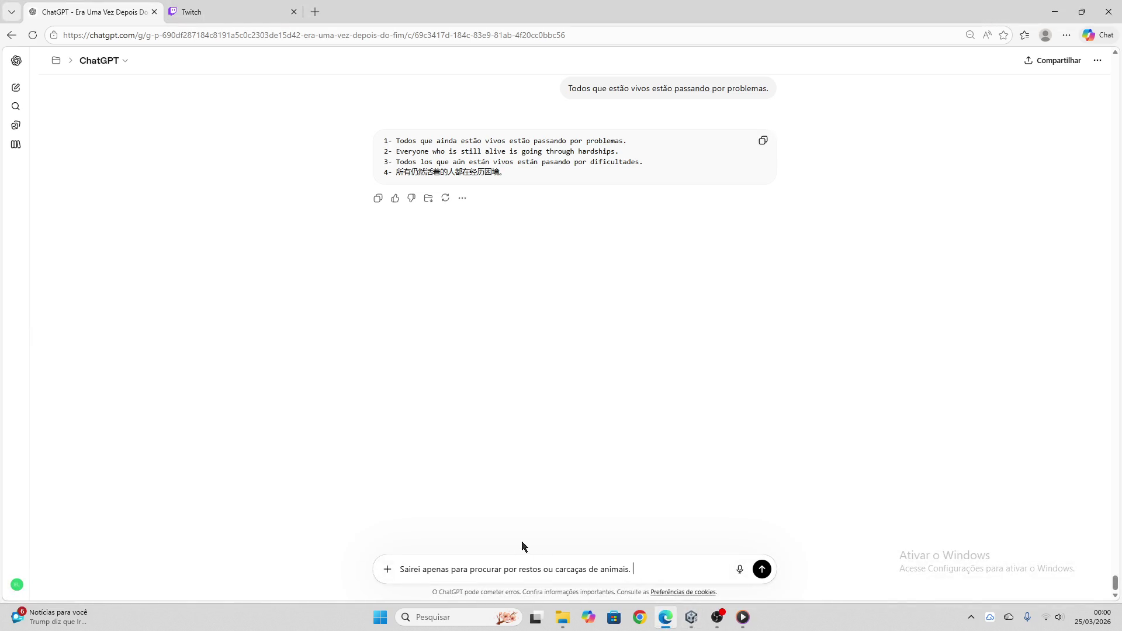
{"action": "key", "text": "Return"}
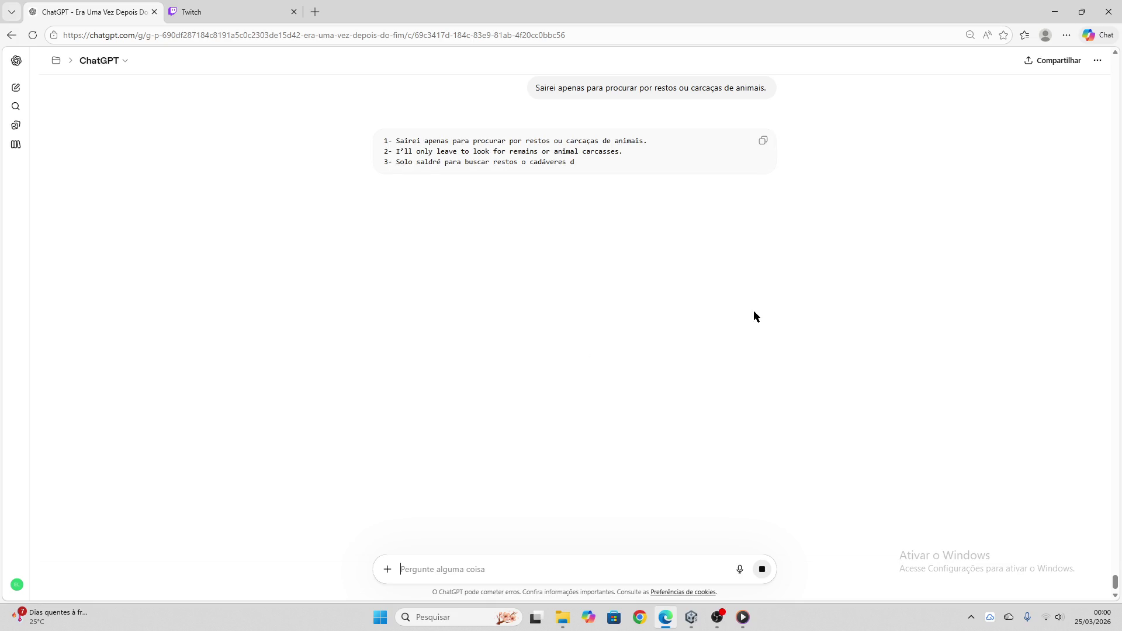
{"action": "left_click", "coordinate": [763, 142]}
- Paste the translation block into node parte1_06's Colar bloco and apply it, reaching 15/50
{"action": "left_click", "coordinate": [692, 617]}
{"action": "left_click", "coordinate": [343, 351]}
{"action": "key", "text": "ctrl+v"}
{"action": "left_click", "coordinate": [334, 362]}
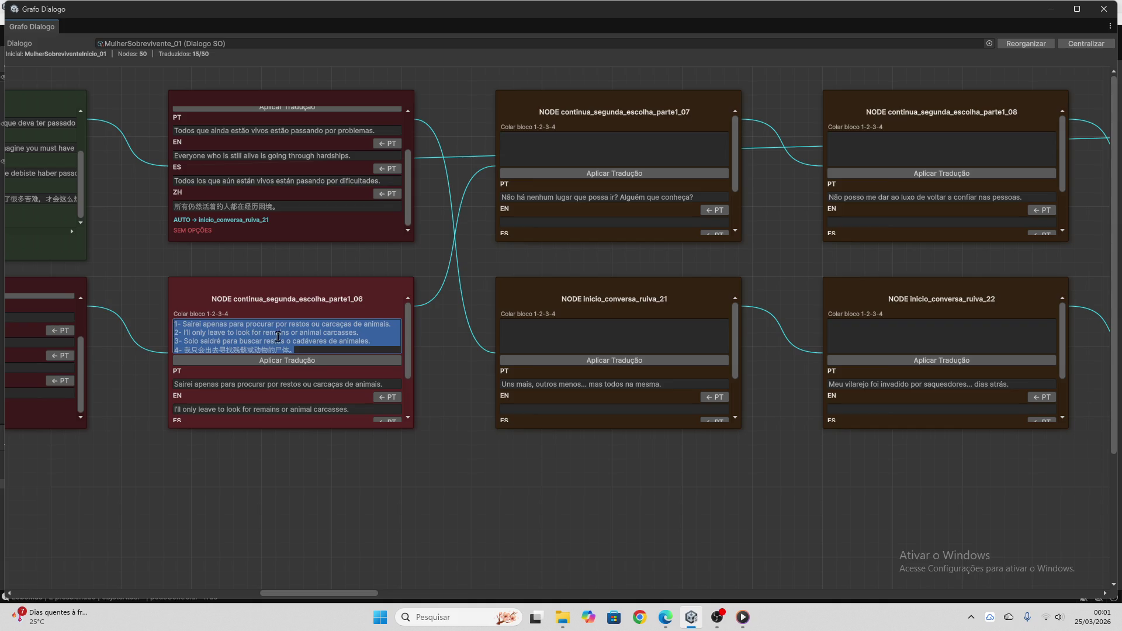
{"action": "scroll", "coordinate": [350, 352], "scroll_direction": "down", "scroll_amount": 2}
{"action": "left_click_drag", "start_coordinate": [355, 588], "coordinate": [390, 591]}
- Have ChatGPT translate node continua_segunda_escolha_parte1_07's Portuguese line and copy the reply
{"action": "left_click", "coordinate": [244, 200]}
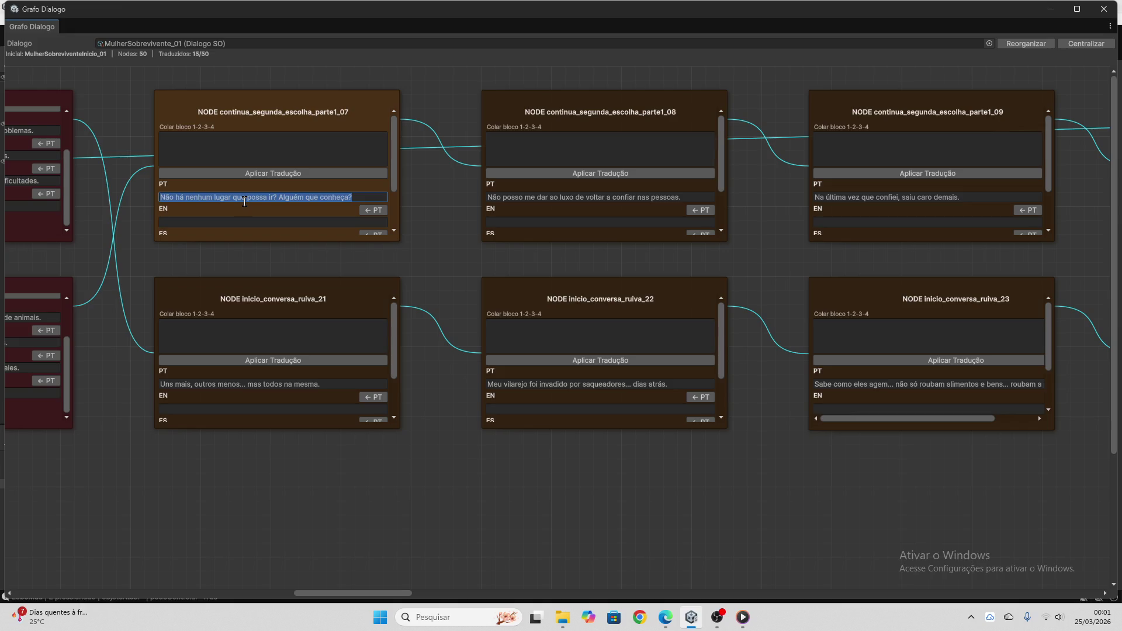
{"action": "left_click", "coordinate": [663, 615]}
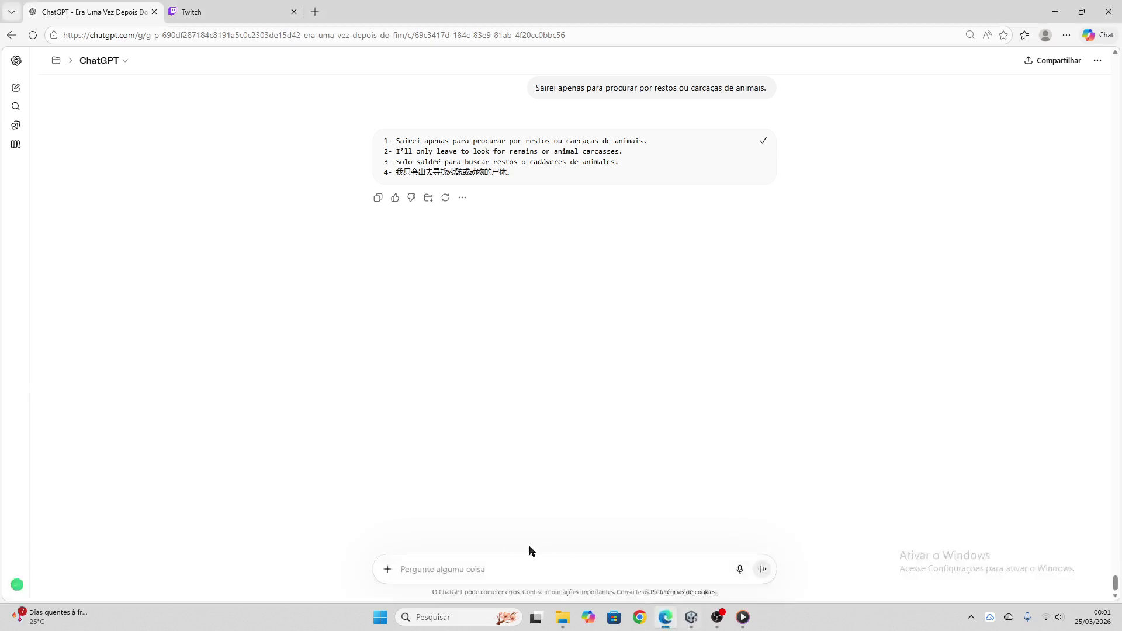
{"action": "key", "text": "ctrl+v"}
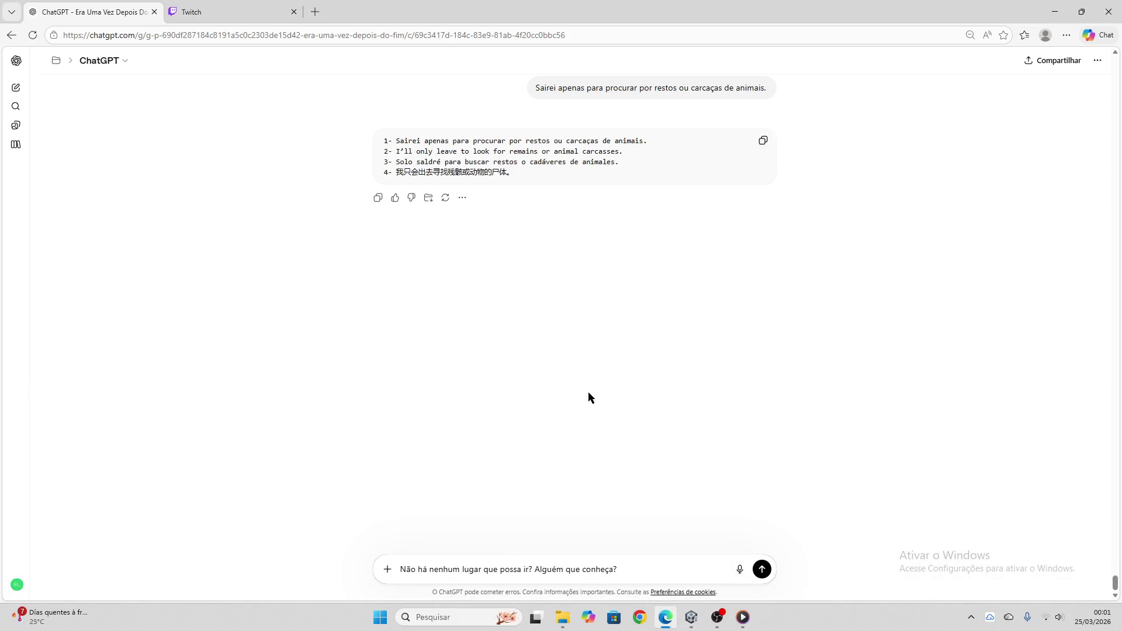
{"action": "key", "text": "Return"}
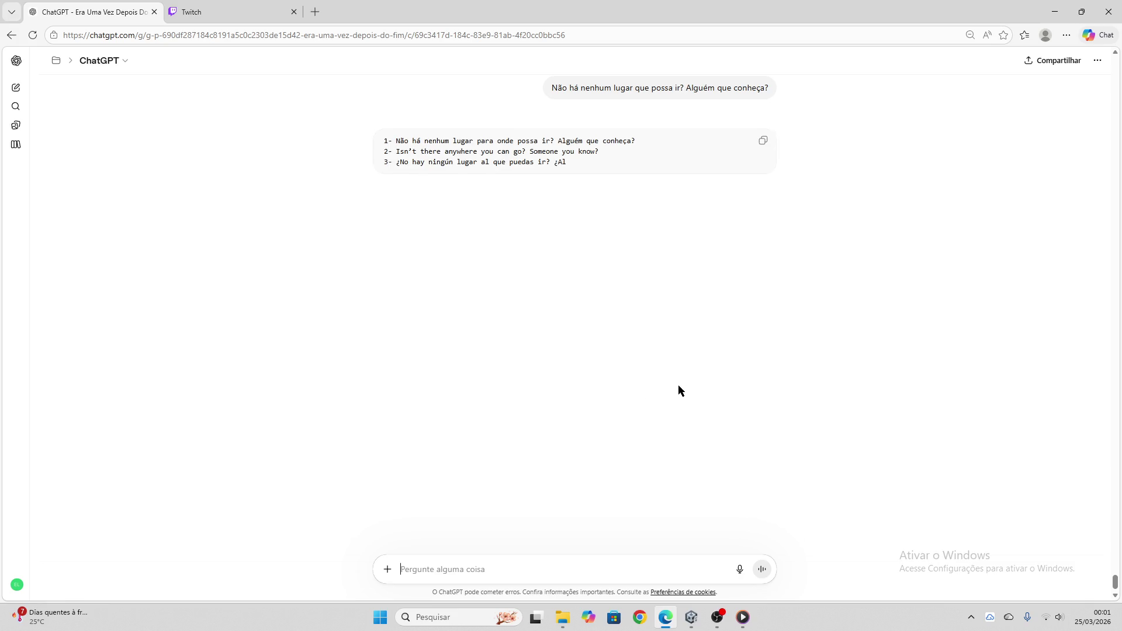
{"action": "left_click", "coordinate": [762, 141]}
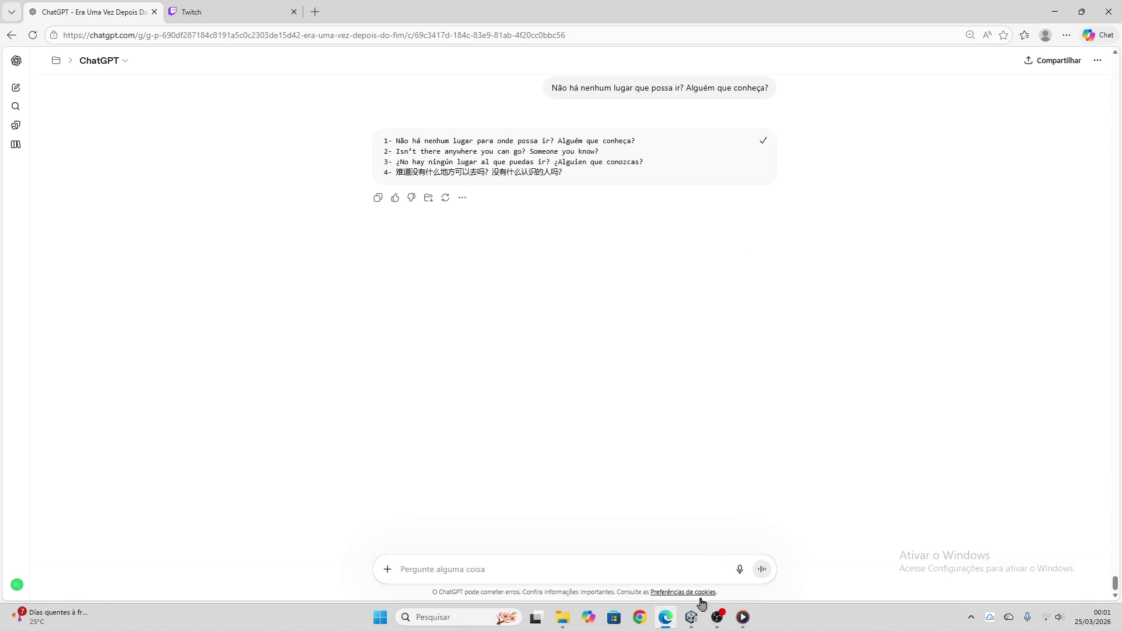
- Apply the pasted translations to node parte1_07 (16/50) and clear its Colar bloco field
{"action": "left_click", "coordinate": [692, 617]}
{"action": "left_click", "coordinate": [303, 151]}
{"action": "key", "text": "ctrl+v"}
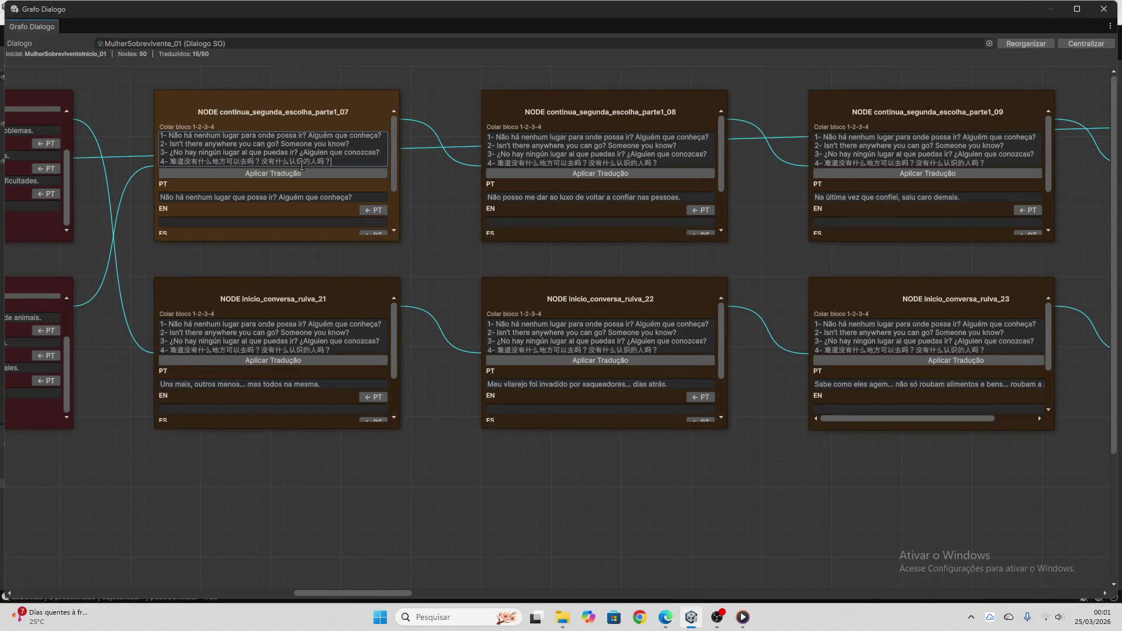
{"action": "left_click", "coordinate": [301, 173]}
{"action": "key", "text": "ctrl+a"}
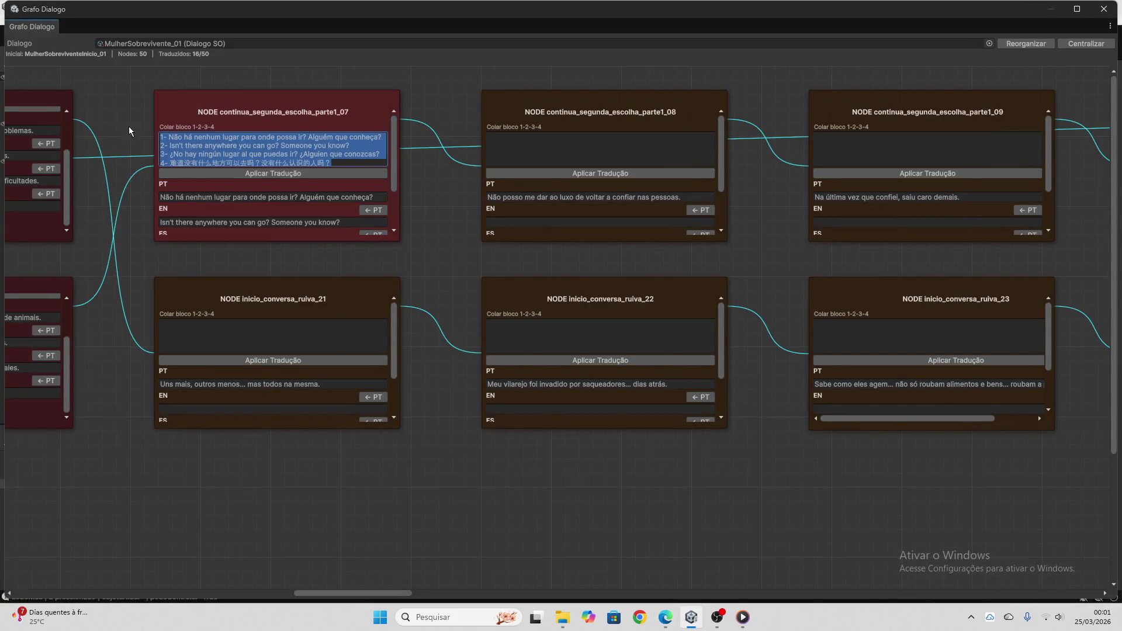
{"action": "key", "text": "BackSpace"}
{"action": "scroll", "coordinate": [273, 152], "scroll_direction": "down", "scroll_amount": 3}
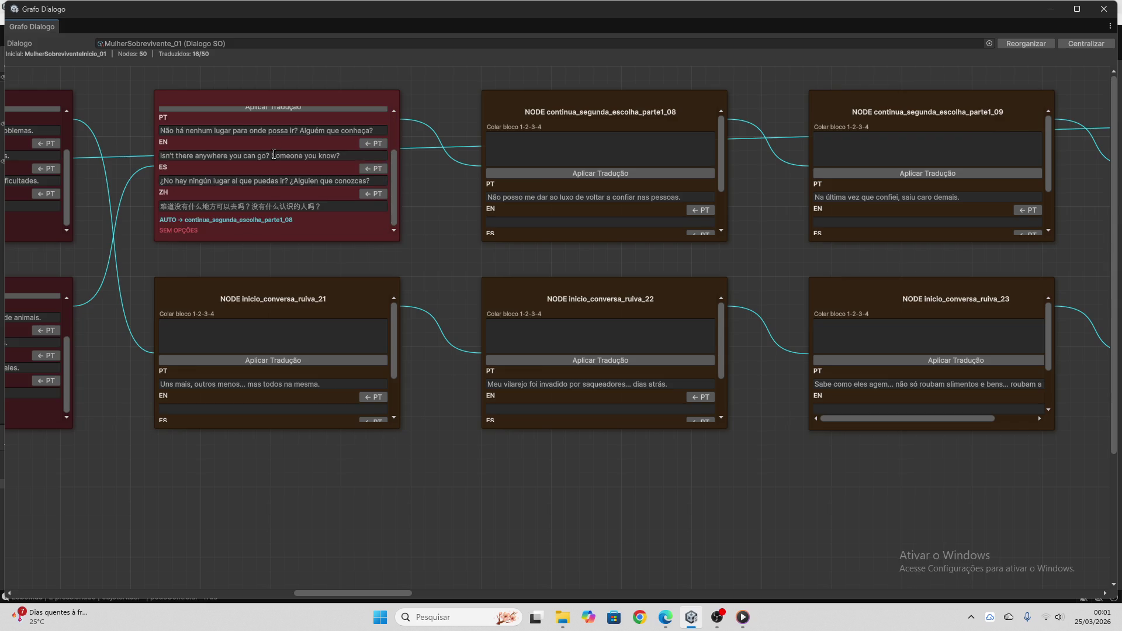
{"action": "left_click", "coordinate": [310, 383]}
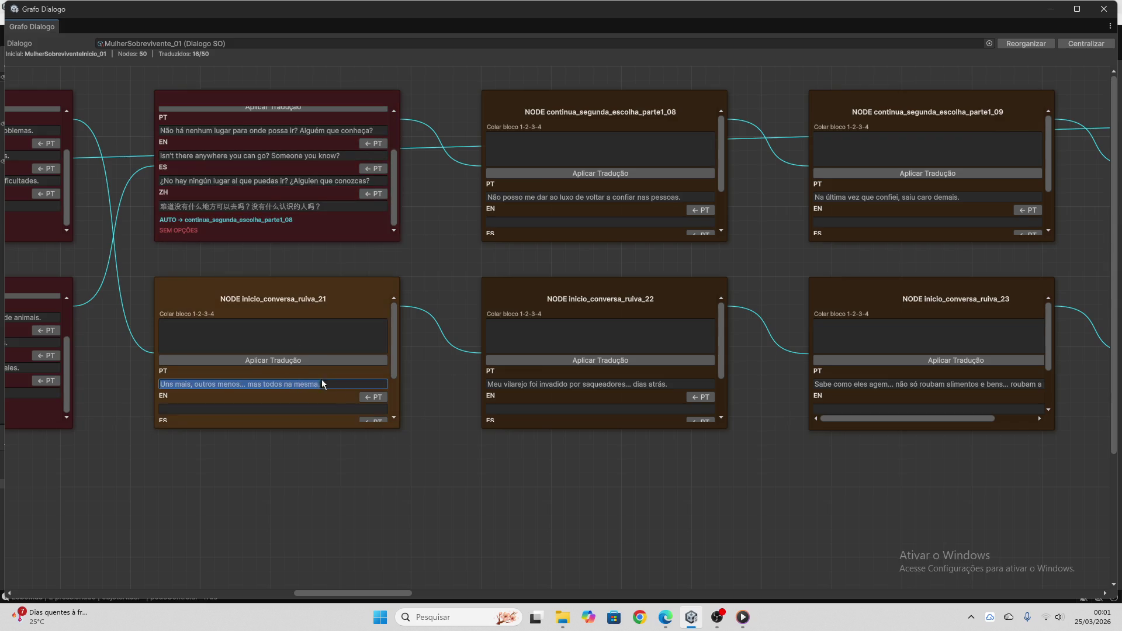
- Have ChatGPT translate node inicio_conversa_ruiva_21's line and copy the four-line reply
{"action": "left_click", "coordinate": [665, 618]}
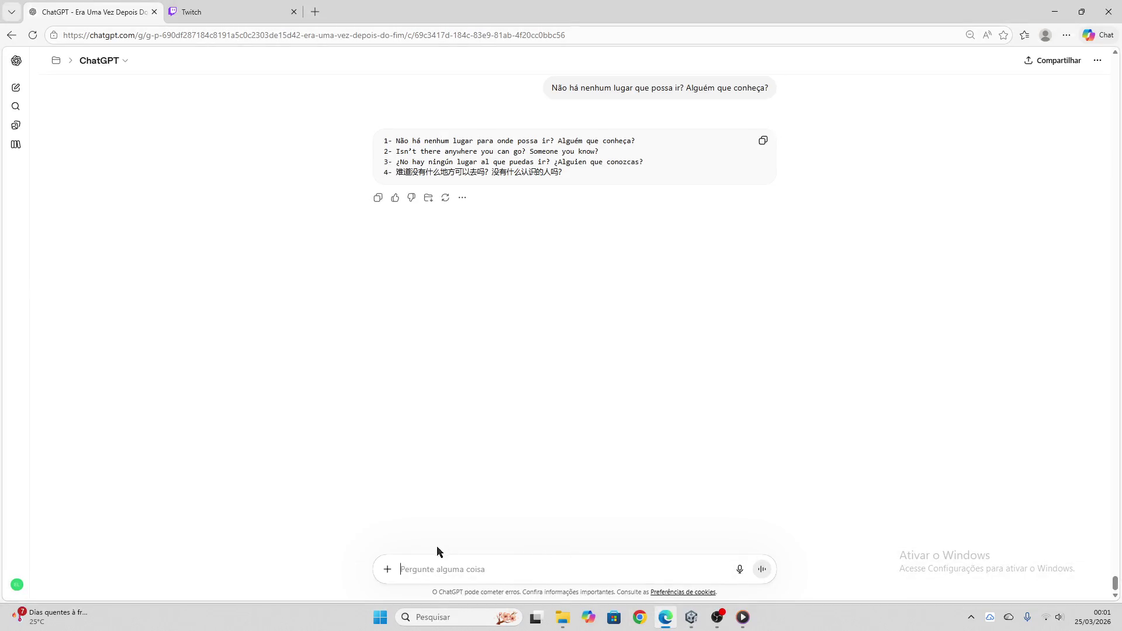
{"action": "key", "text": "ctrl+v"}
{"action": "key", "text": "Return"}
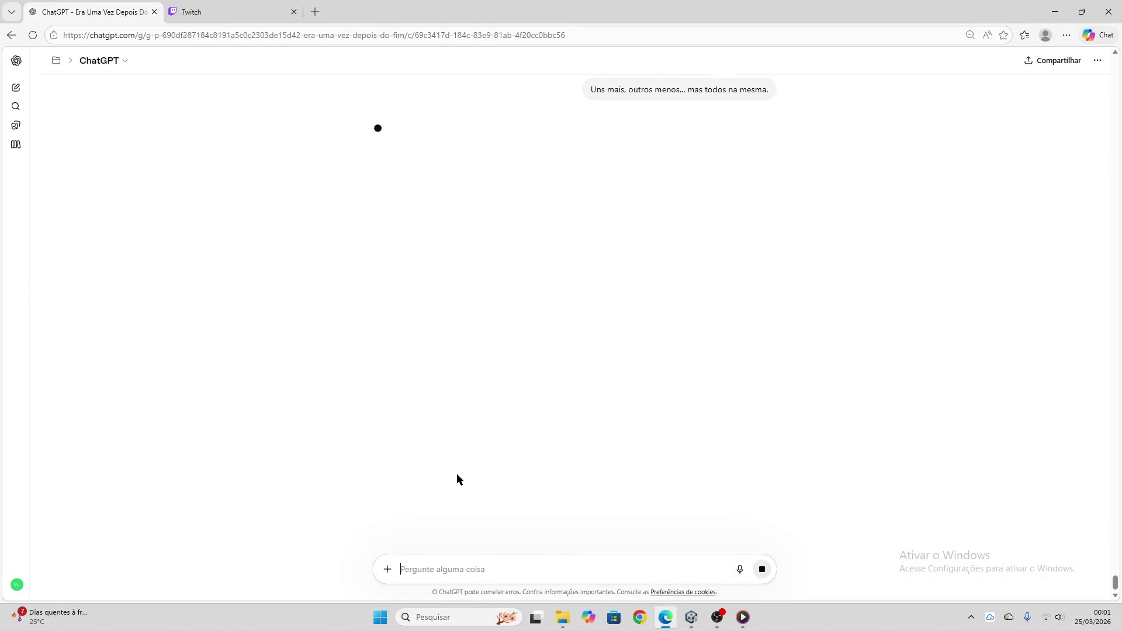
{"action": "left_click", "coordinate": [228, 12]}
{"action": "left_click", "coordinate": [94, 11]}
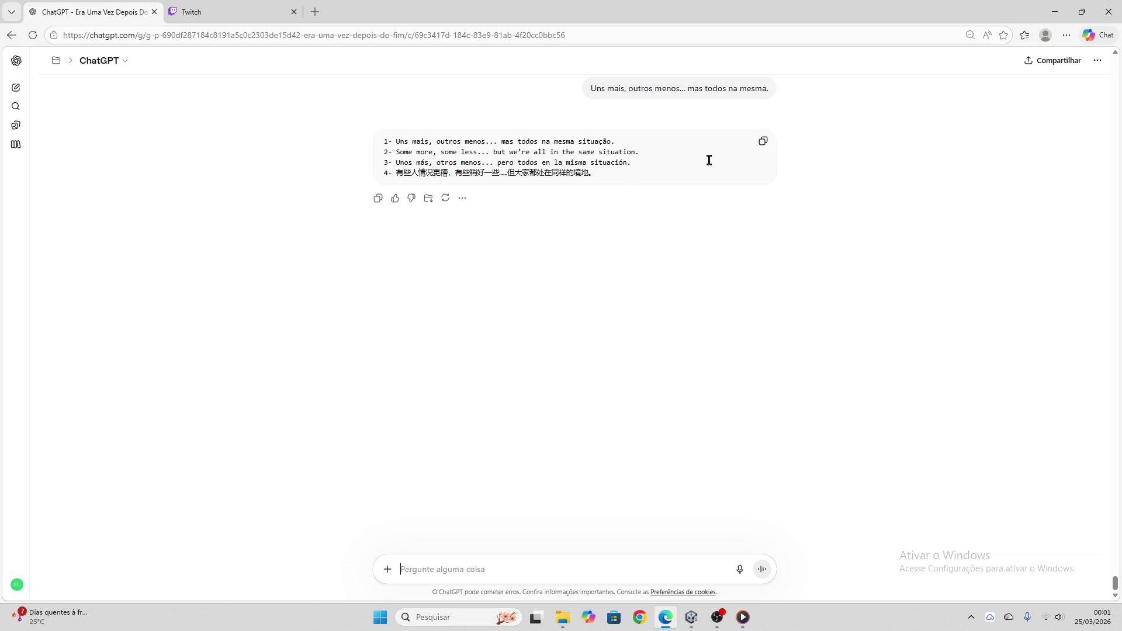
{"action": "left_click", "coordinate": [763, 143]}
- Apply the translation block to node ruiva_21 (17/50) and empty its Colar bloco field
{"action": "left_click", "coordinate": [692, 617]}
{"action": "left_click", "coordinate": [320, 340]}
{"action": "key", "text": "ctrl+v"}
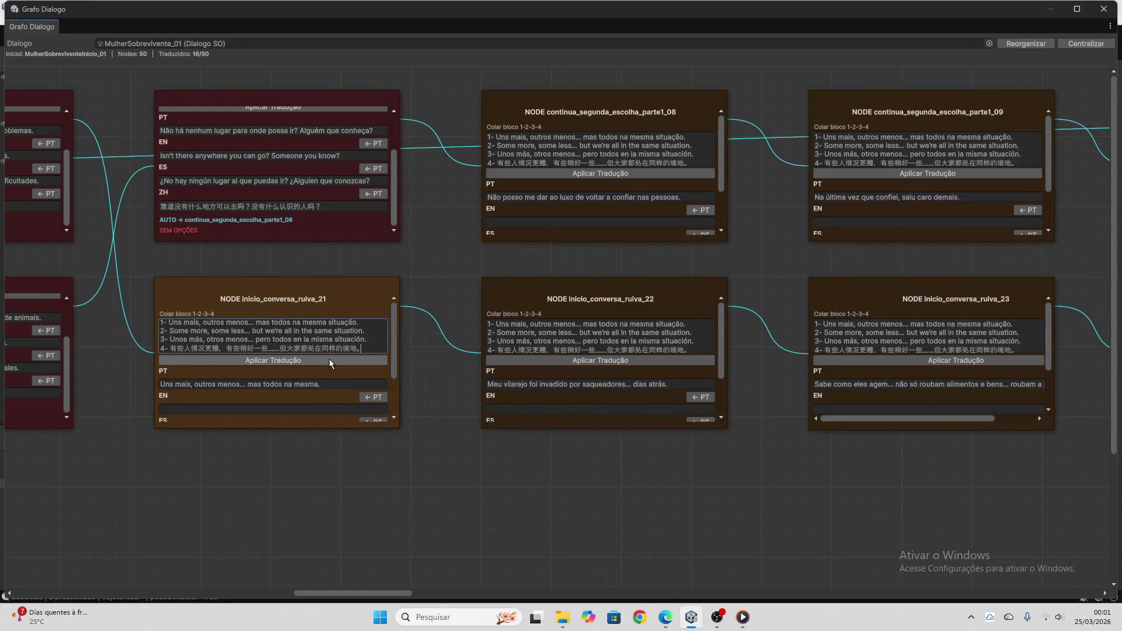
{"action": "left_click", "coordinate": [328, 364]}
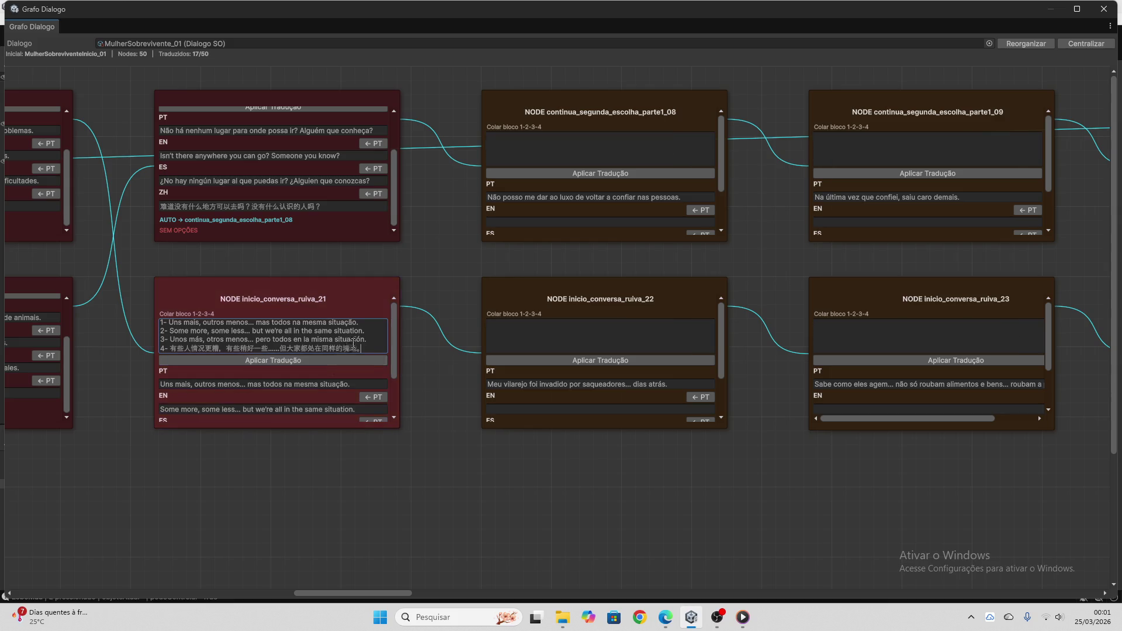
{"action": "left_click_drag", "start_coordinate": [372, 345], "coordinate": [129, 305]}
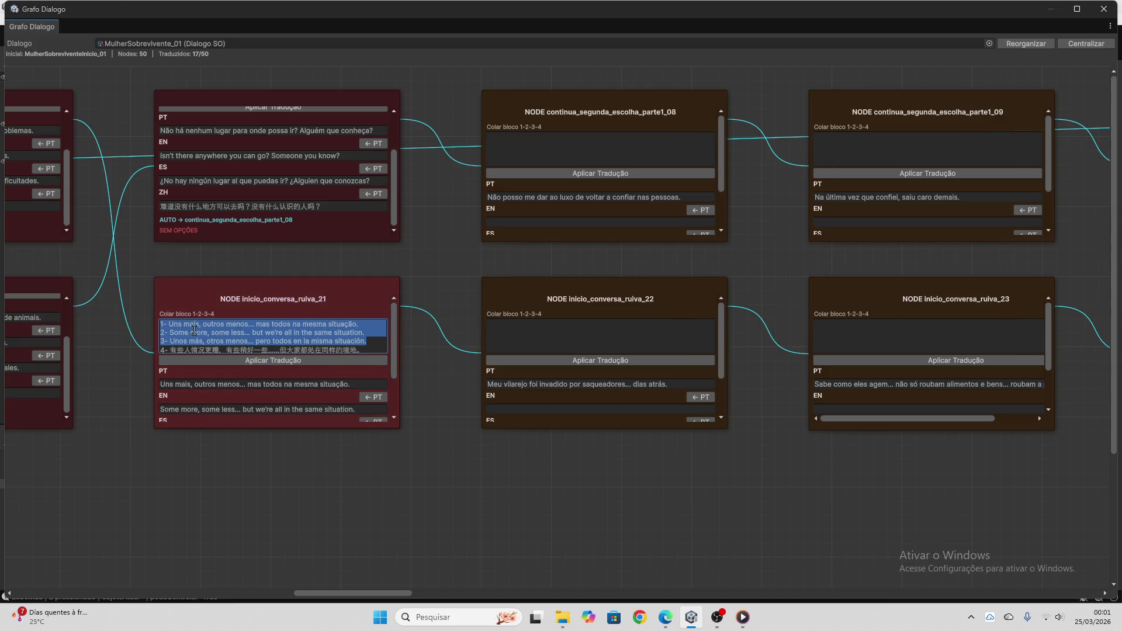
{"action": "key", "text": "BackSpace"}
{"action": "left_click_drag", "start_coordinate": [359, 339], "coordinate": [109, 322]}
{"action": "key", "text": "BackSpace"}
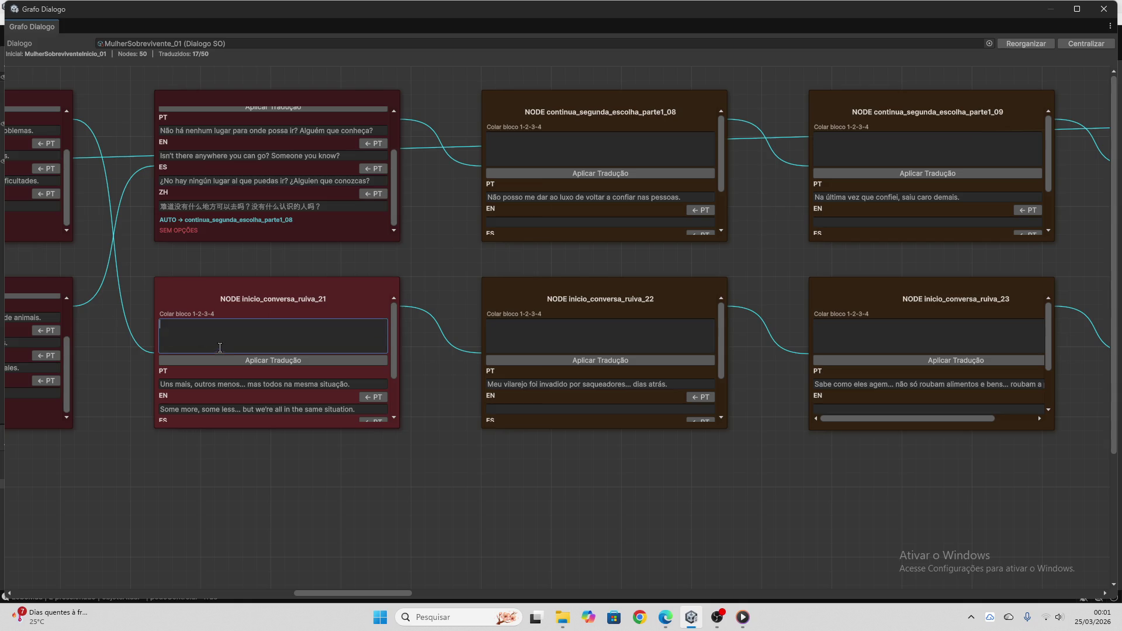
{"action": "left_click_drag", "start_coordinate": [383, 593], "coordinate": [422, 594]}
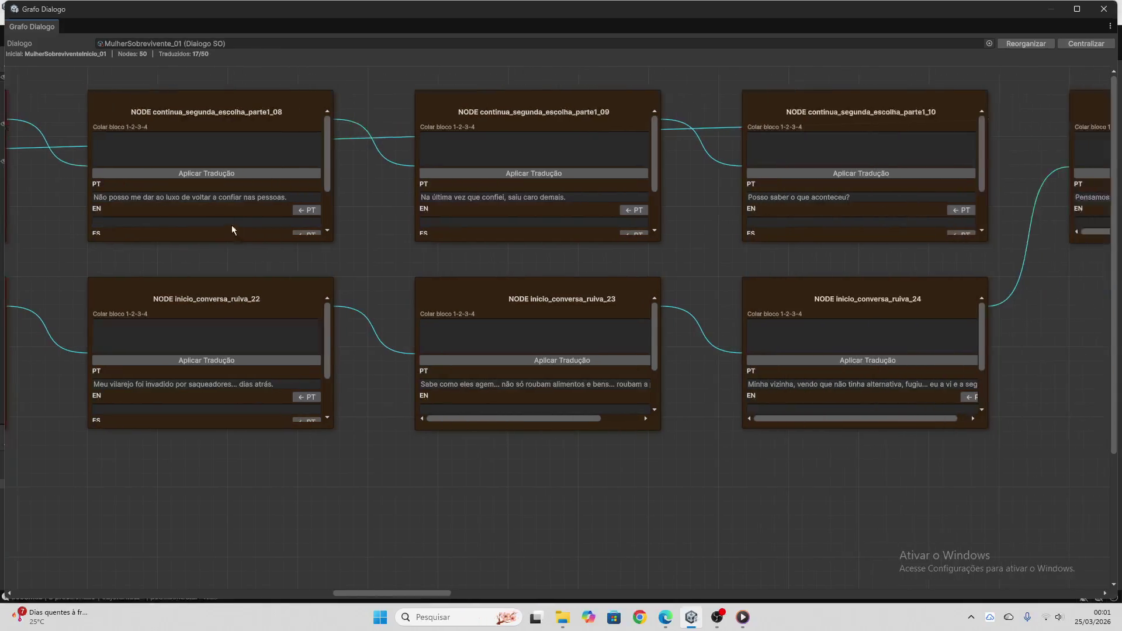
- Have ChatGPT translate node continua_segunda_escolha_parte1_08's Portuguese line and copy the reply
{"action": "left_click", "coordinate": [214, 198]}
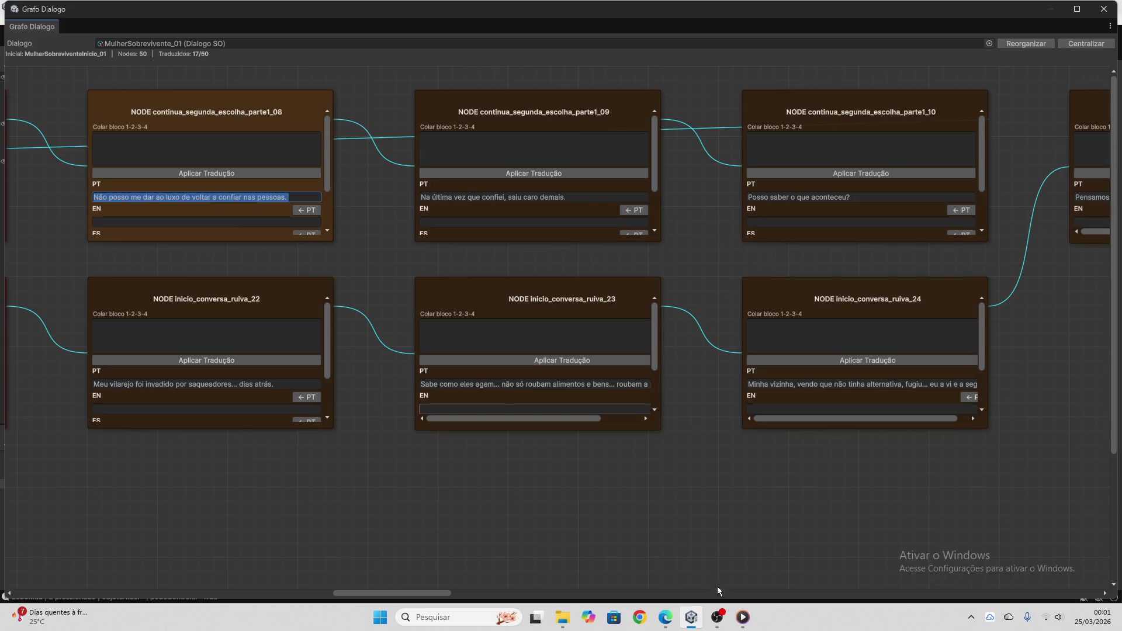
{"action": "mouse_move", "coordinate": [665, 619]}
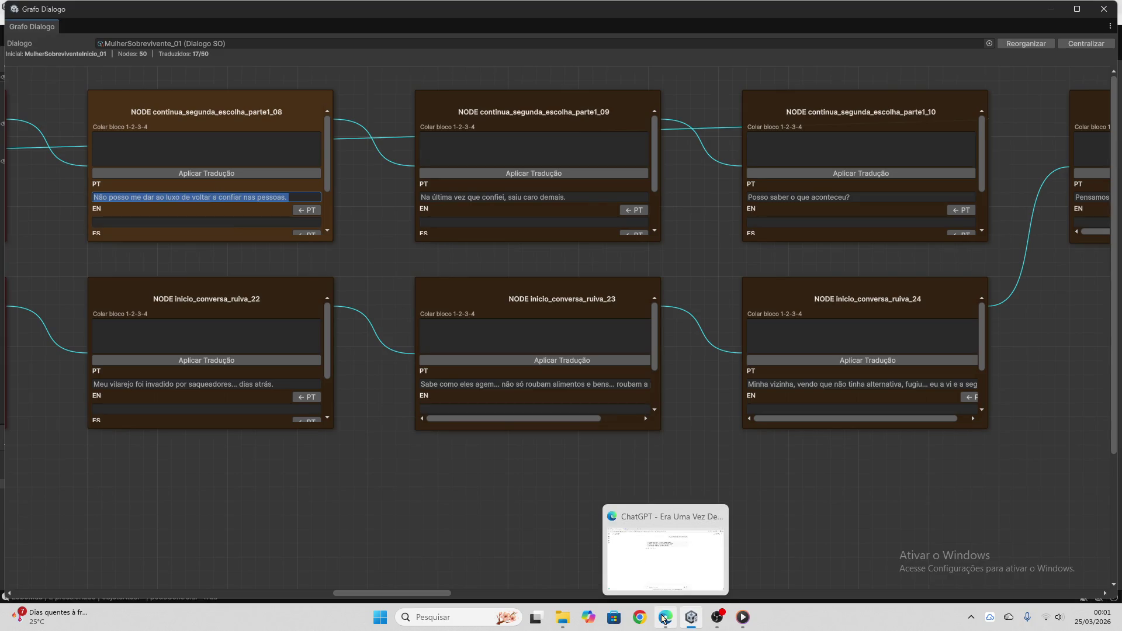
{"action": "left_click", "coordinate": [665, 619]}
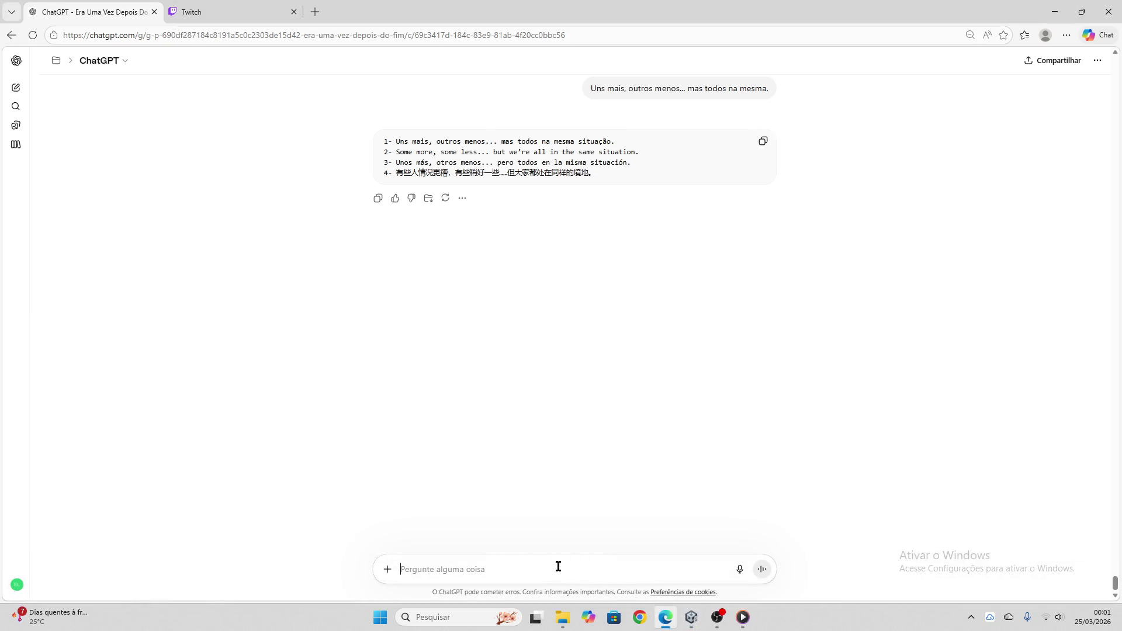
{"action": "key", "text": "ctrl+v"}
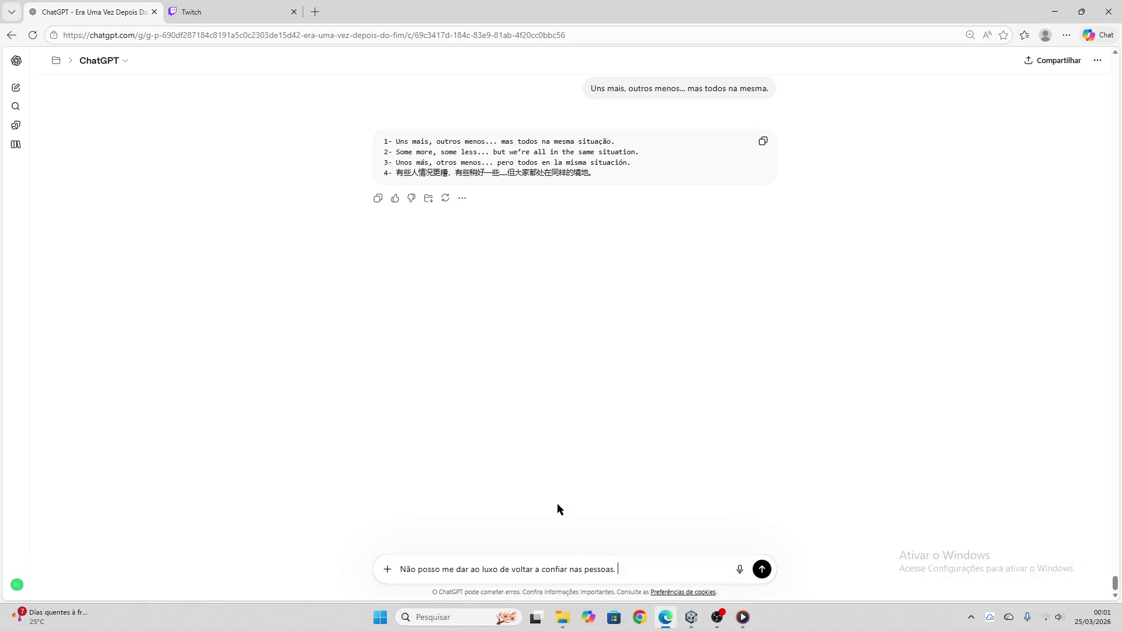
{"action": "key", "text": "Return"}
{"action": "left_click", "coordinate": [193, 12]}
{"action": "left_click", "coordinate": [86, 4]}
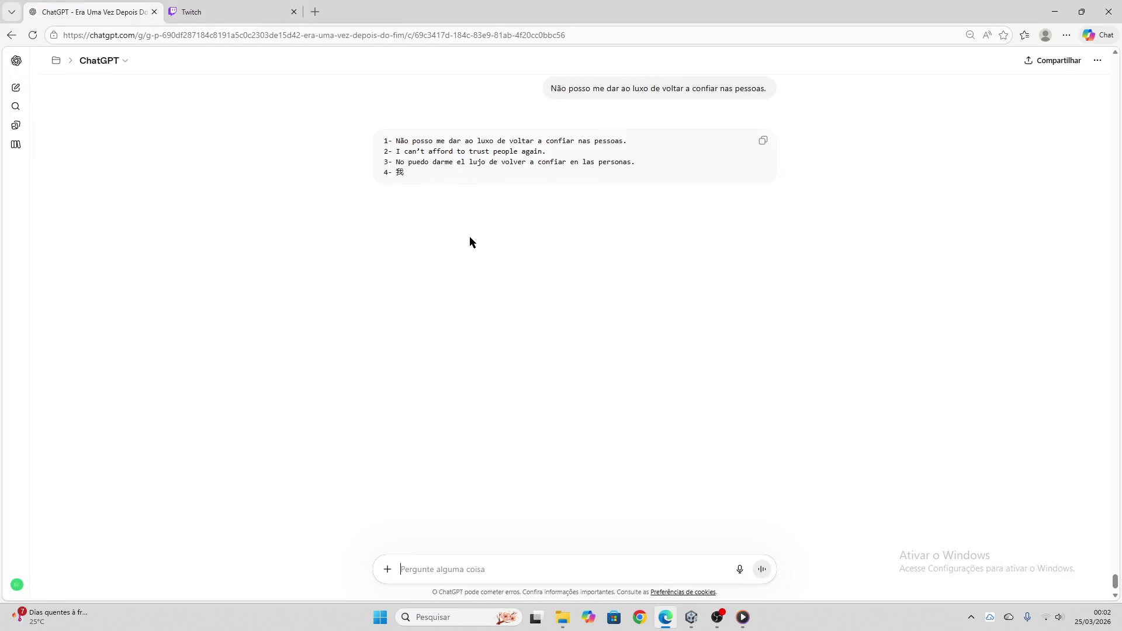
{"action": "left_click", "coordinate": [764, 141]}
- Apply the translation block to node parte1_08, reaching 18/50 translated
{"action": "left_click", "coordinate": [691, 618]}
{"action": "left_click", "coordinate": [252, 159]}
{"action": "key", "text": "ctrl+v"}
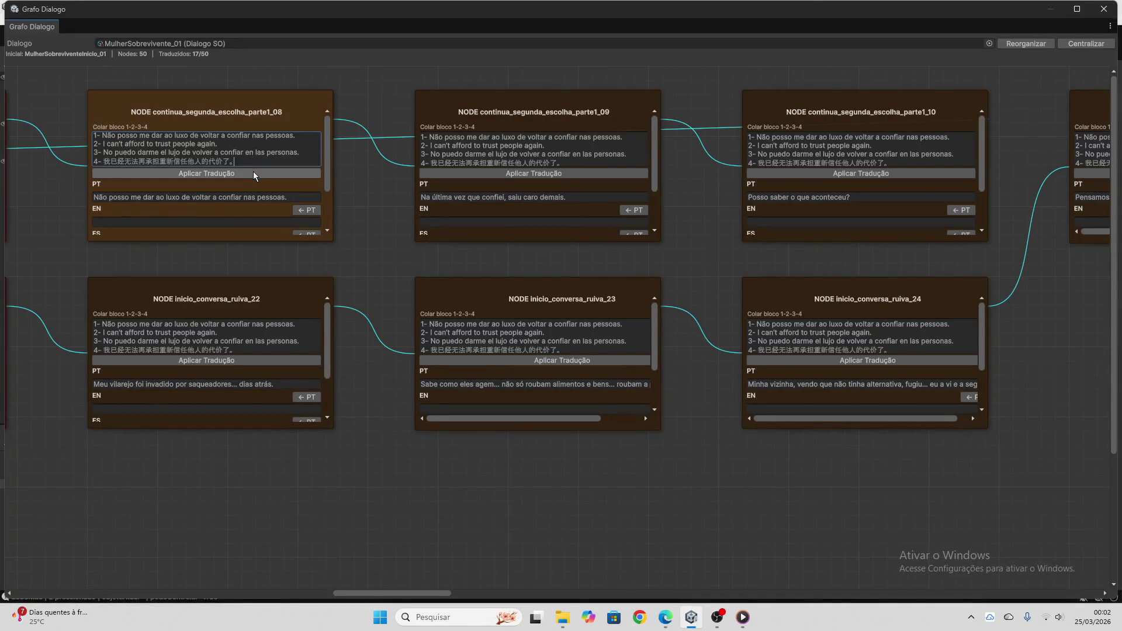
{"action": "left_click", "coordinate": [254, 172]}
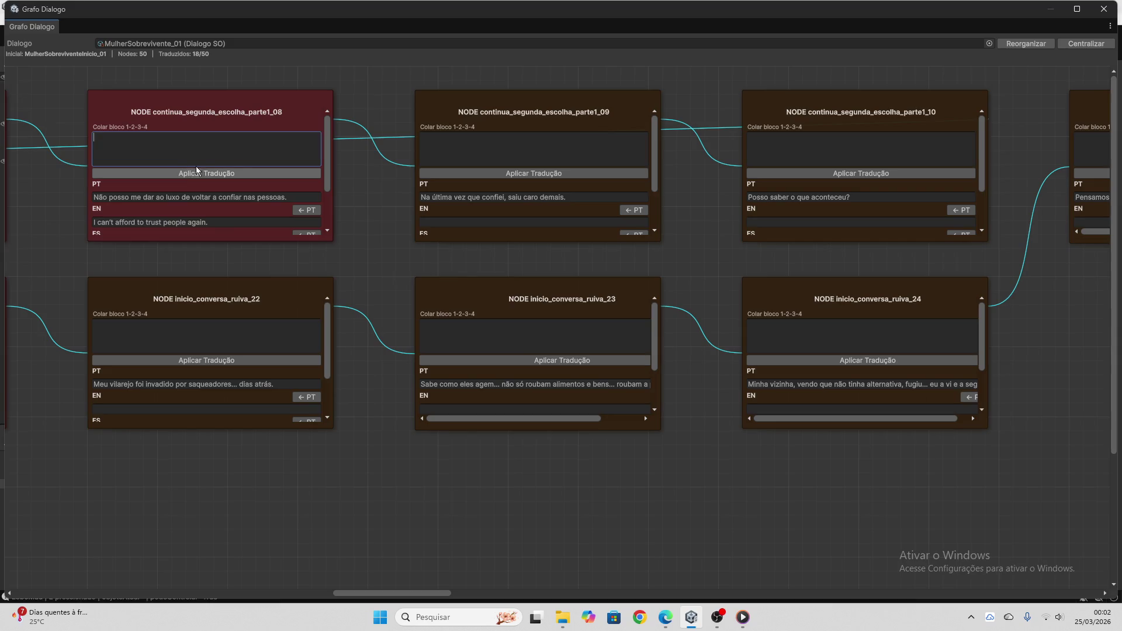
{"action": "scroll", "coordinate": [199, 167], "scroll_direction": "down", "scroll_amount": 3}
{"action": "scroll", "coordinate": [262, 328], "scroll_direction": "down", "scroll_amount": 3}
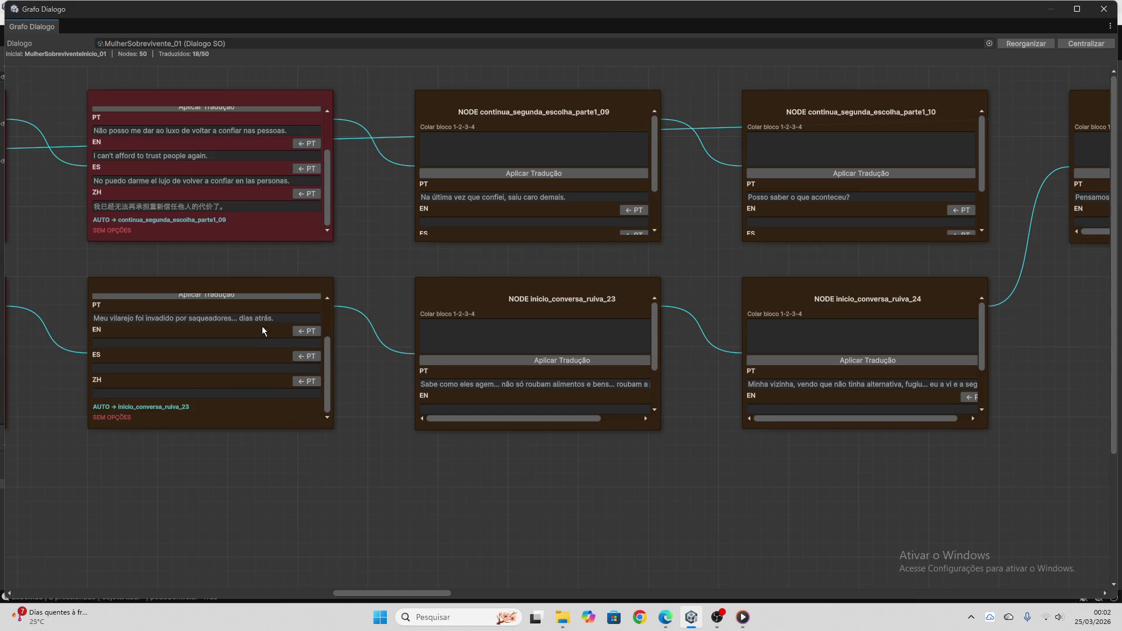
{"action": "left_click", "coordinate": [261, 318]}
{"action": "scroll", "coordinate": [258, 354], "scroll_direction": "up", "scroll_amount": 2}
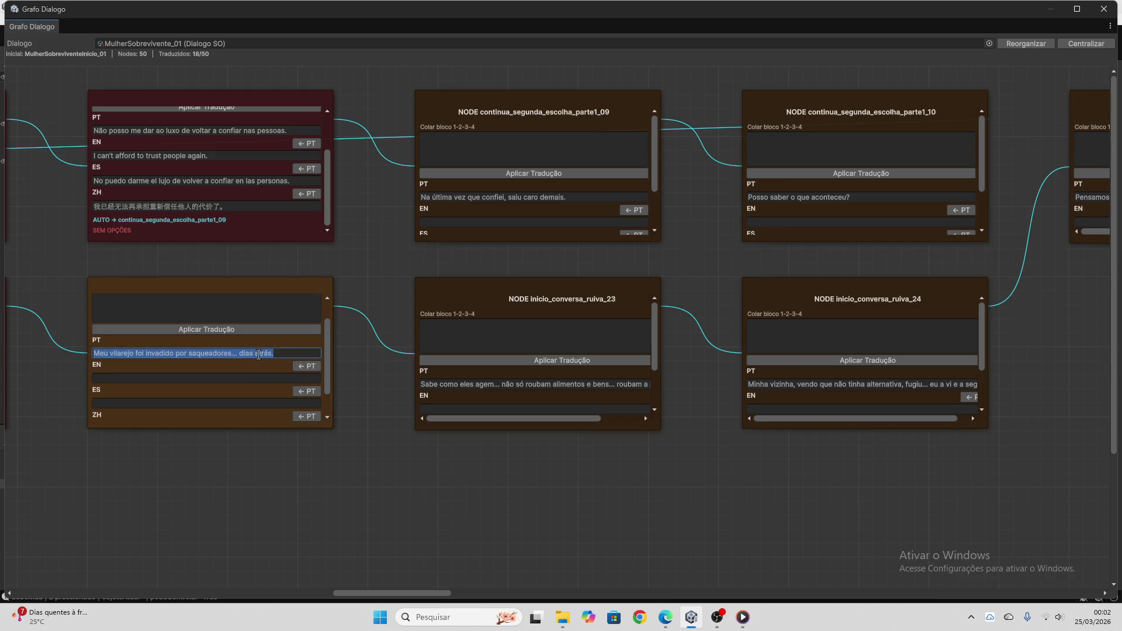
- Have ChatGPT translate node inicio_conversa_ruiva_22's line and copy the four-line reply
{"action": "left_click", "coordinate": [672, 616]}
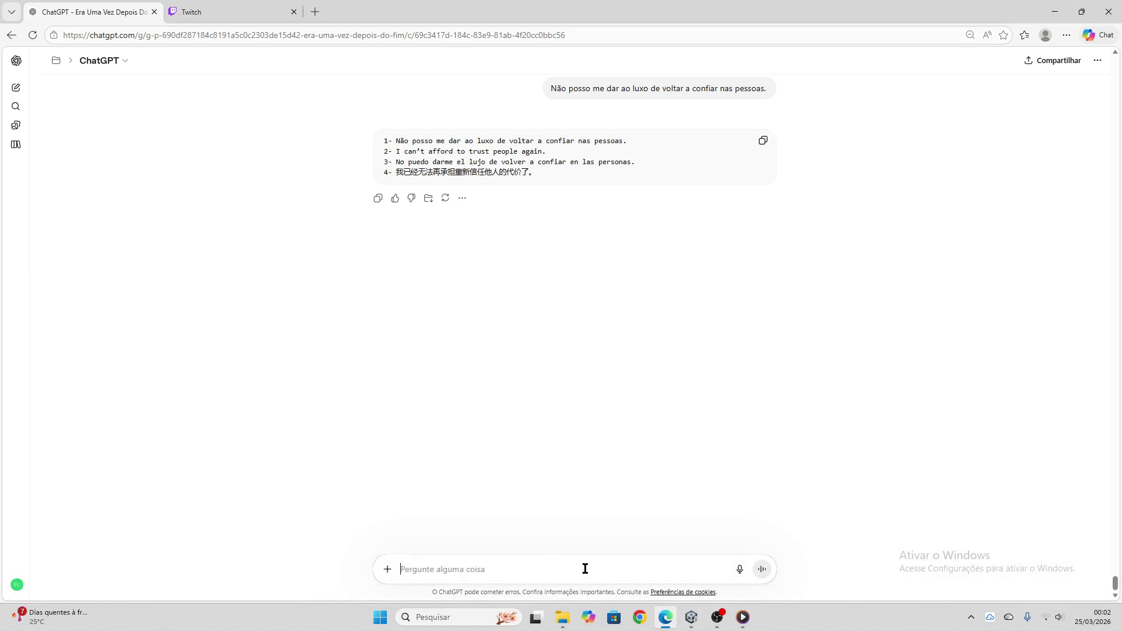
{"action": "key", "text": "ctrl+v"}
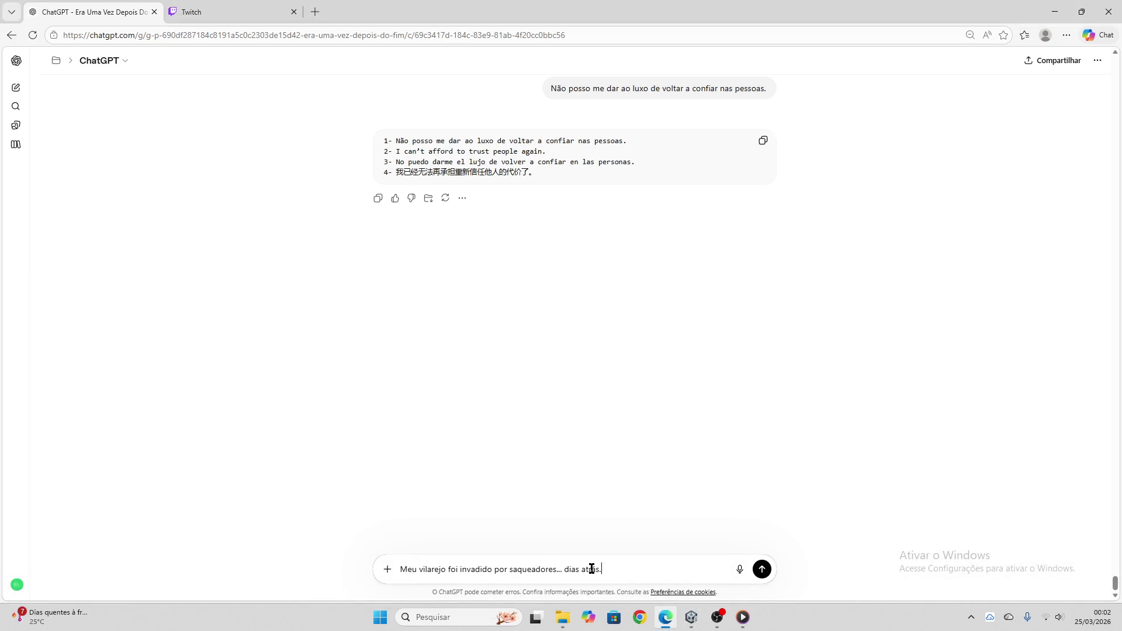
{"action": "key", "text": "Return"}
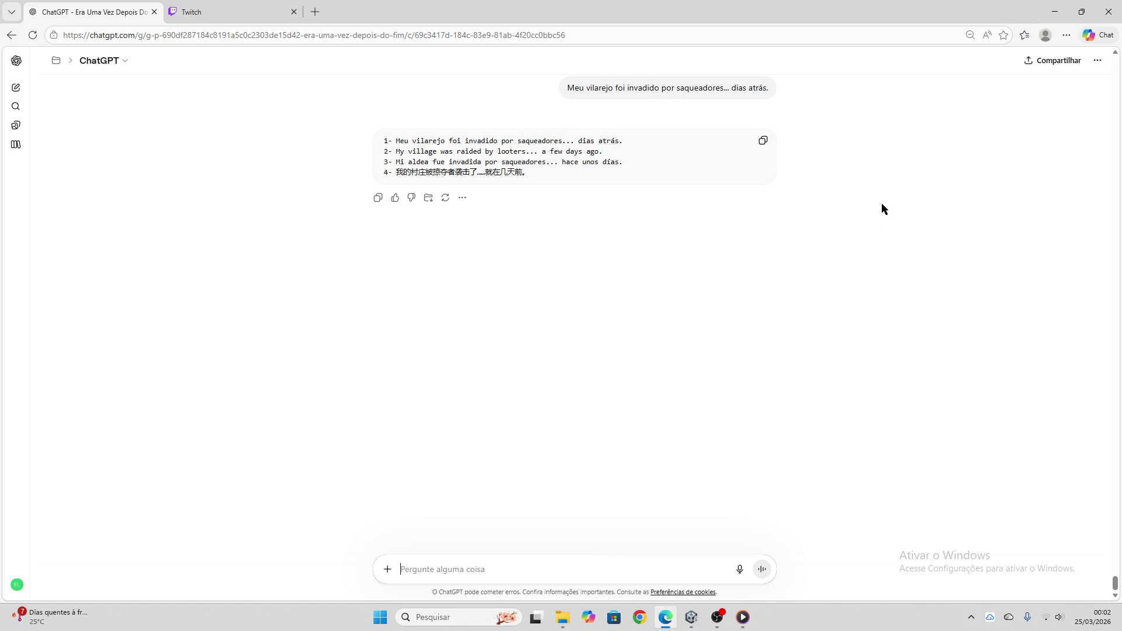
{"action": "left_click", "coordinate": [763, 142]}
- Apply the translations to node ruiva_22 (19/50) and close the Grafo Dialogo window
{"action": "left_click", "coordinate": [692, 618]}
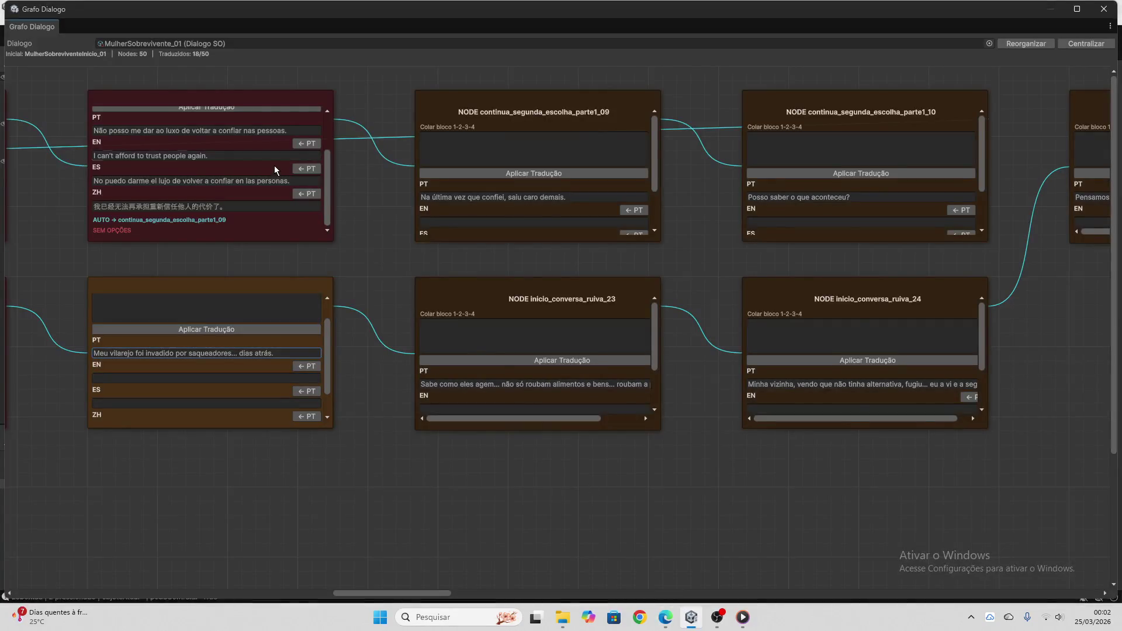
{"action": "left_click", "coordinate": [238, 301]}
{"action": "key", "text": "ctrl+v"}
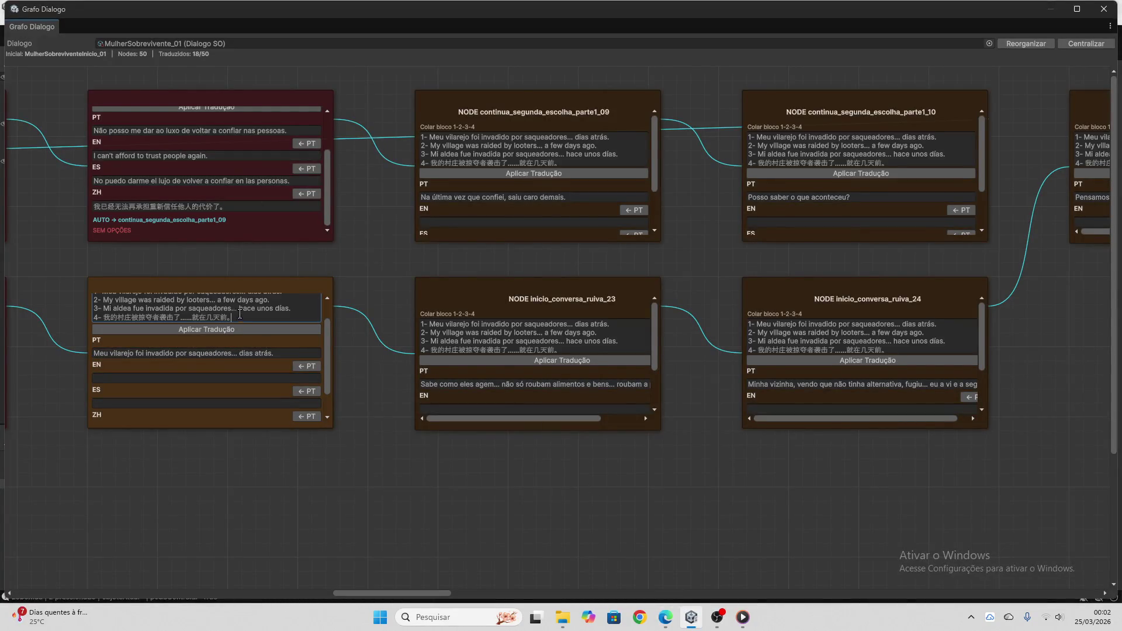
{"action": "left_click", "coordinate": [241, 328]}
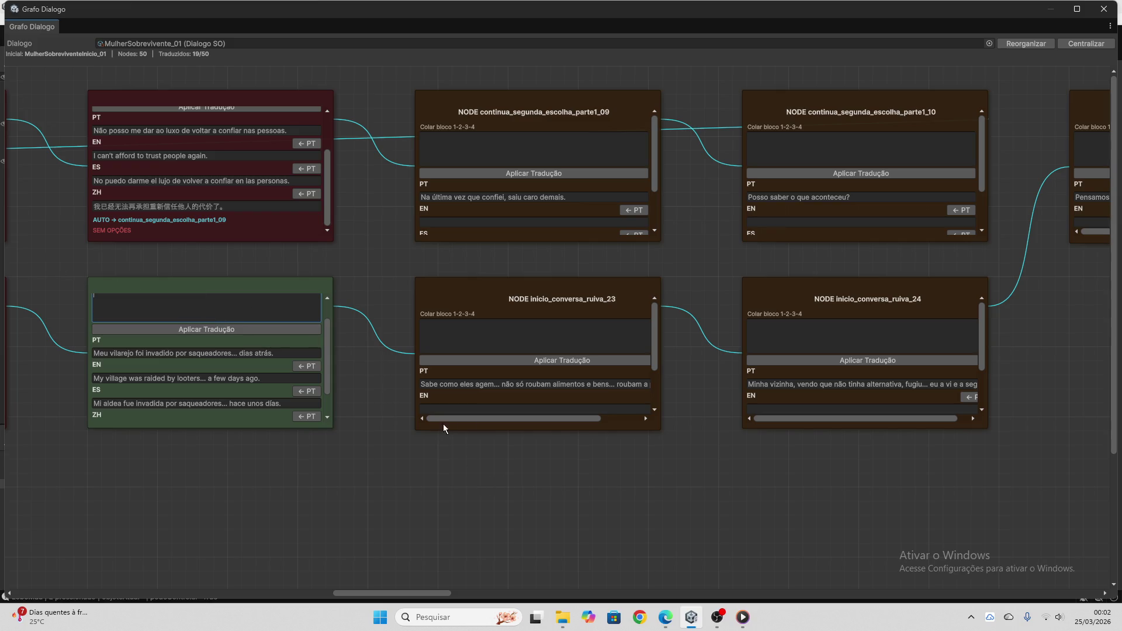
{"action": "left_click", "coordinate": [1104, 9]}
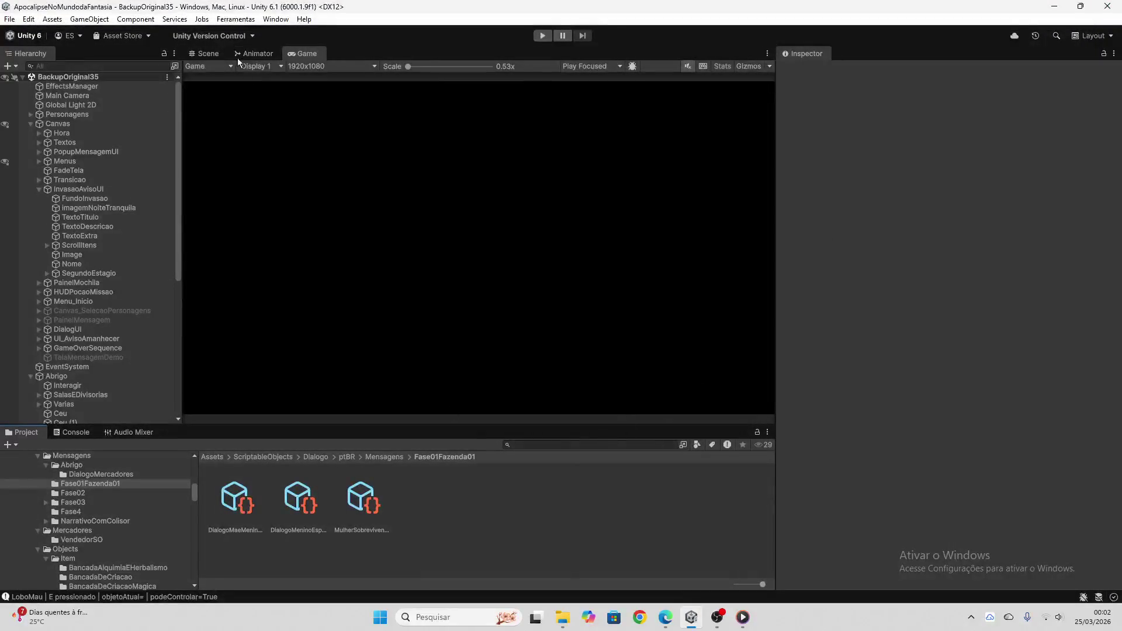
- Reopen Grafo Dialogo with MulherSobrevivente_01 loaded and scroll to node parte1_09's line
{"action": "left_click", "coordinate": [236, 20]}
{"action": "left_click", "coordinate": [252, 37]}
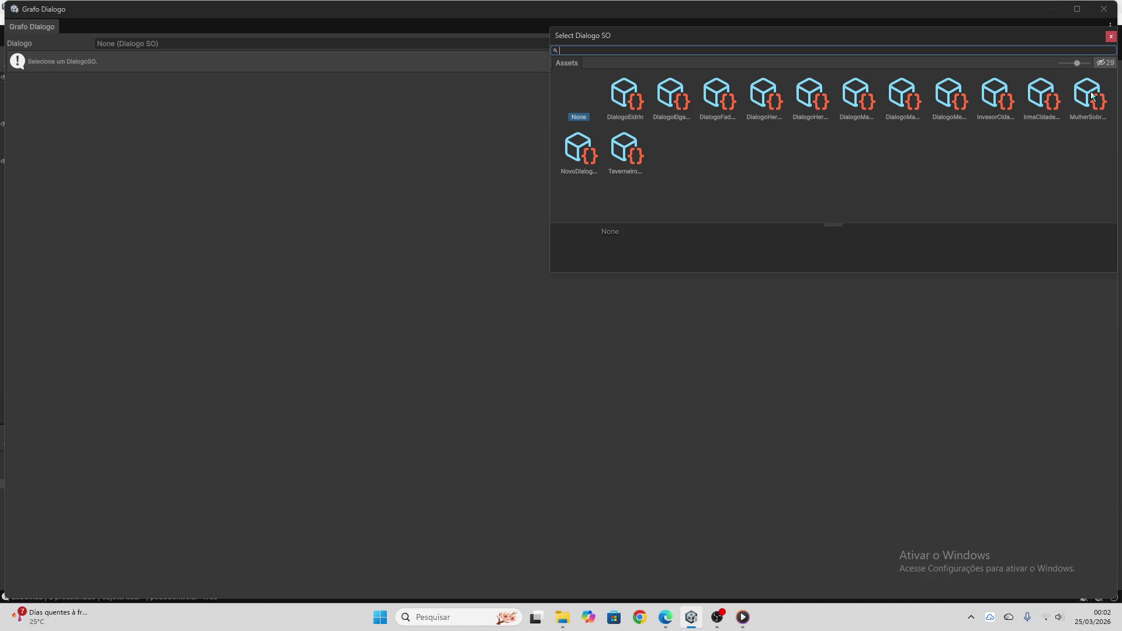
{"action": "double_click", "coordinate": [1091, 96]}
{"action": "mouse_move", "coordinate": [130, 593]}
{"action": "left_mouse_down"}
{"action": "mouse_move", "coordinate": [478, 594]}
{"action": "mouse_move", "coordinate": [393, 587]}
{"action": "mouse_move", "coordinate": [407, 592]}
{"action": "left_mouse_up"}
{"action": "triple_click", "coordinate": [365, 193]}
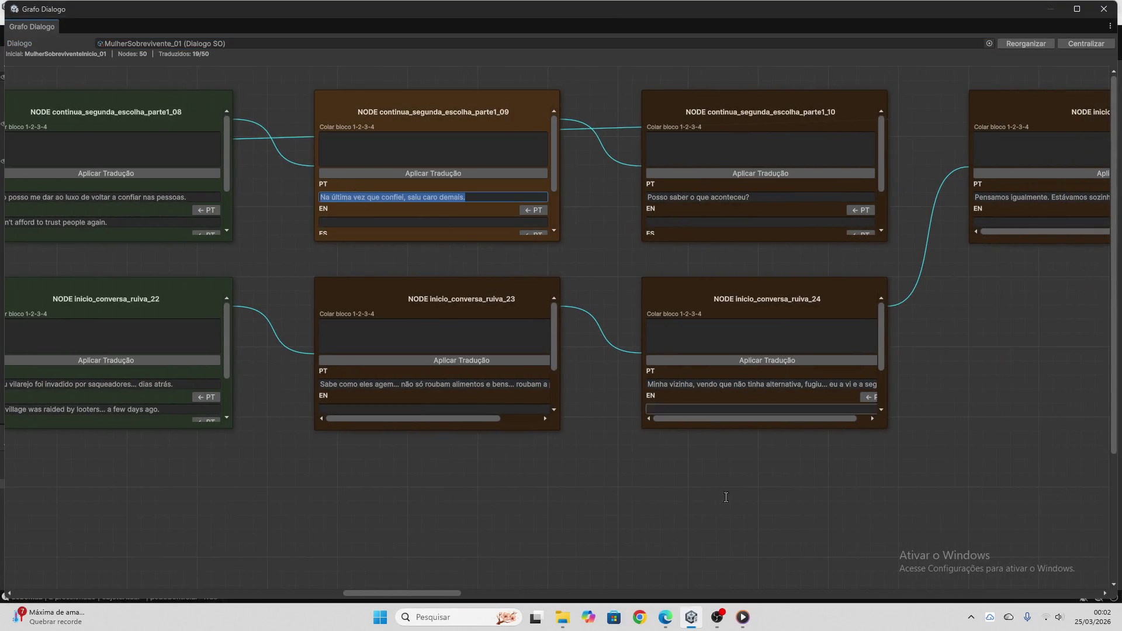
- Have ChatGPT translate "Na última vez que confiei, saiu caro demais." and copy the reply
{"action": "left_click", "coordinate": [666, 617]}
{"action": "left_click", "coordinate": [583, 570]}
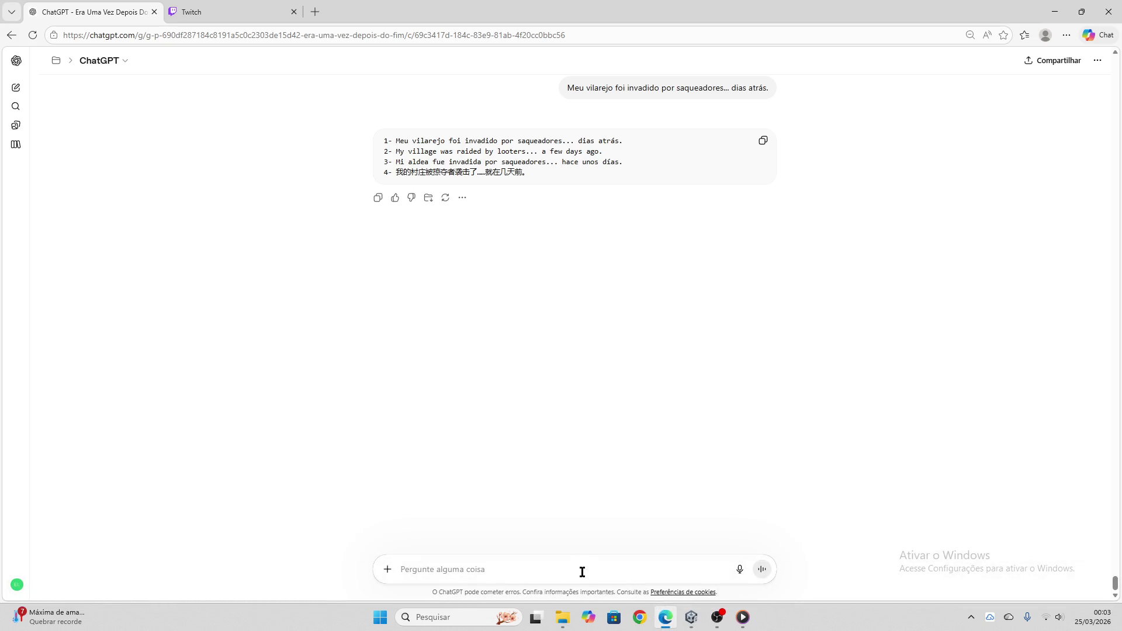
{"action": "key", "text": "ctrl+v"}
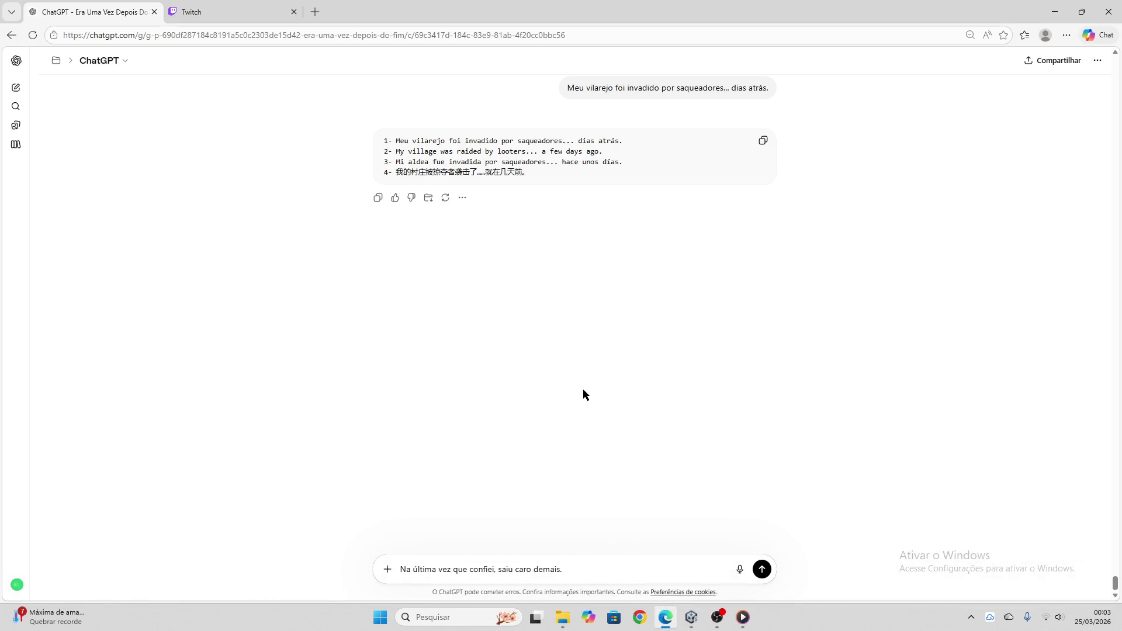
{"action": "key", "text": "Return"}
{"action": "left_click", "coordinate": [234, 12]}
{"action": "left_click", "coordinate": [91, 12]}
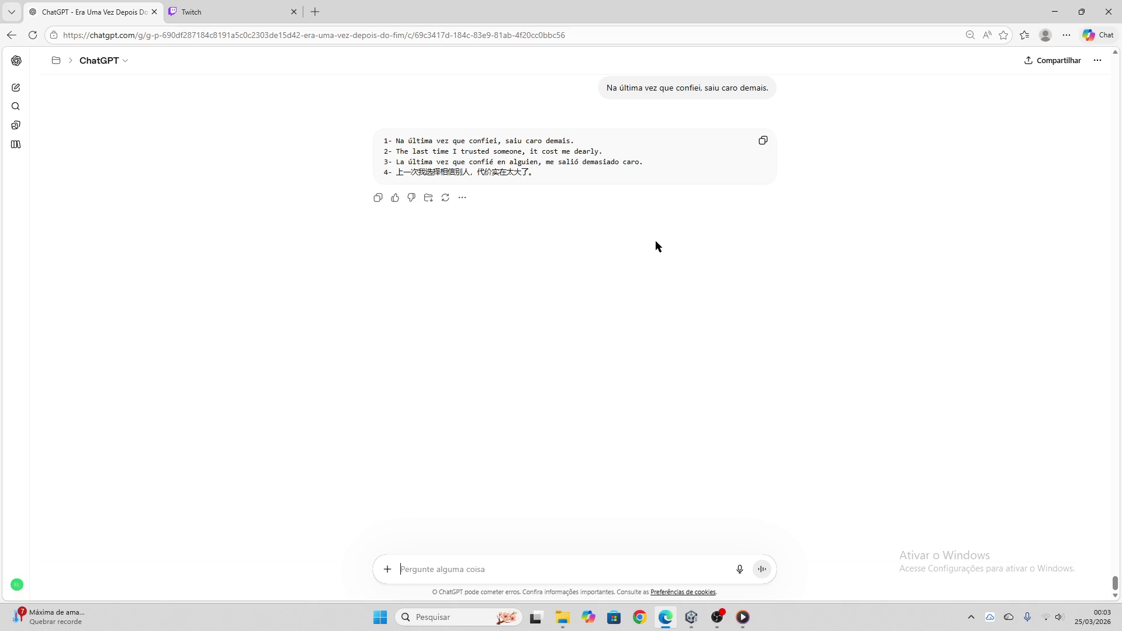
{"action": "left_click", "coordinate": [763, 142]}
- Apply the translations to node parte1_09 (20/50) and clear its Colar bloco field
{"action": "left_click", "coordinate": [691, 618]}
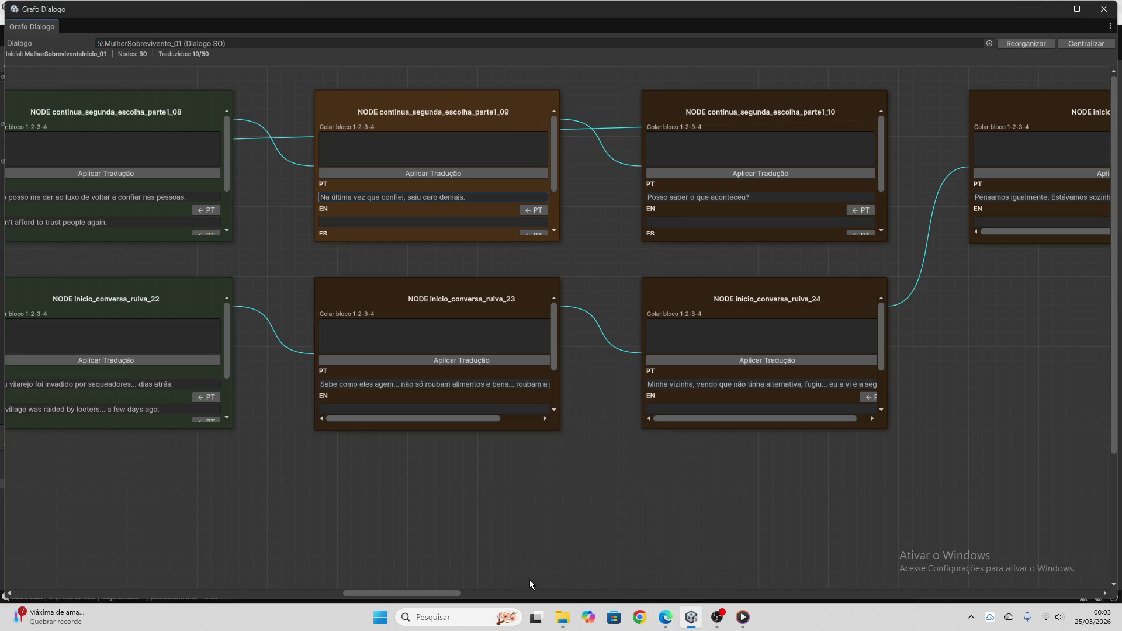
{"action": "left_click", "coordinate": [443, 150]}
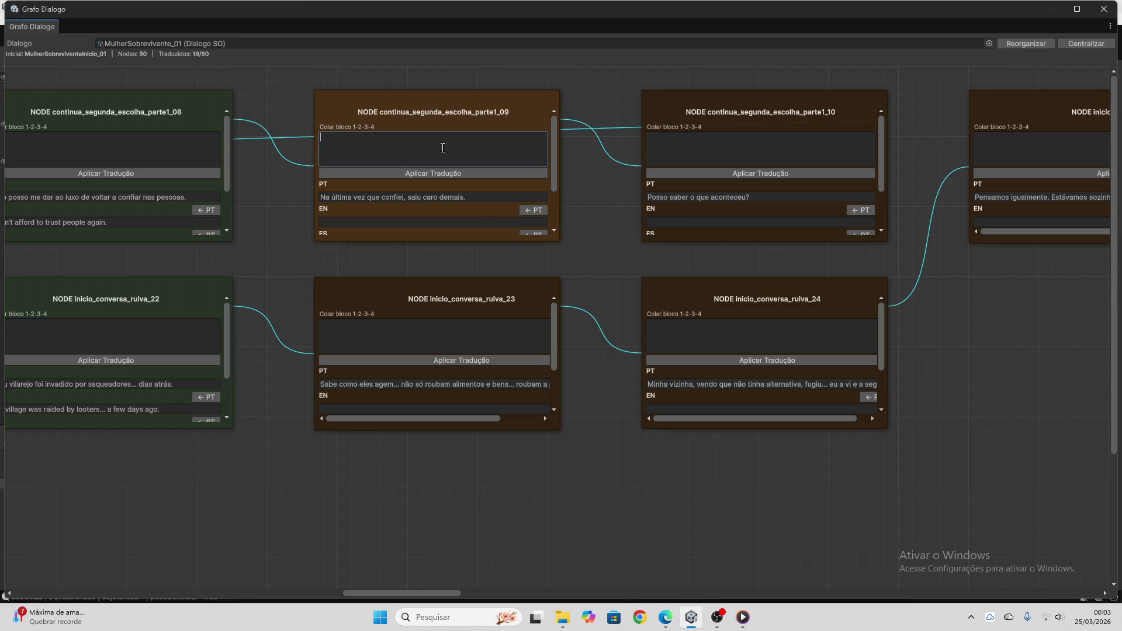
{"action": "key", "text": "ctrl+v"}
{"action": "left_click", "coordinate": [443, 171]}
{"action": "left_click_drag", "start_coordinate": [449, 154], "coordinate": [307, 123]}
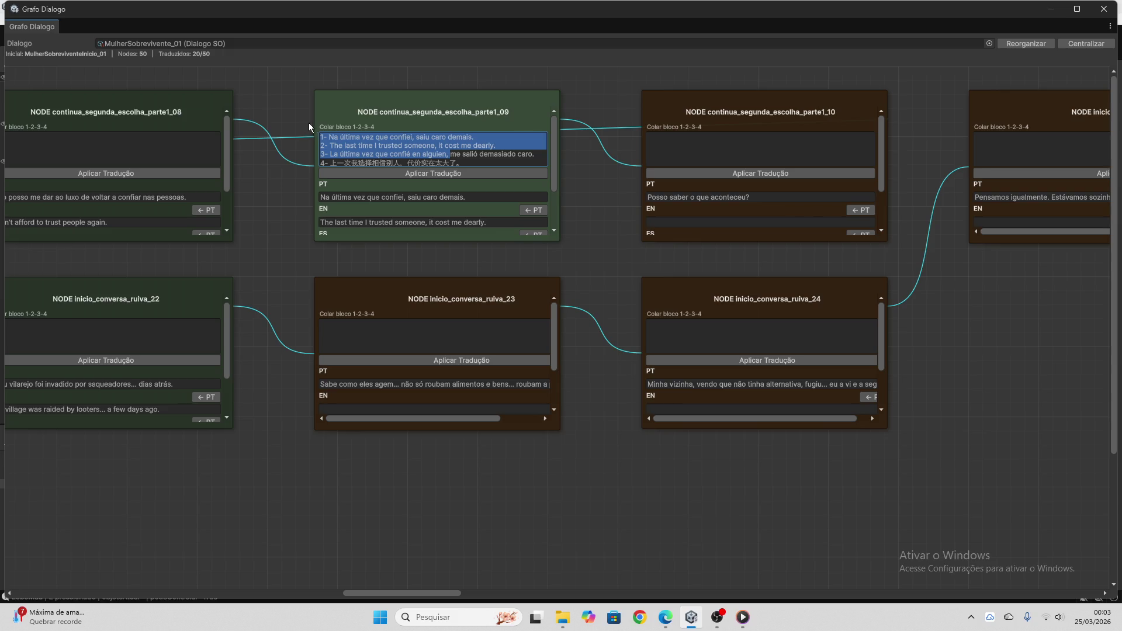
{"action": "key", "text": "BackSpace"}
{"action": "key", "text": "ctrl+a"}
{"action": "key", "text": "BackSpace"}
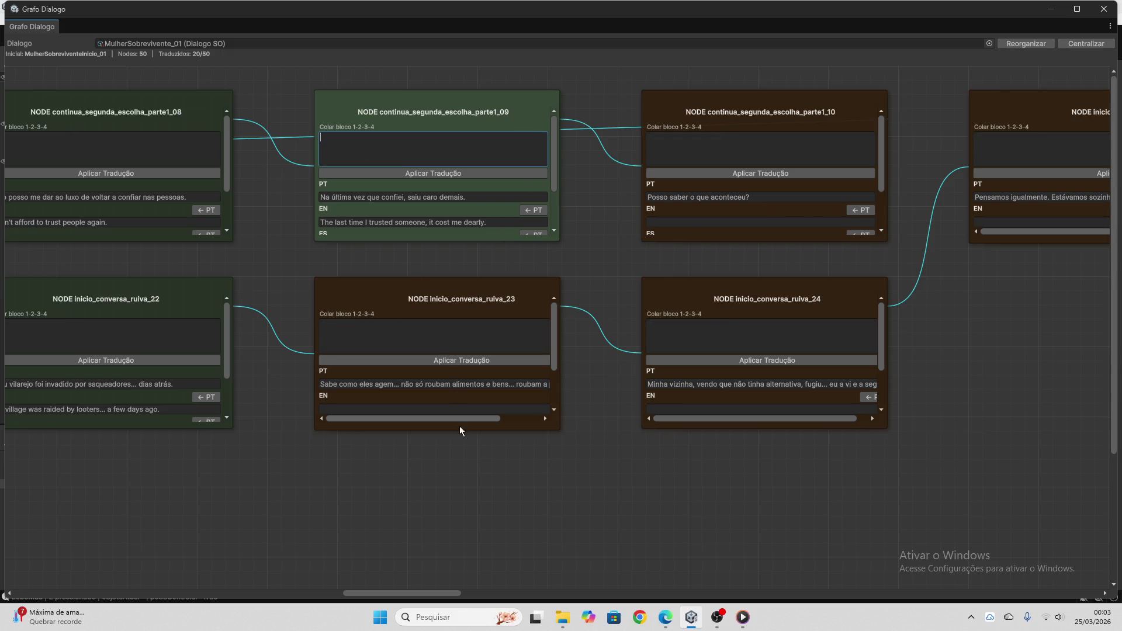
{"action": "left_click", "coordinate": [457, 385]}
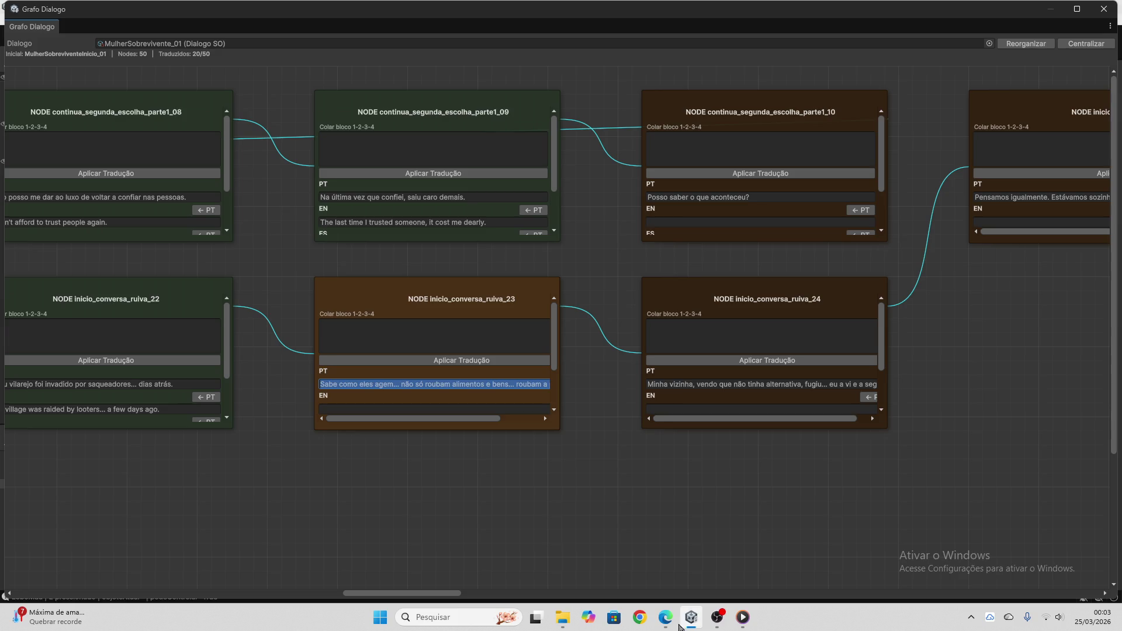
- Have ChatGPT translate node inicio_conversa_ruiva_23's line 'Sabe como eles agem...' and copy it
{"action": "left_click", "coordinate": [666, 617]}
{"action": "key", "text": "ctrl+v"}
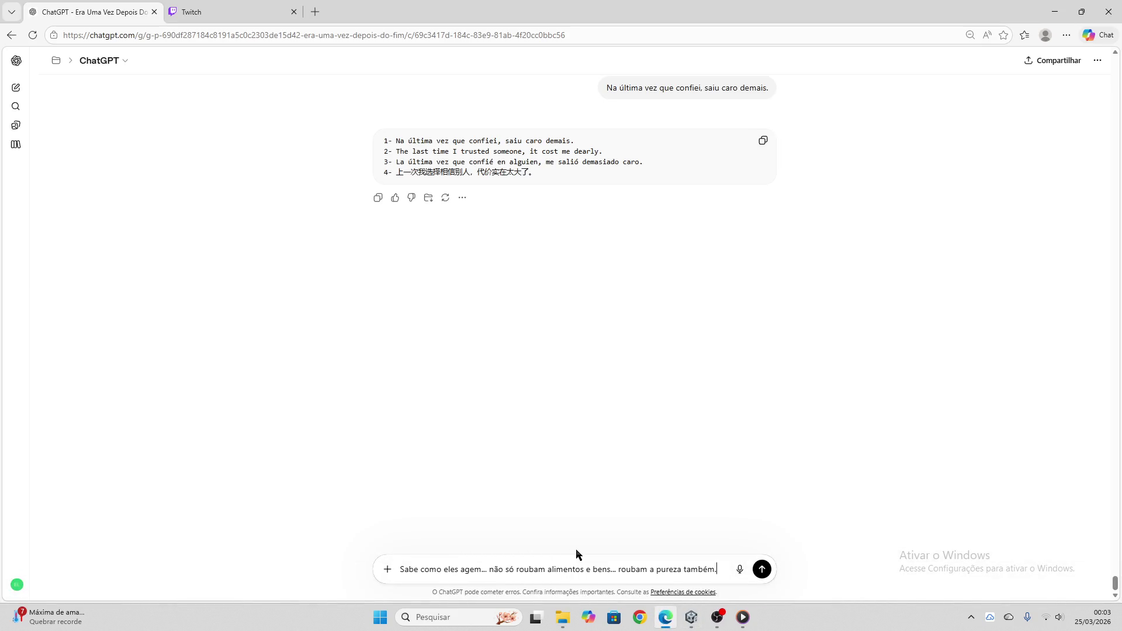
{"action": "key", "text": "Return"}
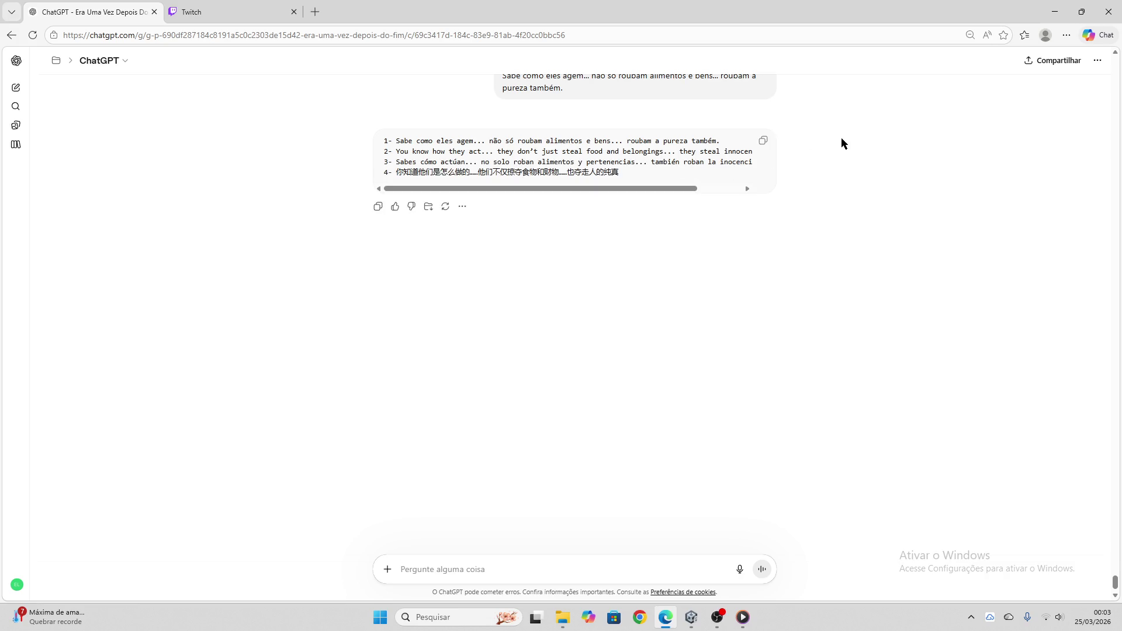
{"action": "left_click", "coordinate": [764, 141]}
- Apply the translations to node ruiva_23 (21/50) and clear its Colar bloco field
{"action": "left_click", "coordinate": [692, 617]}
{"action": "left_click", "coordinate": [492, 332]}
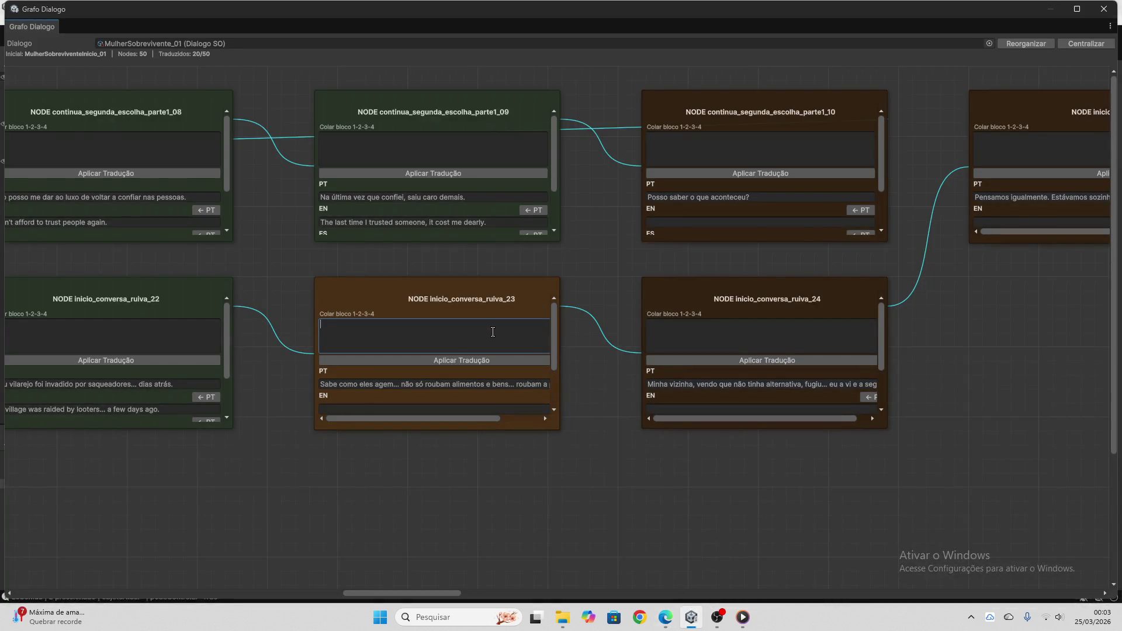
{"action": "key", "text": "ctrl+v"}
{"action": "left_click", "coordinate": [501, 363]}
{"action": "key", "text": "ctrl+a"}
{"action": "key", "text": "BackSpace"}
{"action": "left_click_drag", "start_coordinate": [453, 591], "coordinate": [499, 592]}
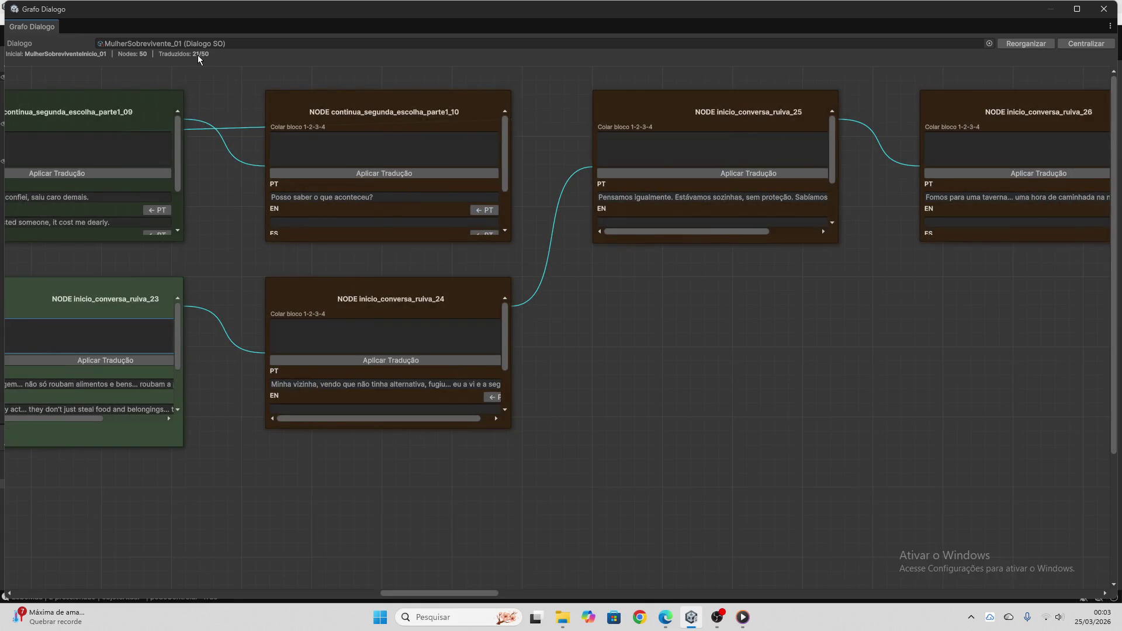
{"action": "left_click", "coordinate": [333, 197]}
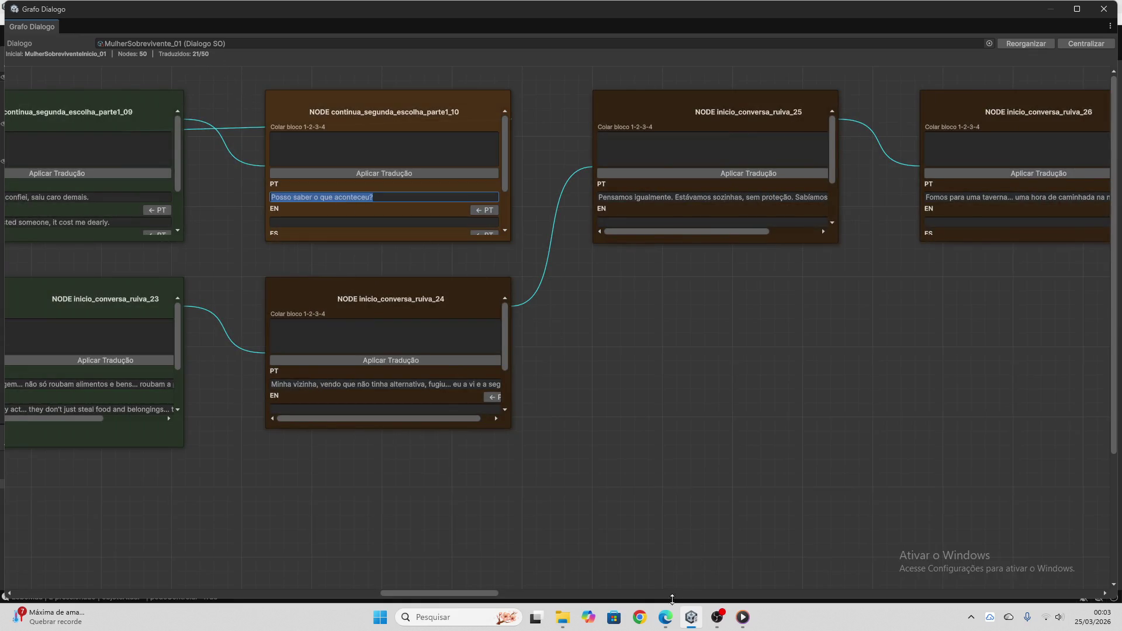
- Have ChatGPT translate "Posso saber o que aconteceu?" and copy the reply
{"action": "left_click", "coordinate": [666, 617]}
{"action": "key", "text": "ctrl+v"}
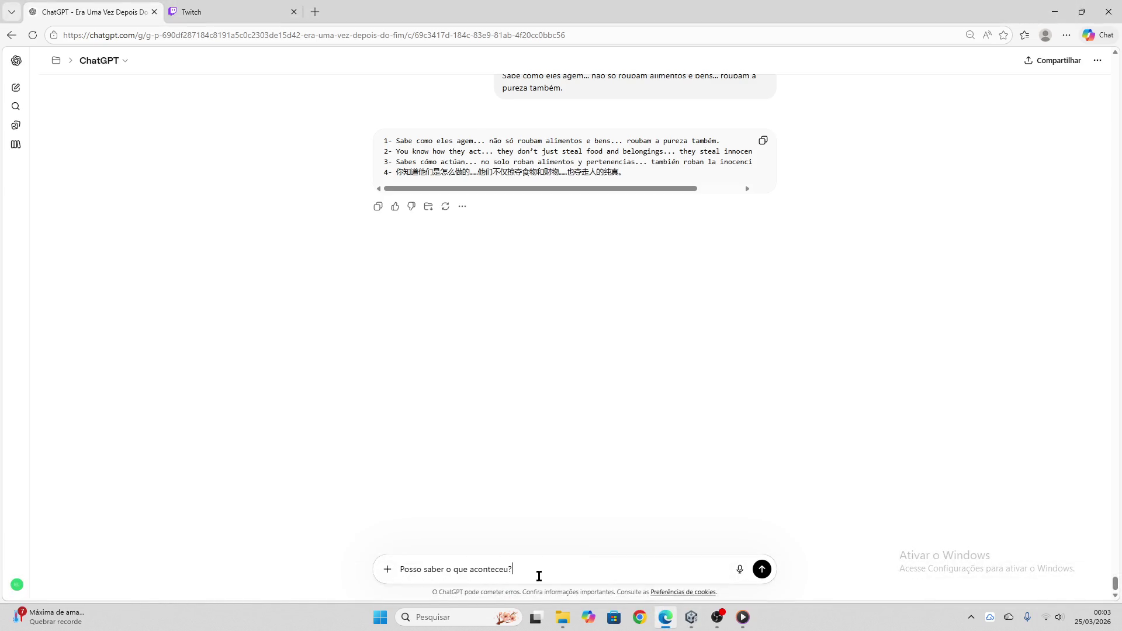
{"action": "key", "text": "Return"}
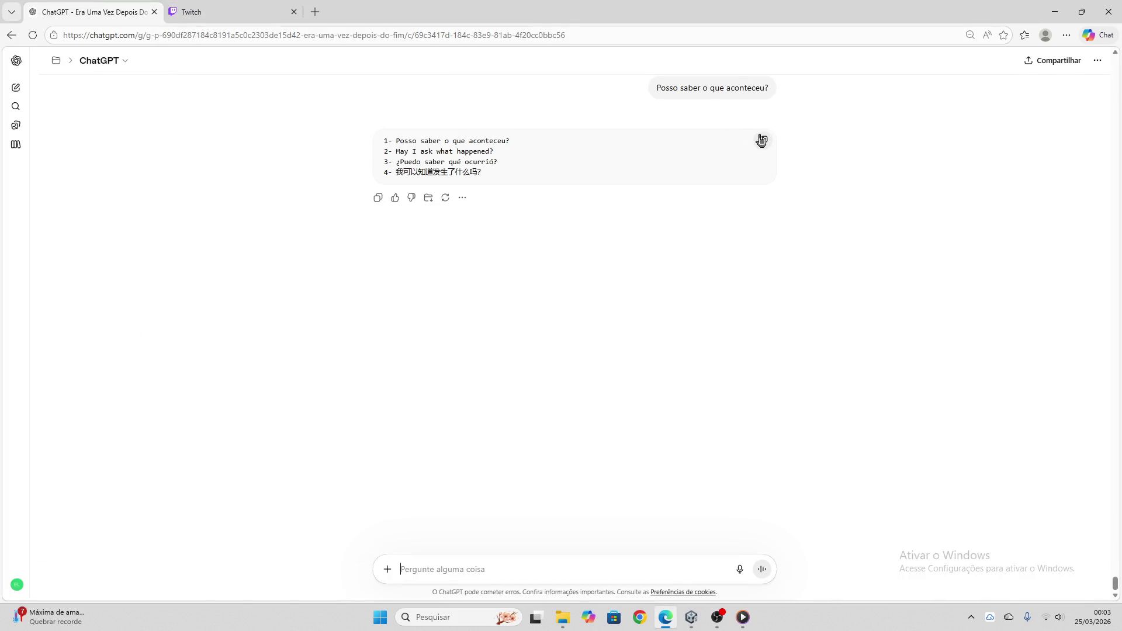
{"action": "left_click", "coordinate": [762, 140]}
- Apply the translations to node parte1_10 (22/50) and clear its Colar bloco field
{"action": "key", "text": "alt+Tab"}
{"action": "left_click", "coordinate": [461, 146]}
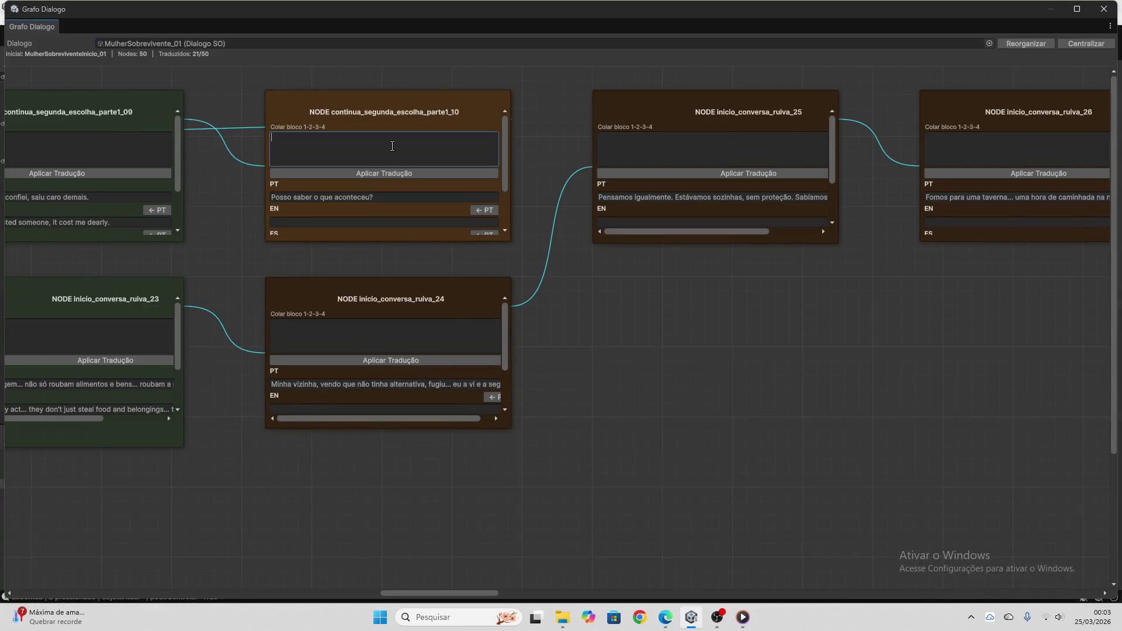
{"action": "key", "text": "ctrl+v"}
{"action": "left_click", "coordinate": [395, 173]}
{"action": "key", "text": "ctrl+a"}
{"action": "key", "text": "BackSpace"}
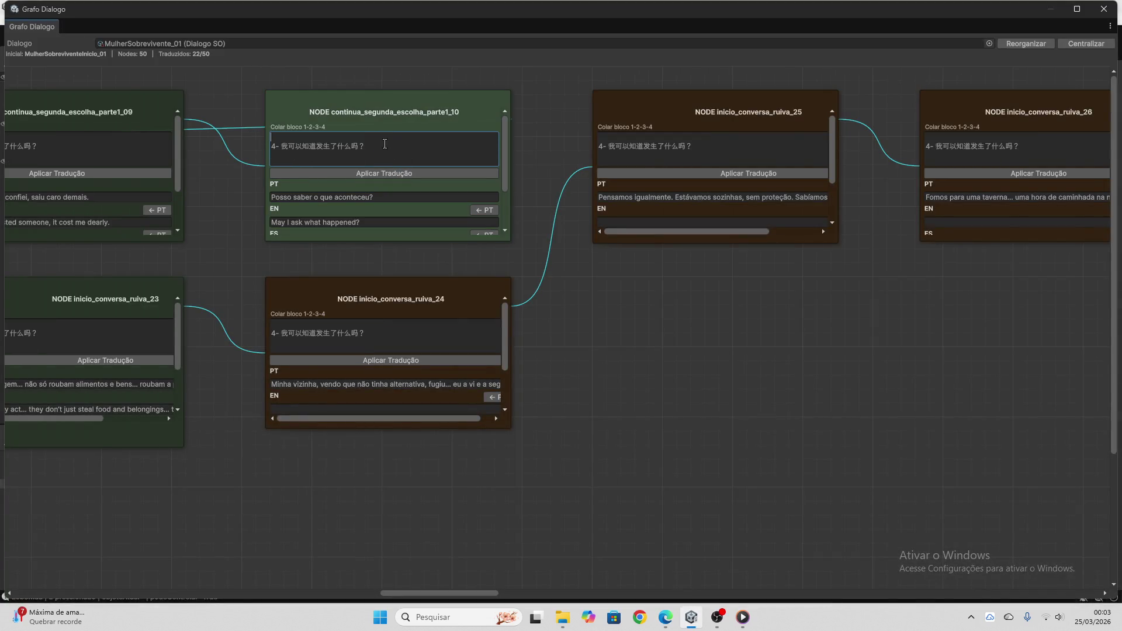
- Have ChatGPT translate node inicio_conversa_ruiva_24's Portuguese line and copy the reply
{"action": "left_click", "coordinate": [409, 382]}
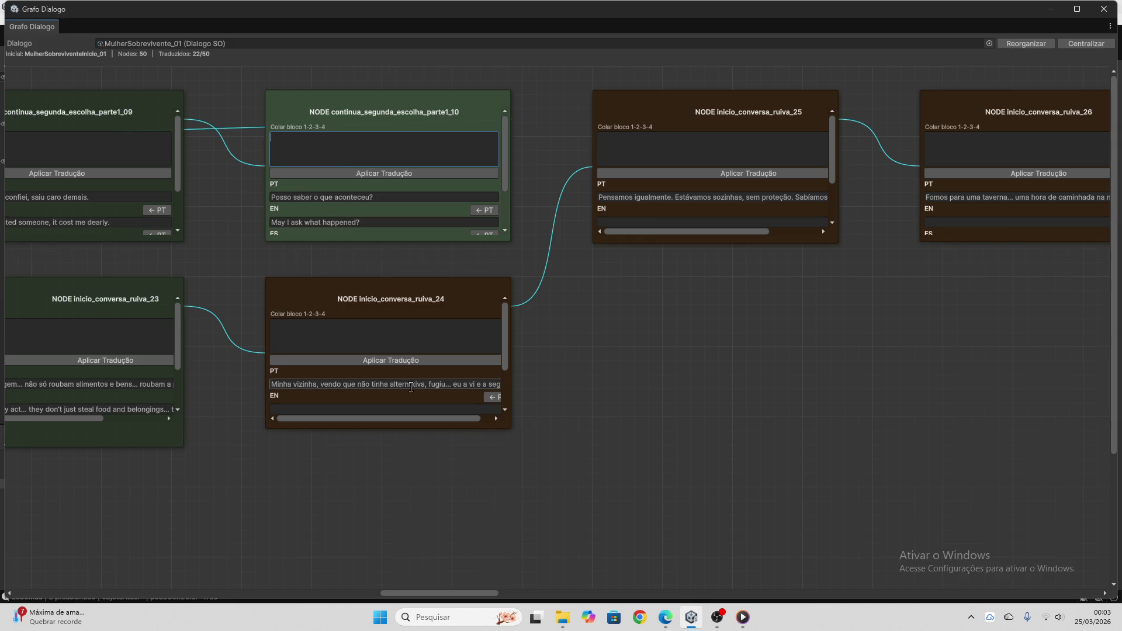
{"action": "scroll", "coordinate": [425, 217], "scroll_direction": "down", "scroll_amount": 2}
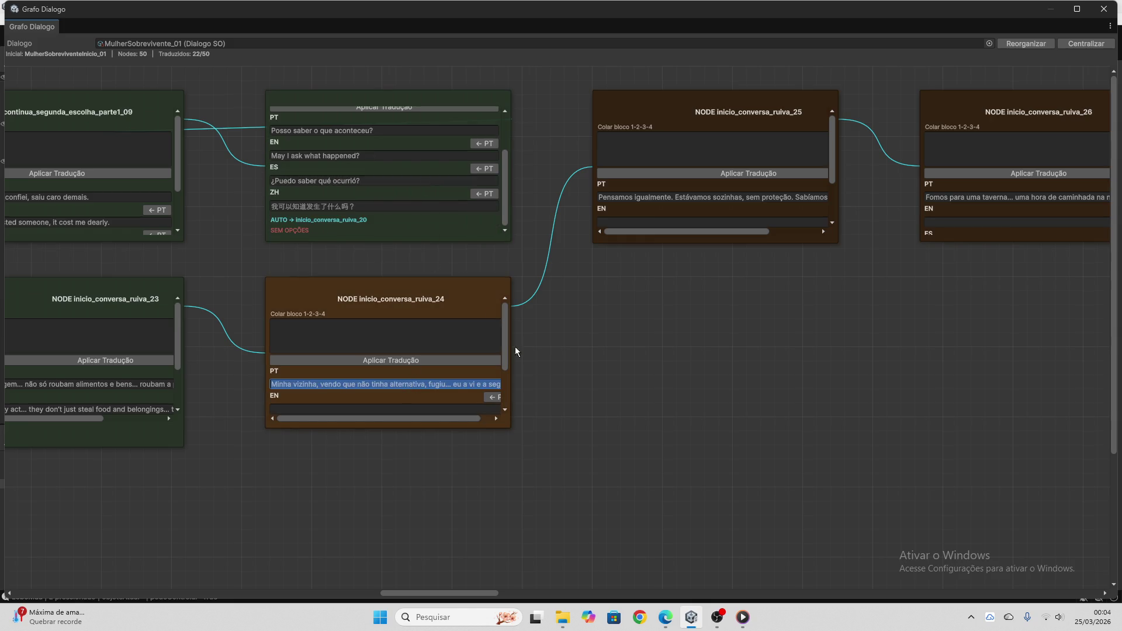
{"action": "left_click", "coordinate": [667, 618]}
{"action": "left_click", "coordinate": [592, 570]}
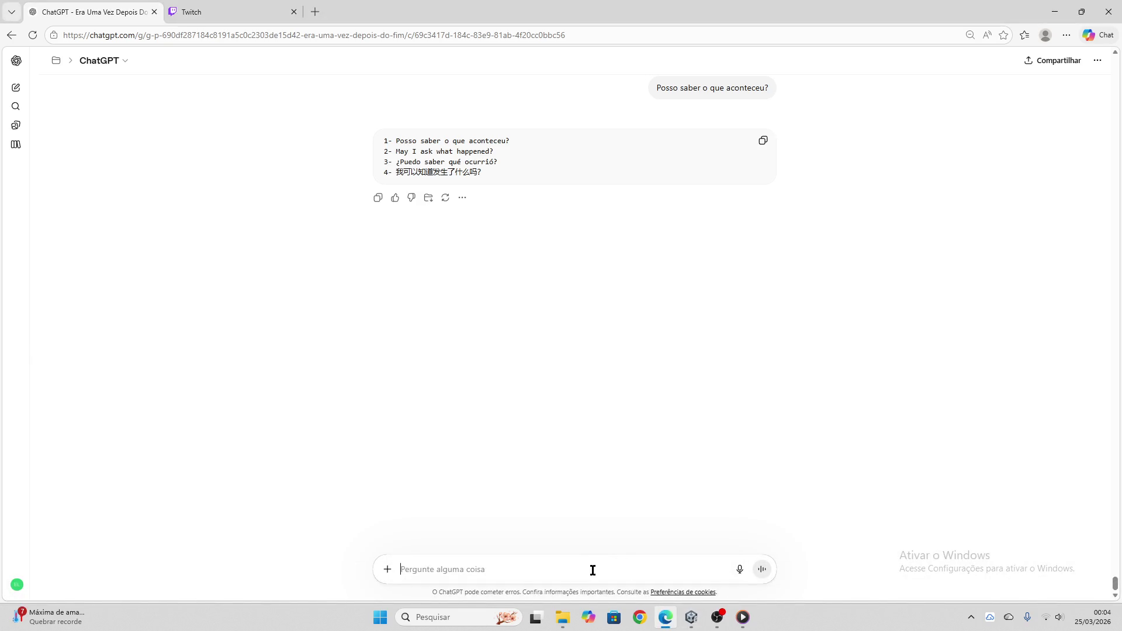
{"action": "key", "text": "ctrl+v"}
{"action": "key", "text": "Return"}
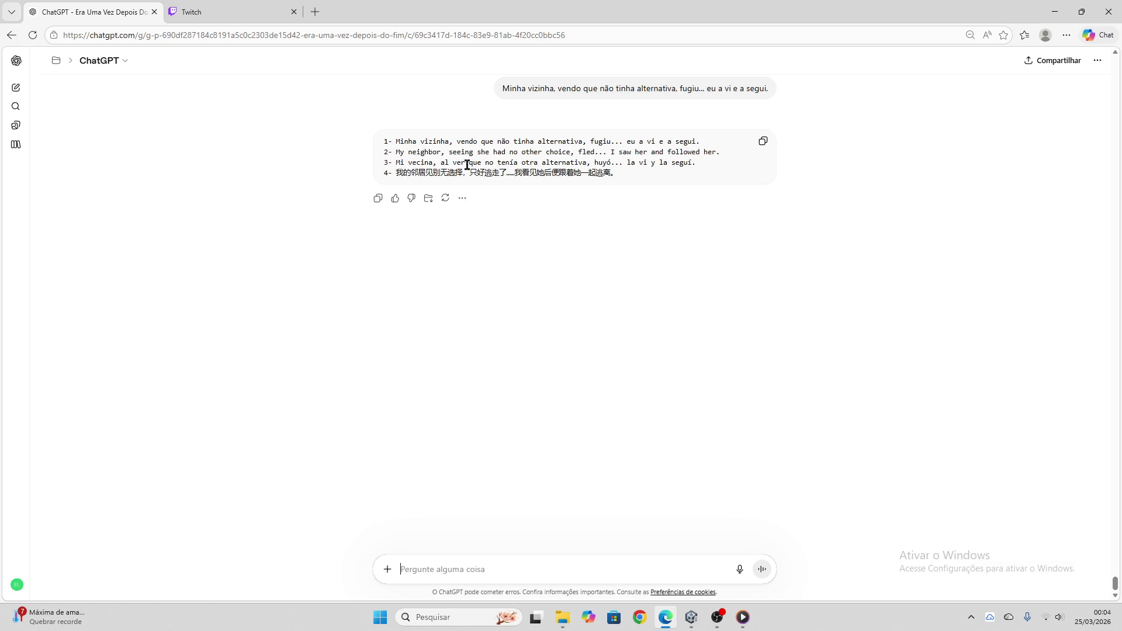
{"action": "left_click", "coordinate": [220, 12]}
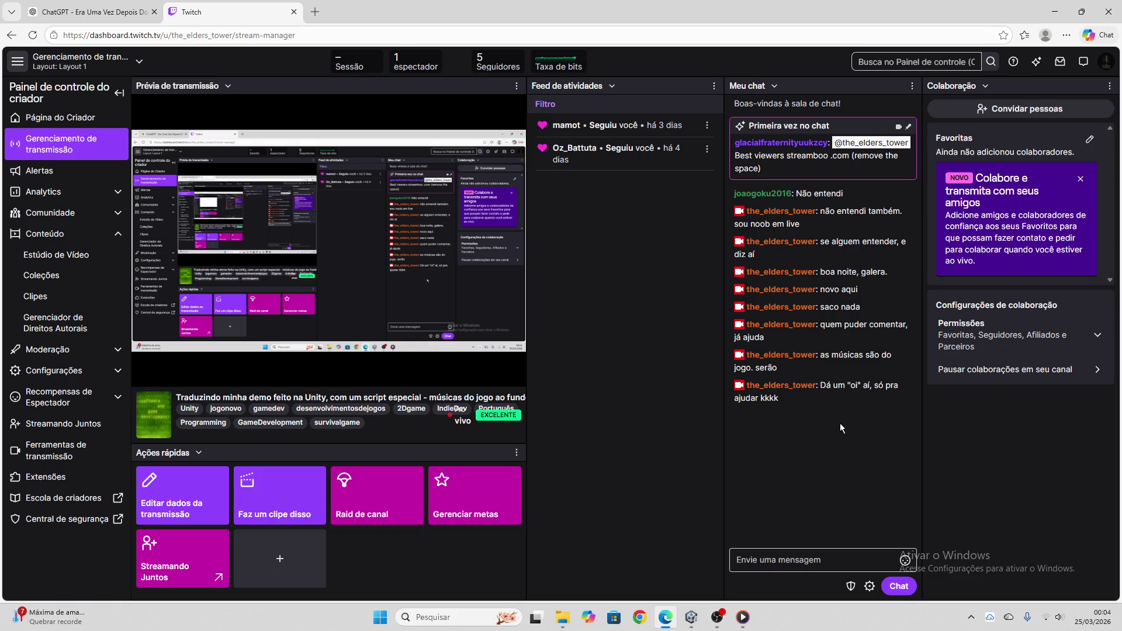
{"action": "left_click", "coordinate": [93, 11]}
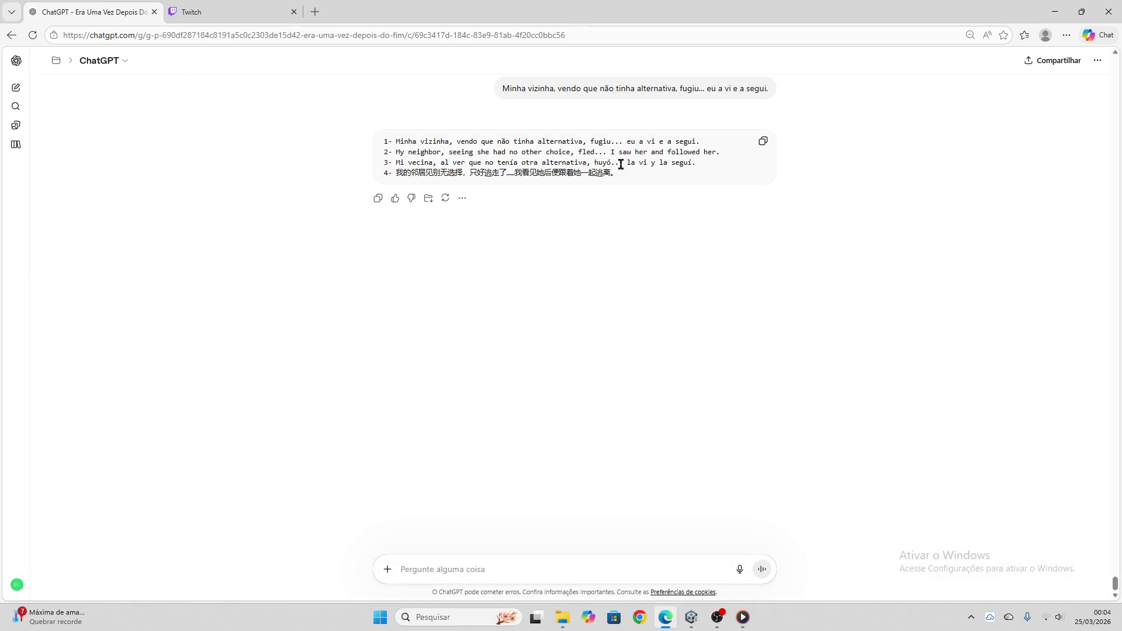
{"action": "left_click", "coordinate": [763, 141]}
{"action": "left_click", "coordinate": [691, 617]}
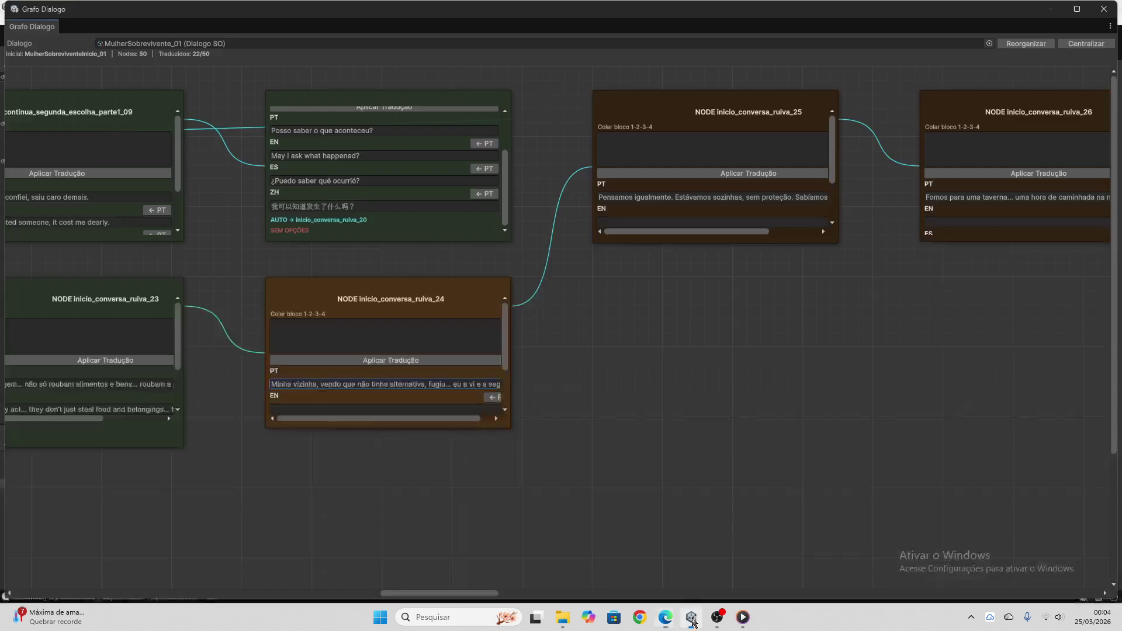